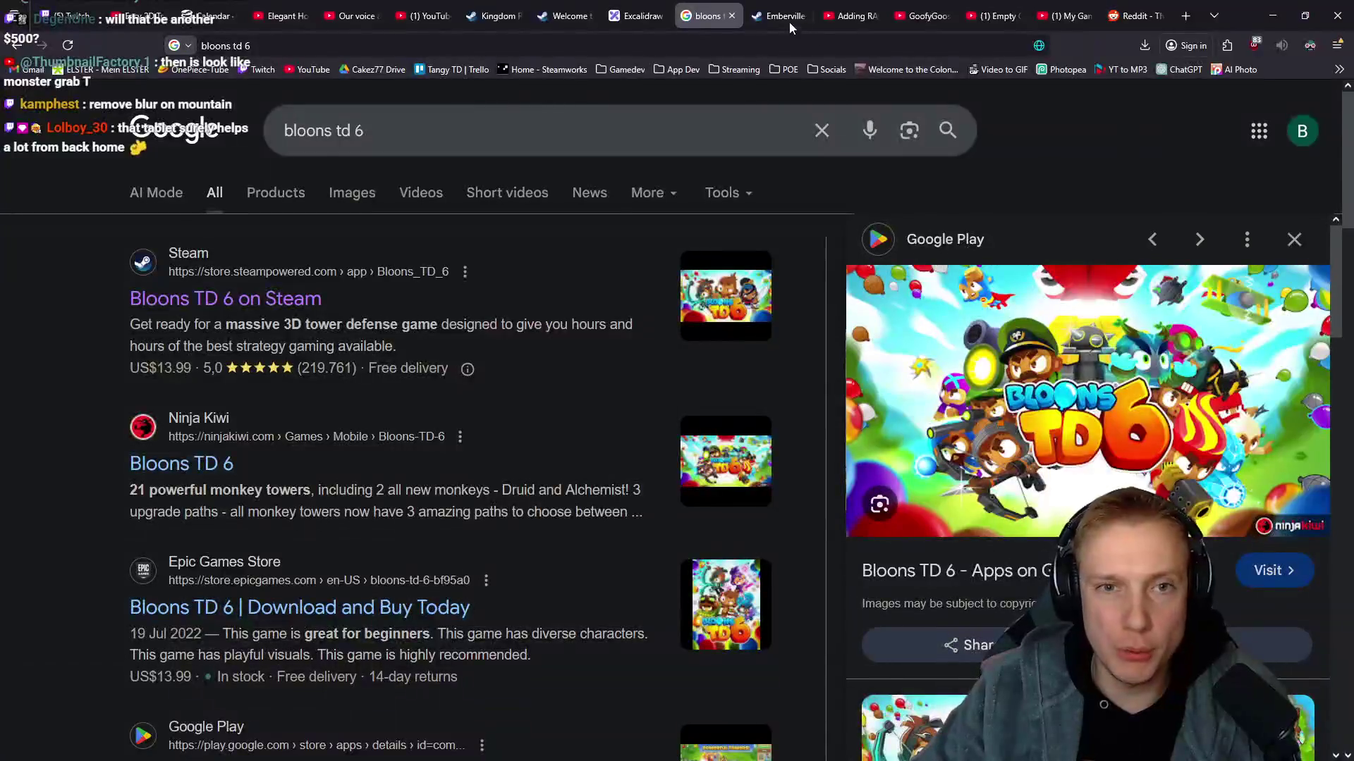
Switch to the Tangy TD whiteboard and pan the board to make room beside image 2.
{"action": "left_click", "coordinate": [638, 16]}
{"action": "scroll", "coordinate": [634, 413], "scroll_direction": "down", "scroll_amount": 5}
{"action": "scroll", "coordinate": [625, 416], "scroll_direction": "down", "scroll_amount": 1}
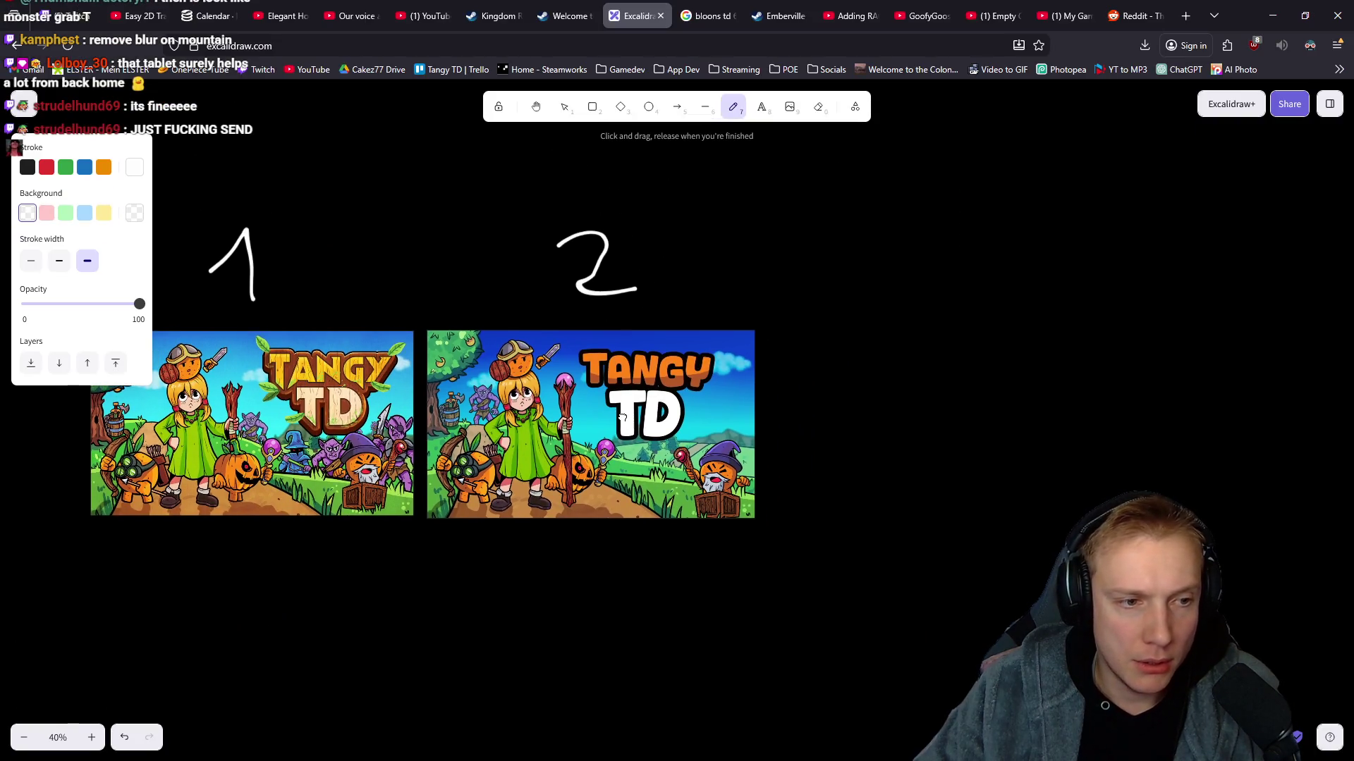
{"action": "left_click", "coordinate": [23, 106]}
{"action": "left_click", "coordinate": [248, 172]}
{"action": "scroll", "coordinate": [452, 203], "scroll_direction": "up", "scroll_amount": 1}
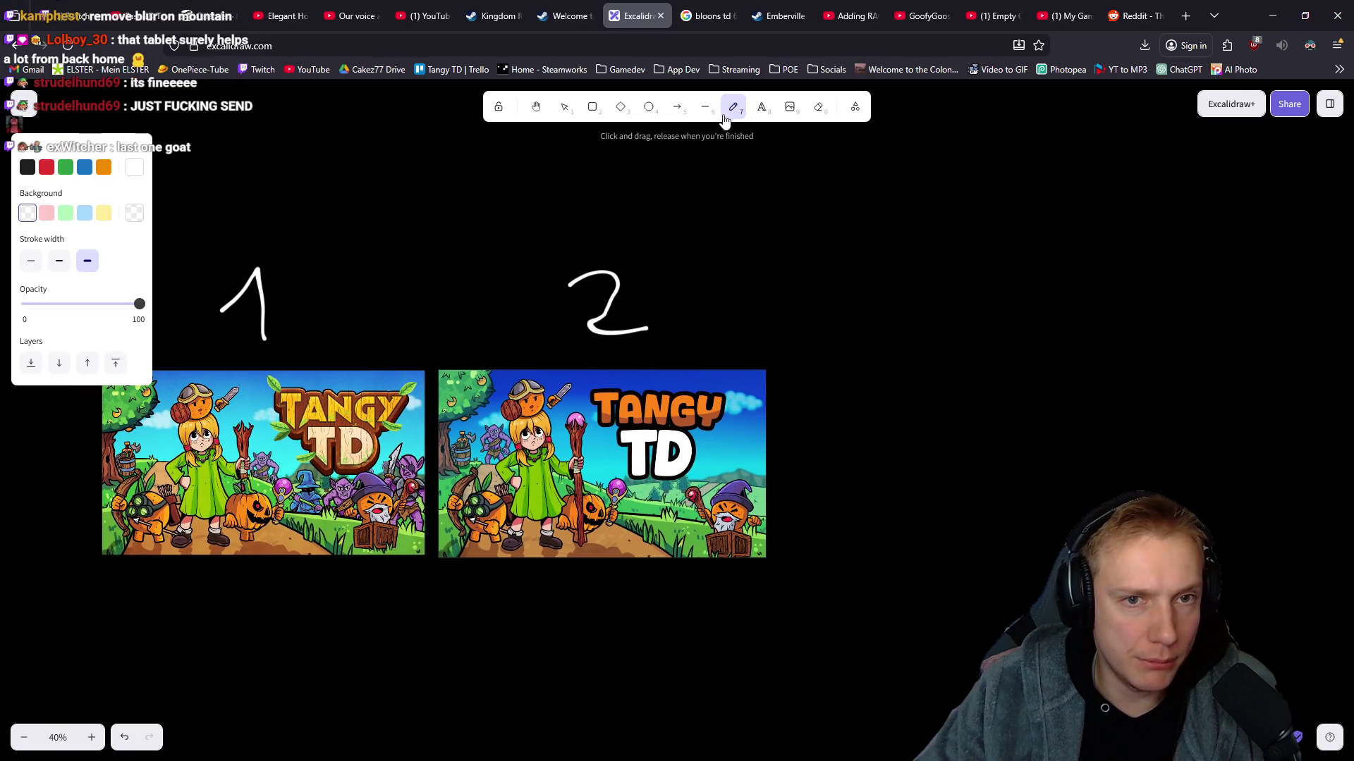
{"action": "left_click", "coordinate": [536, 108]}
{"action": "left_click_drag", "start_coordinate": [731, 369], "coordinate": [676, 362]}
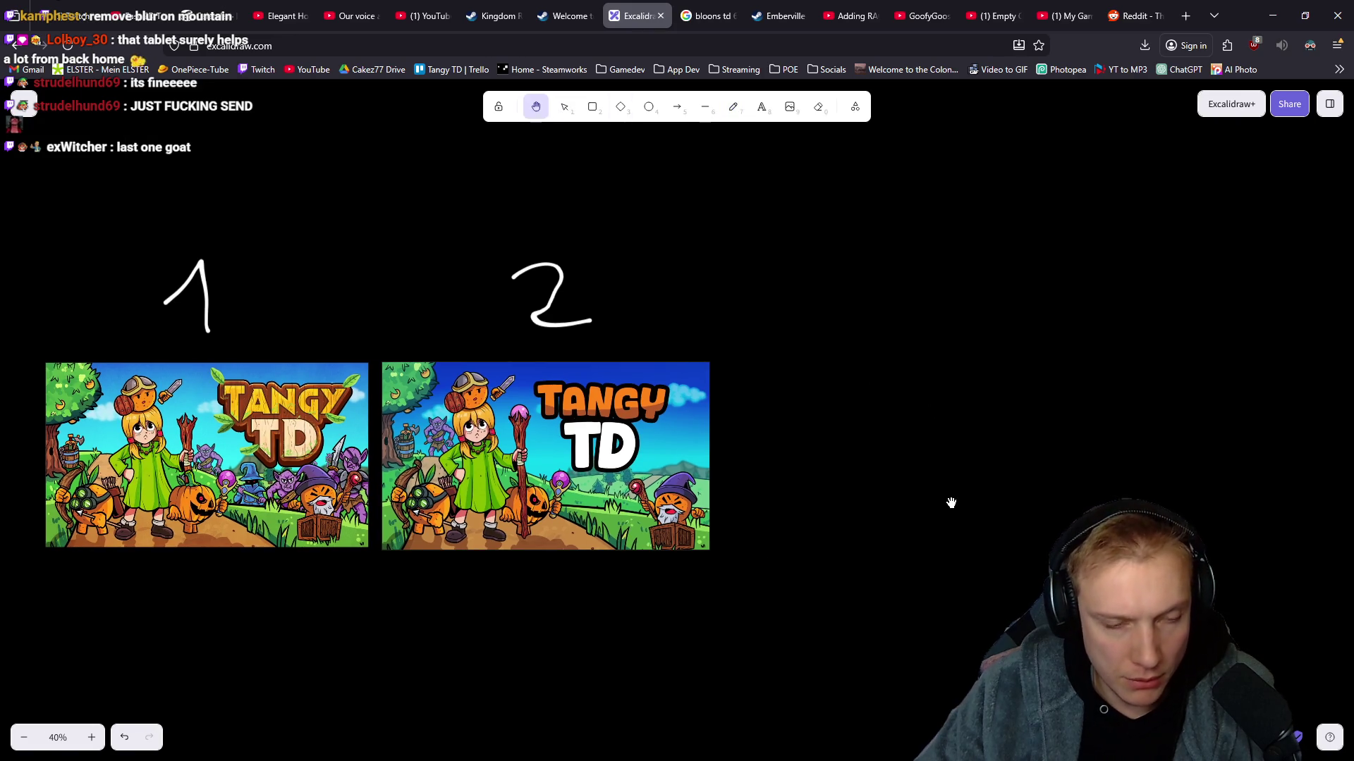
Paste the third Tangy TD capsule beside image 2, resized and aligned to match the others.
{"action": "key", "text": "ctrl+v"}
{"action": "left_click_drag", "start_coordinate": [903, 492], "coordinate": [846, 449]}
{"action": "left_click_drag", "start_coordinate": [1064, 358], "coordinate": [1056, 360]}
{"action": "left_click_drag", "start_coordinate": [909, 437], "coordinate": [907, 437]}
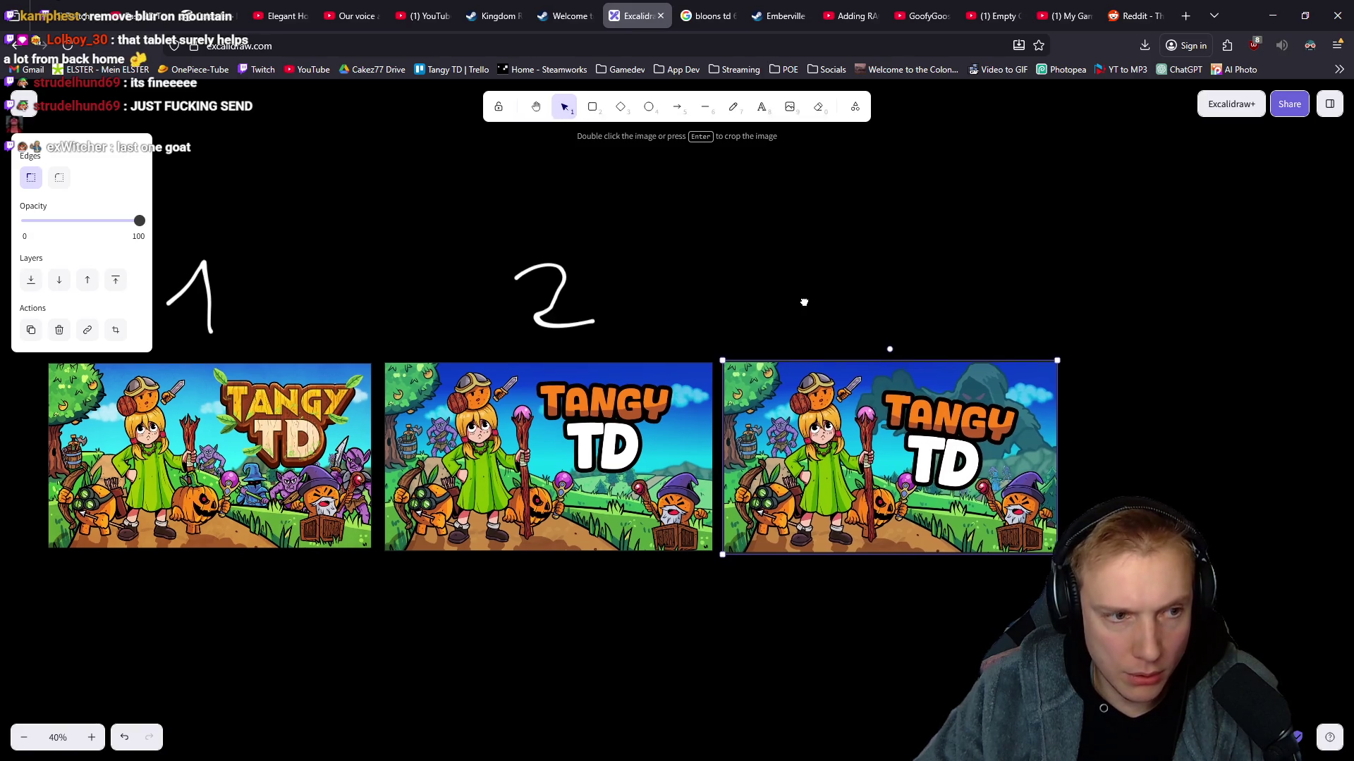
{"action": "scroll", "coordinate": [818, 302], "scroll_direction": "left", "scroll_amount": 2}
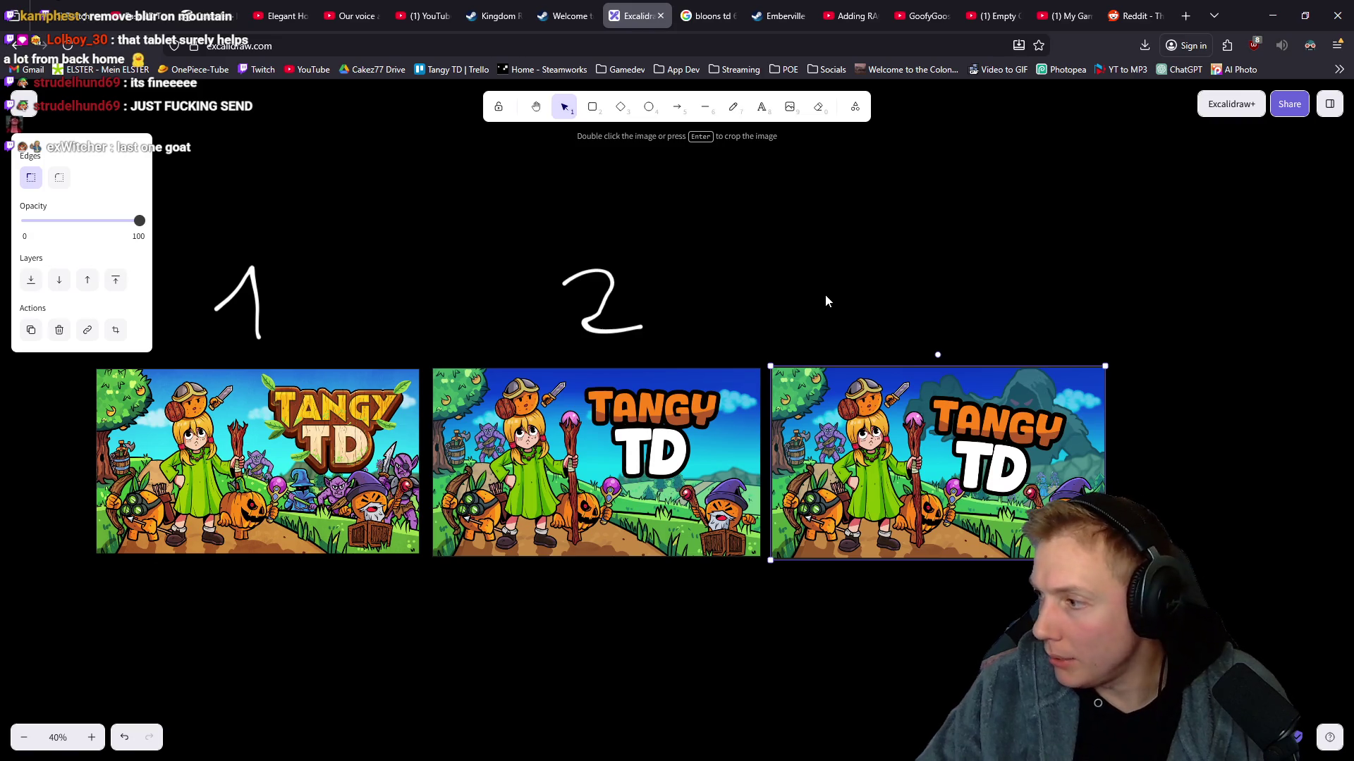
Draw a freehand 3 above the third capsule, then shift the board slightly.
{"action": "key", "text": "p"}
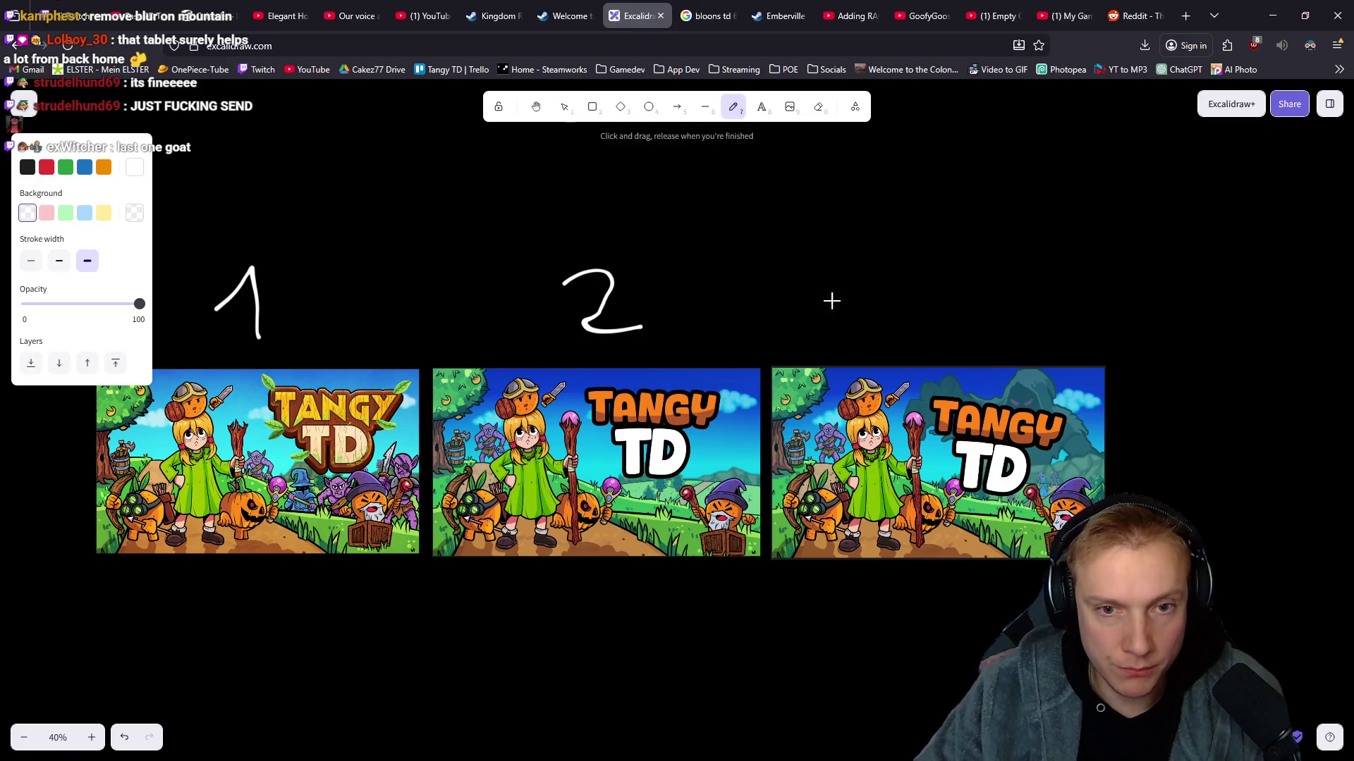
{"action": "left_click_drag", "start_coordinate": [888, 270], "coordinate": [921, 279]}
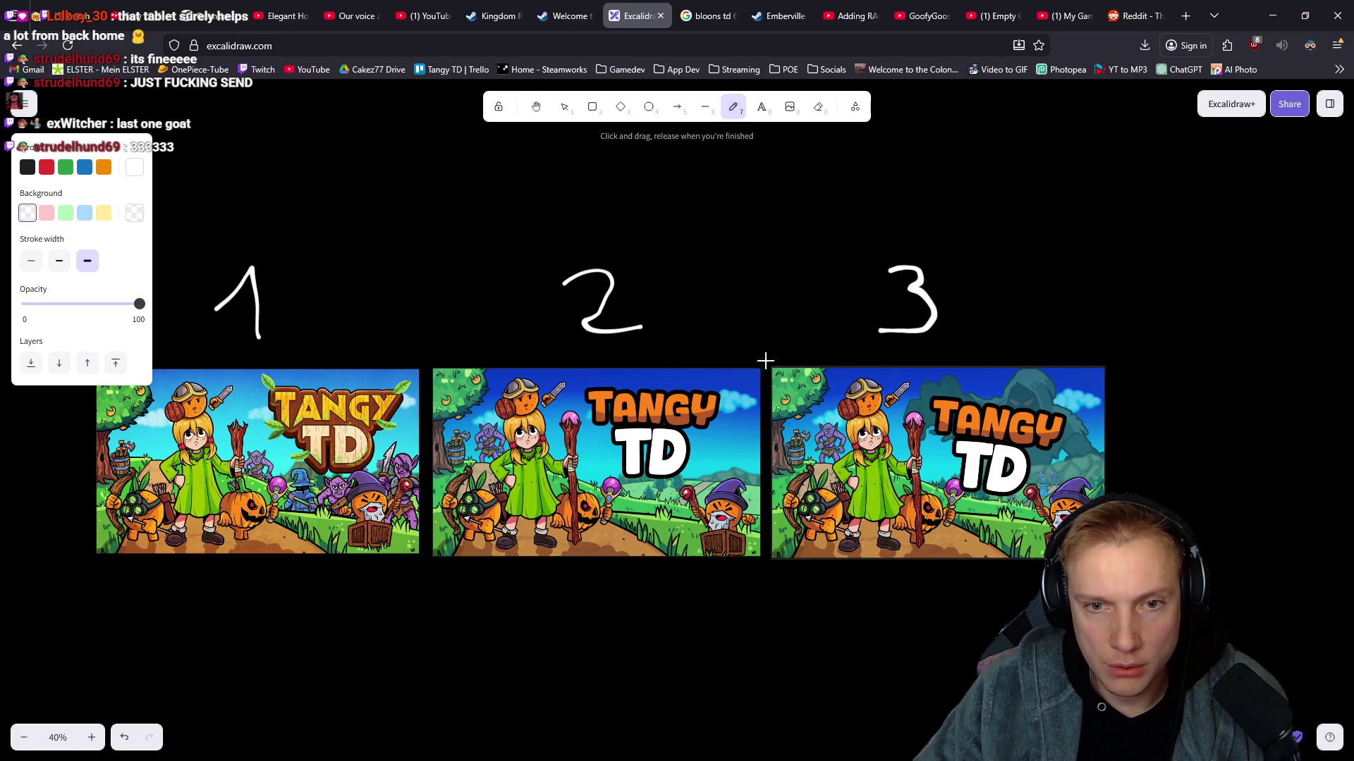
{"action": "left_click", "coordinate": [536, 108]}
{"action": "left_click_drag", "start_coordinate": [471, 211], "coordinate": [451, 187]}
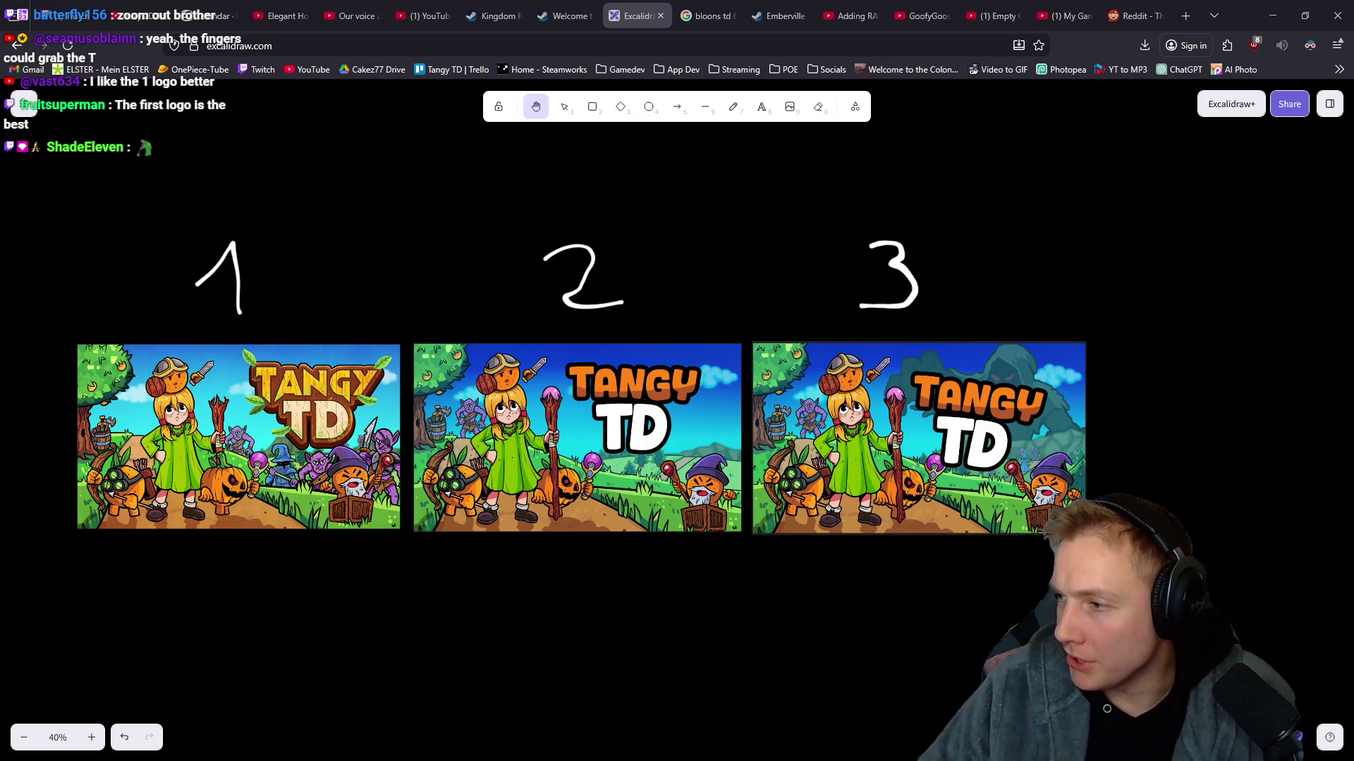
Bring forward the live stream dashboard showing the 'Which Version is the BEST?' poll.
{"action": "key", "text": "alt+Tab"}
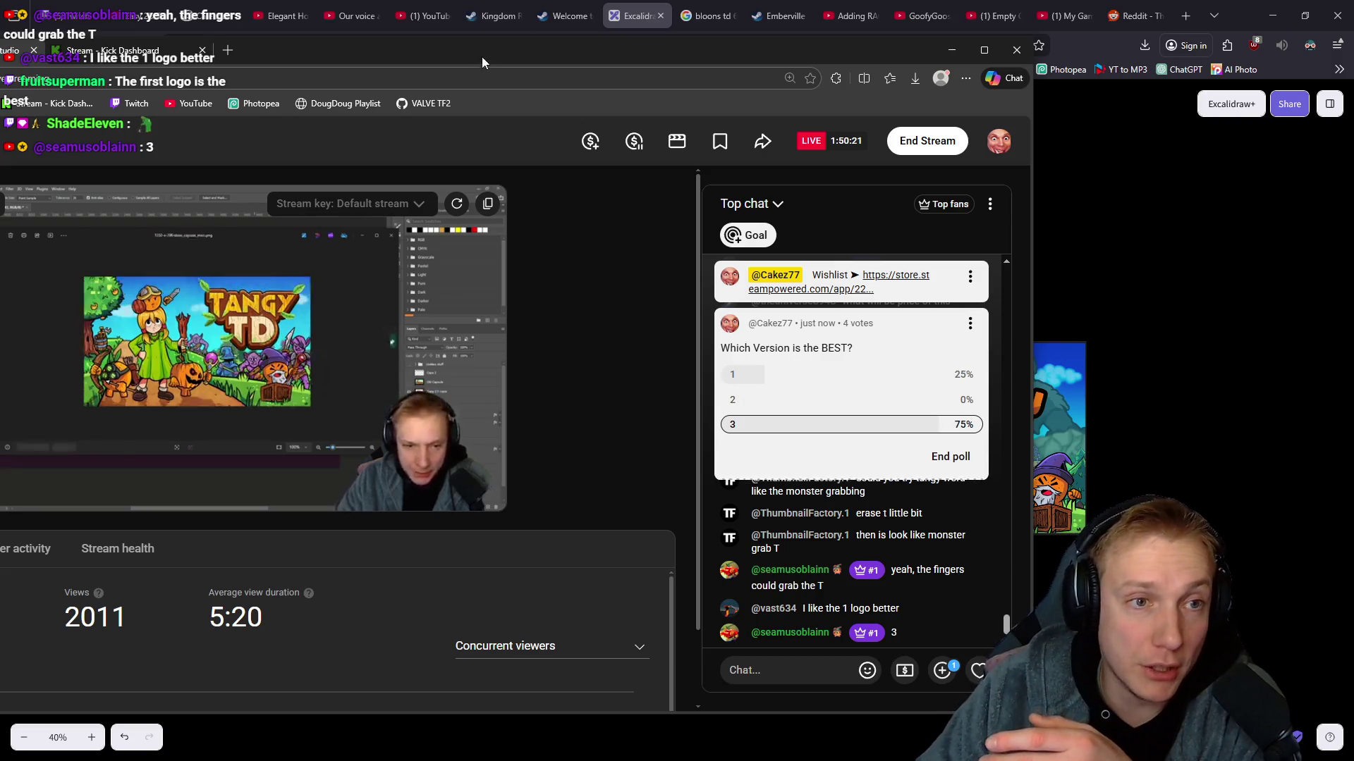
Drag the stream dashboard off to the right and recenter the three labelled logos.
{"action": "left_click_drag", "start_coordinate": [482, 62], "coordinate": [1353, 218]}
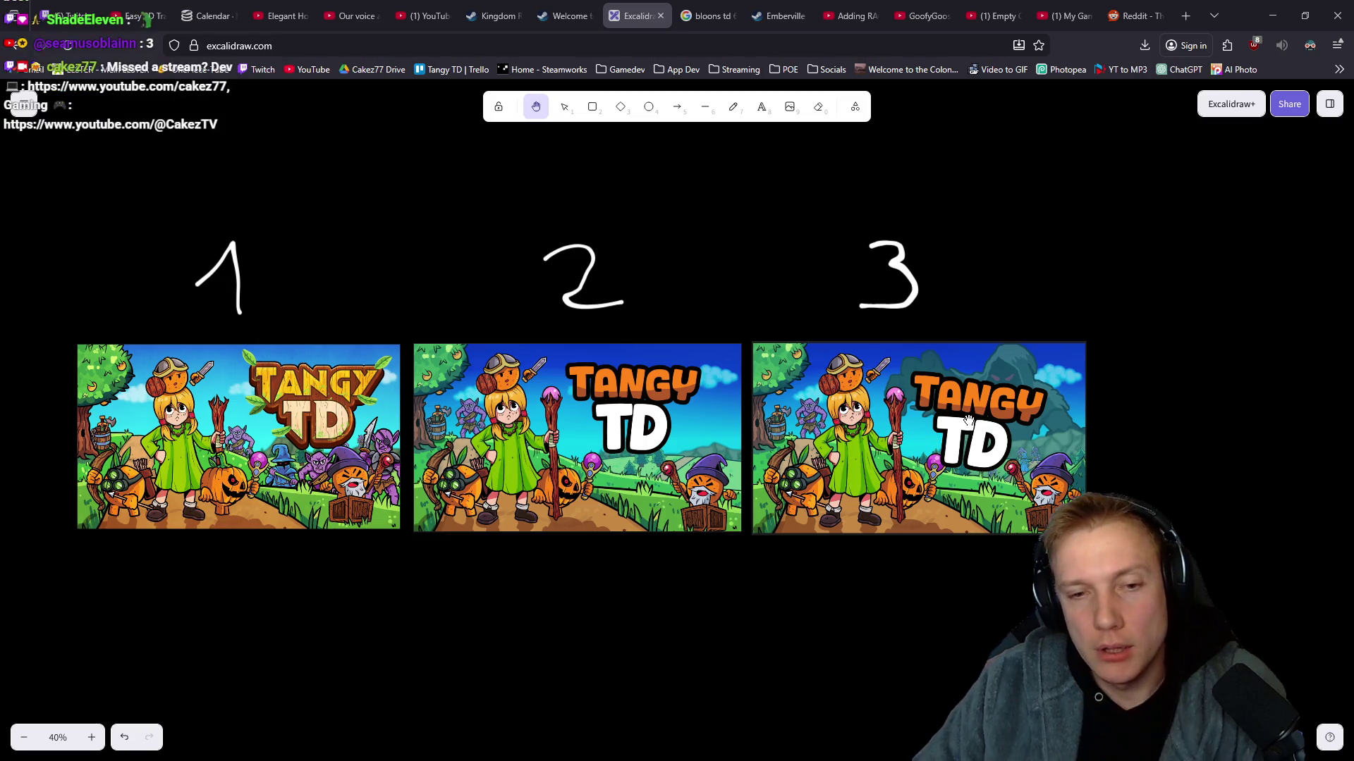
{"action": "left_click_drag", "start_coordinate": [934, 438], "coordinate": [886, 436]}
{"action": "scroll", "coordinate": [884, 423], "scroll_direction": "down", "scroll_amount": 1}
{"action": "key", "text": "alt"}
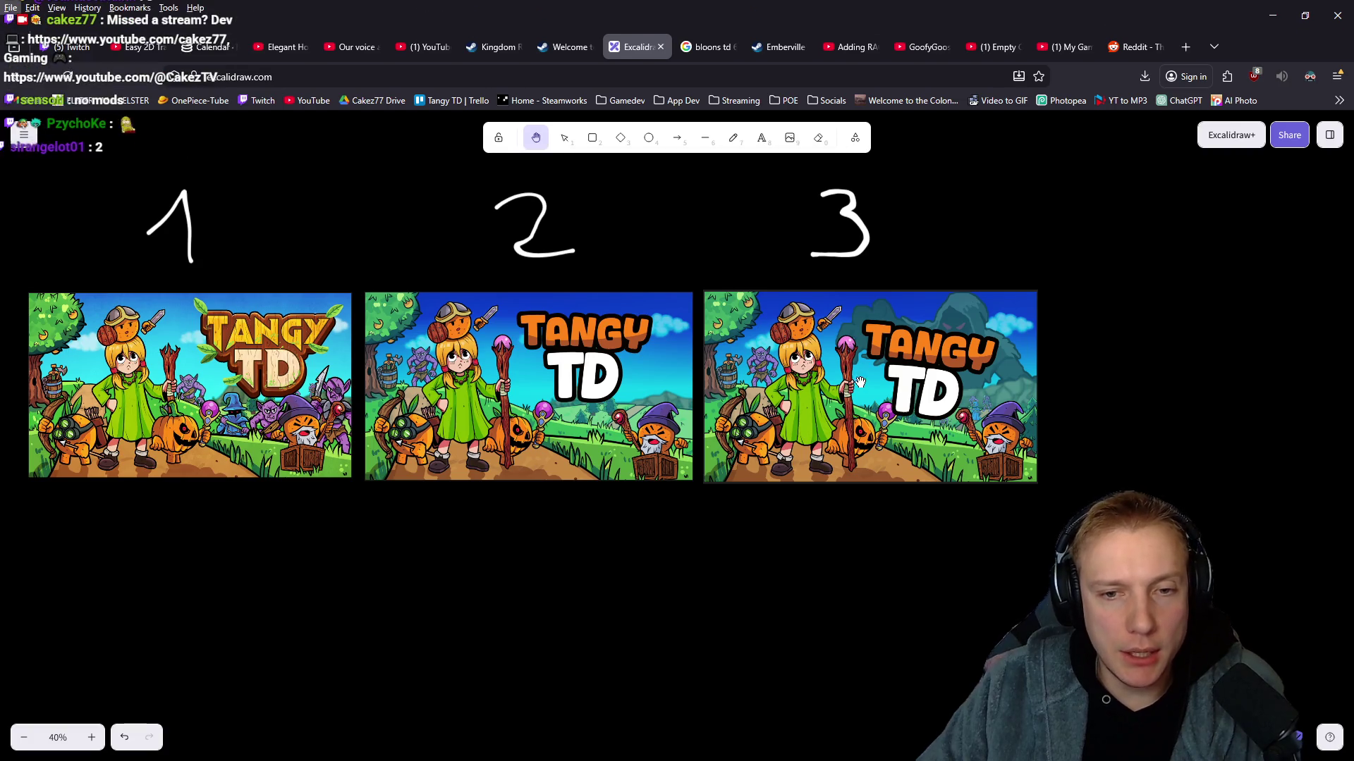
Zoom and pan so the reference capsules sit beside logos 1–3, then bring up the poll form.
{"action": "scroll", "coordinate": [881, 416], "scroll_direction": "down", "scroll_amount": 6}
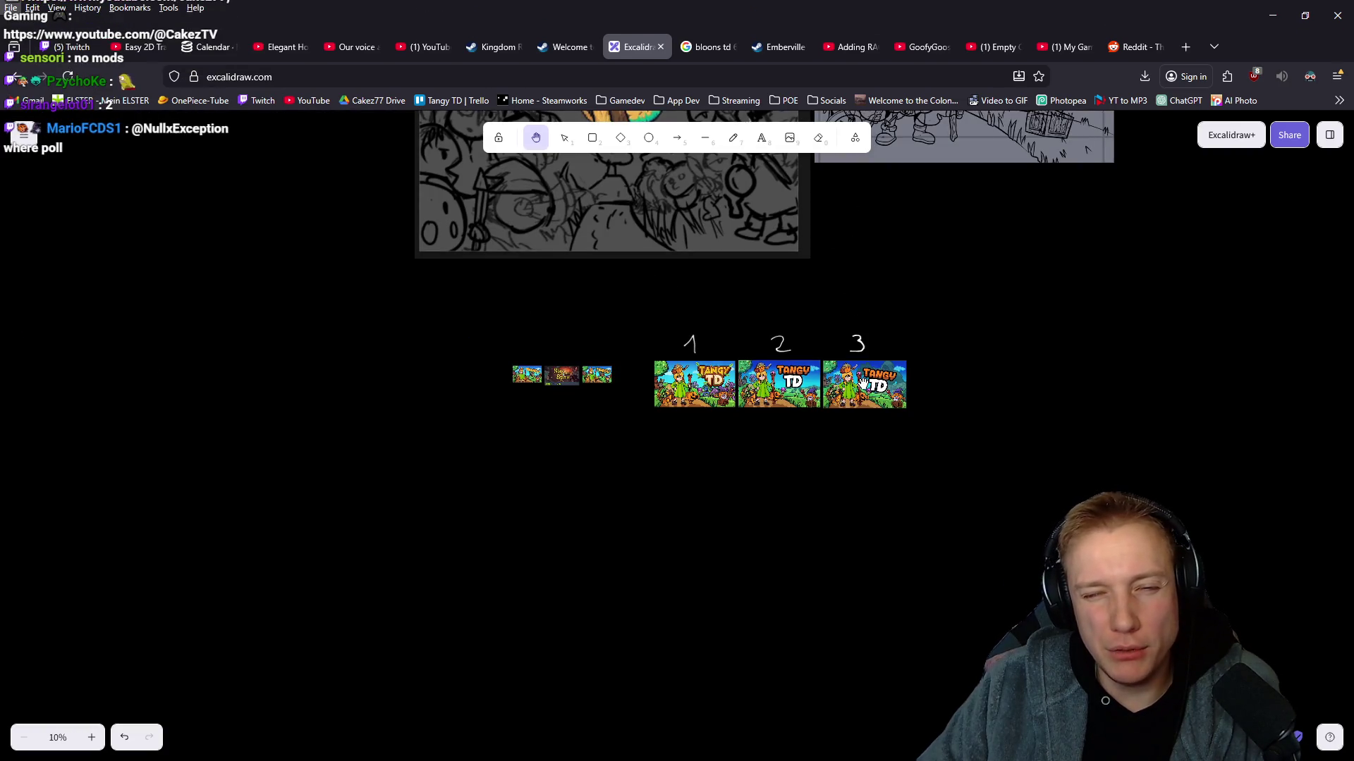
{"action": "scroll", "coordinate": [863, 382], "scroll_direction": "up", "scroll_amount": 3}
{"action": "left_click_drag", "start_coordinate": [826, 408], "coordinate": [805, 412]}
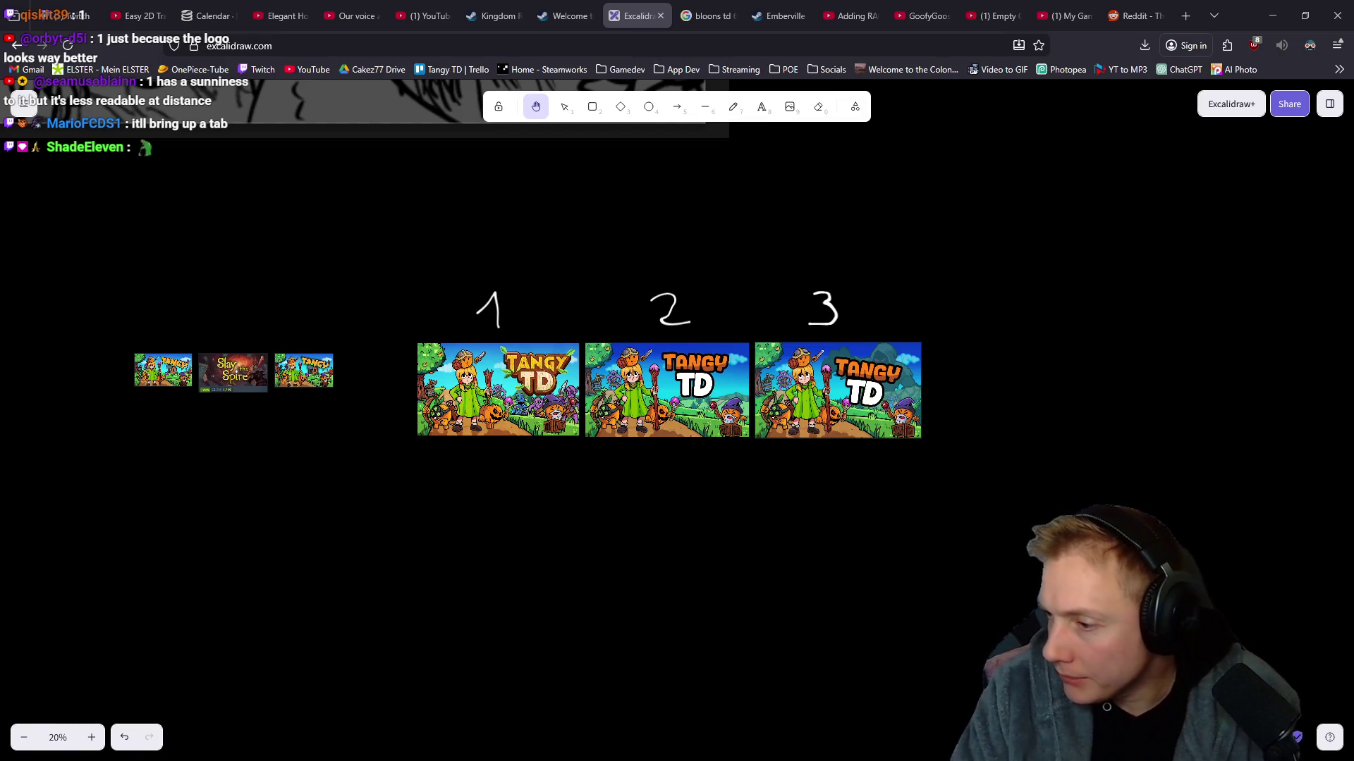
{"action": "key", "text": "alt+Tab"}
Enter the poll question 'Which version is the BEST?' with answers 1, 2 and 3.
{"action": "left_click", "coordinate": [539, 267]}
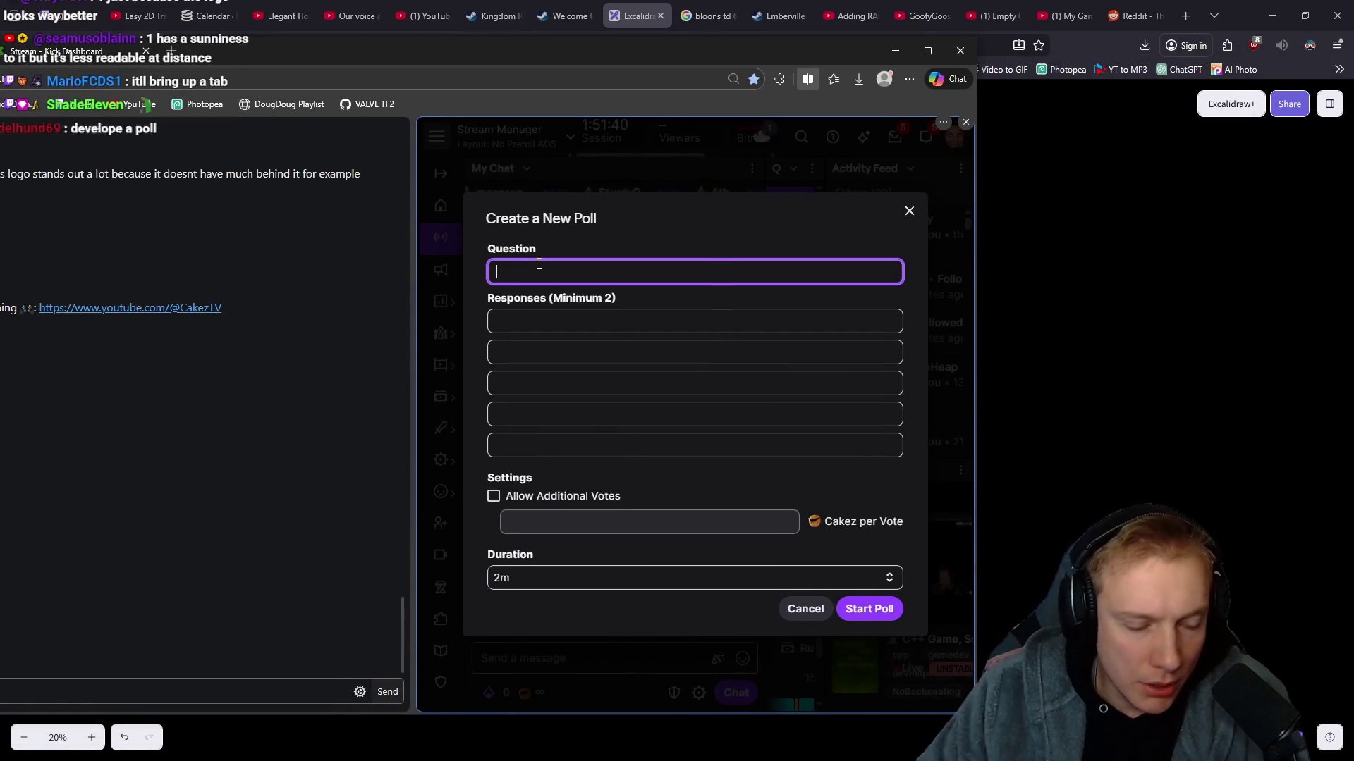
{"action": "type", "text": "Which version"}
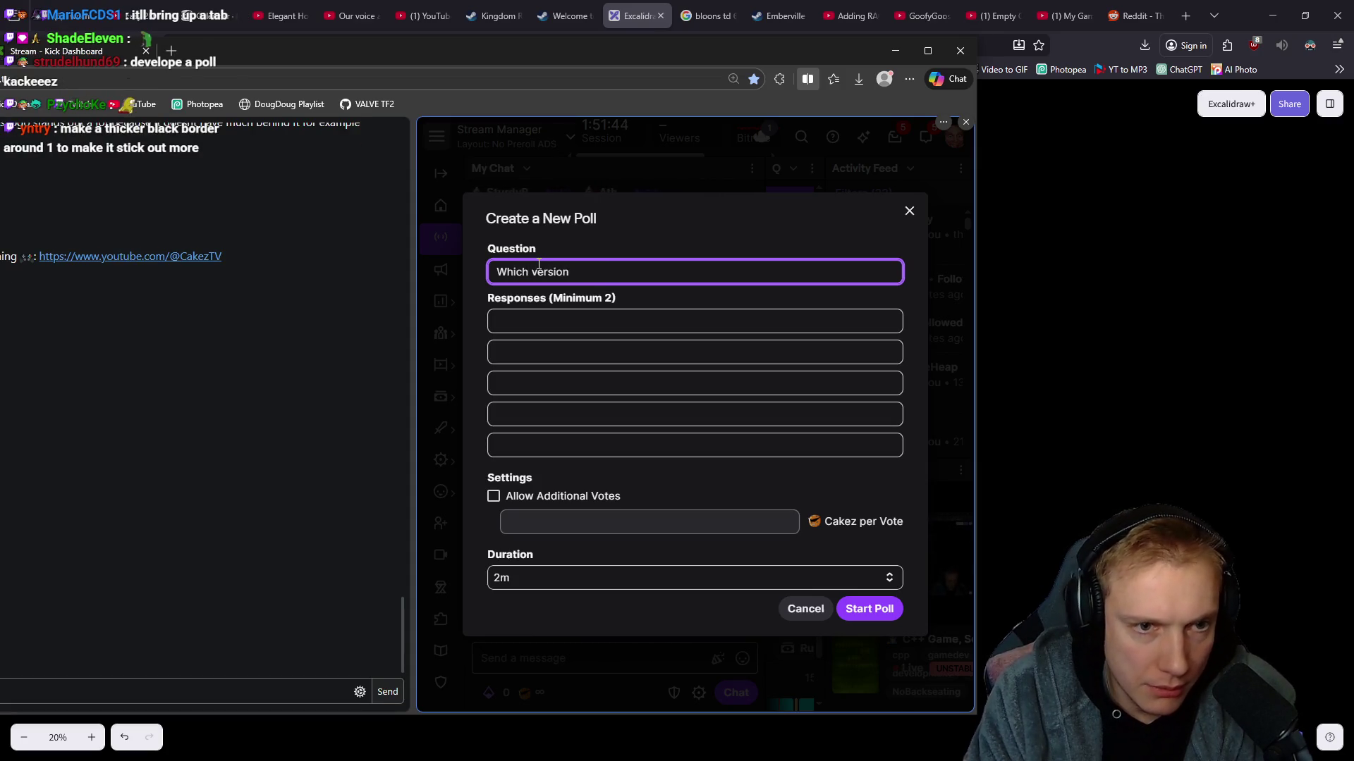
{"action": "type", "text": " is the BEST?"}
{"action": "key", "text": "Tab"}
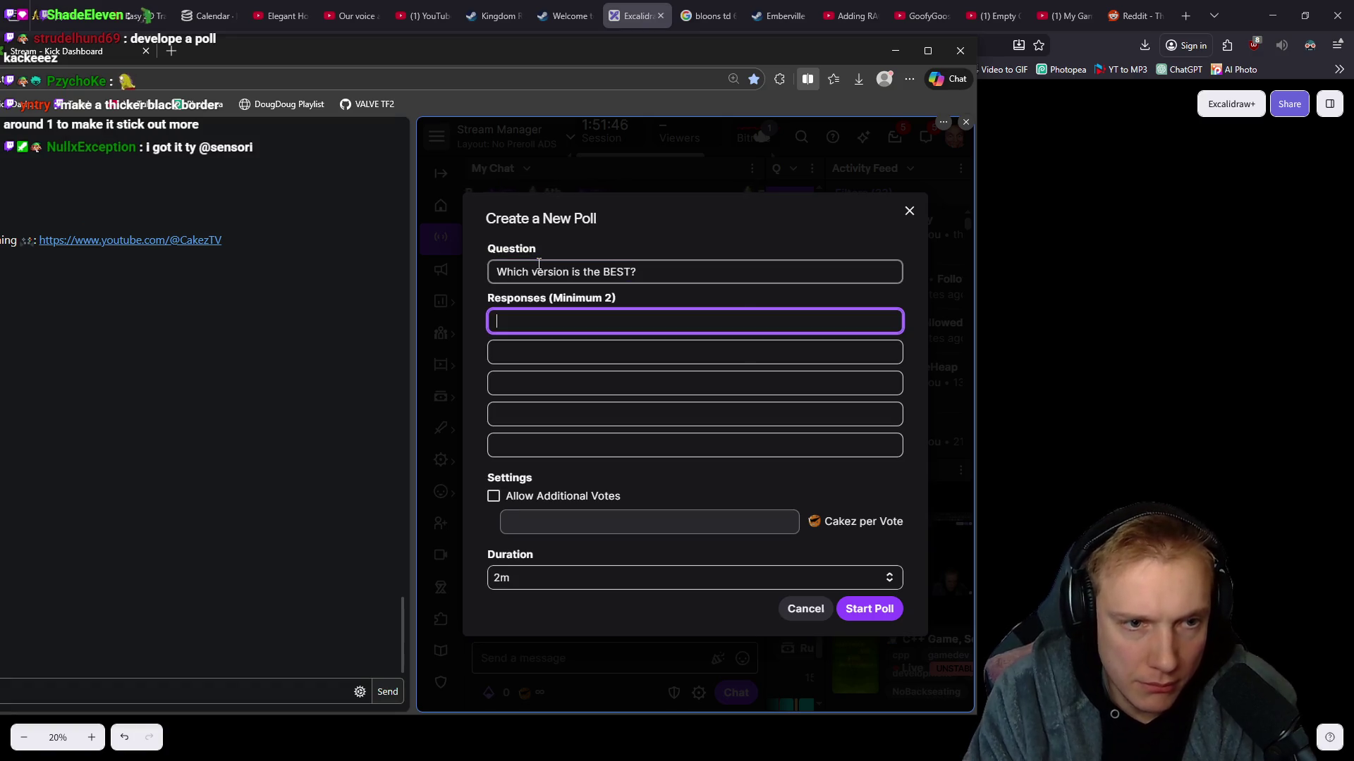
{"action": "type", "text": "1"}
{"action": "key", "text": "Tab"}
{"action": "type", "text": "2"}
{"action": "key", "text": "Tab"}
{"action": "type", "text": "3"}
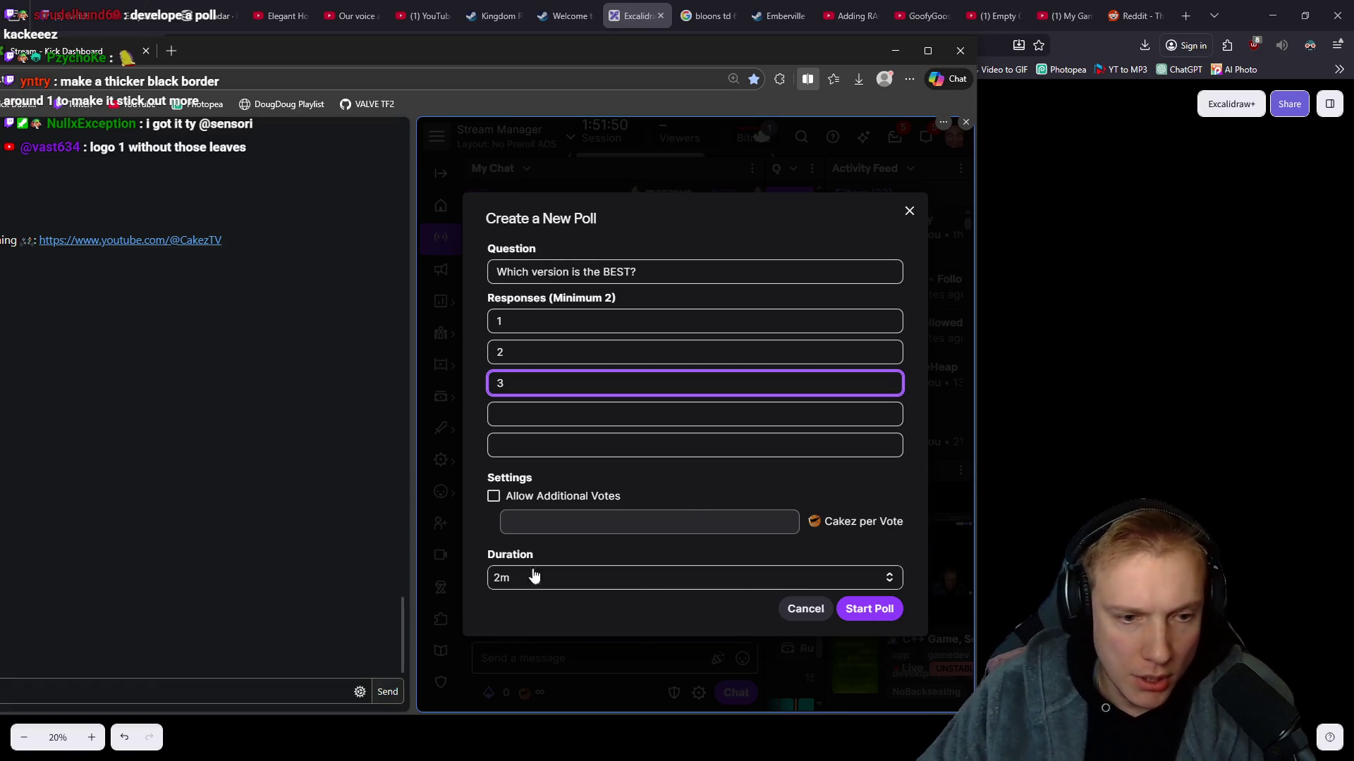
Set a 5m duration, cancel after the start error, and expand the active poll.
{"action": "left_click", "coordinate": [892, 577]}
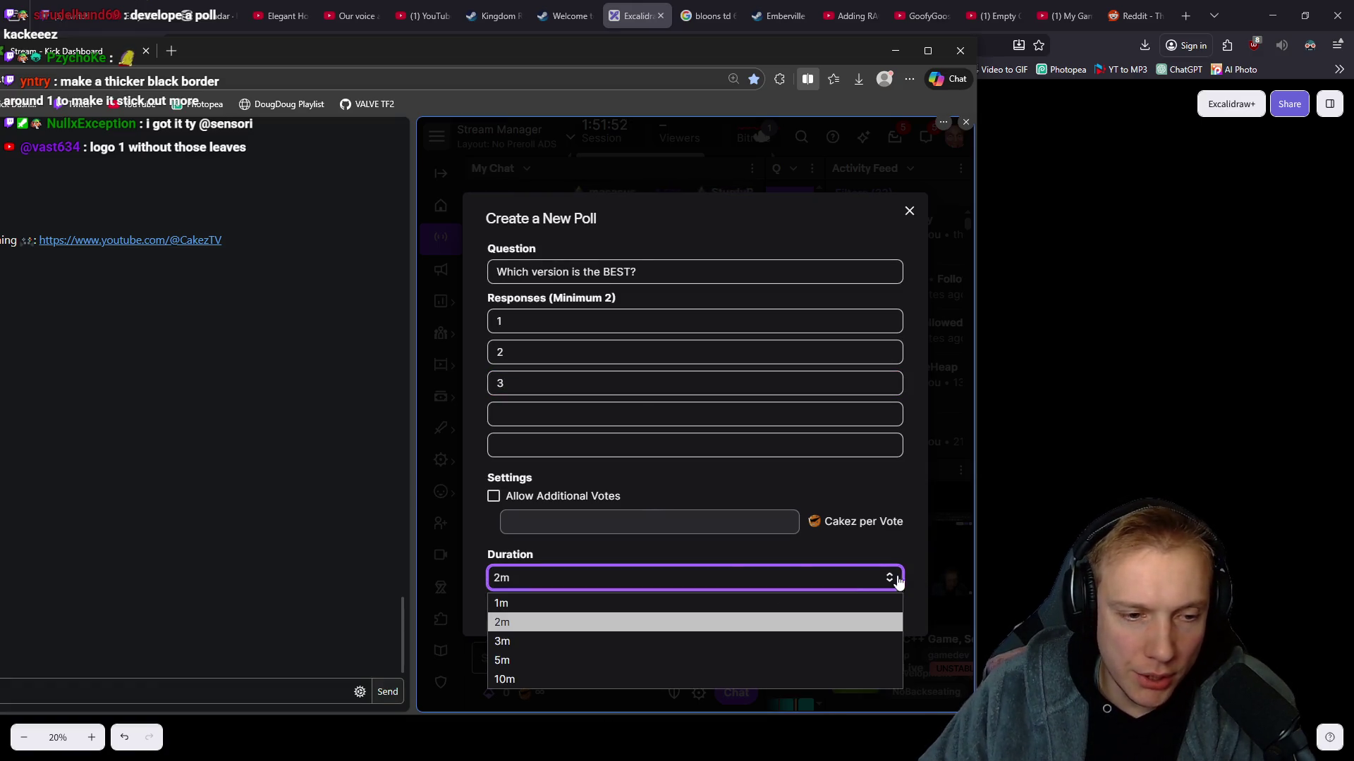
{"action": "left_click", "coordinate": [509, 664]}
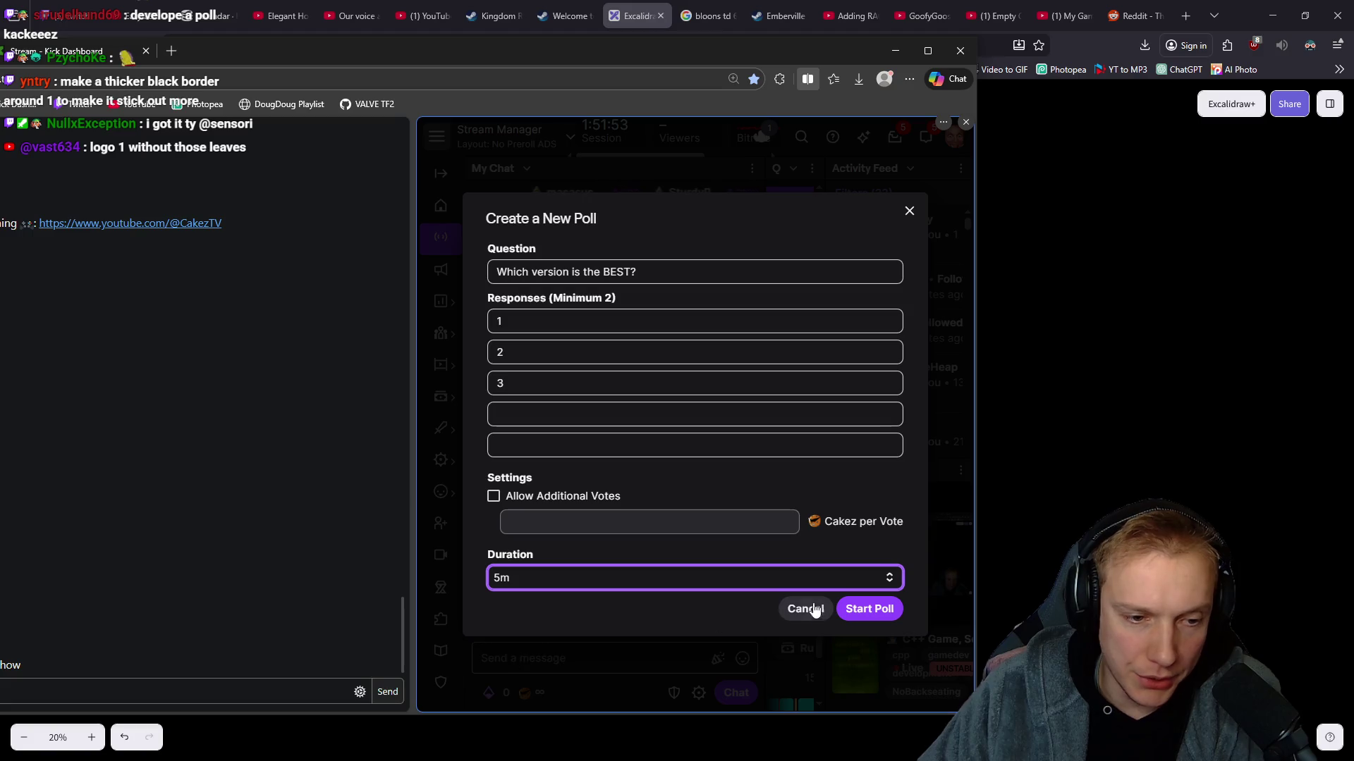
{"action": "left_click", "coordinate": [867, 607]}
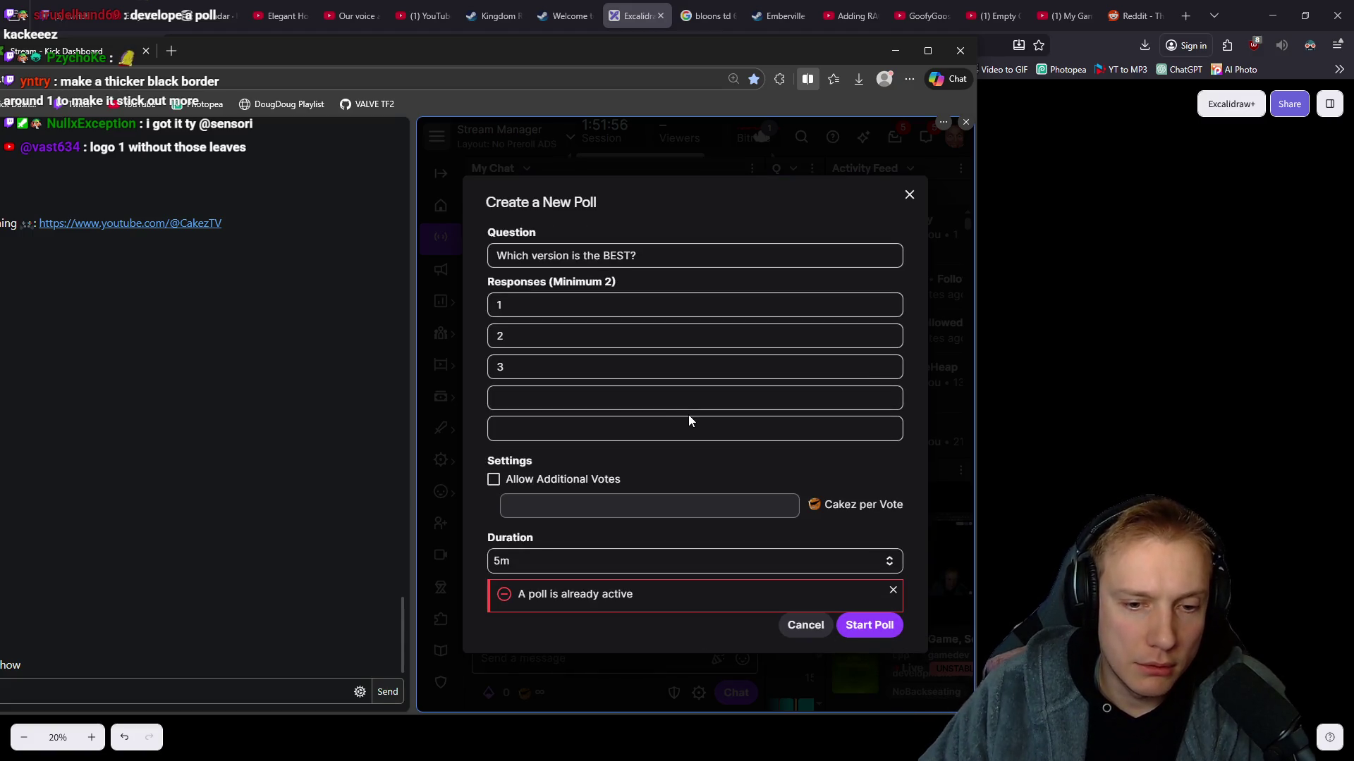
{"action": "left_click", "coordinate": [812, 630]}
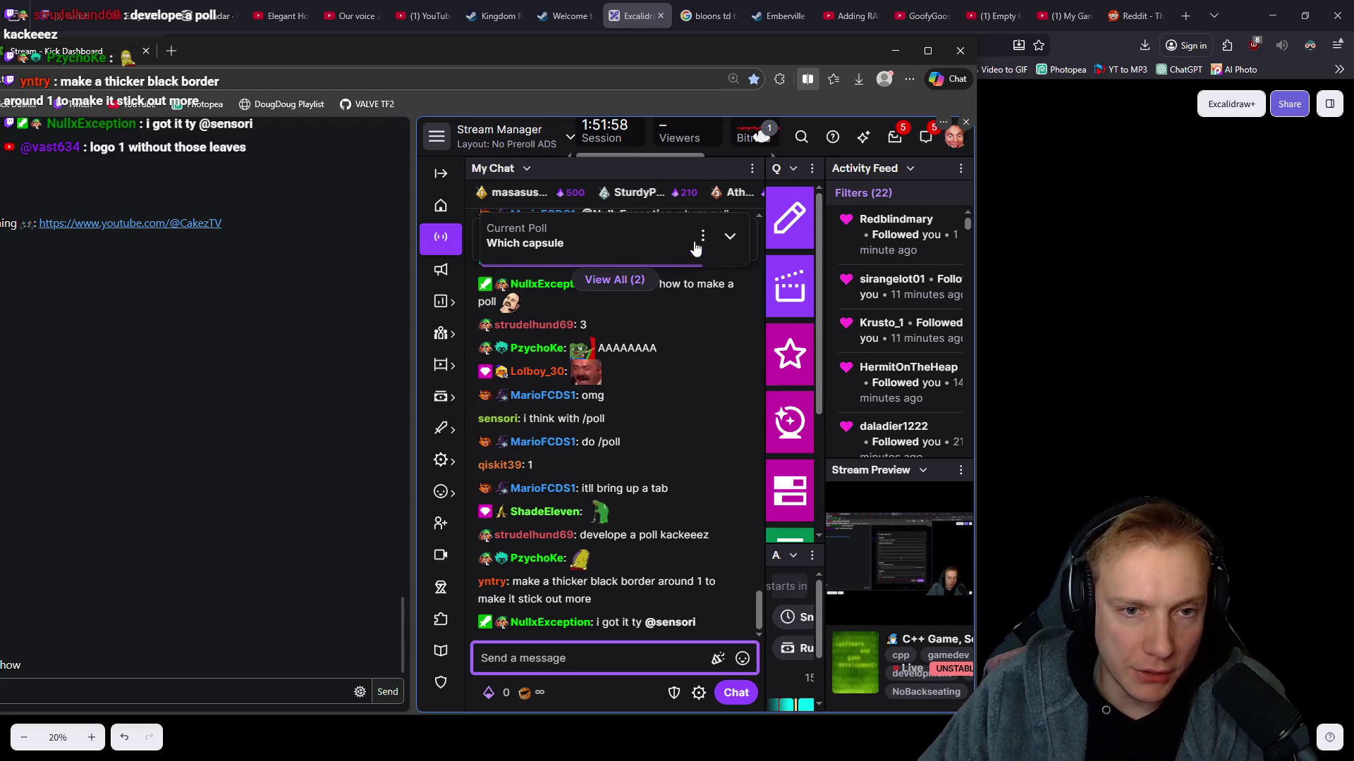
{"action": "left_click", "coordinate": [725, 237]}
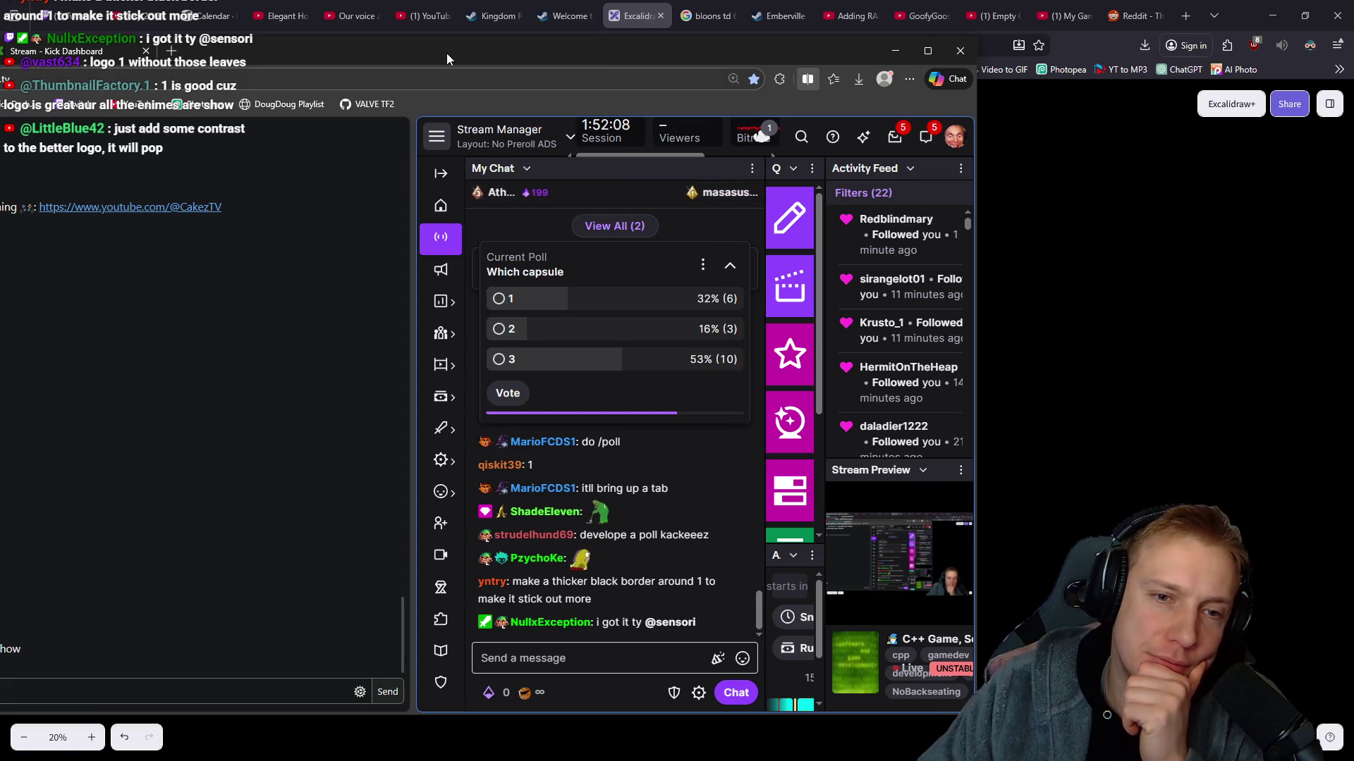
Move the Twitch dashboard down and up to check the 'Which capsule' poll, then refocus the logo board.
{"action": "mouse_move", "coordinate": [446, 53]}
{"action": "left_mouse_down"}
{"action": "mouse_move", "coordinate": [613, 626]}
{"action": "mouse_move", "coordinate": [642, 621]}
{"action": "left_mouse_up"}
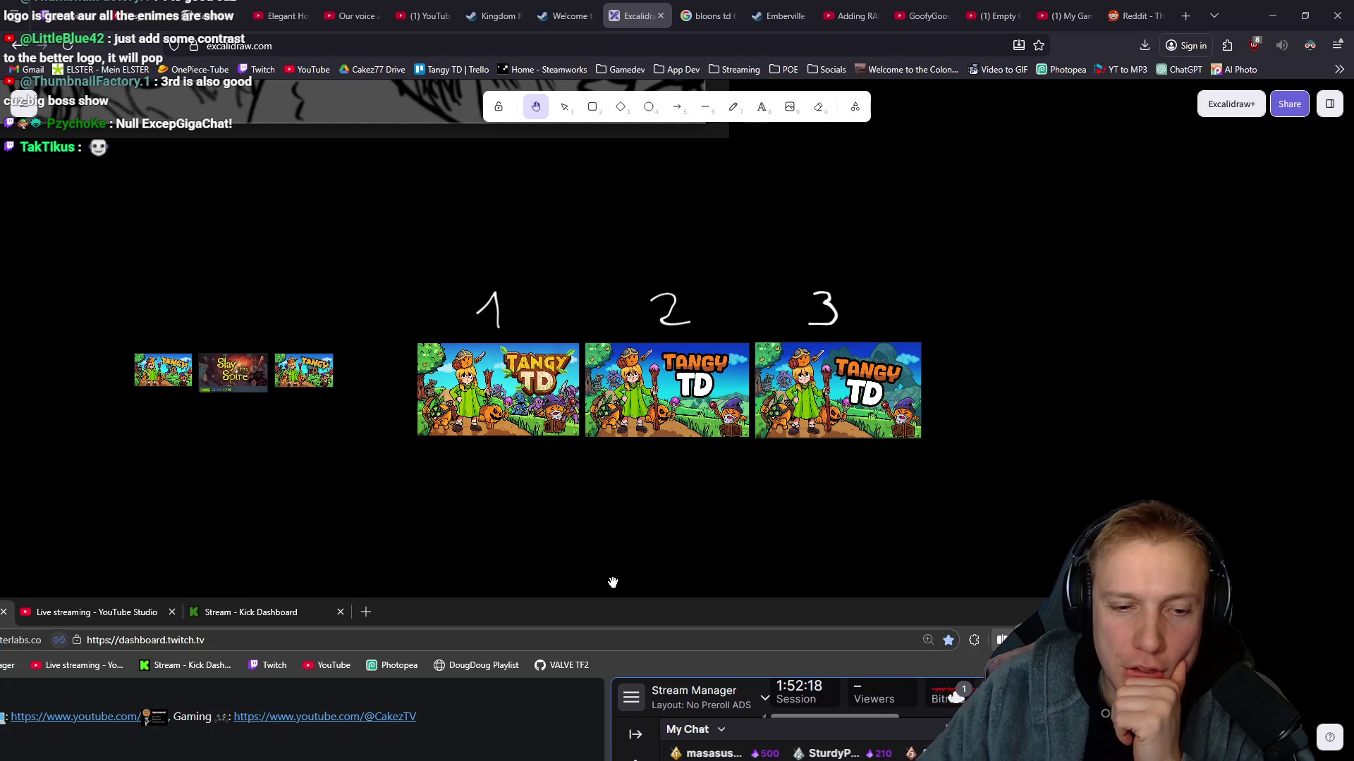
{"action": "mouse_move", "coordinate": [618, 620]}
{"action": "left_mouse_down"}
{"action": "mouse_move", "coordinate": [541, 213]}
{"action": "mouse_move", "coordinate": [521, 216]}
{"action": "left_mouse_up"}
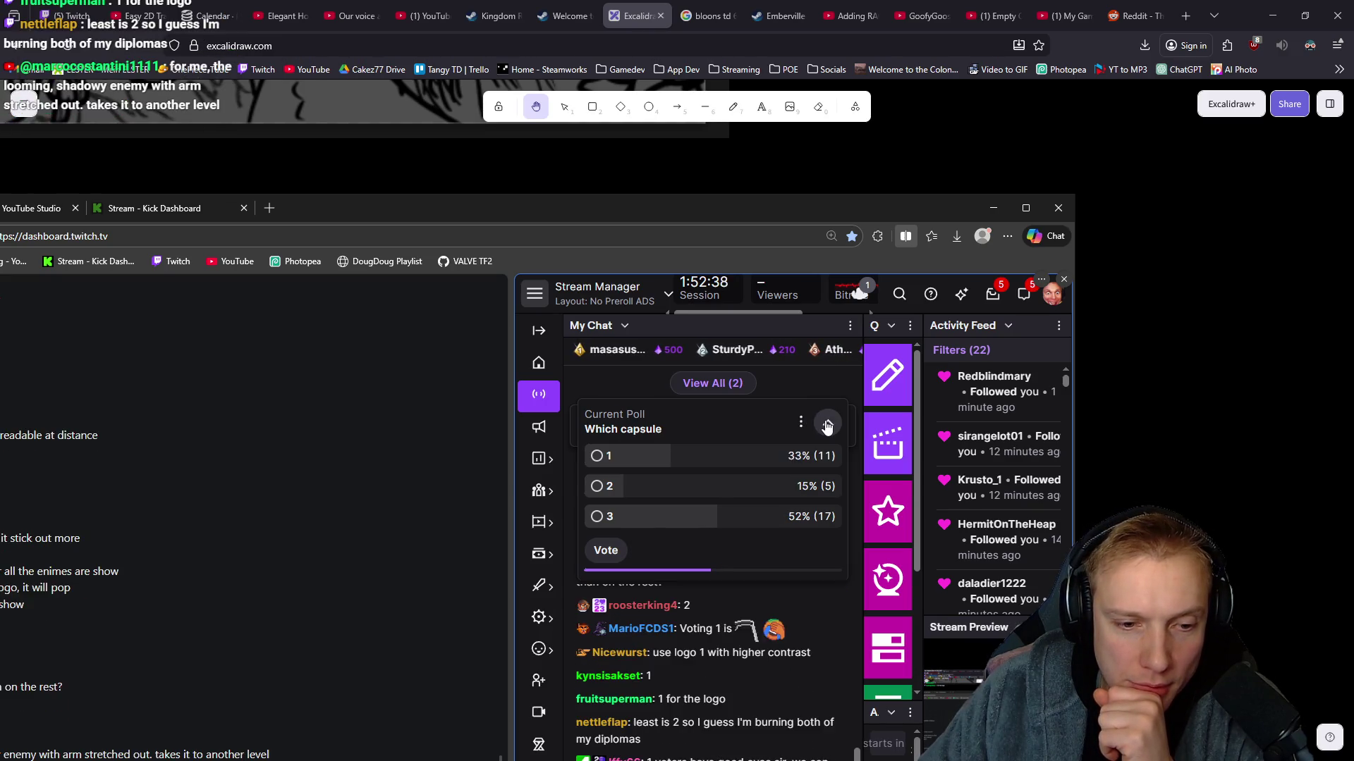
{"action": "mouse_move", "coordinate": [551, 206]}
{"action": "left_mouse_down"}
{"action": "mouse_move", "coordinate": [635, 577]}
{"action": "mouse_move", "coordinate": [664, 628]}
{"action": "left_mouse_up"}
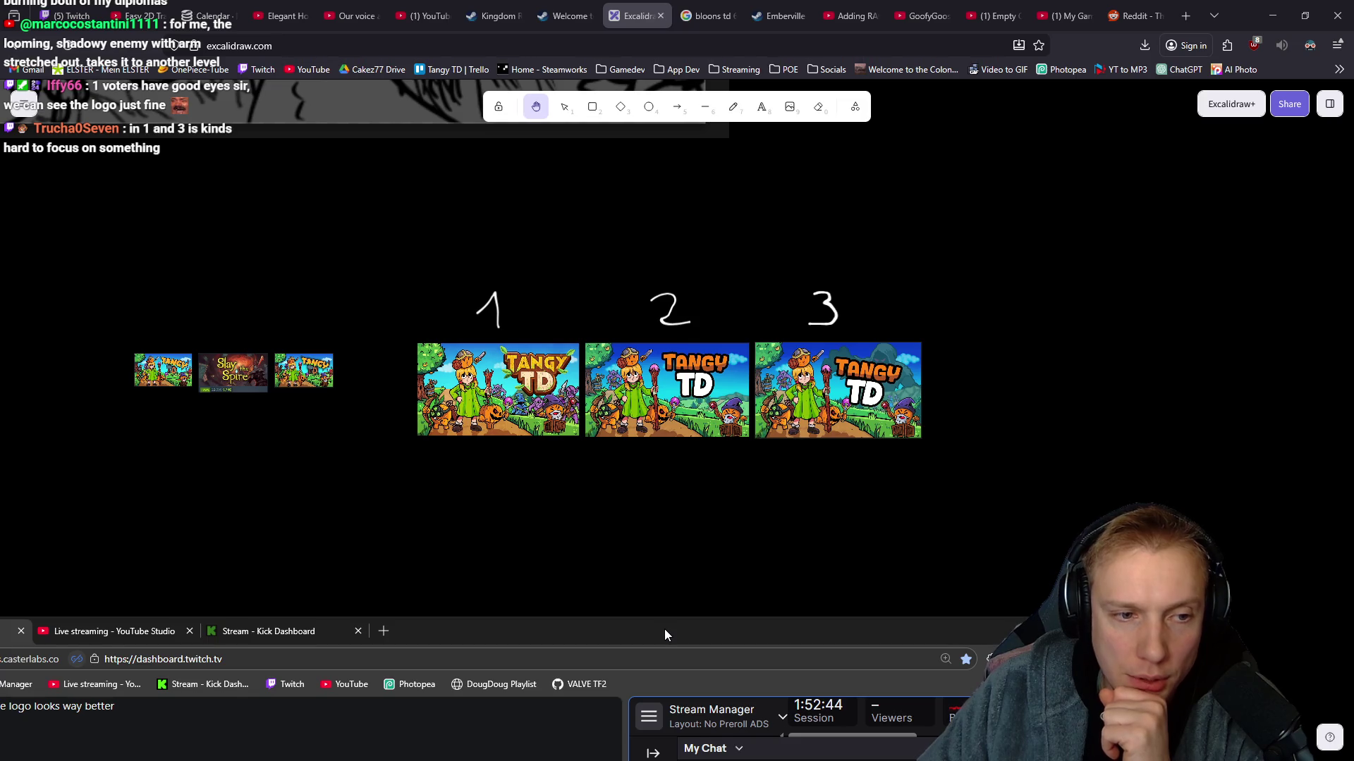
{"action": "left_click", "coordinate": [614, 556]}
Zoom into logo 1, zoom out to compare logos 1–3, then maximize the Twitch dashboard.
{"action": "scroll", "coordinate": [458, 399], "scroll_direction": "up", "scroll_amount": 3, "text": "ctrl"}
{"action": "scroll", "coordinate": [458, 400], "scroll_direction": "up", "scroll_amount": 10, "text": "ctrl"}
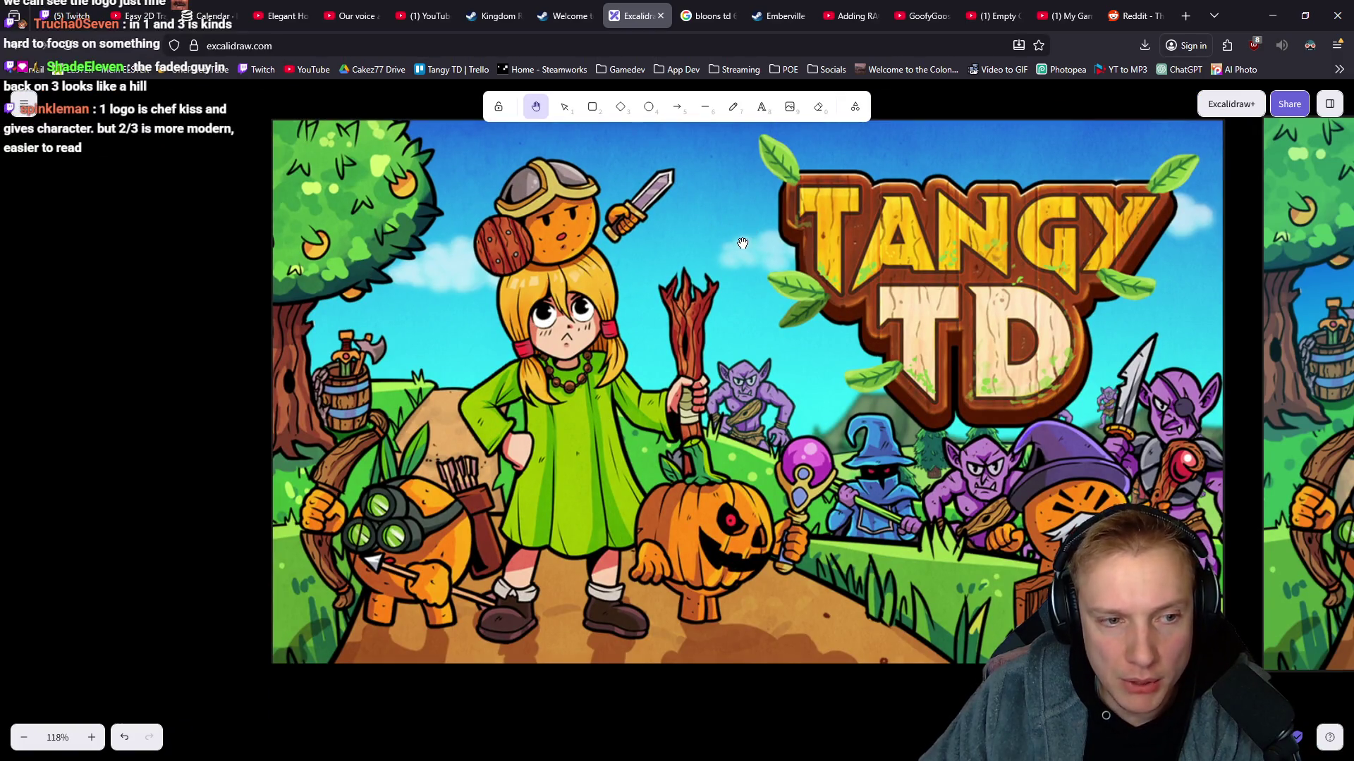
{"action": "scroll", "coordinate": [748, 239], "scroll_direction": "down", "scroll_amount": 8, "text": "ctrl"}
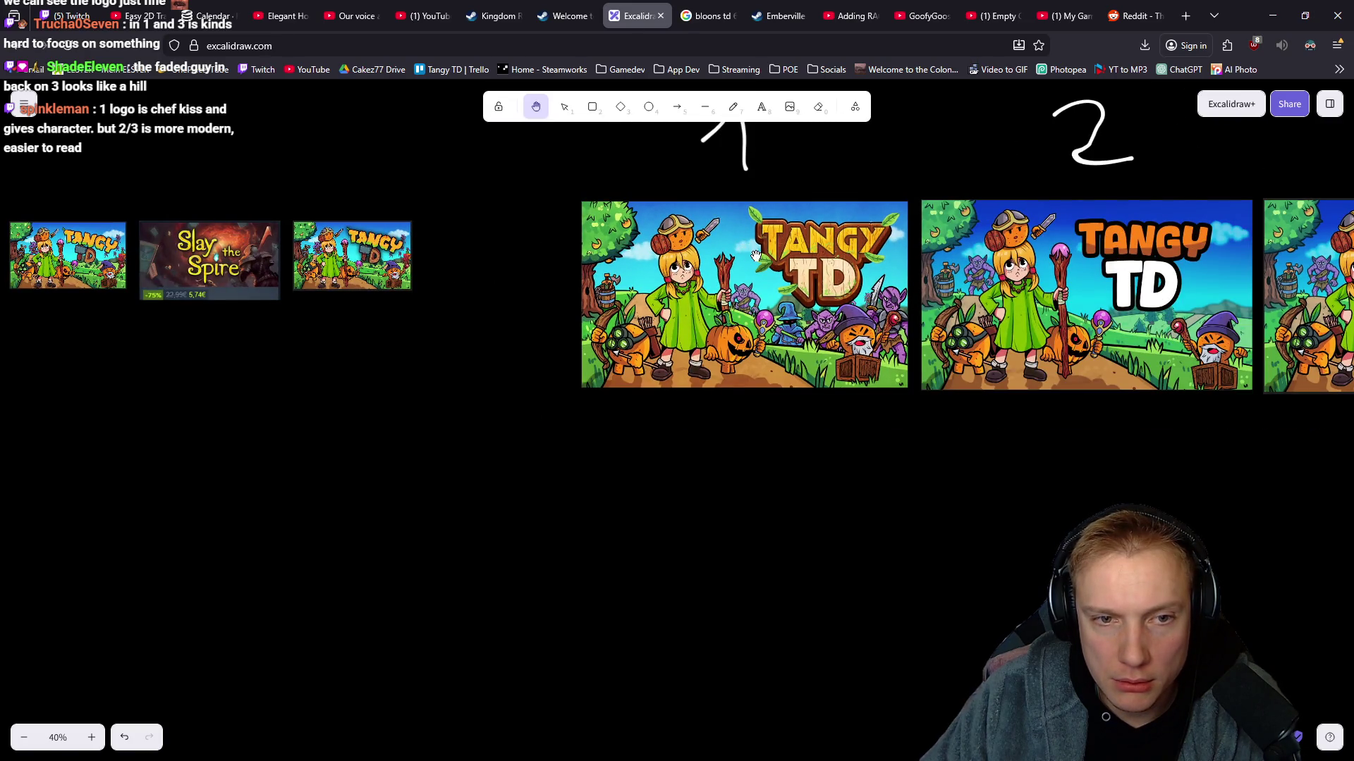
{"action": "left_click_drag", "start_coordinate": [797, 282], "coordinate": [425, 344]}
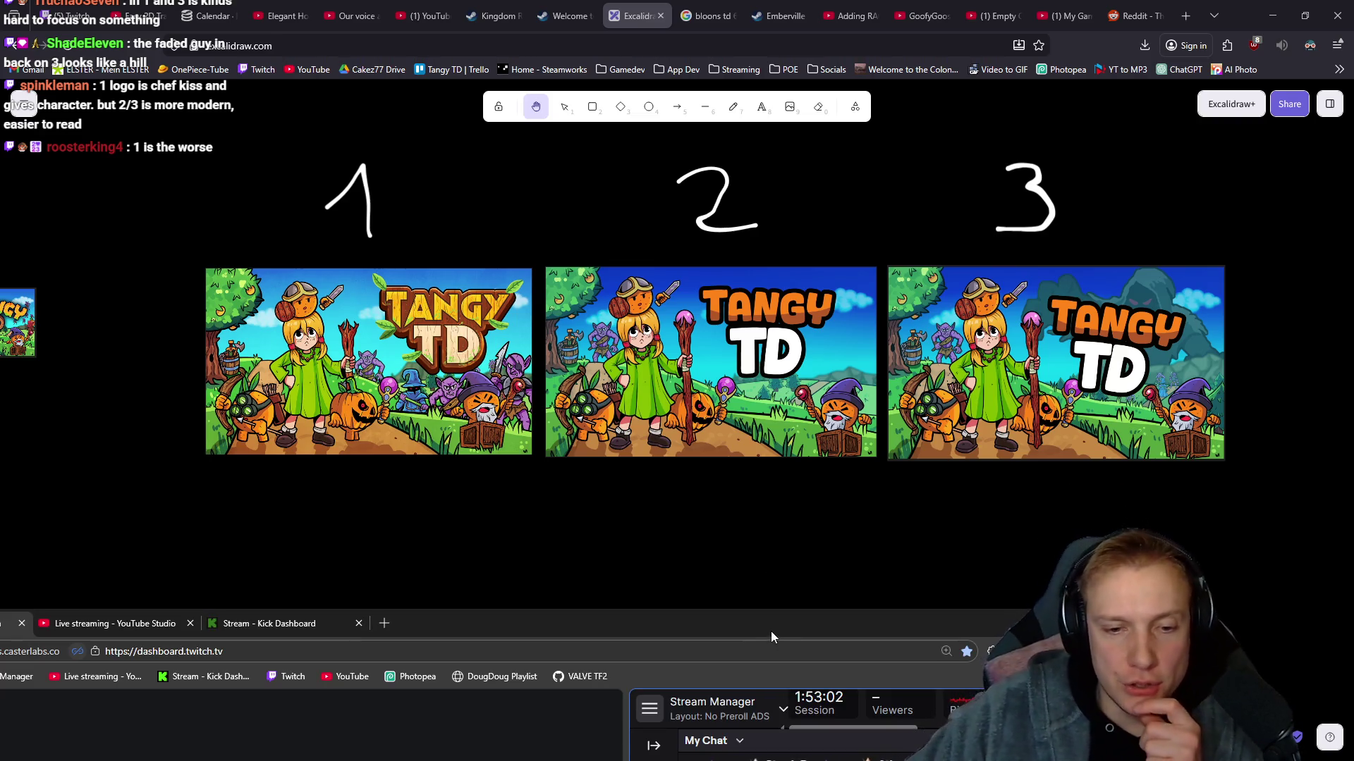
{"action": "left_click_drag", "start_coordinate": [774, 627], "coordinate": [794, 7]}
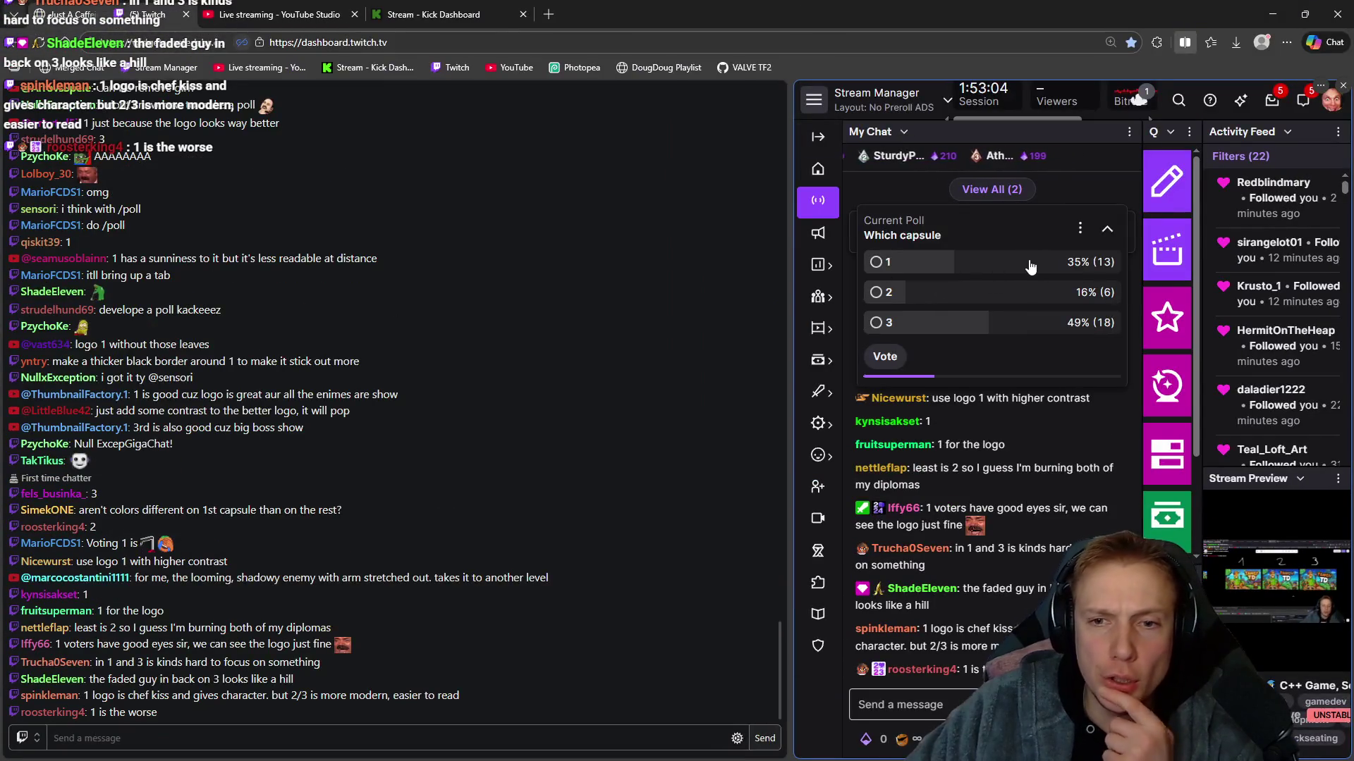
Open the YouTube Studio live page and expand the capsule poll's full results.
{"action": "left_click", "coordinate": [282, 14]}
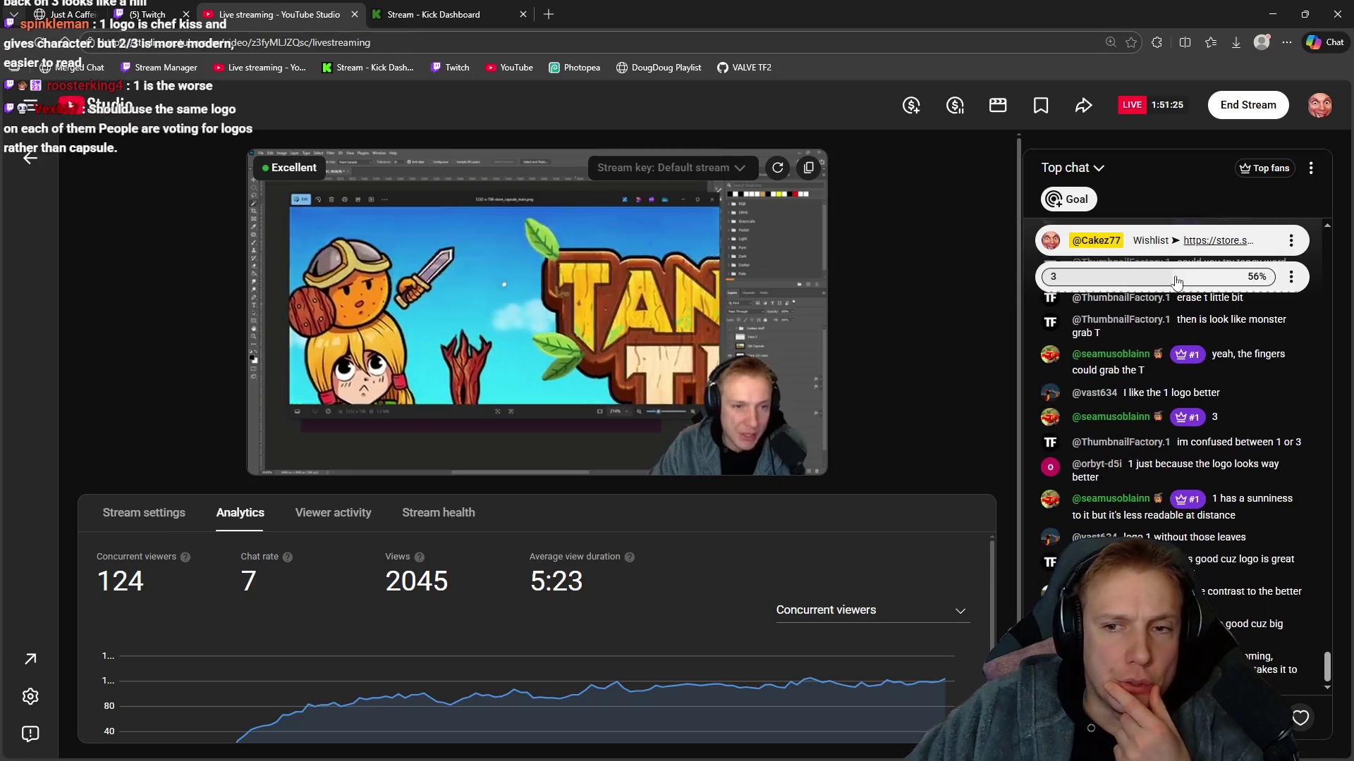
{"action": "left_click", "coordinate": [1184, 284]}
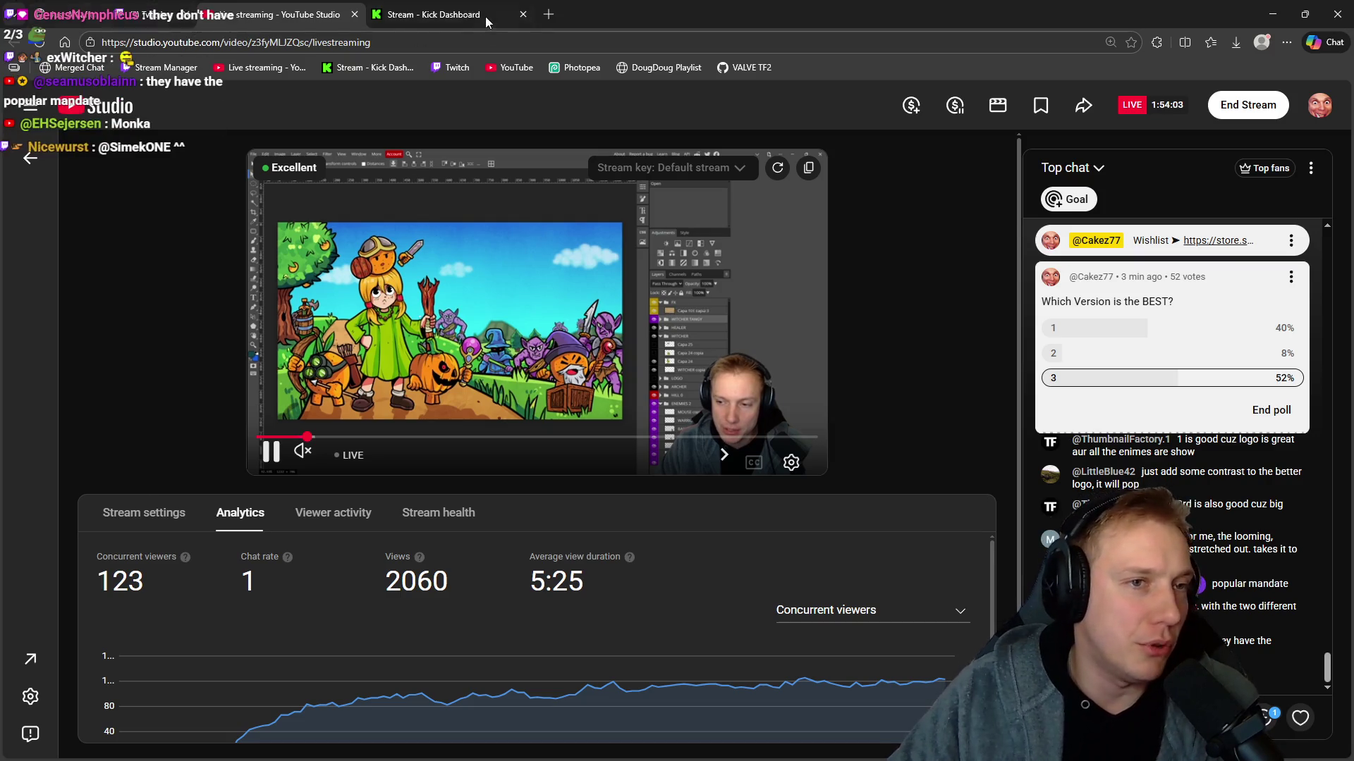
{"action": "left_click", "coordinate": [150, 12]}
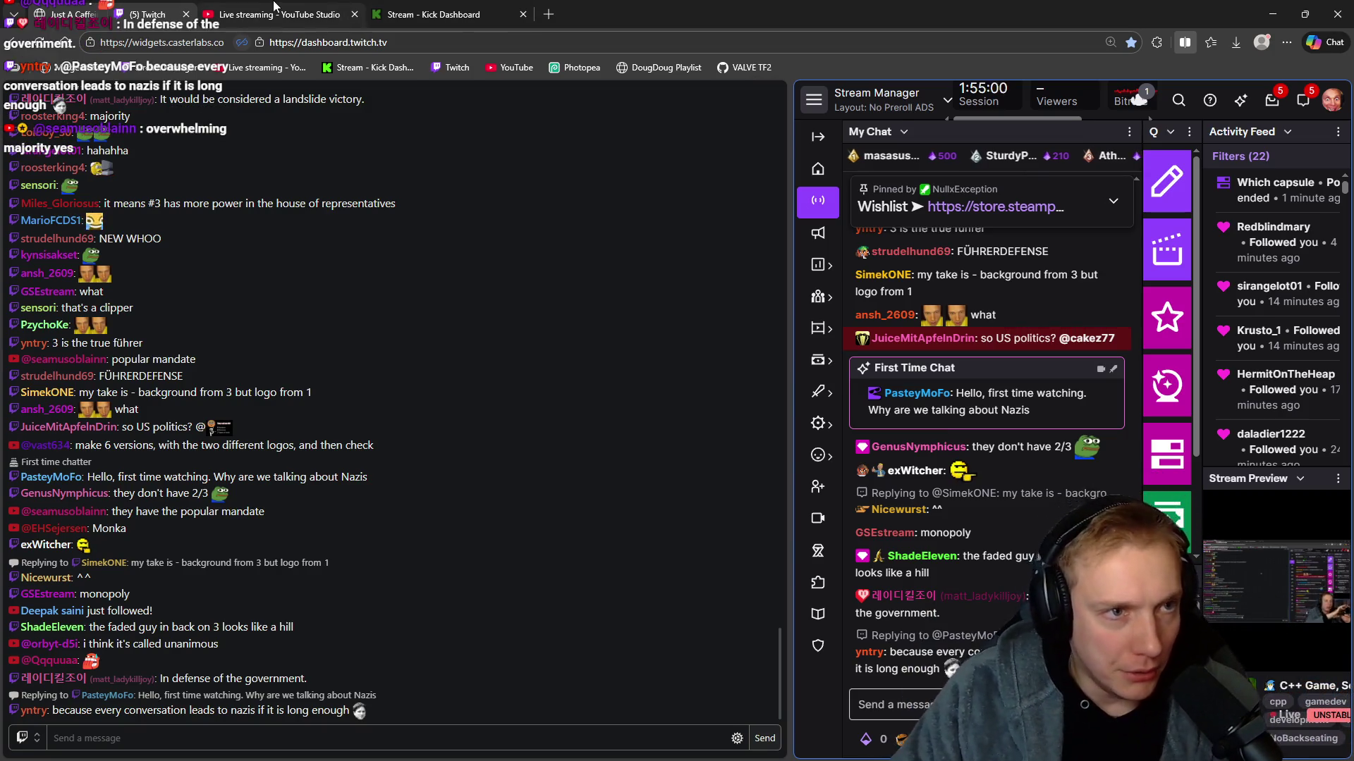
Return to the YouTube Studio tab and minimize the streaming window to reveal Excalidraw.
{"action": "left_click", "coordinate": [318, 8]}
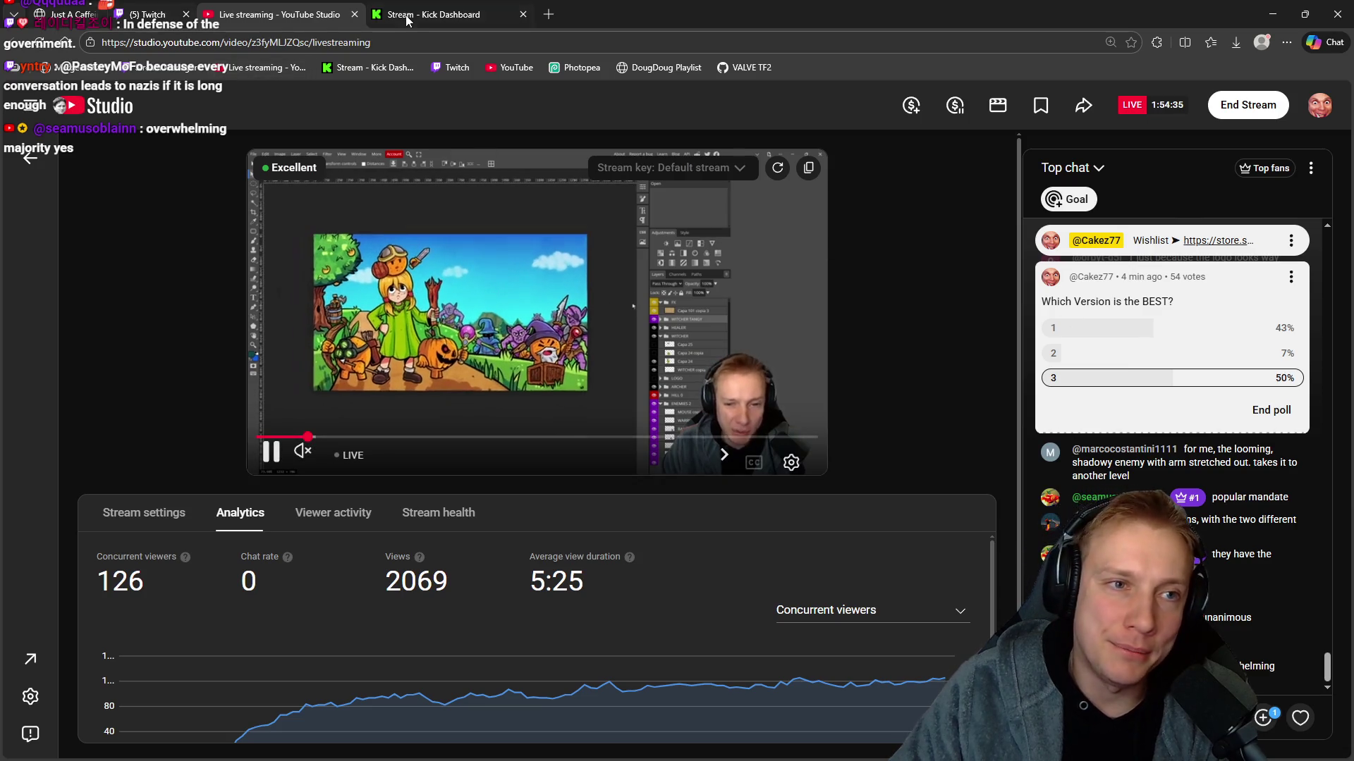
{"action": "left_click", "coordinate": [1269, 17]}
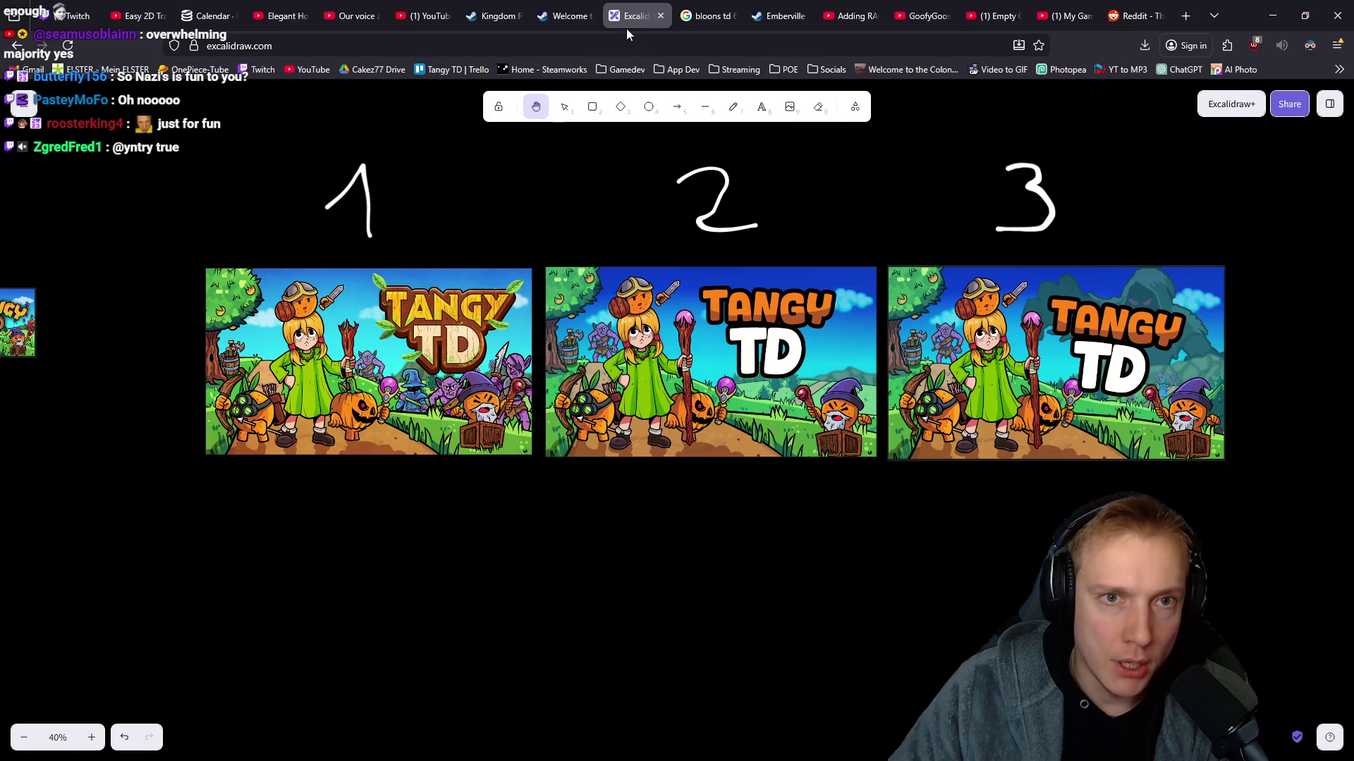
Switch to the Google search results tab for 'bloons td 6'.
{"action": "left_click", "coordinate": [704, 14]}
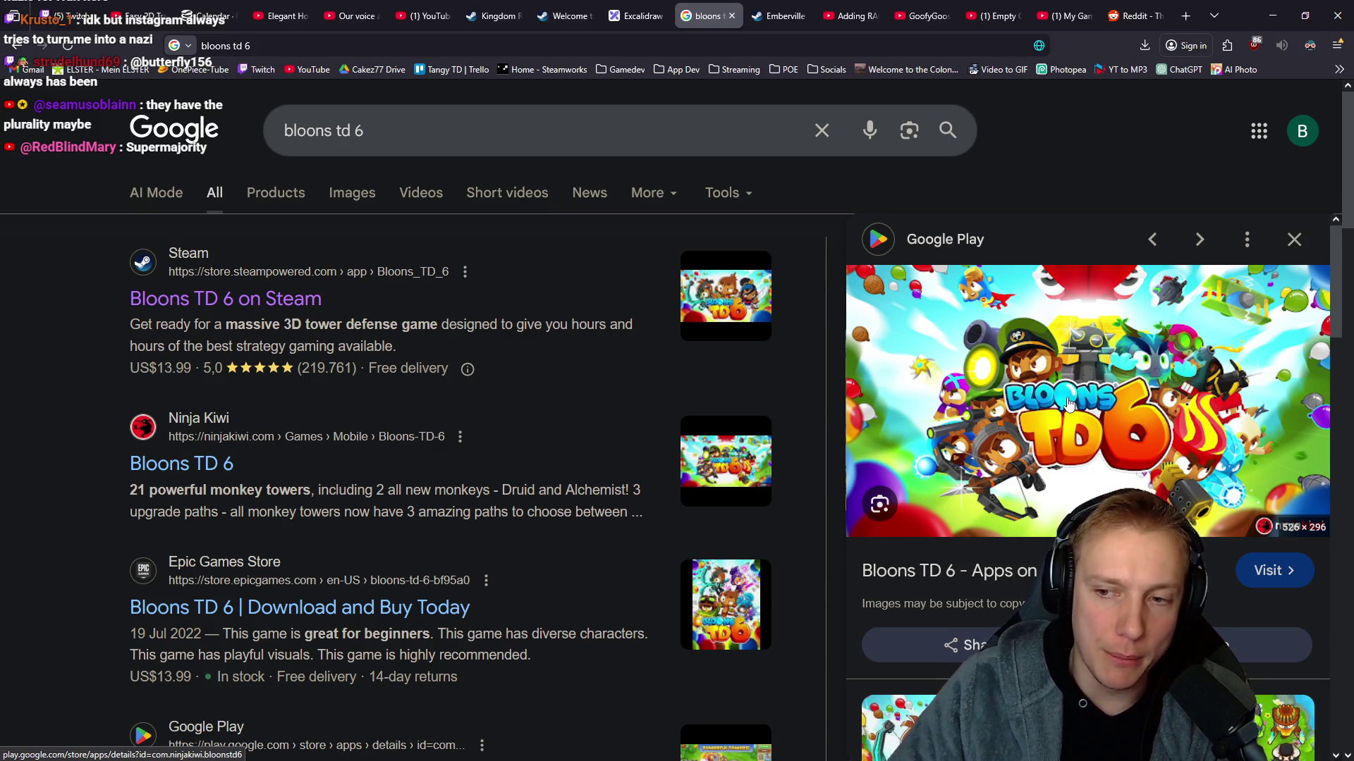
Switch to the Excalidraw tab with the Tangy TD capsule 1, 2 and 3 comparison board.
{"action": "left_click", "coordinate": [636, 17]}
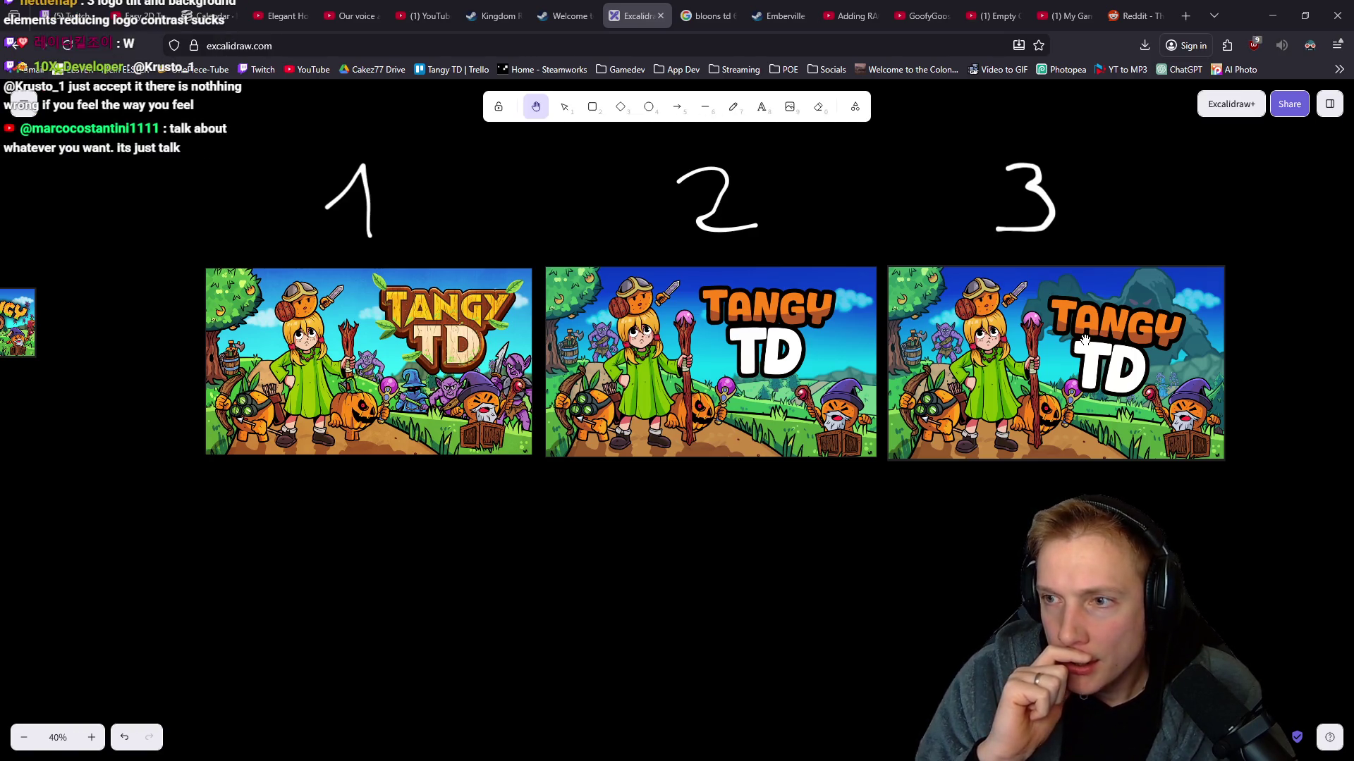
Switch from the Excalidraw board to the YouTube Studio window showing the capsule poll.
{"action": "key", "text": "alt+Tab"}
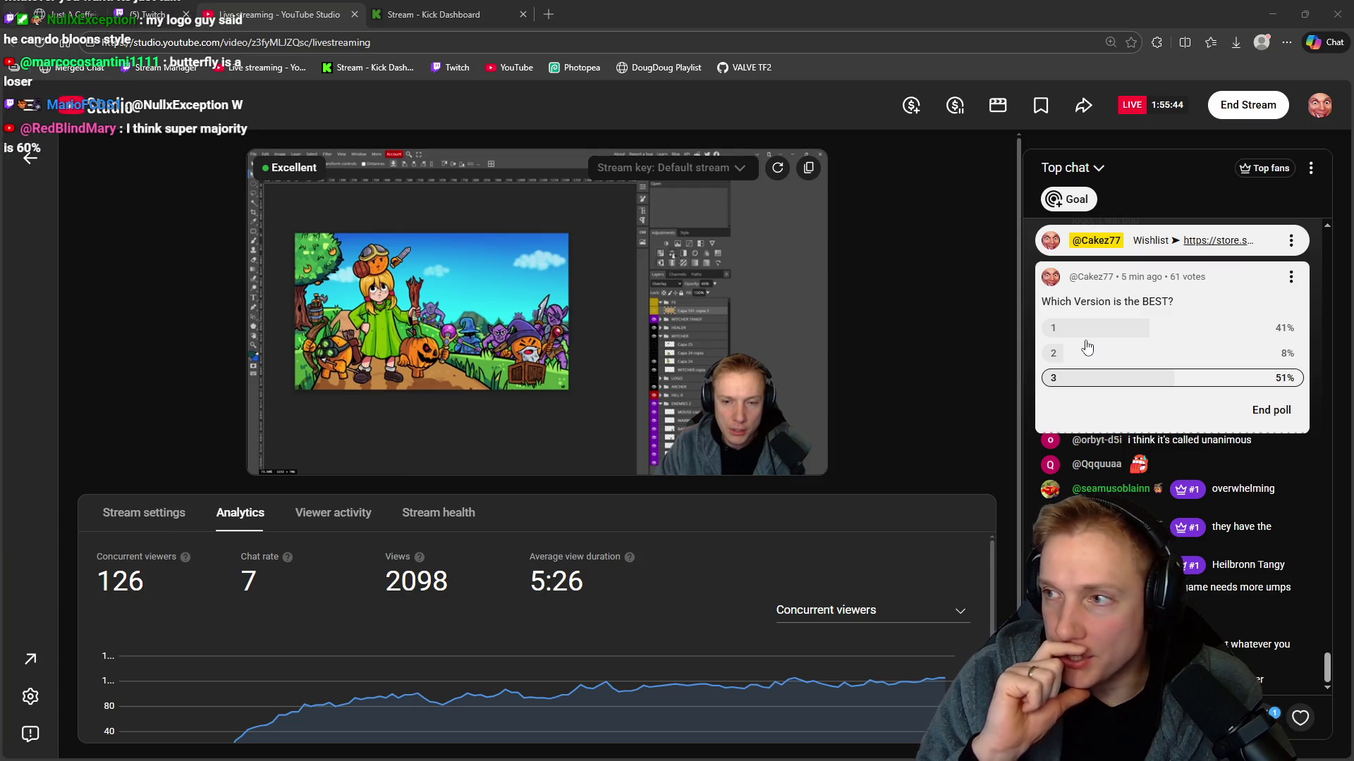
{"action": "key", "text": "alt+Tab"}
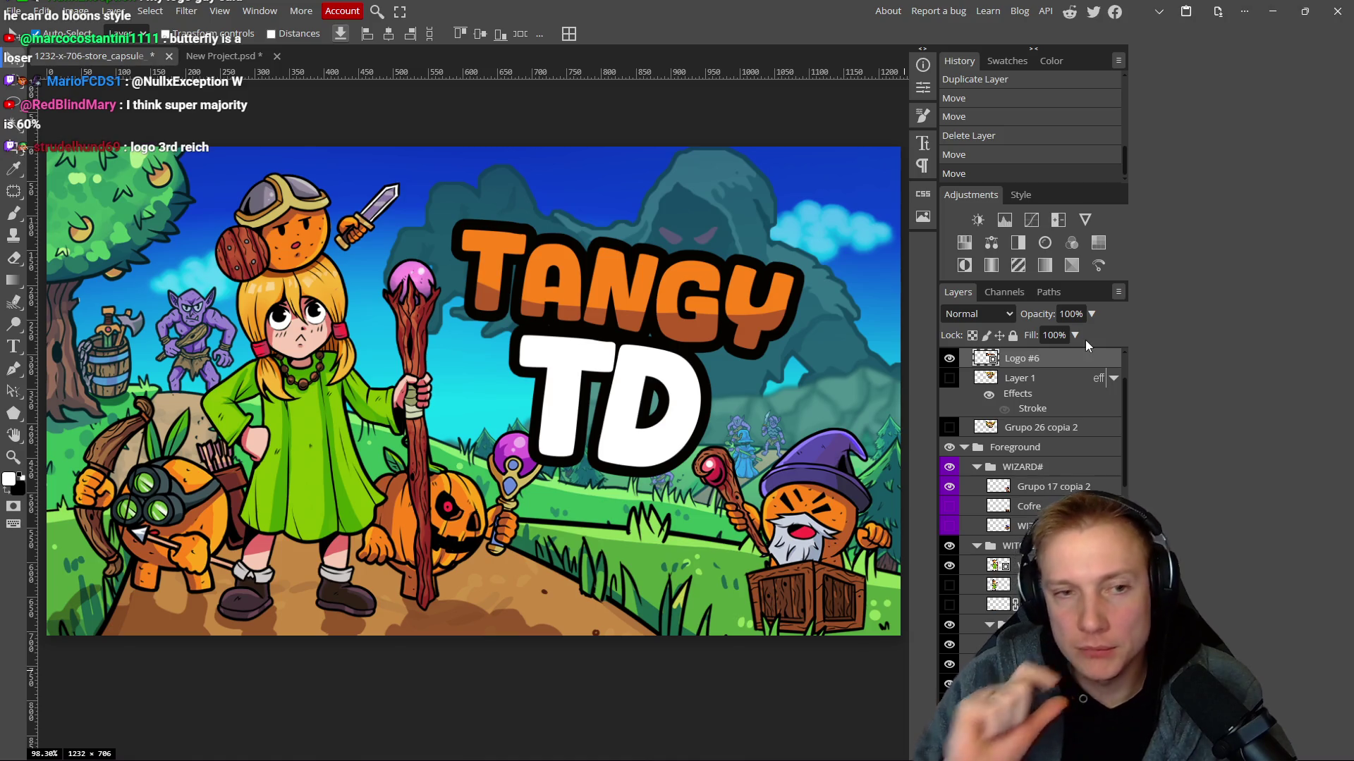
Zoom and shift the 1232×706 Tangy TD capsule up in view, then save it with Ctrl+S.
{"action": "scroll", "coordinate": [572, 406], "scroll_direction": "down", "scroll_amount": 6}
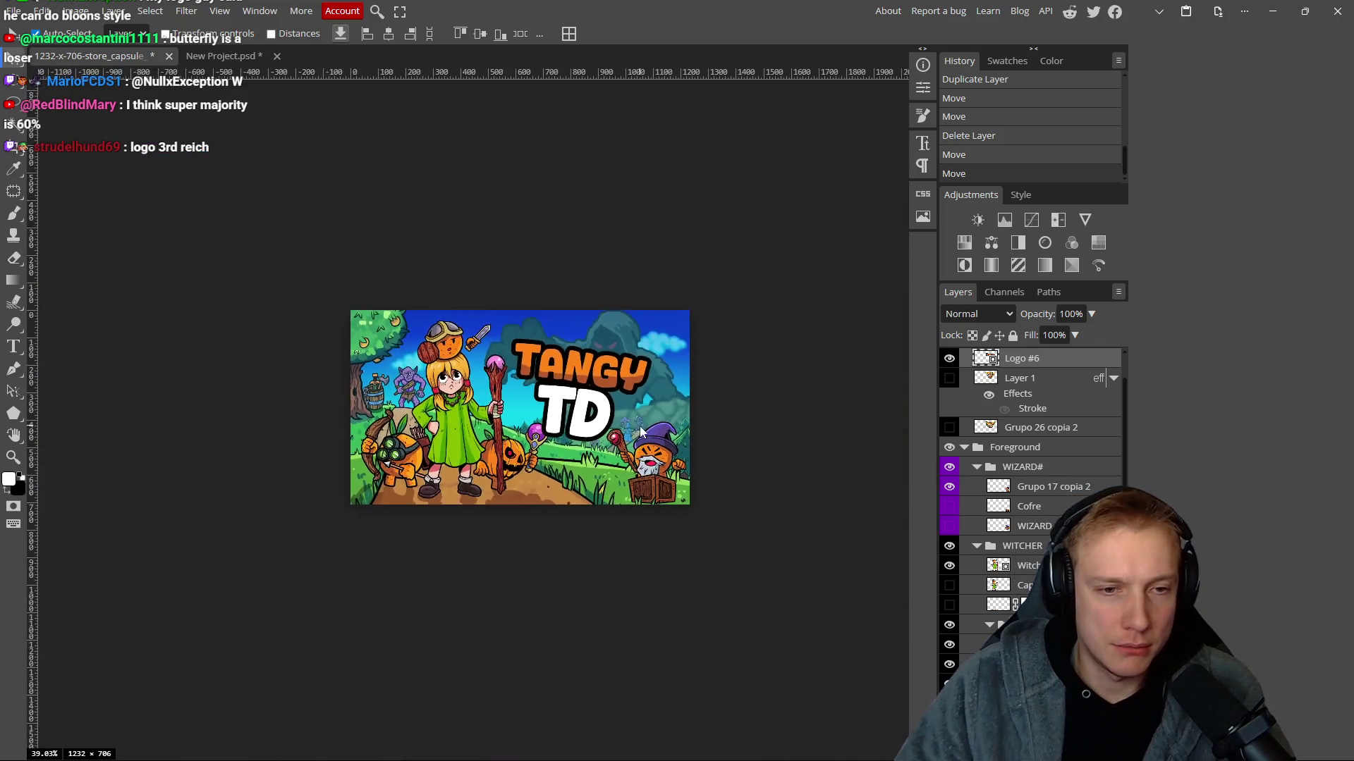
{"action": "scroll", "coordinate": [567, 409], "scroll_direction": "up", "scroll_amount": 3}
{"action": "scroll", "coordinate": [567, 409], "scroll_direction": "up", "scroll_amount": 3}
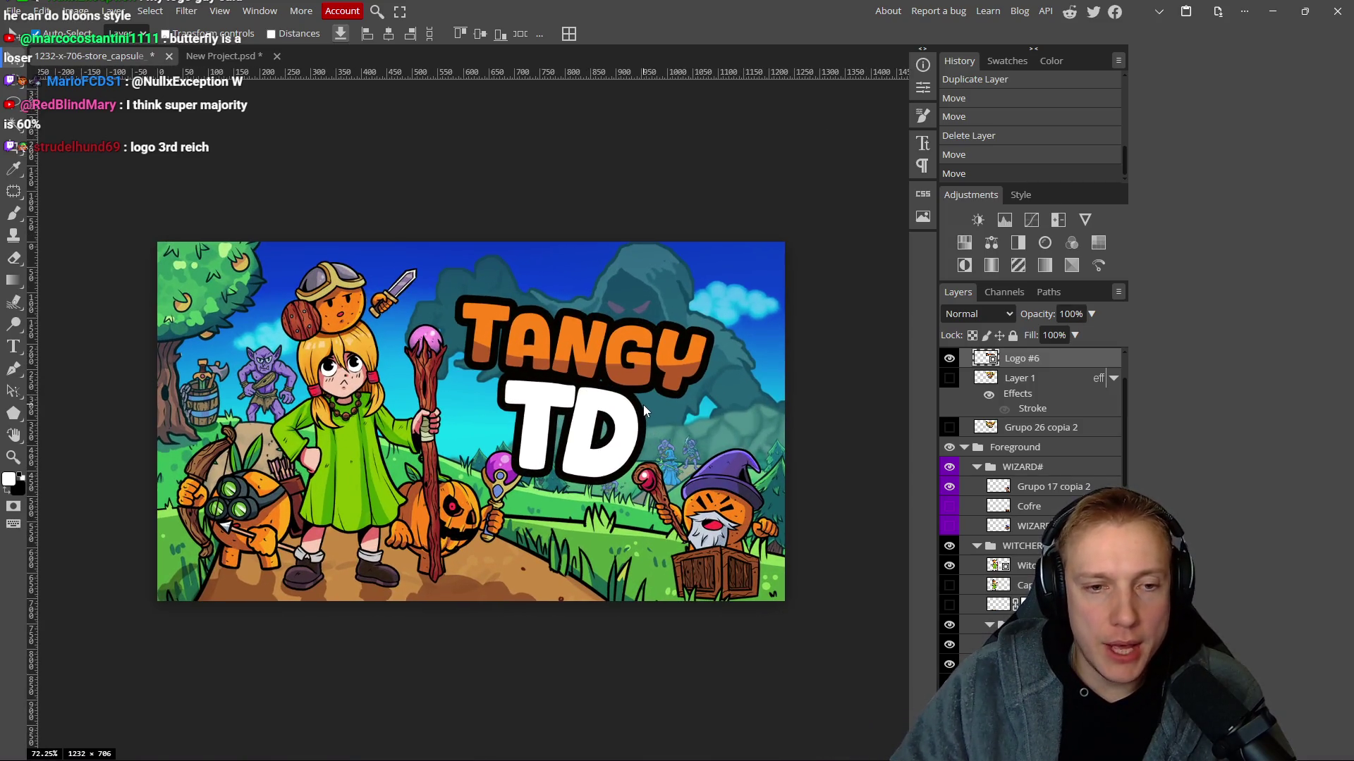
{"action": "left_click_drag", "start_coordinate": [624, 452], "coordinate": [614, 416]}
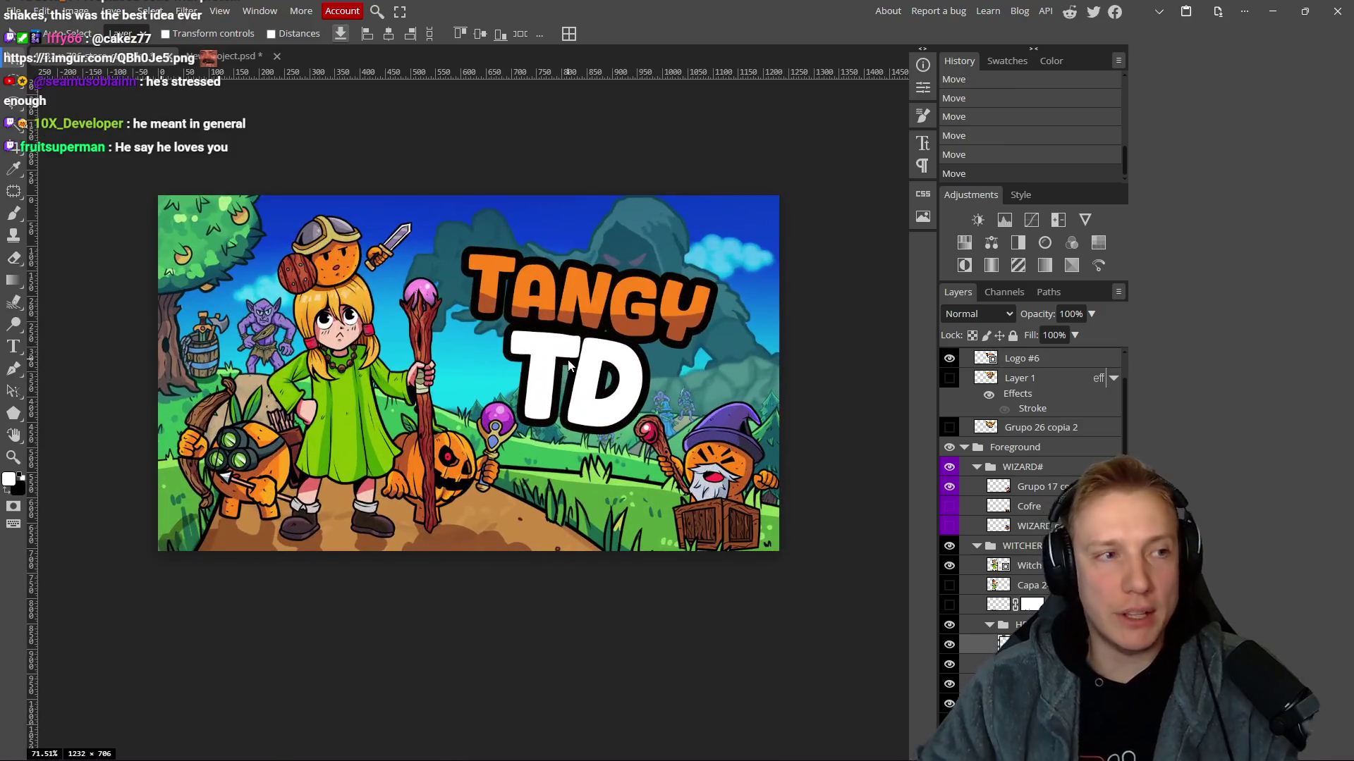
{"action": "key", "text": "ctrl+s"}
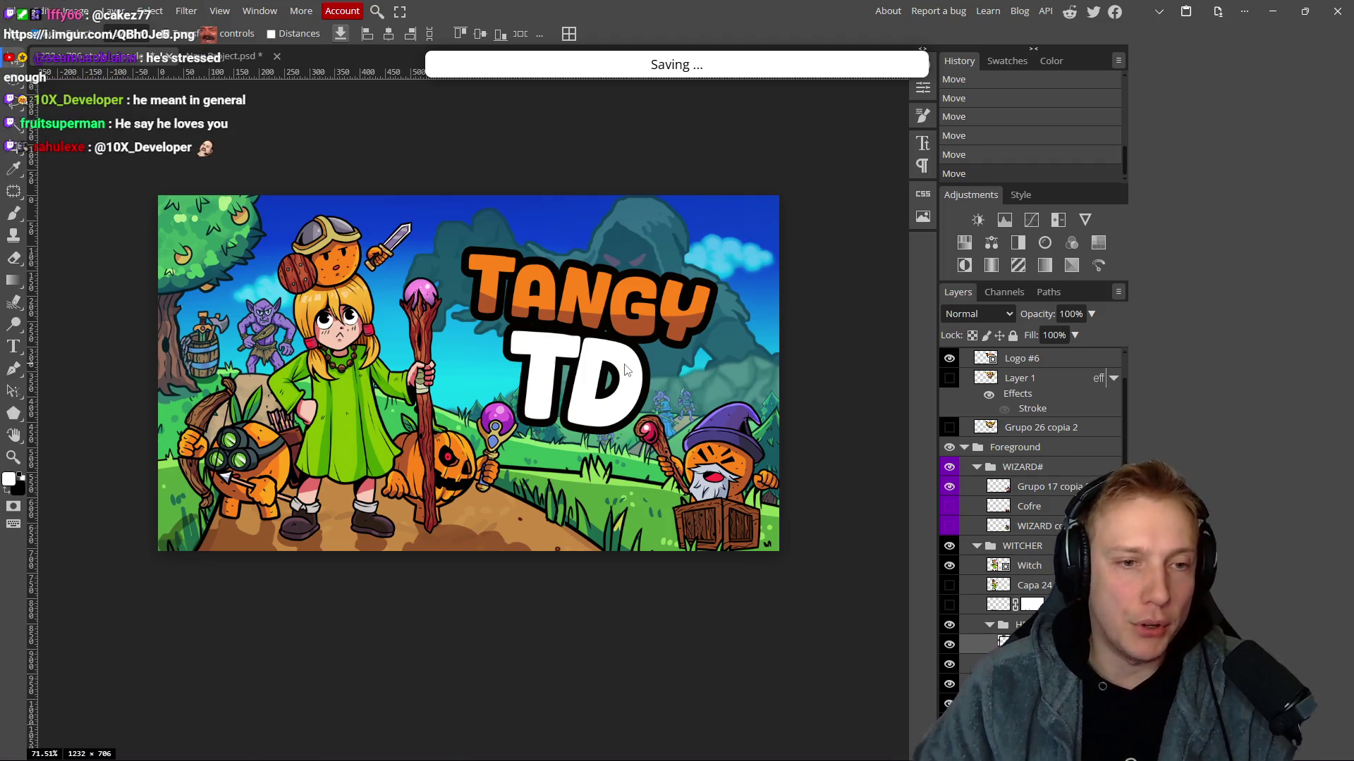
{"action": "scroll", "coordinate": [501, 361], "scroll_direction": "left", "scroll_amount": 1}
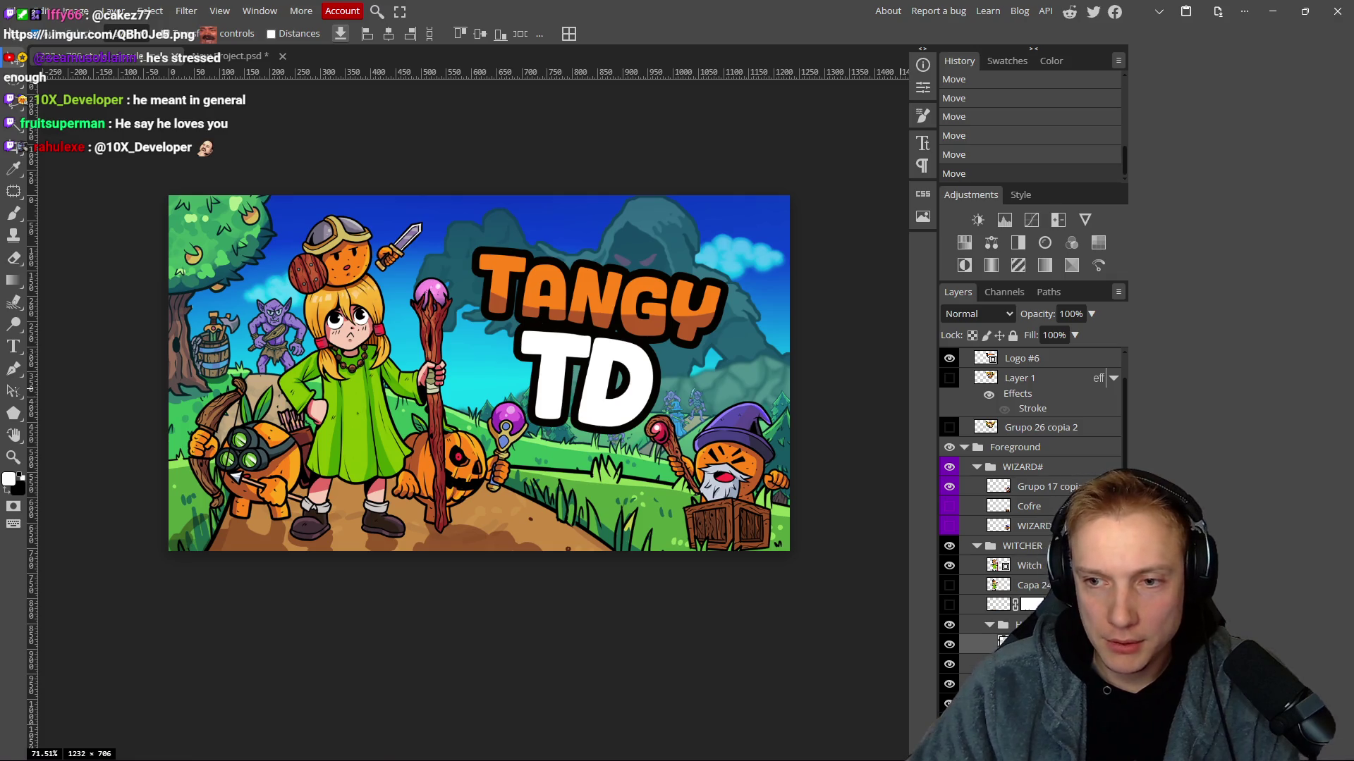
{"action": "key", "text": "alt+Tab"}
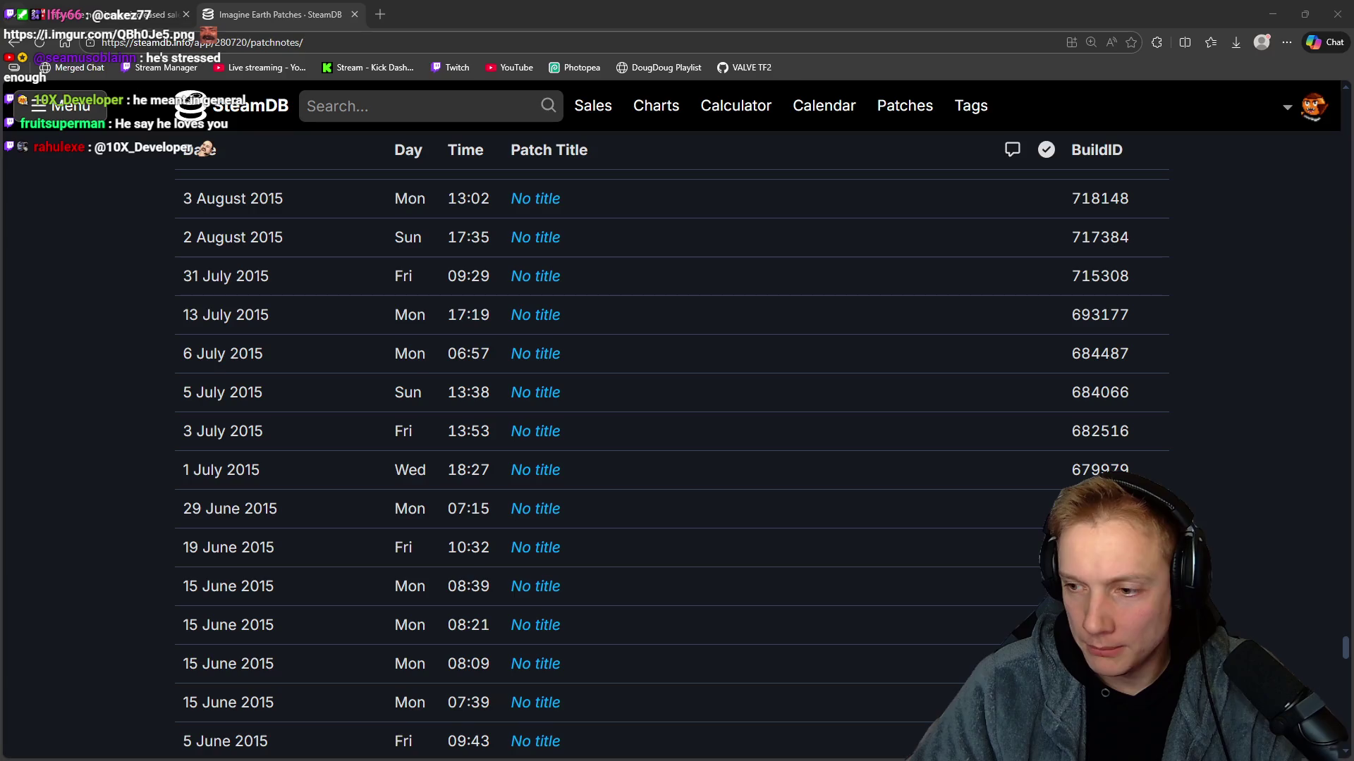
Open the howtomarketagame article on one new image raising sales 20x, with DevTools beside it.
{"action": "left_click", "coordinate": [106, 14]}
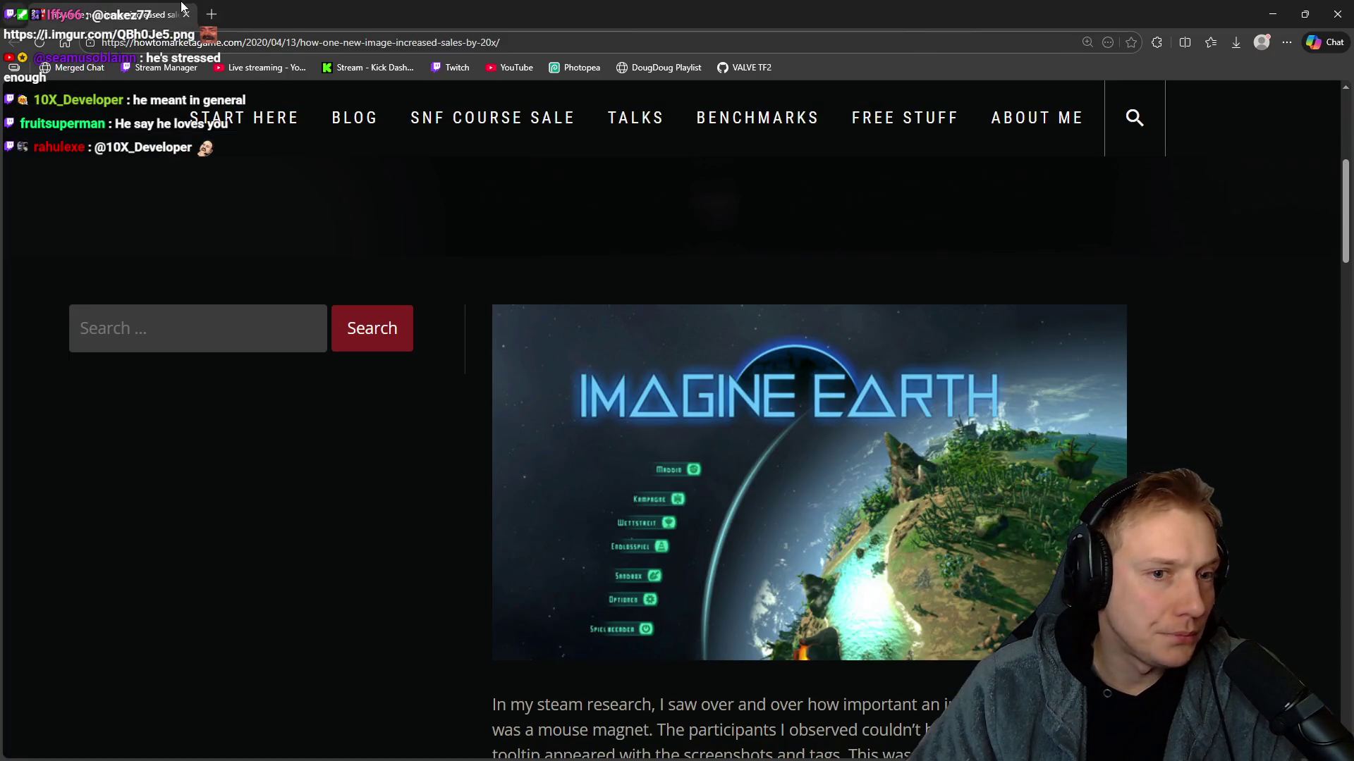
{"action": "scroll", "coordinate": [652, 277], "scroll_direction": "down", "scroll_amount": 3}
{"action": "scroll", "coordinate": [741, 448], "scroll_direction": "down", "scroll_amount": 1}
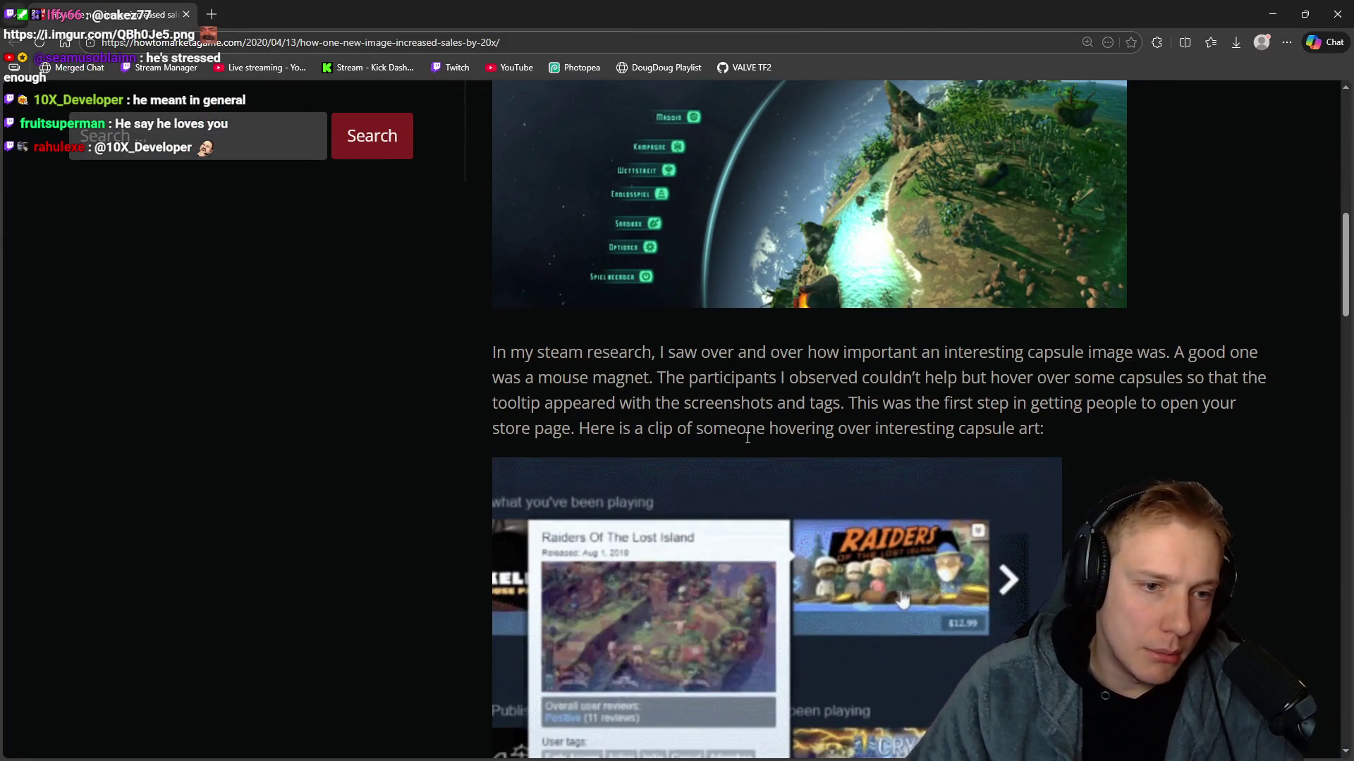
{"action": "scroll", "coordinate": [360, 292], "scroll_direction": "up", "scroll_amount": 1}
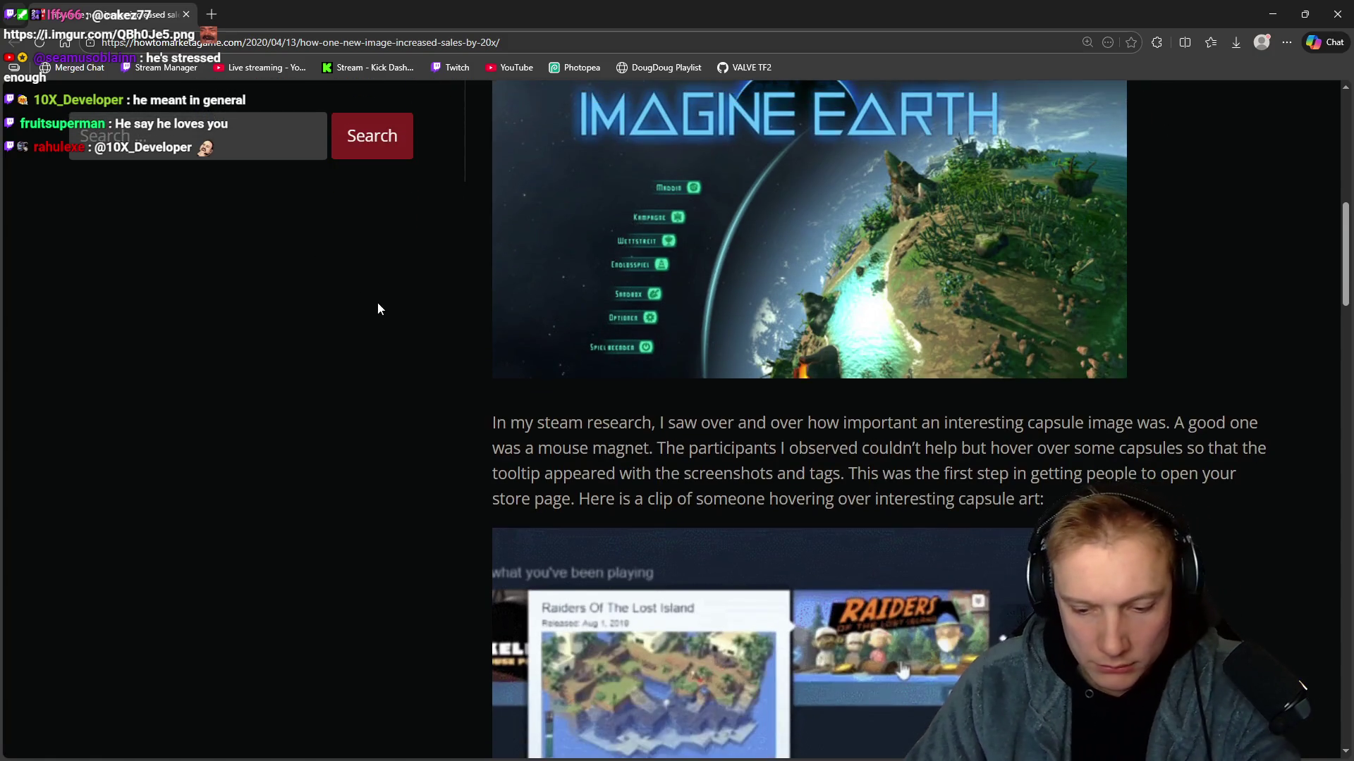
{"action": "key", "text": "F12"}
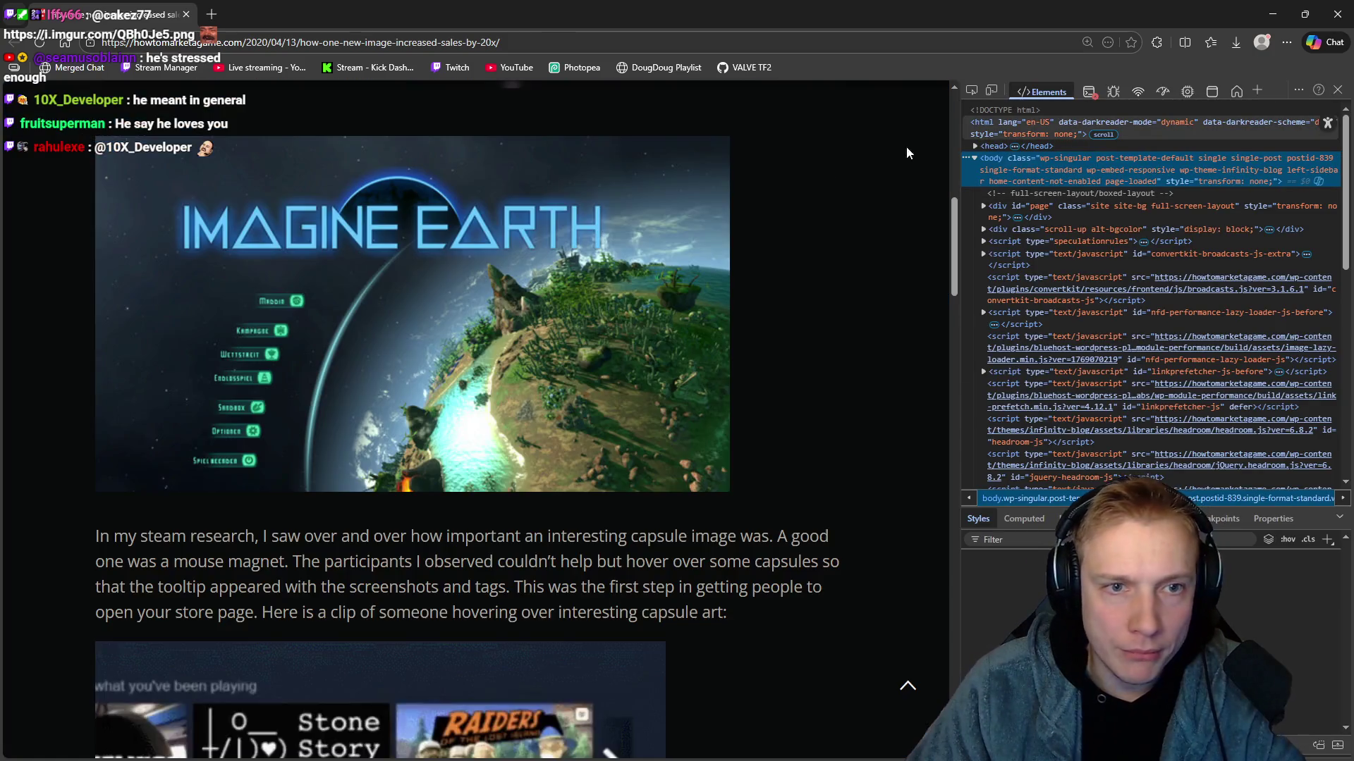
Reopen the developer tools, glance at the box model and console, and dock them below the page.
{"action": "scroll", "coordinate": [612, 231], "scroll_direction": "up", "scroll_amount": 3}
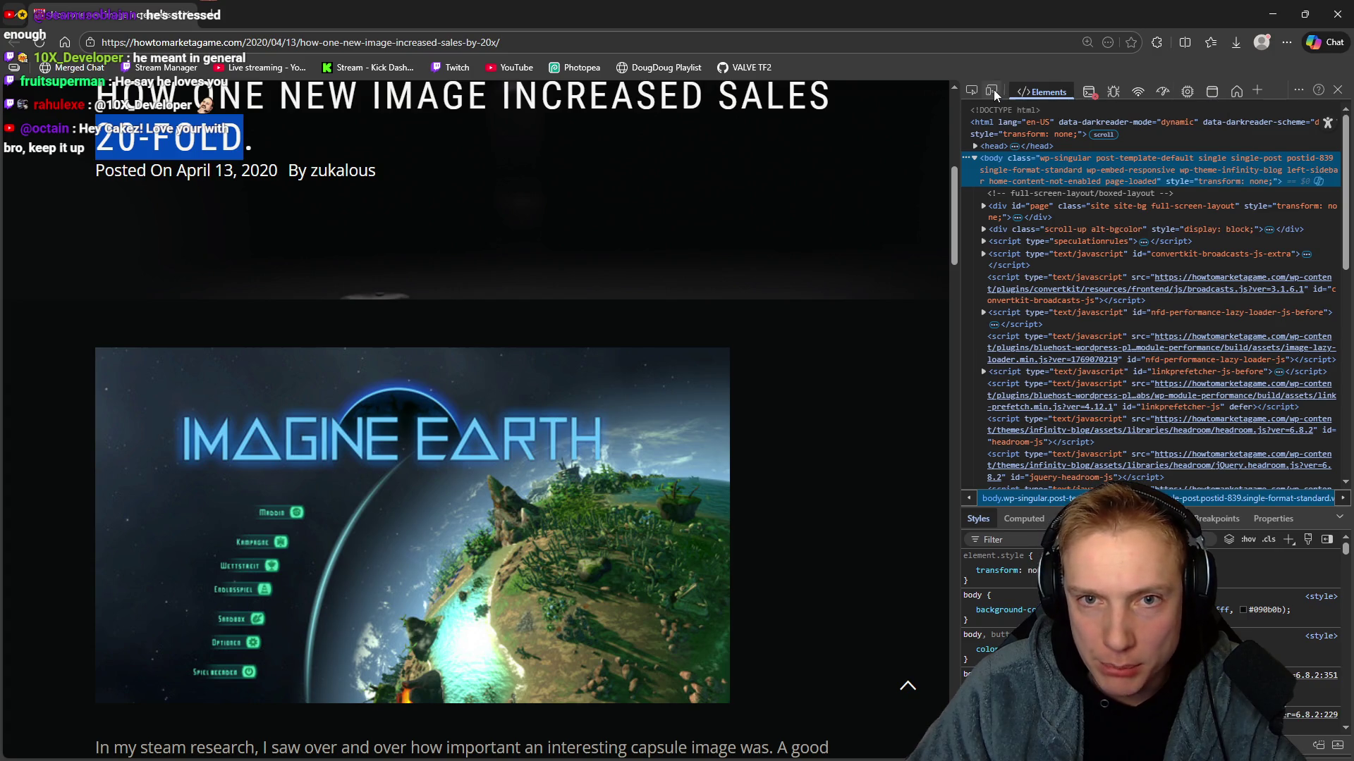
{"action": "left_click", "coordinate": [1337, 90]}
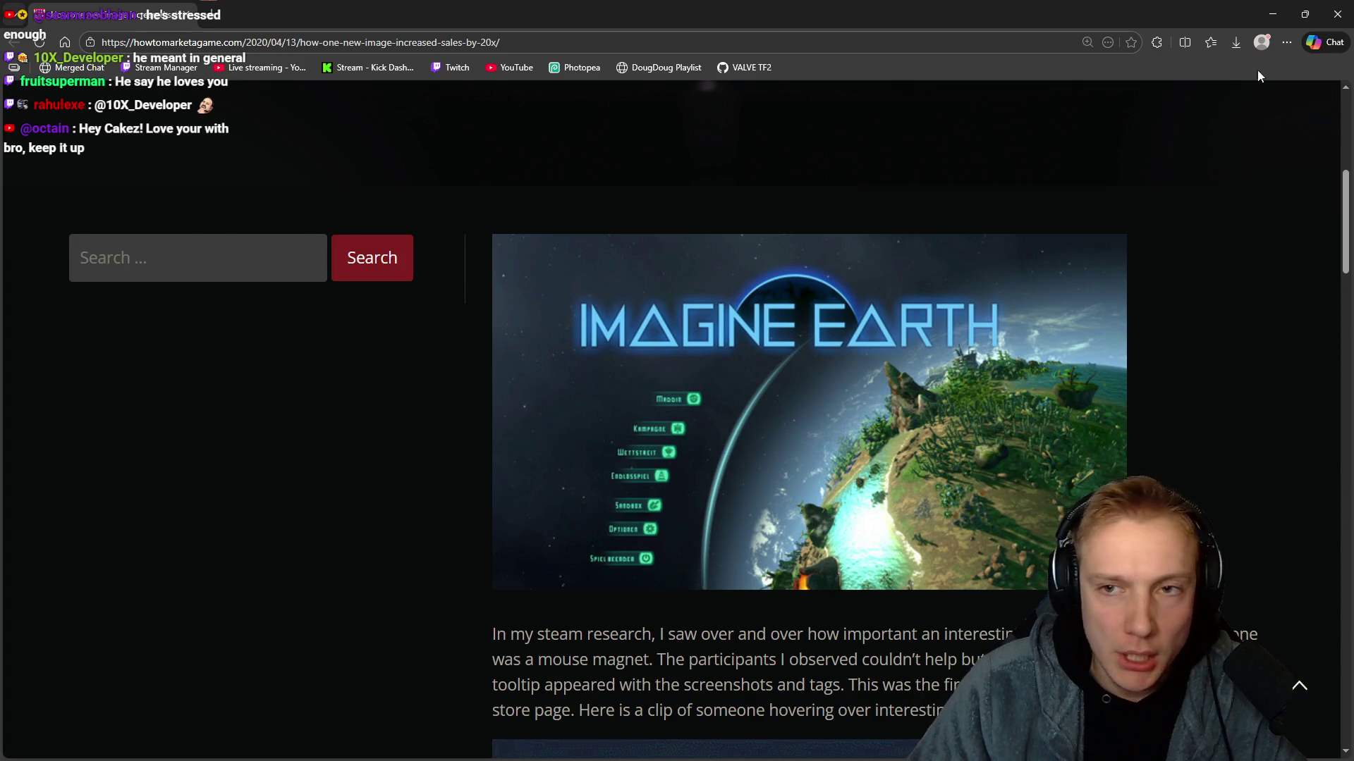
{"action": "key", "text": "F12"}
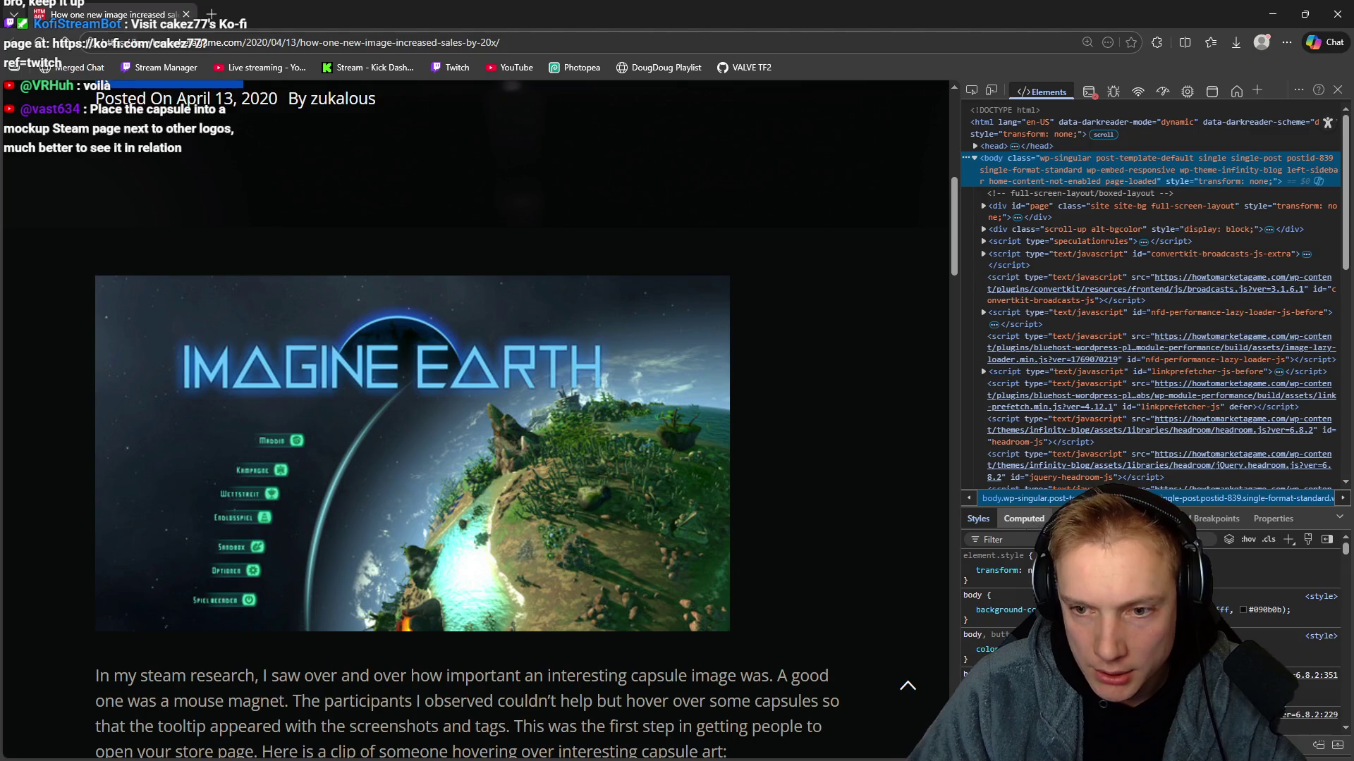
{"action": "left_click", "coordinate": [1324, 541]}
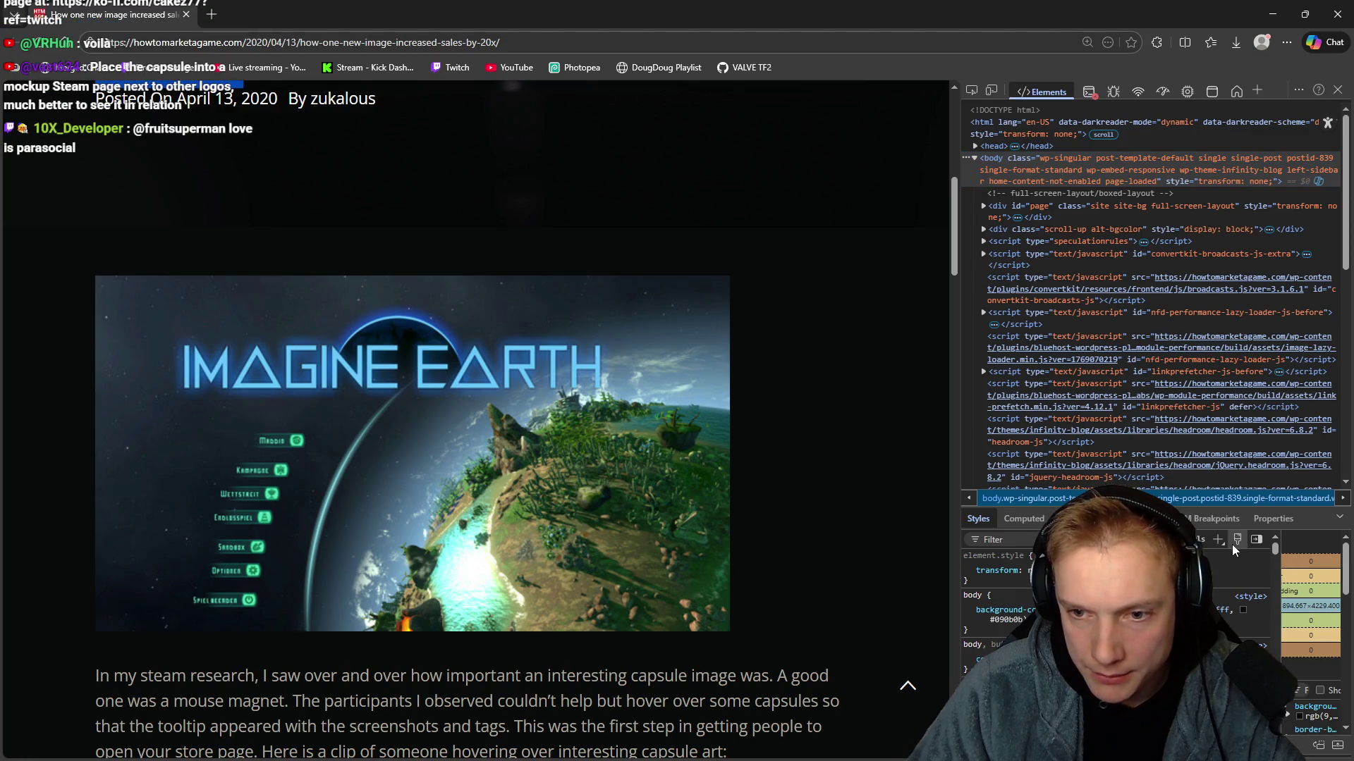
{"action": "left_click", "coordinate": [1255, 540]}
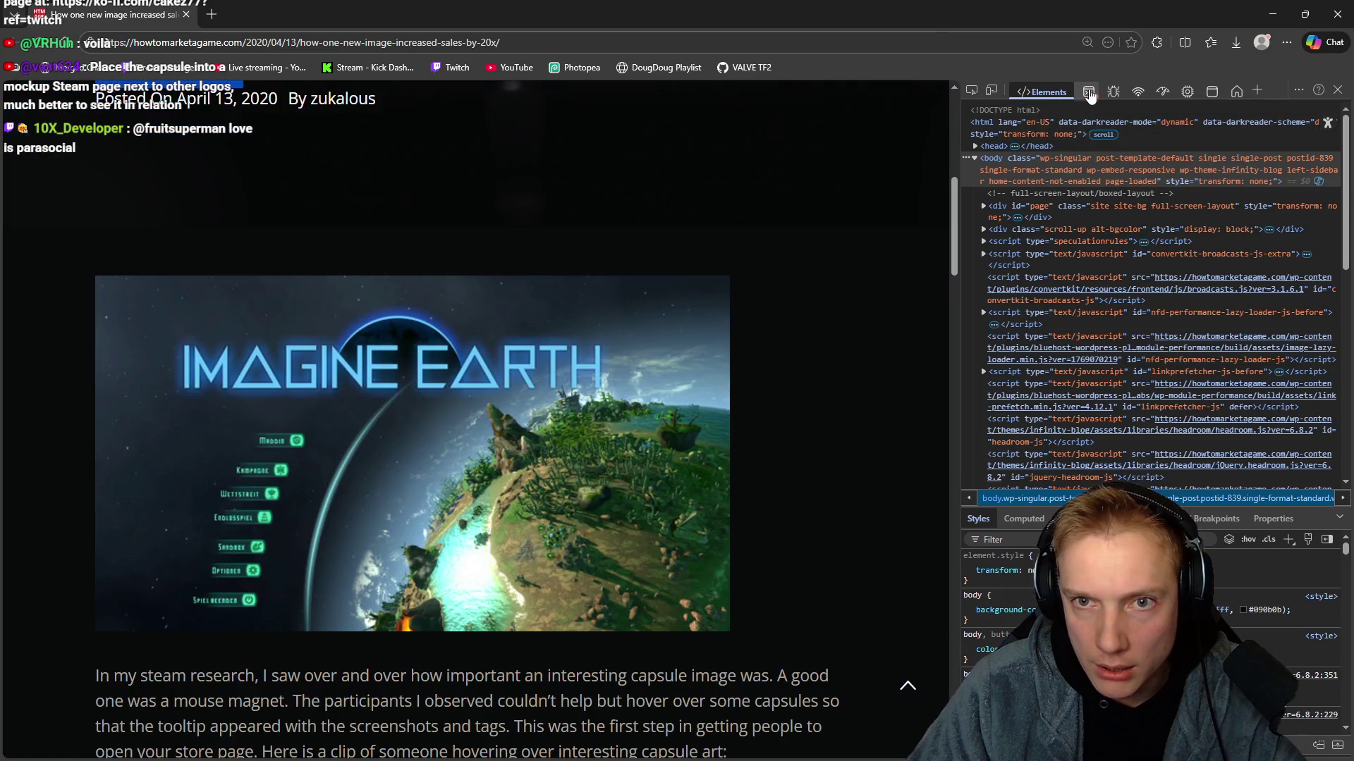
{"action": "left_click", "coordinate": [1090, 96]}
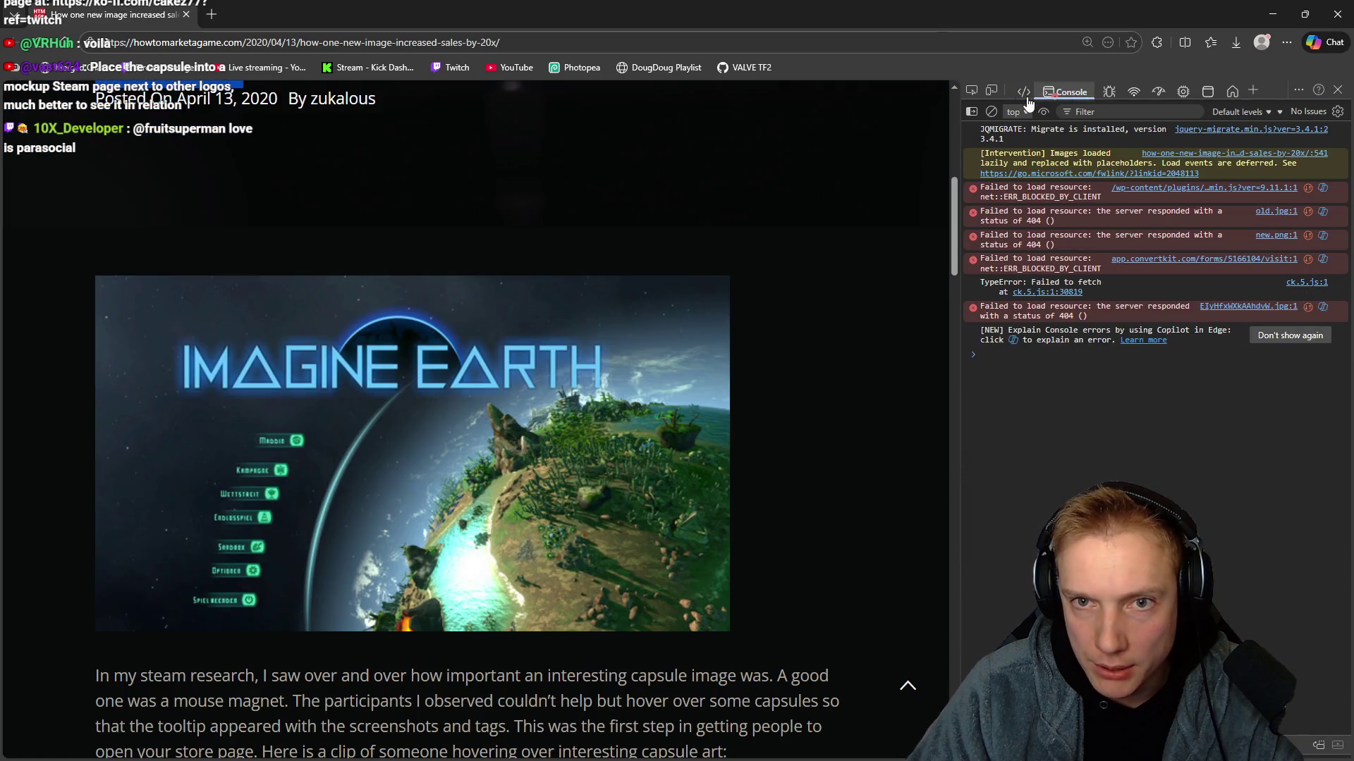
{"action": "left_click", "coordinate": [1297, 90]}
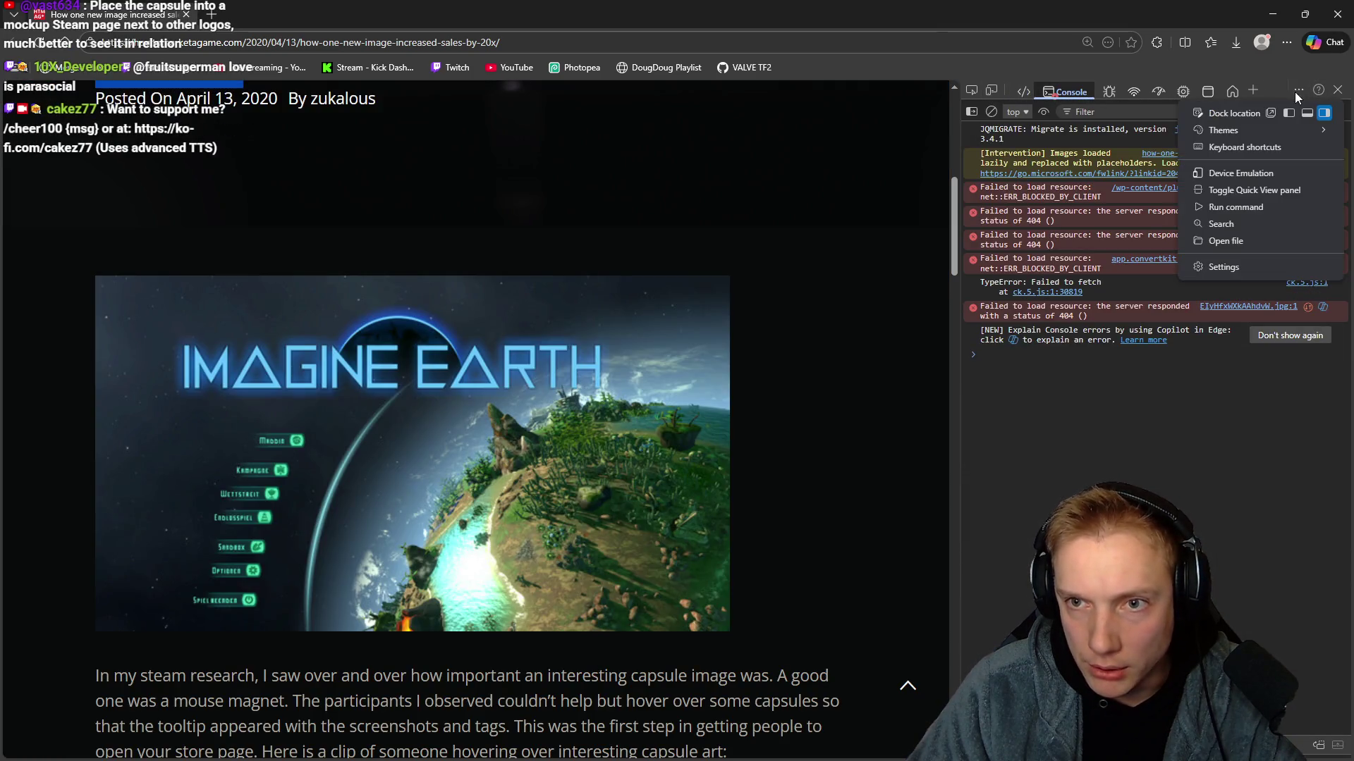
{"action": "left_click", "coordinate": [1307, 113]}
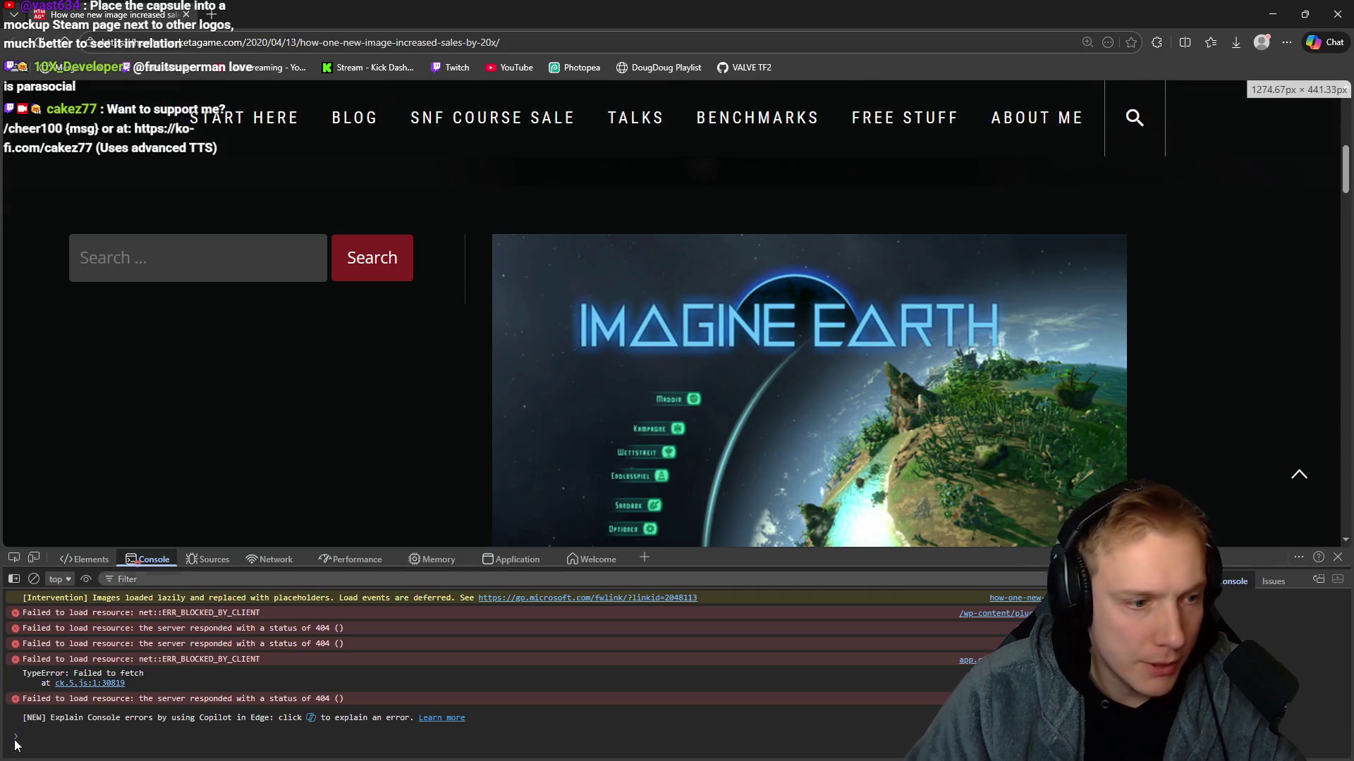
Use the element picker to inspect the article's sidebar.
{"action": "left_click", "coordinate": [14, 557]}
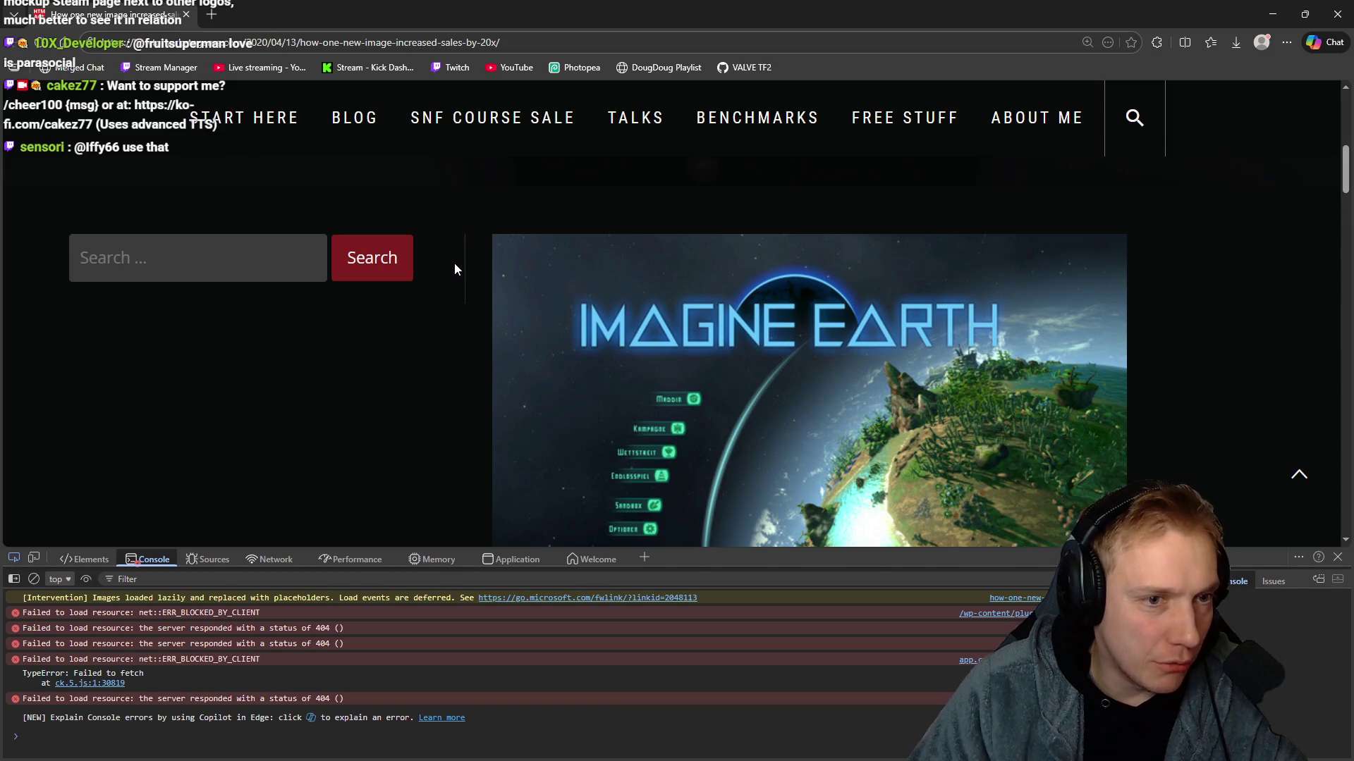
{"action": "left_click", "coordinate": [455, 263]}
{"action": "scroll", "coordinate": [473, 303], "scroll_direction": "down", "scroll_amount": 3}
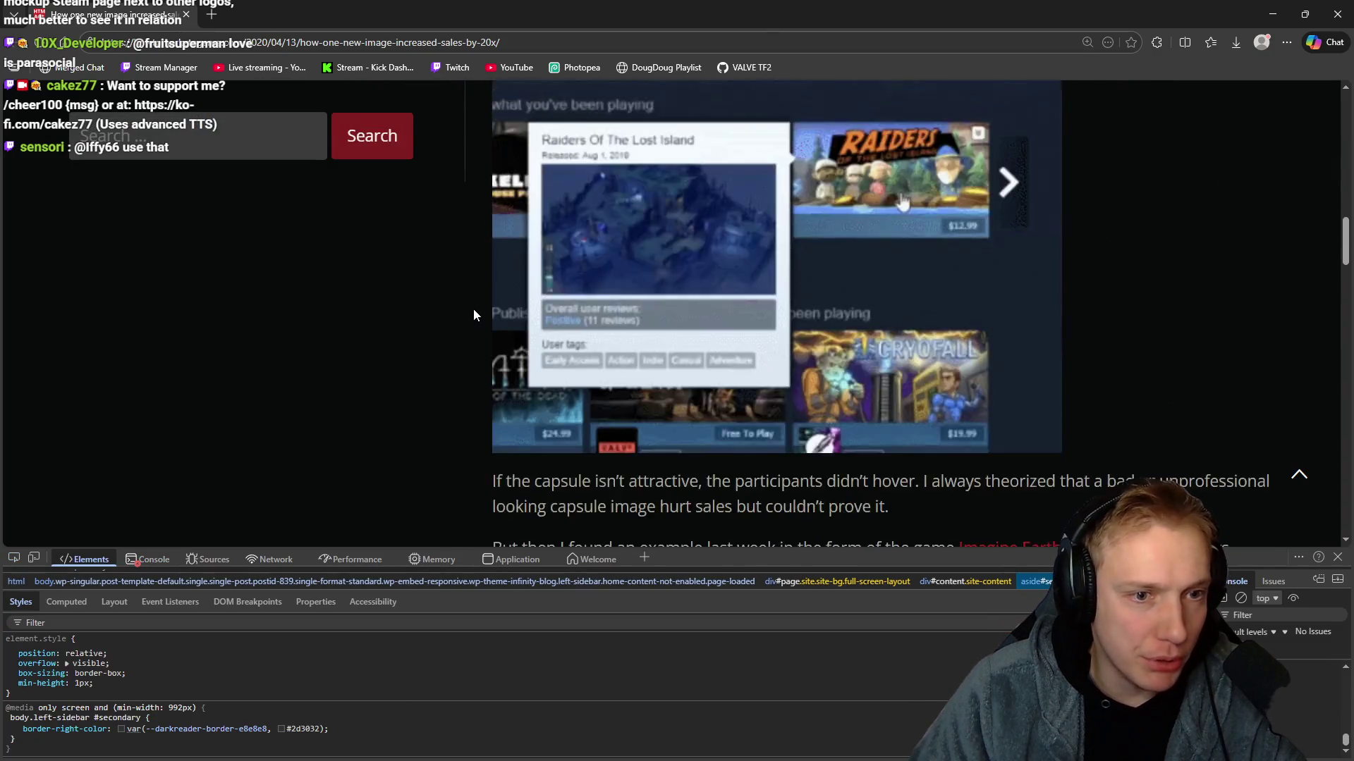
{"action": "scroll", "coordinate": [336, 327], "scroll_direction": "up", "scroll_amount": 1}
{"action": "scroll", "coordinate": [337, 327], "scroll_direction": "down", "scroll_amount": 5}
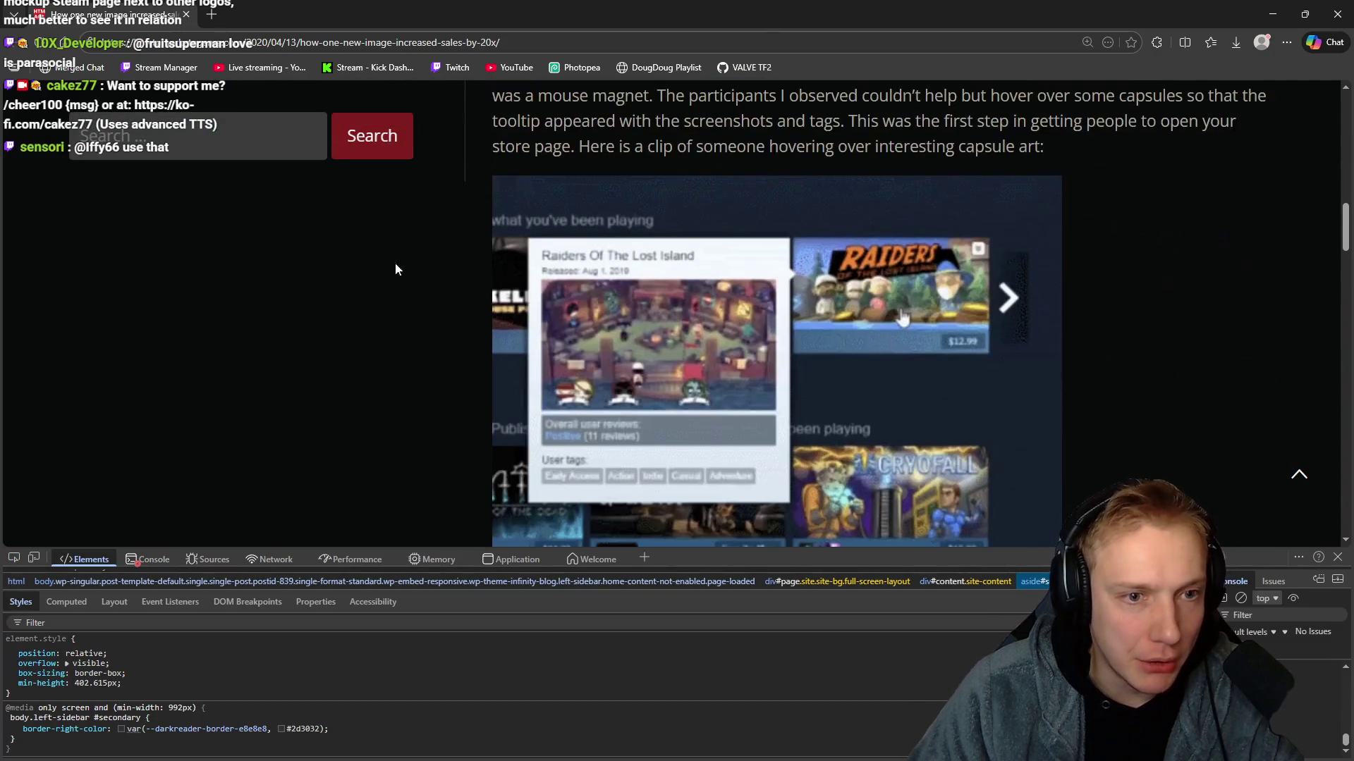
{"action": "scroll", "coordinate": [395, 264], "scroll_direction": "up", "scroll_amount": 4}
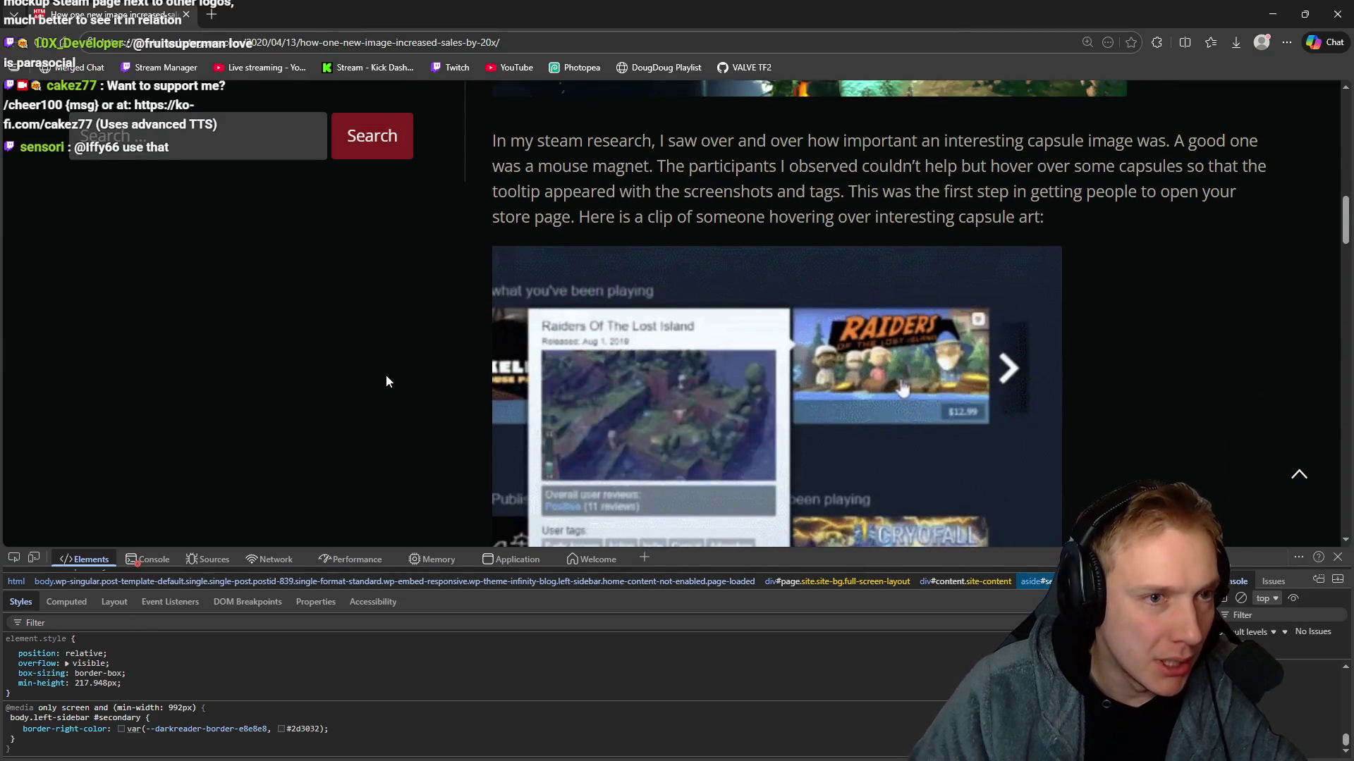
{"action": "scroll", "coordinate": [386, 378], "scroll_direction": "up", "scroll_amount": 3}
Pick the sidebar search box aside#secondary, delete it, then select div#primary.
{"action": "left_click", "coordinate": [13, 559]}
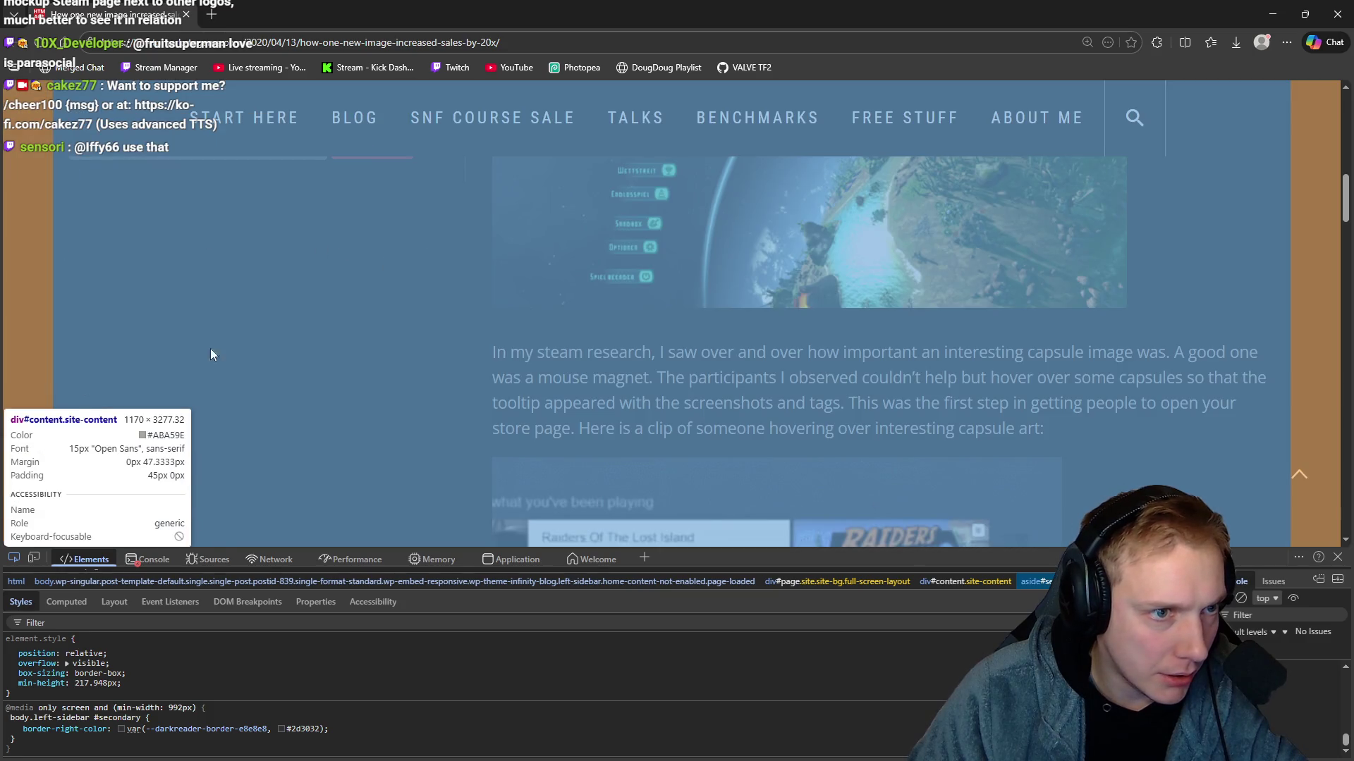
{"action": "scroll", "coordinate": [434, 321], "scroll_direction": "up", "scroll_amount": 2}
{"action": "scroll", "coordinate": [436, 321], "scroll_direction": "up", "scroll_amount": 3}
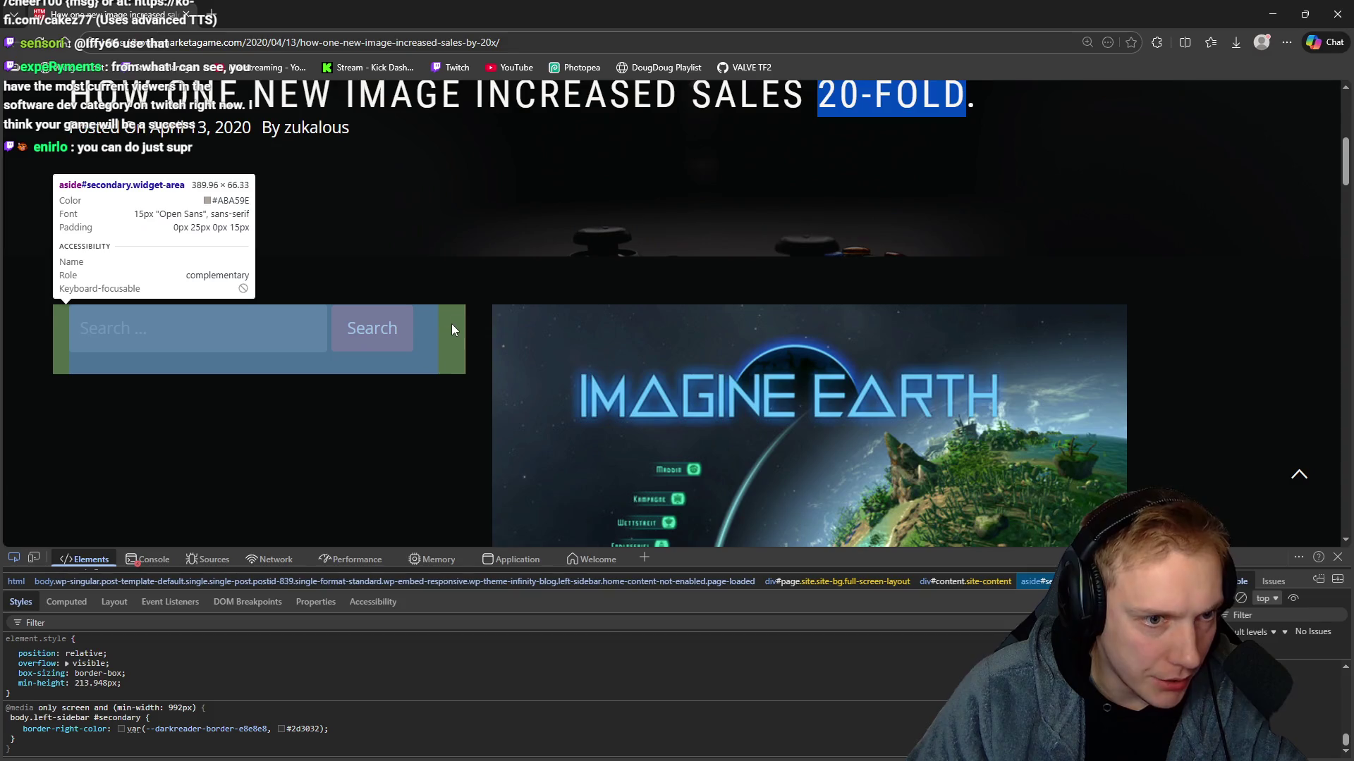
{"action": "left_click", "coordinate": [454, 324]}
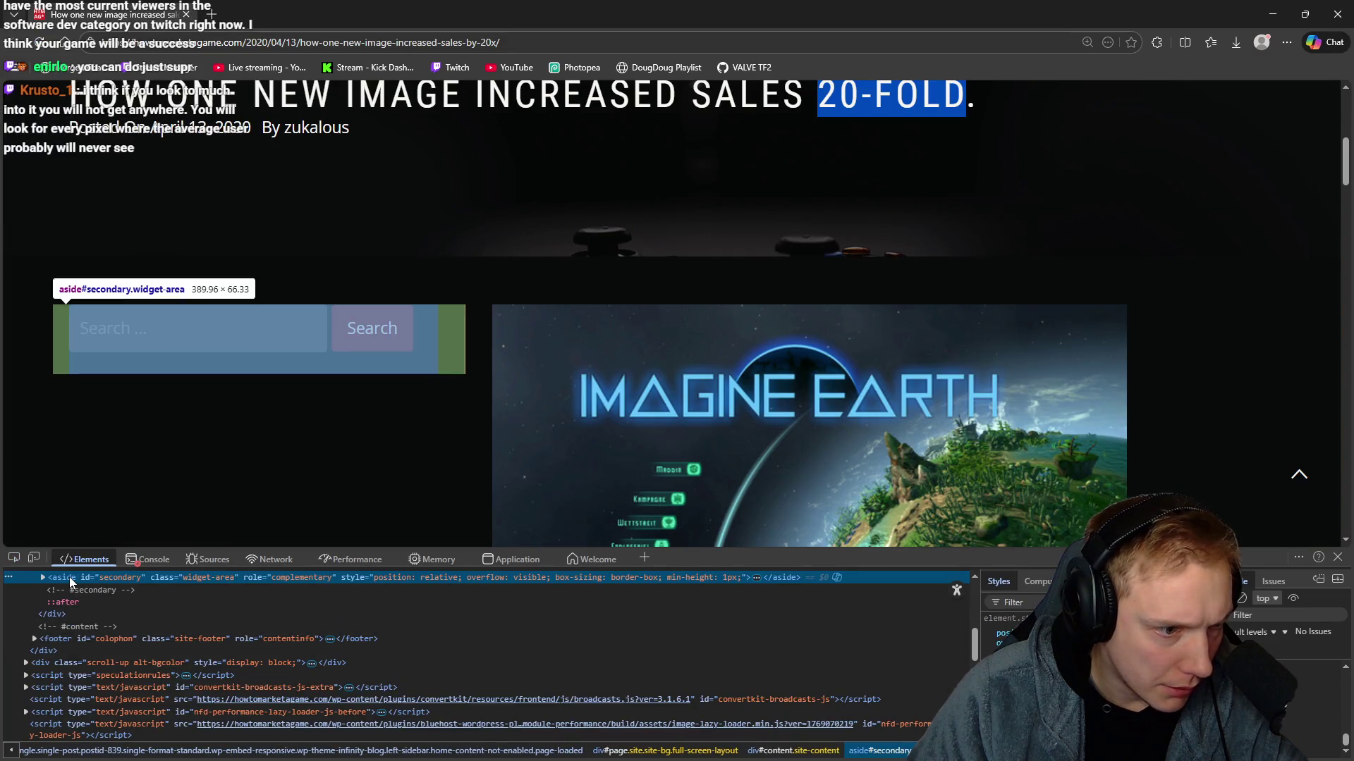
{"action": "key", "text": "Delete"}
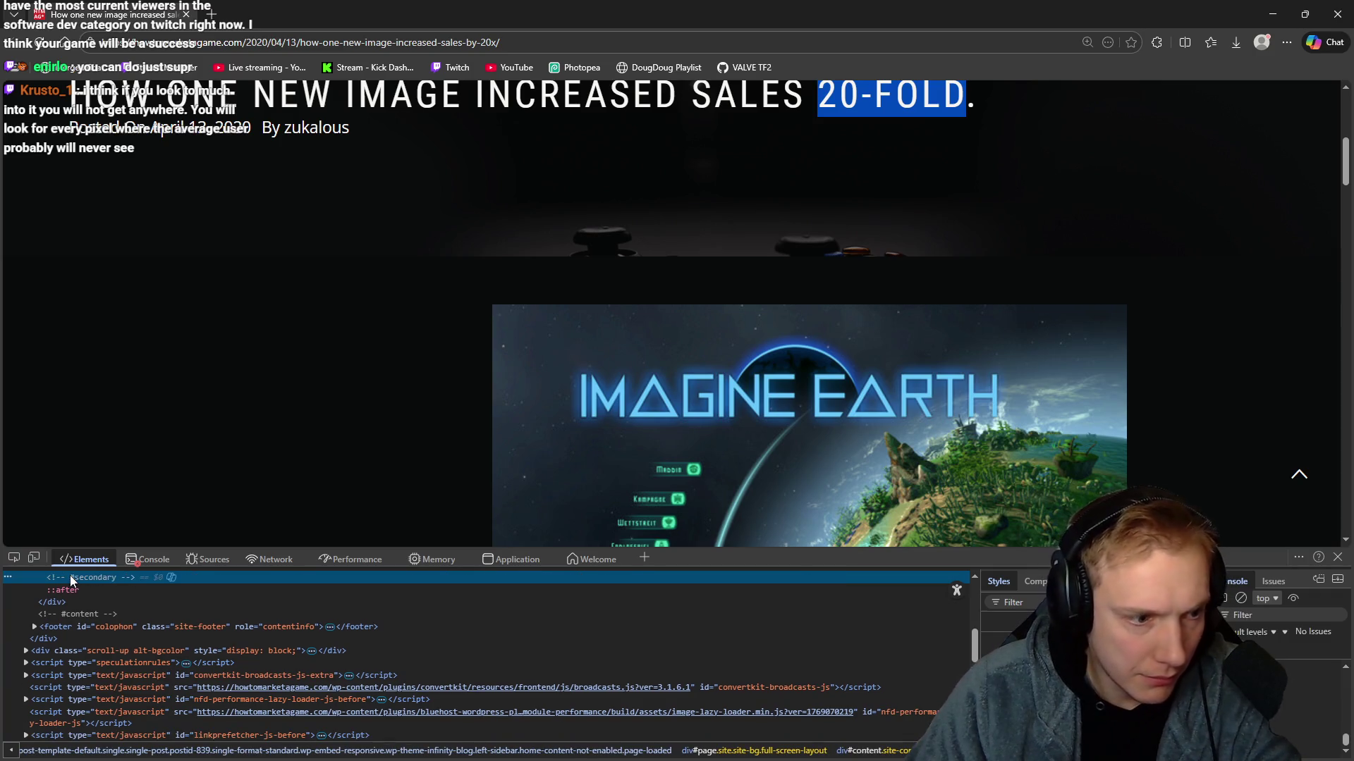
{"action": "scroll", "coordinate": [74, 620], "scroll_direction": "up", "scroll_amount": 2}
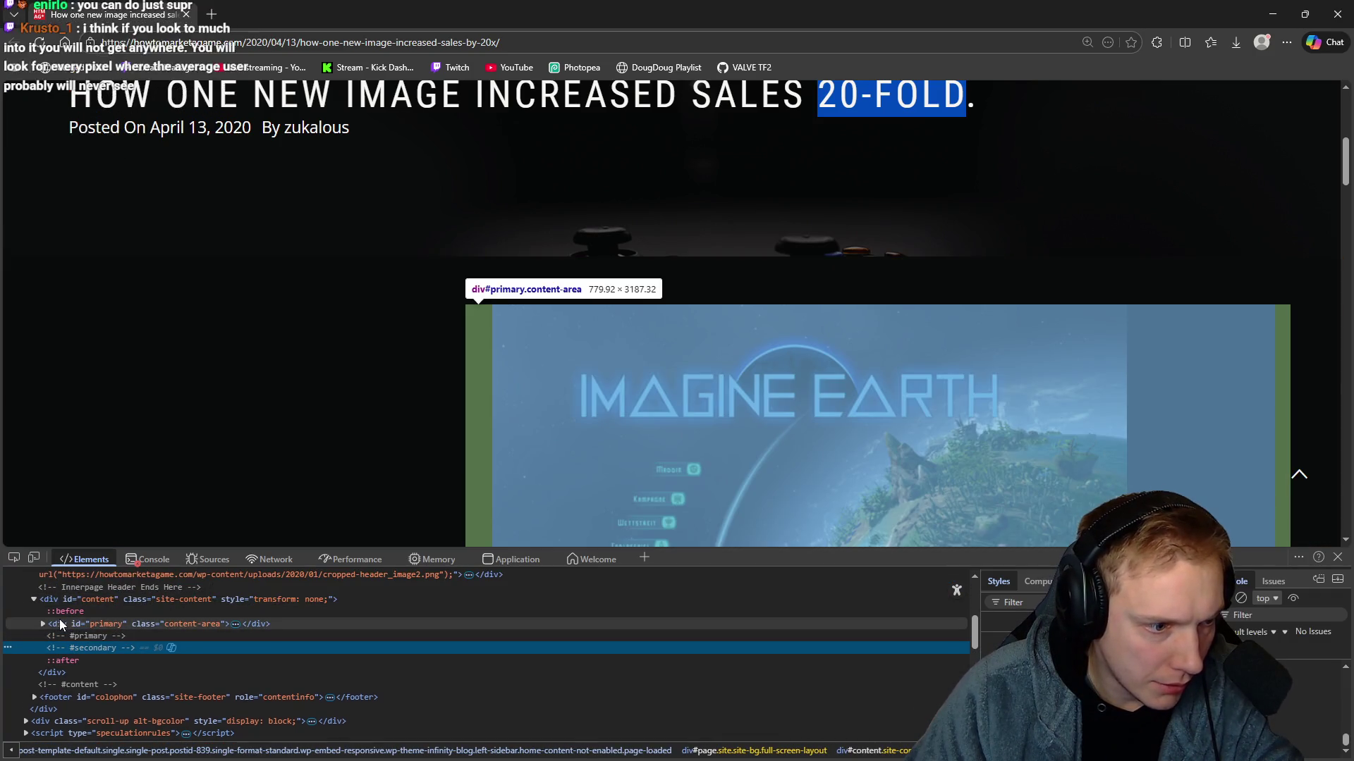
{"action": "left_click", "coordinate": [66, 625]}
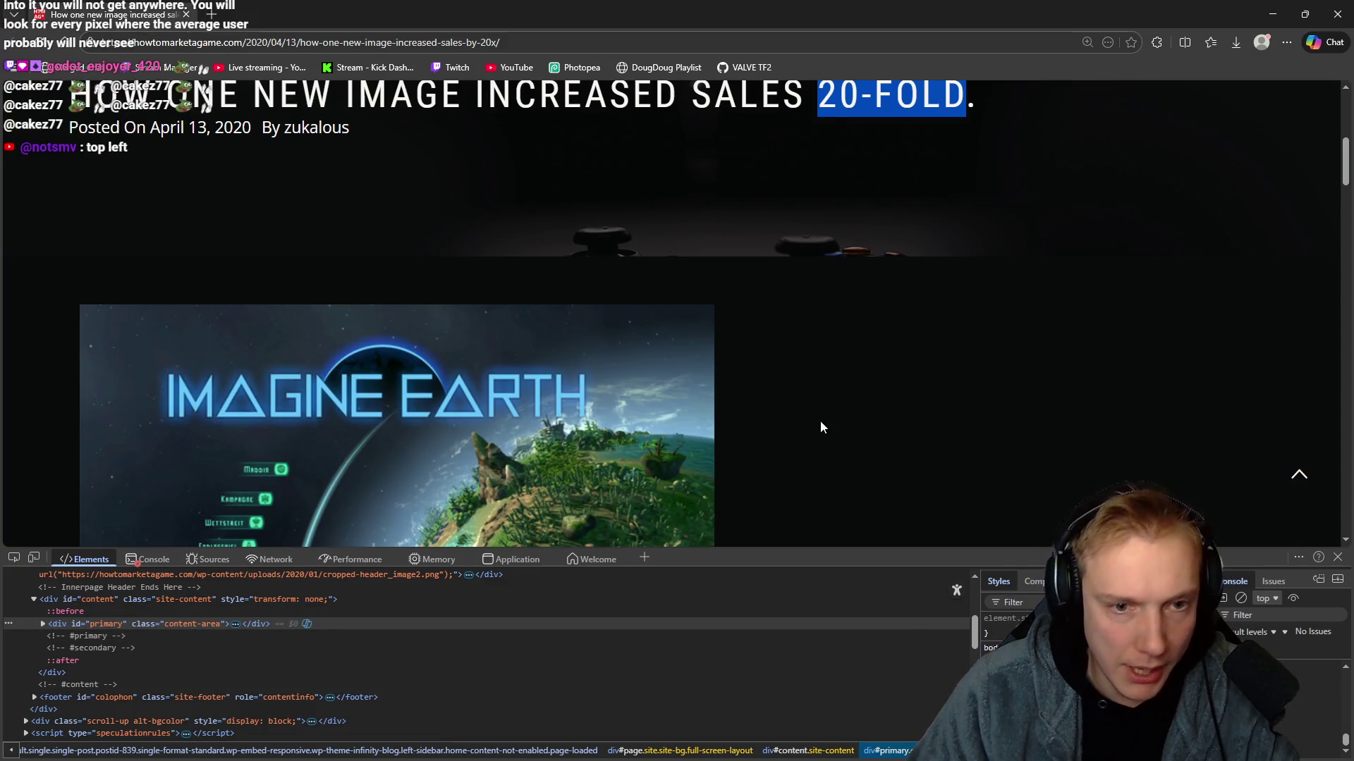
Close the developer inspector so the article fills the window.
{"action": "scroll", "coordinate": [819, 421], "scroll_direction": "down", "scroll_amount": 7}
{"action": "key", "text": "F12"}
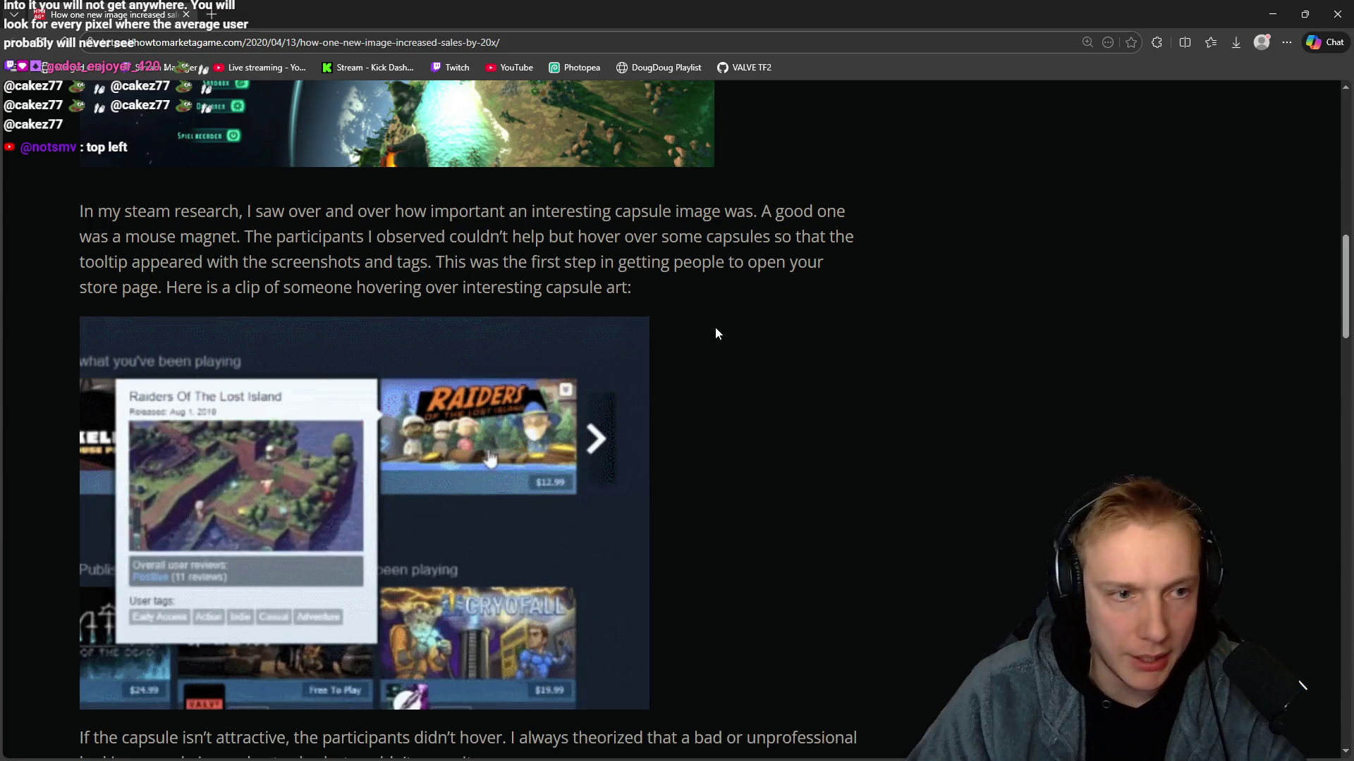
{"action": "scroll", "coordinate": [720, 339], "scroll_direction": "up", "scroll_amount": 2}
{"action": "scroll", "coordinate": [743, 386], "scroll_direction": "up", "scroll_amount": 1}
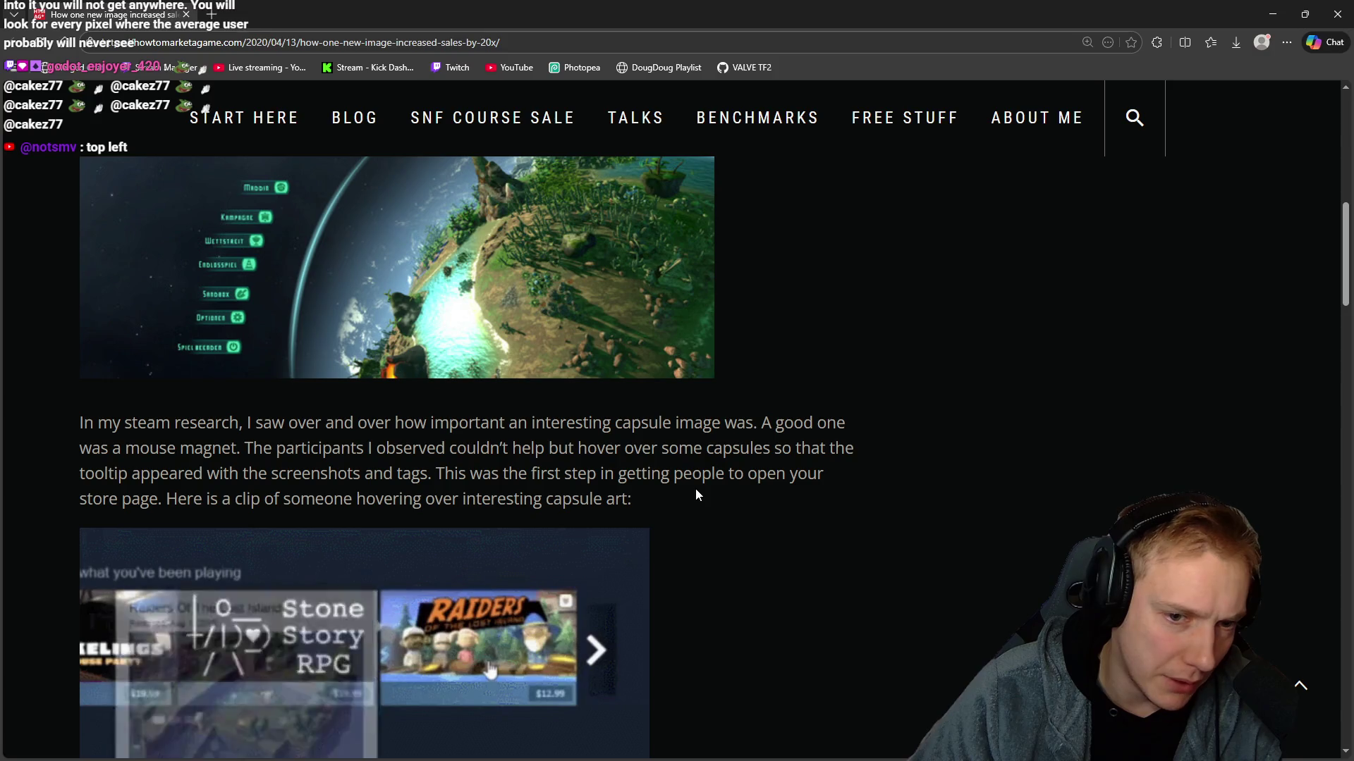
Read on, highlighting the sentences about capsules hurting sales and finding an example.
{"action": "scroll", "coordinate": [695, 488], "scroll_direction": "down", "scroll_amount": 3}
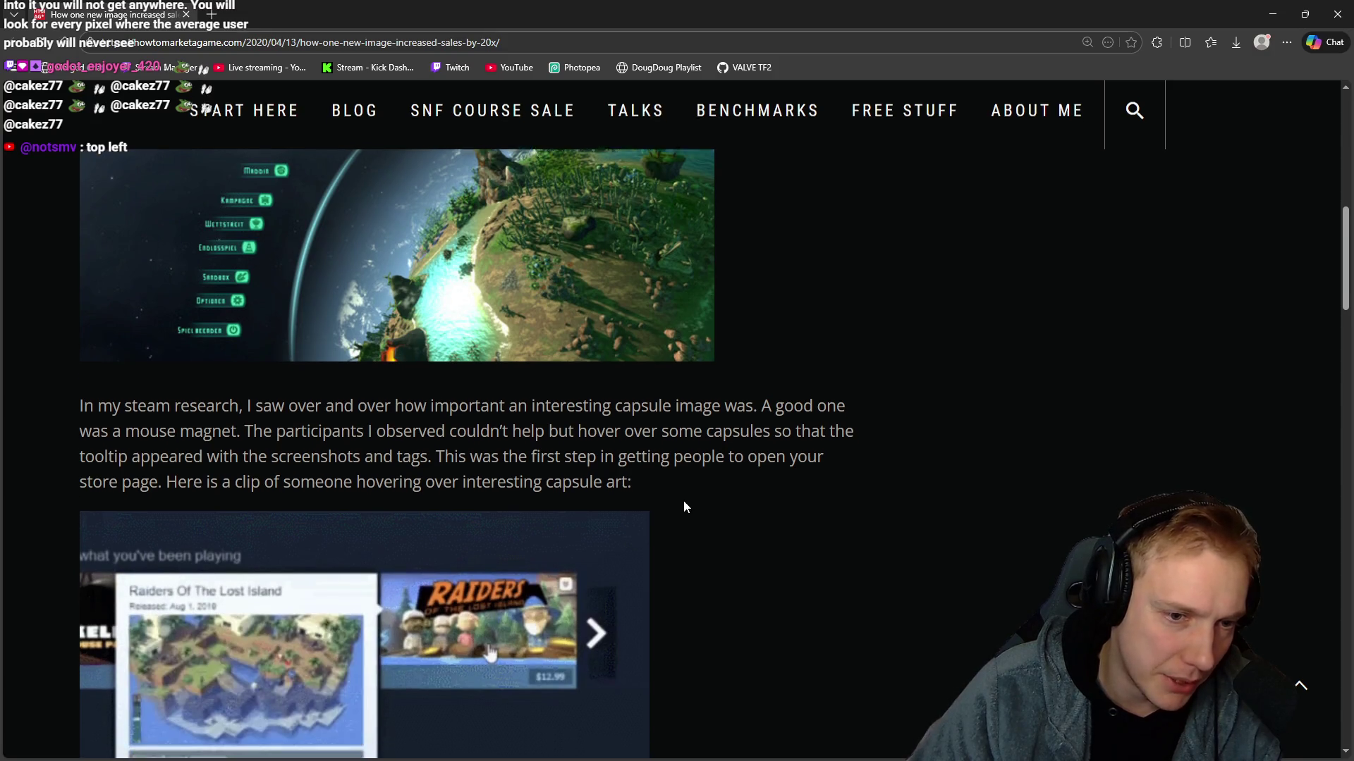
{"action": "mouse_move", "coordinate": [488, 370]}
{"action": "left_mouse_down"}
{"action": "mouse_move", "coordinate": [604, 335]}
{"action": "mouse_move", "coordinate": [147, 229]}
{"action": "left_mouse_up"}
{"action": "left_click", "coordinate": [726, 309]}
{"action": "scroll", "coordinate": [726, 308], "scroll_direction": "down", "scroll_amount": 4}
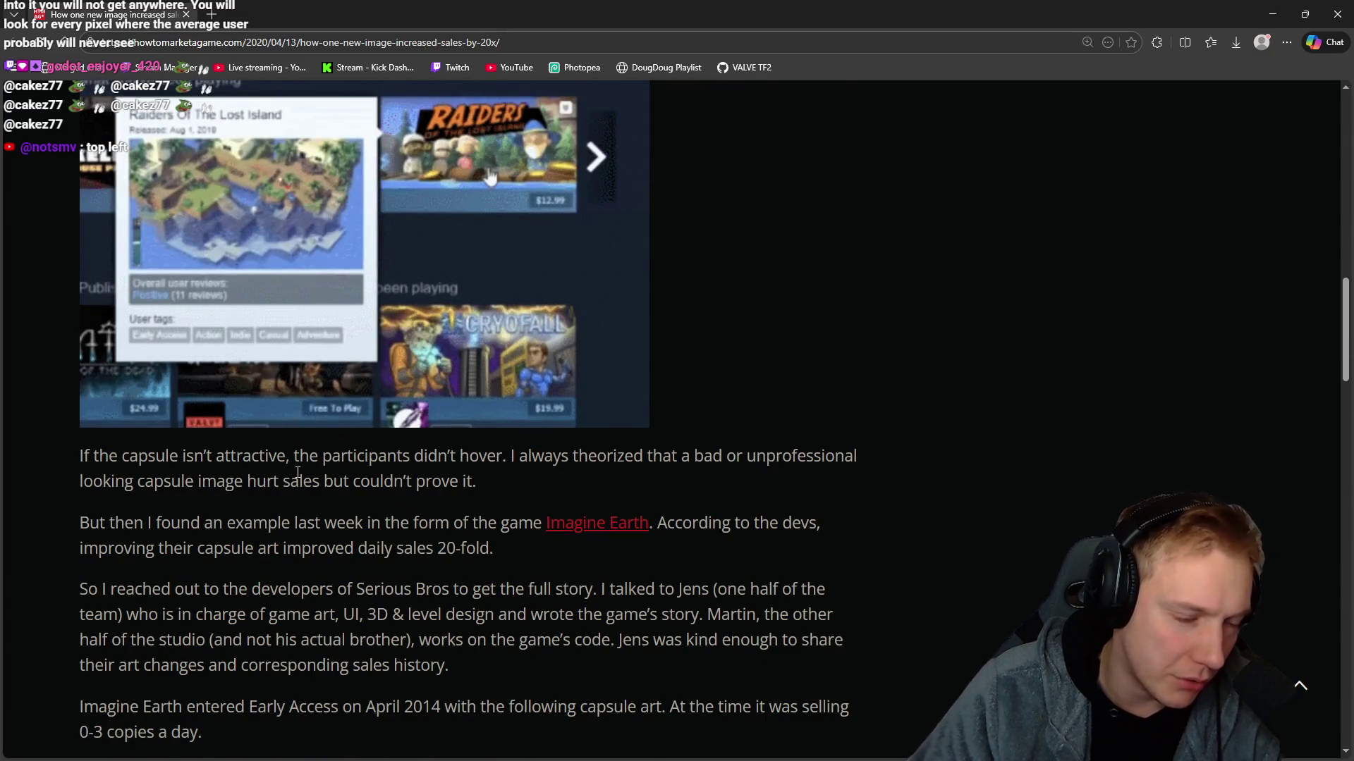
{"action": "left_click_drag", "start_coordinate": [341, 476], "coordinate": [414, 457]}
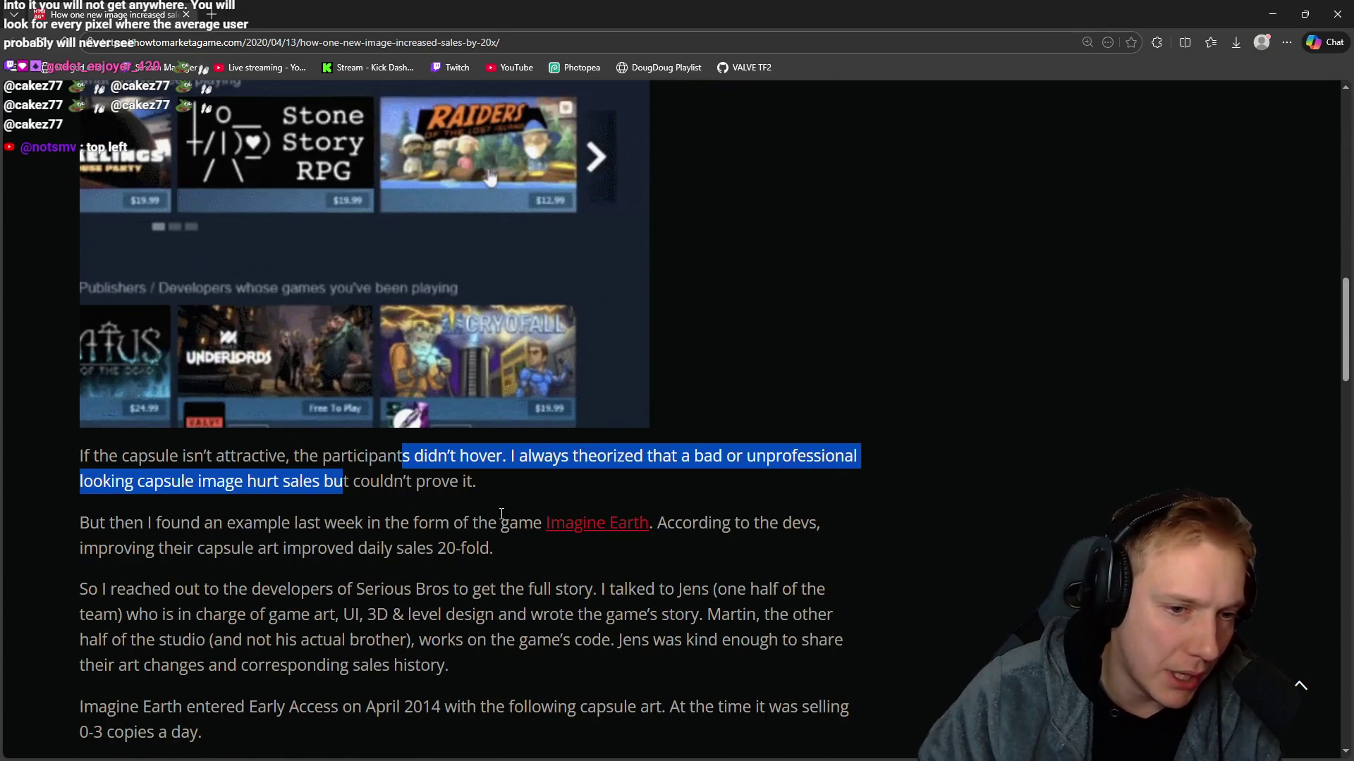
{"action": "left_click", "coordinate": [521, 484]}
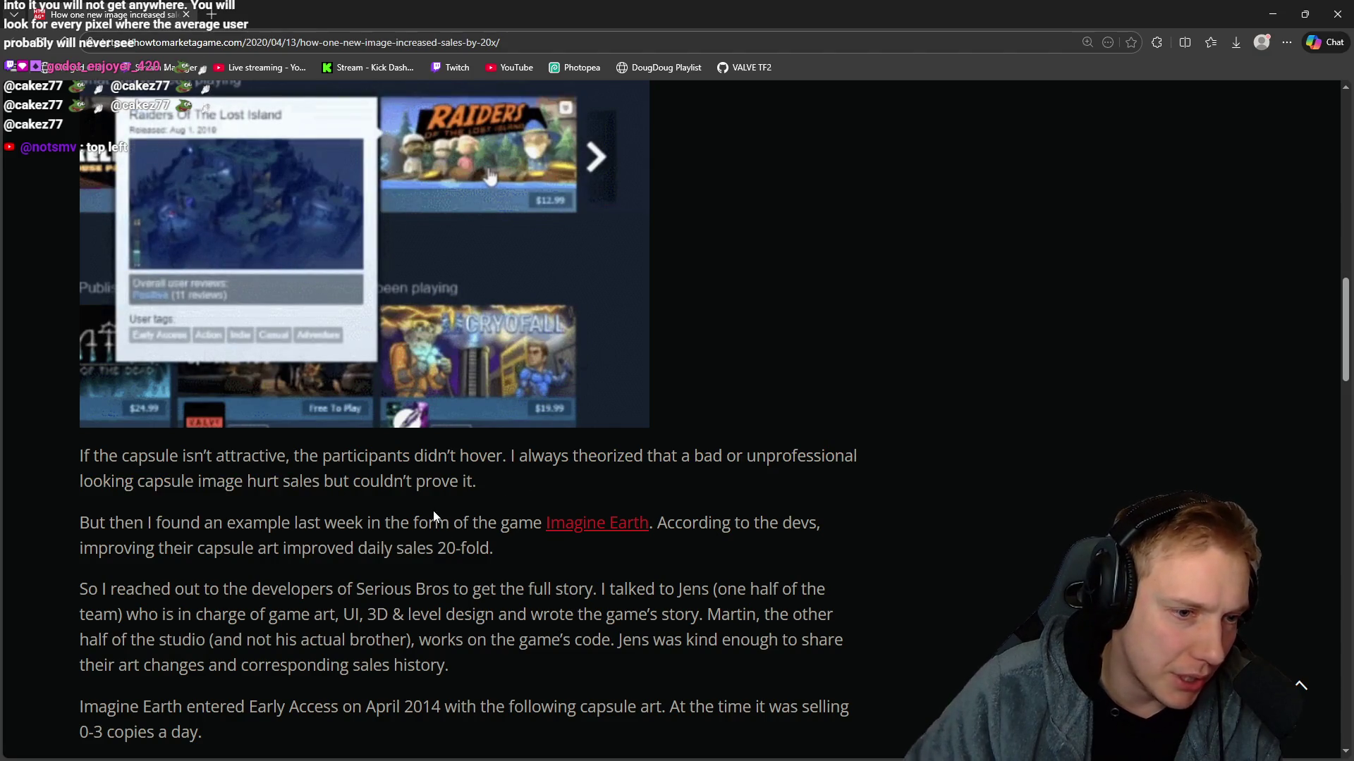
{"action": "left_click_drag", "start_coordinate": [257, 481], "coordinate": [478, 481]}
{"action": "scroll", "coordinate": [79, 381], "scroll_direction": "down", "scroll_amount": 2}
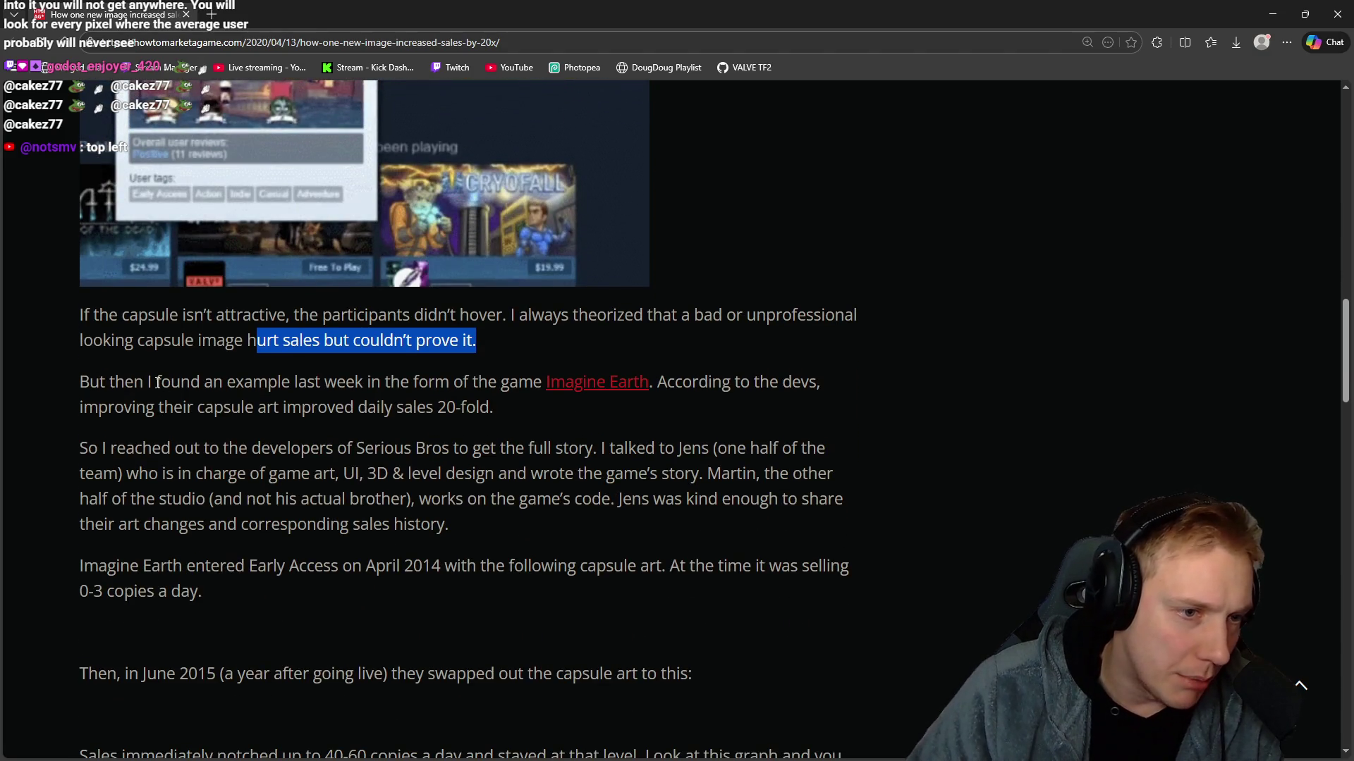
{"action": "left_click_drag", "start_coordinate": [110, 381], "coordinate": [648, 382]}
{"action": "left_click", "coordinate": [442, 382]}
{"action": "left_click", "coordinate": [753, 407]}
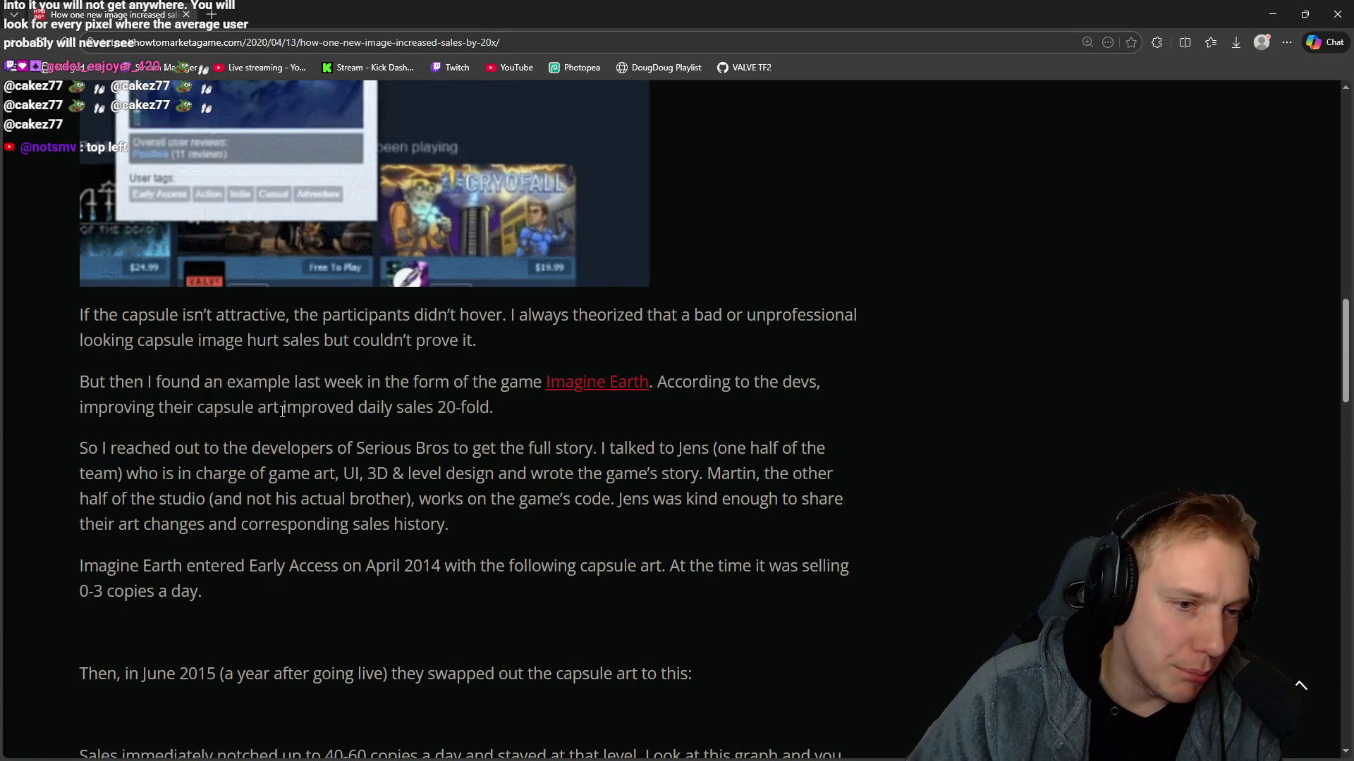
Highlight the 20-fold sales improvement, contacting the developers, the two-person studio and shared sales history.
{"action": "left_click_drag", "start_coordinate": [283, 411], "coordinate": [494, 428]}
{"action": "left_click_drag", "start_coordinate": [161, 450], "coordinate": [788, 455]}
{"action": "left_click_drag", "start_coordinate": [125, 474], "coordinate": [826, 474]}
{"action": "left_click_drag", "start_coordinate": [121, 499], "coordinate": [305, 499]}
{"action": "left_click_drag", "start_coordinate": [419, 499], "coordinate": [842, 499]}
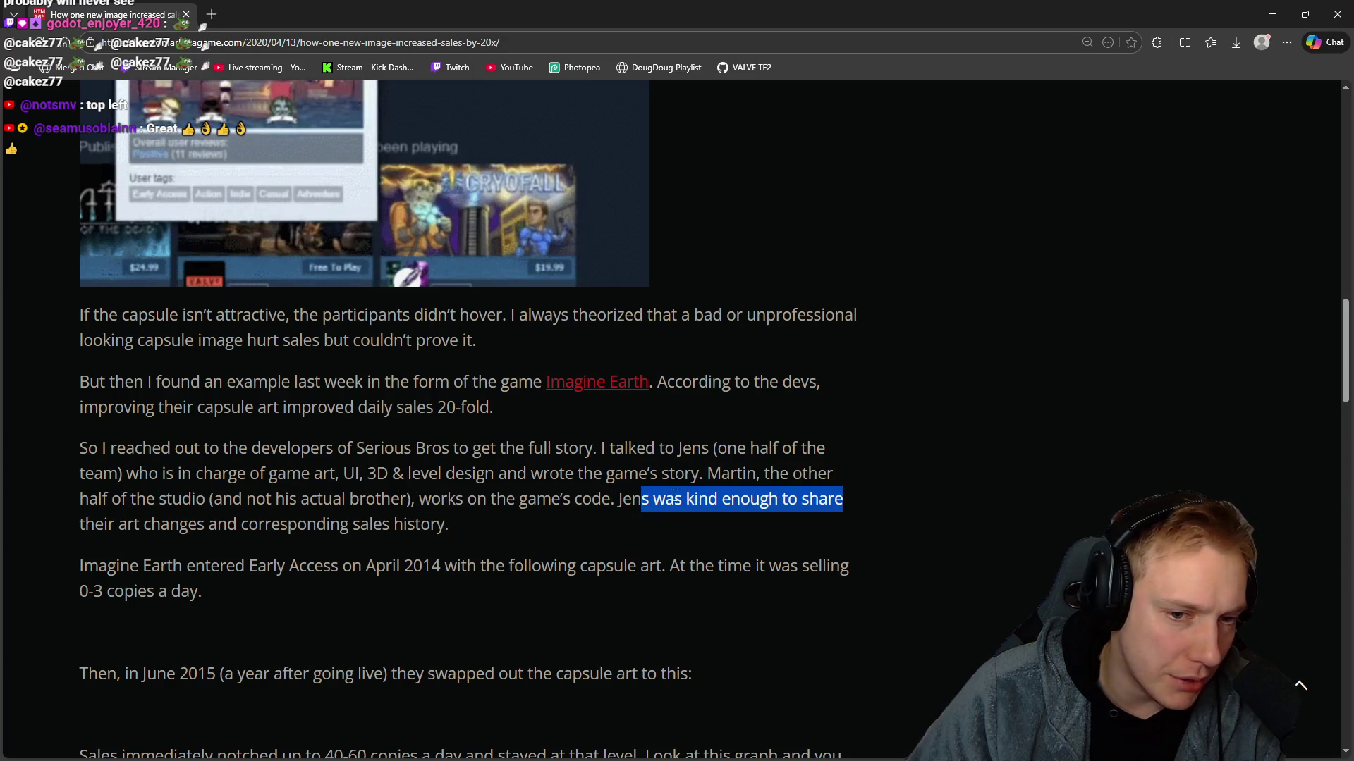
{"action": "left_click_drag", "start_coordinate": [85, 523], "coordinate": [271, 524]}
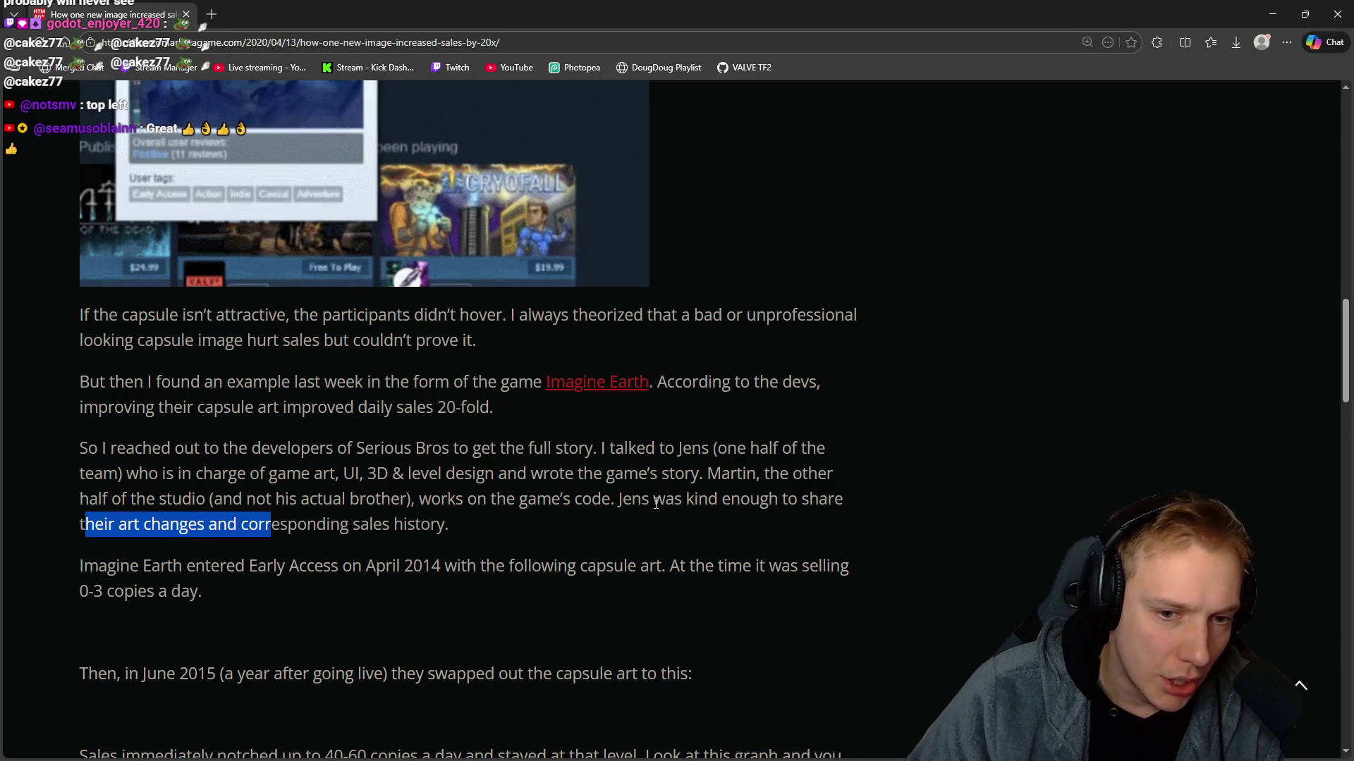
{"action": "left_click_drag", "start_coordinate": [618, 499], "coordinate": [827, 499]}
{"action": "left_click_drag", "start_coordinate": [197, 524], "coordinate": [452, 524]}
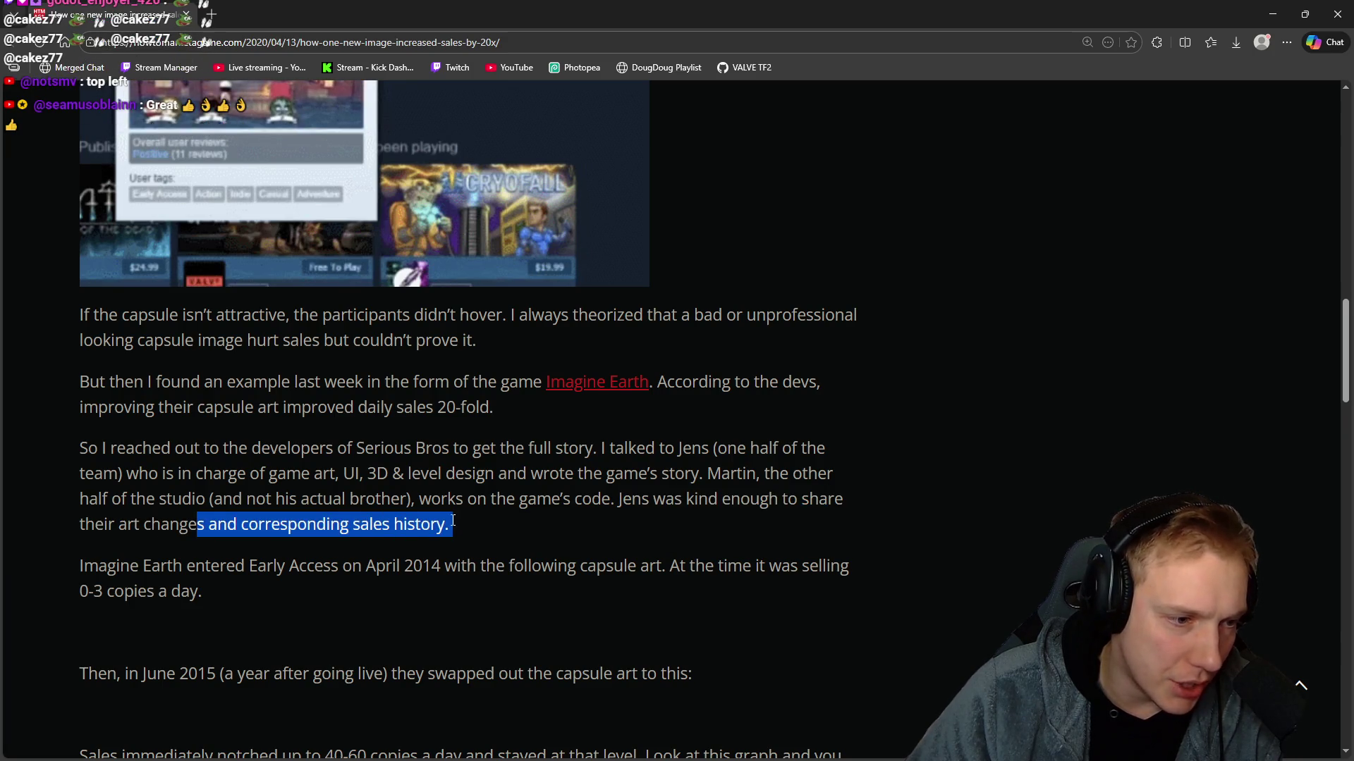
Highlight the Early Access launch and 0-3 copies a day lines, scrolling down to the sales graph.
{"action": "scroll", "coordinate": [52, 442], "scroll_direction": "down", "scroll_amount": 2}
{"action": "left_click_drag", "start_coordinate": [143, 424], "coordinate": [666, 425]}
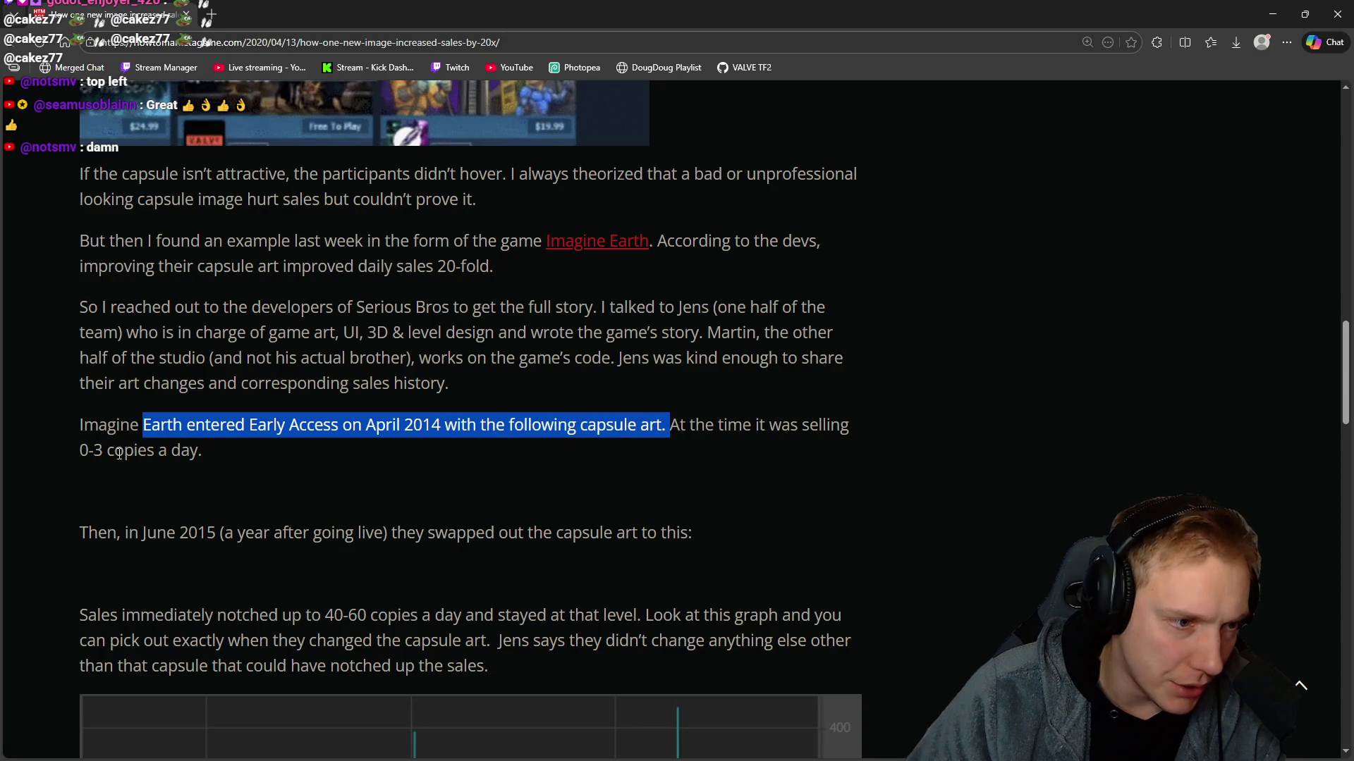
{"action": "left_click_drag", "start_coordinate": [104, 450], "coordinate": [332, 458]}
{"action": "scroll", "coordinate": [332, 458], "scroll_direction": "down", "scroll_amount": 1}
{"action": "scroll", "coordinate": [333, 449], "scroll_direction": "down", "scroll_amount": 2}
{"action": "left_click_drag", "start_coordinate": [123, 392], "coordinate": [492, 392]}
{"action": "left_click_drag", "start_coordinate": [399, 392], "coordinate": [692, 392]}
{"action": "scroll", "coordinate": [78, 321], "scroll_direction": "down", "scroll_amount": 2}
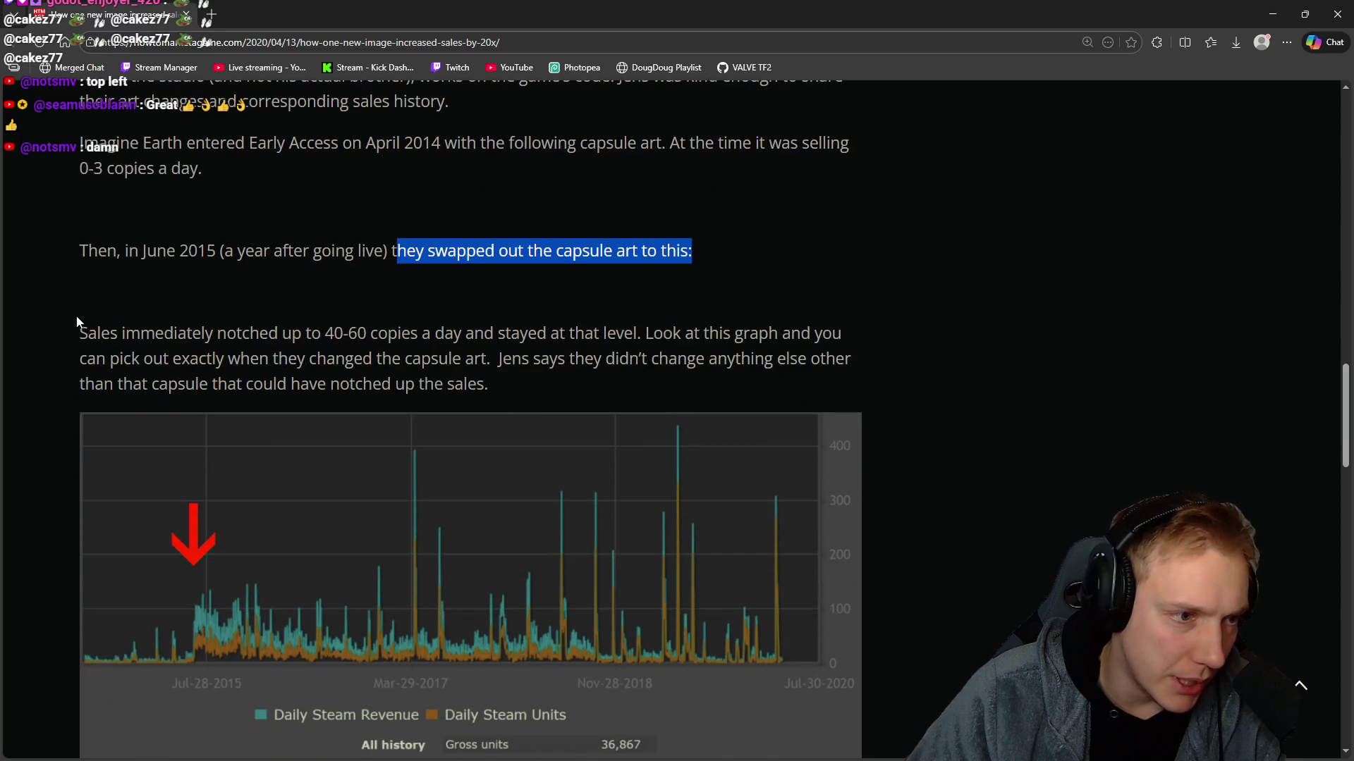
Read past the sales graph and the June 2015 line, then switch to the YouTube Studio window.
{"action": "left_click", "coordinate": [511, 292]}
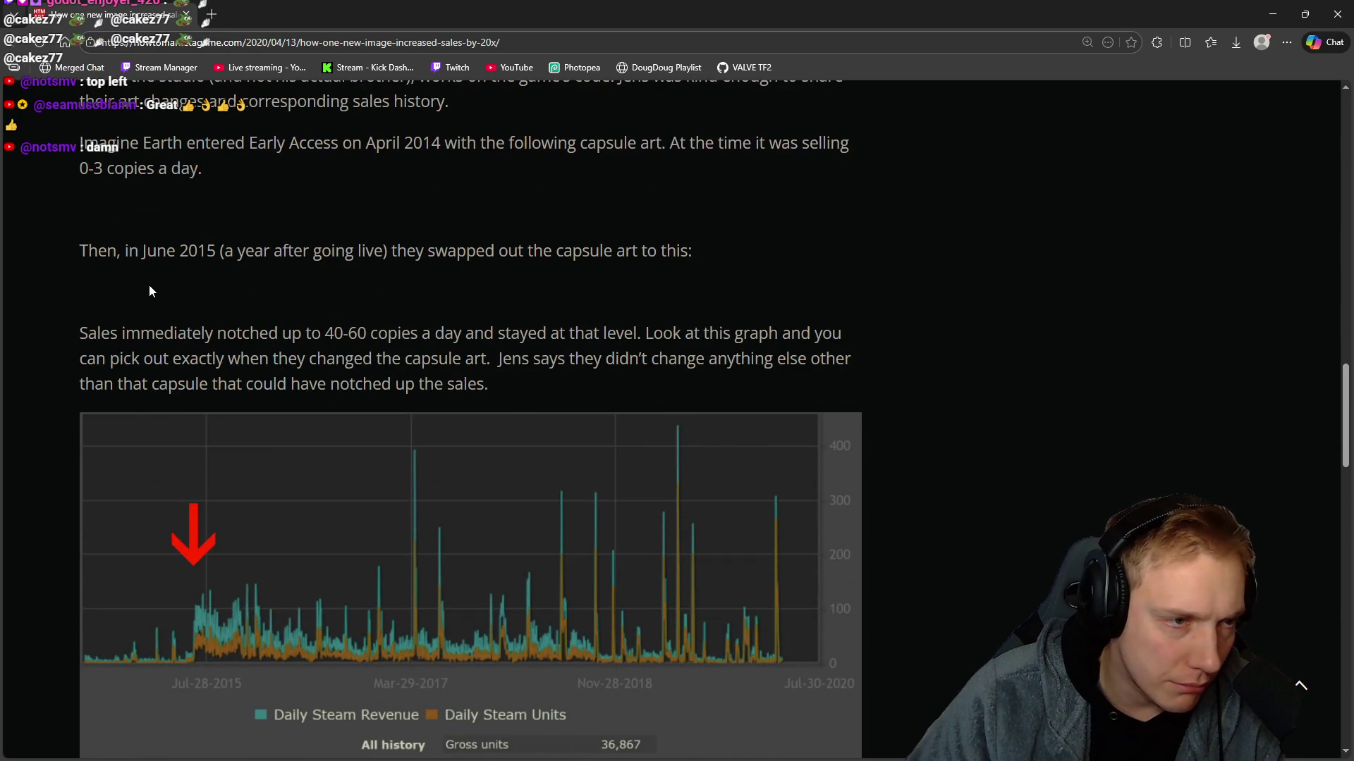
{"action": "left_click_drag", "start_coordinate": [80, 262], "coordinate": [146, 303]}
{"action": "left_click", "coordinate": [149, 305]}
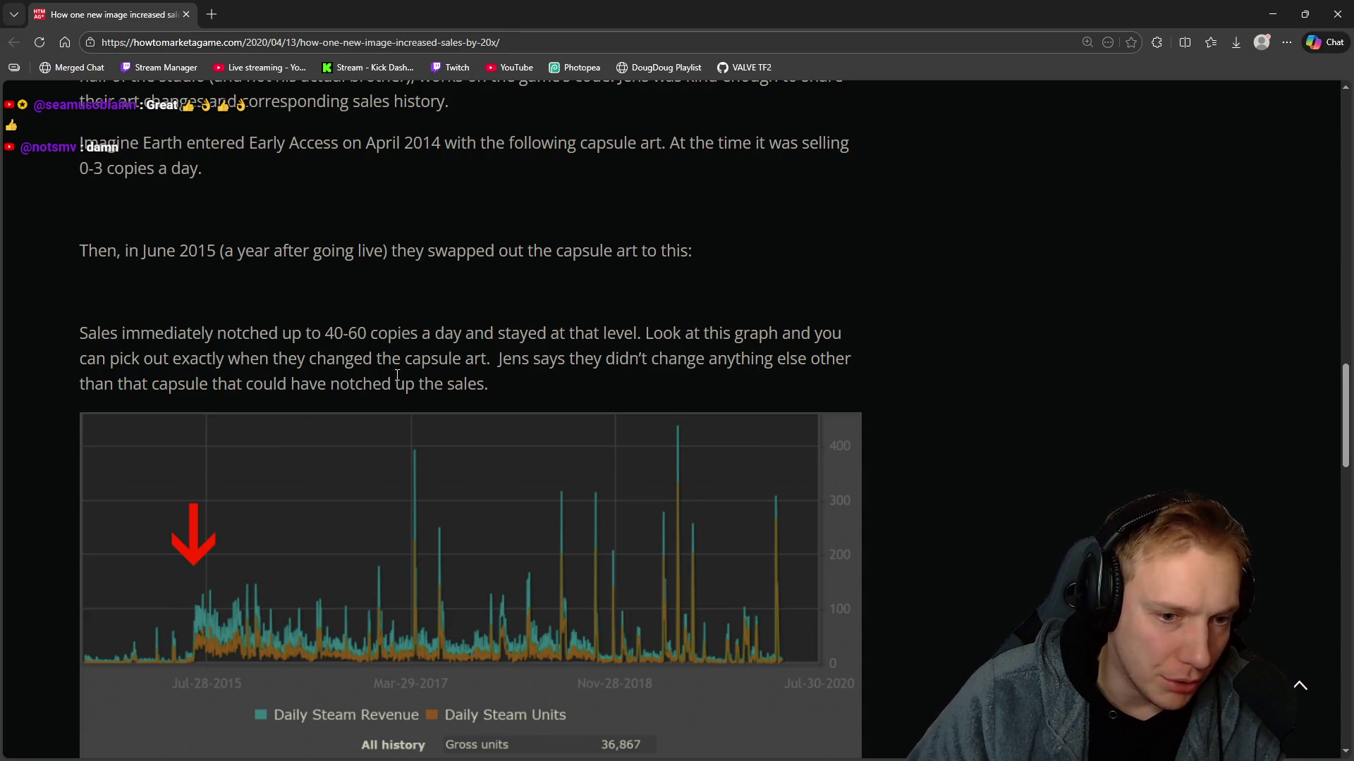
{"action": "mouse_move", "coordinate": [546, 359]}
{"action": "left_mouse_down"}
{"action": "mouse_move", "coordinate": [194, 384]}
{"action": "mouse_move", "coordinate": [501, 394]}
{"action": "left_mouse_up"}
{"action": "scroll", "coordinate": [533, 332], "scroll_direction": "down", "scroll_amount": 5}
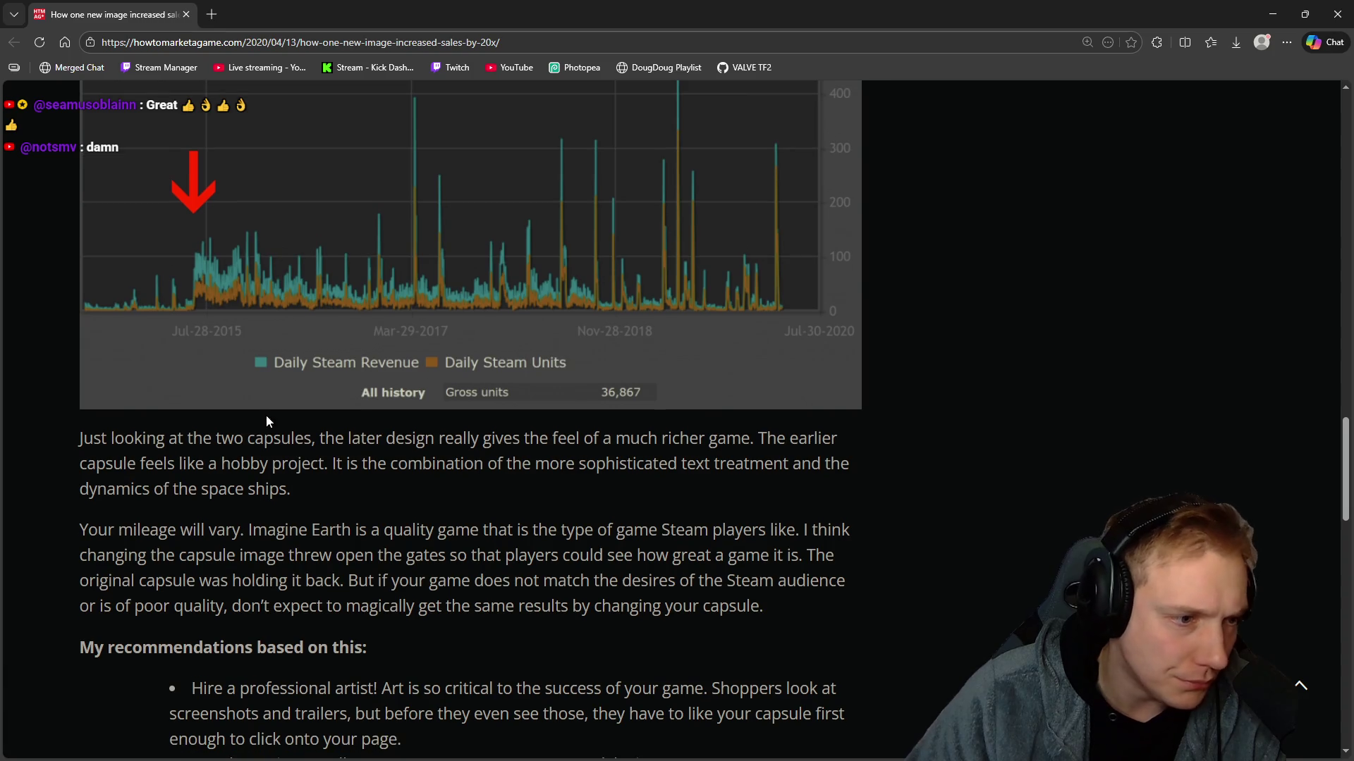
{"action": "left_click_drag", "start_coordinate": [123, 443], "coordinate": [353, 441]}
{"action": "scroll", "coordinate": [408, 443], "scroll_direction": "up", "scroll_amount": 7}
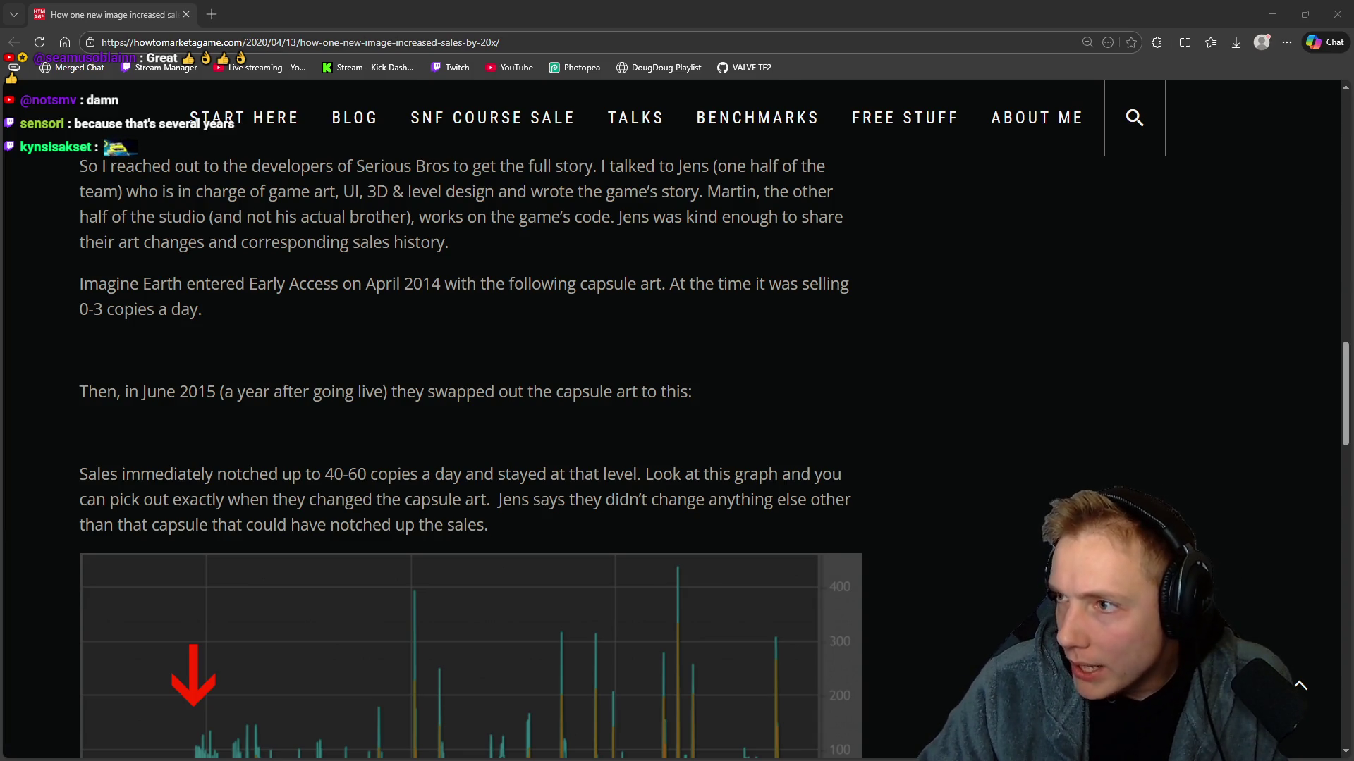
{"action": "key", "text": "alt+Tab"}
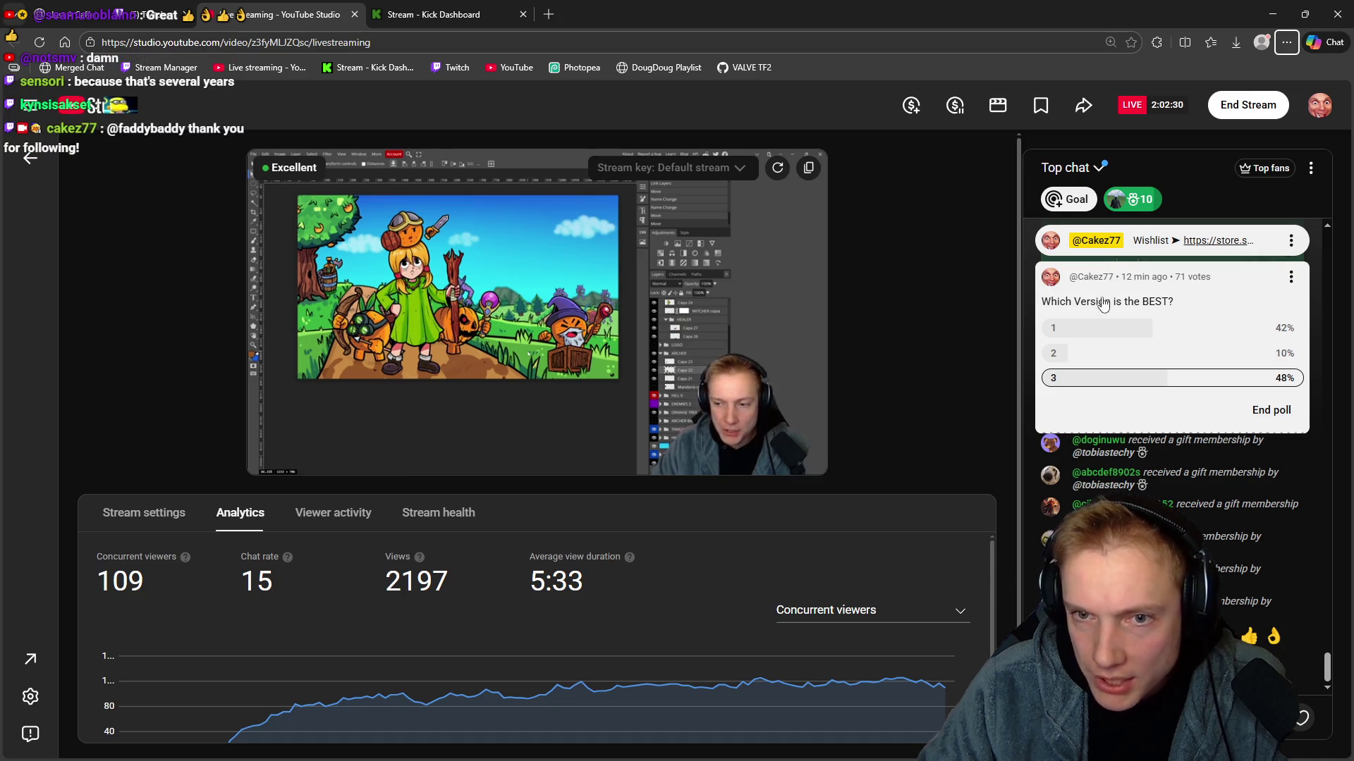
End the 'which version is the best' chat poll, with option 3 leading at 47% of 72 votes.
{"action": "left_click", "coordinate": [1188, 337]}
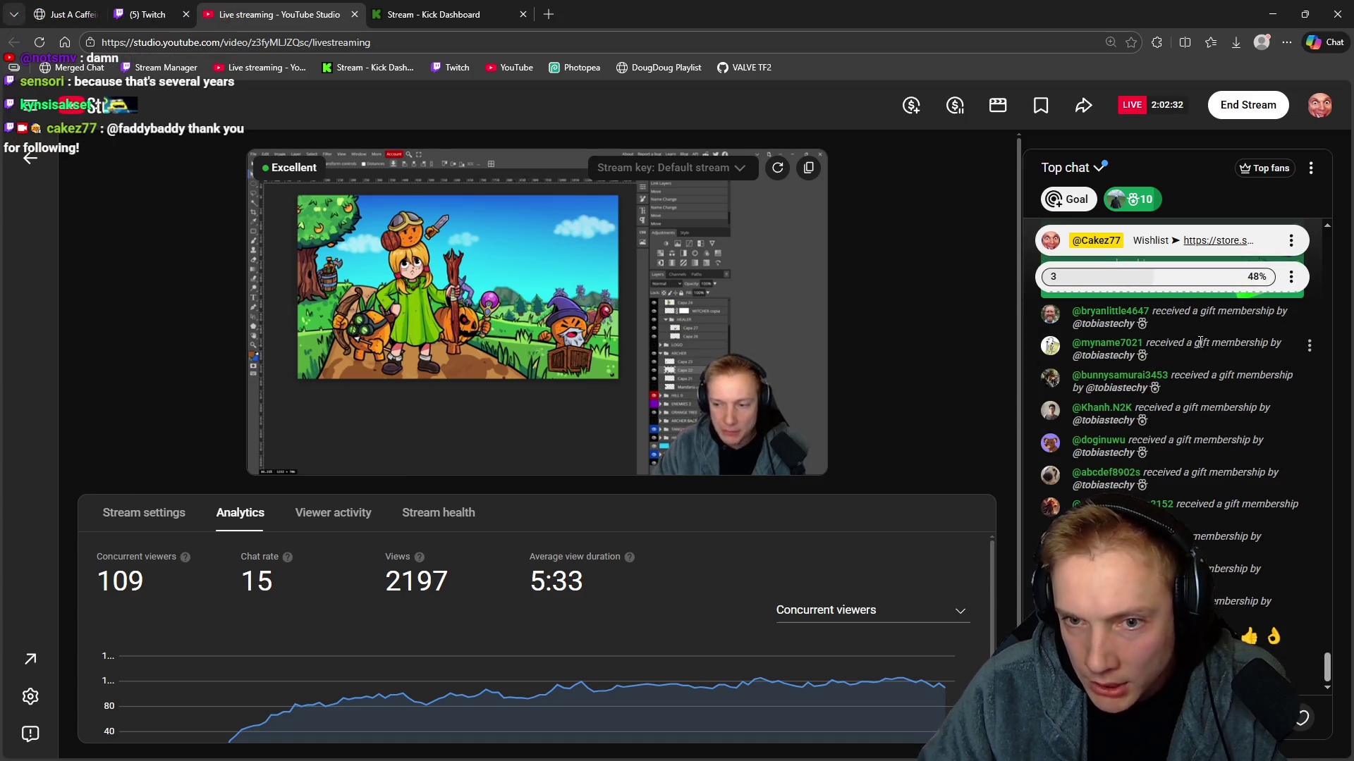
{"action": "scroll", "coordinate": [1195, 433], "scroll_direction": "up", "scroll_amount": 2}
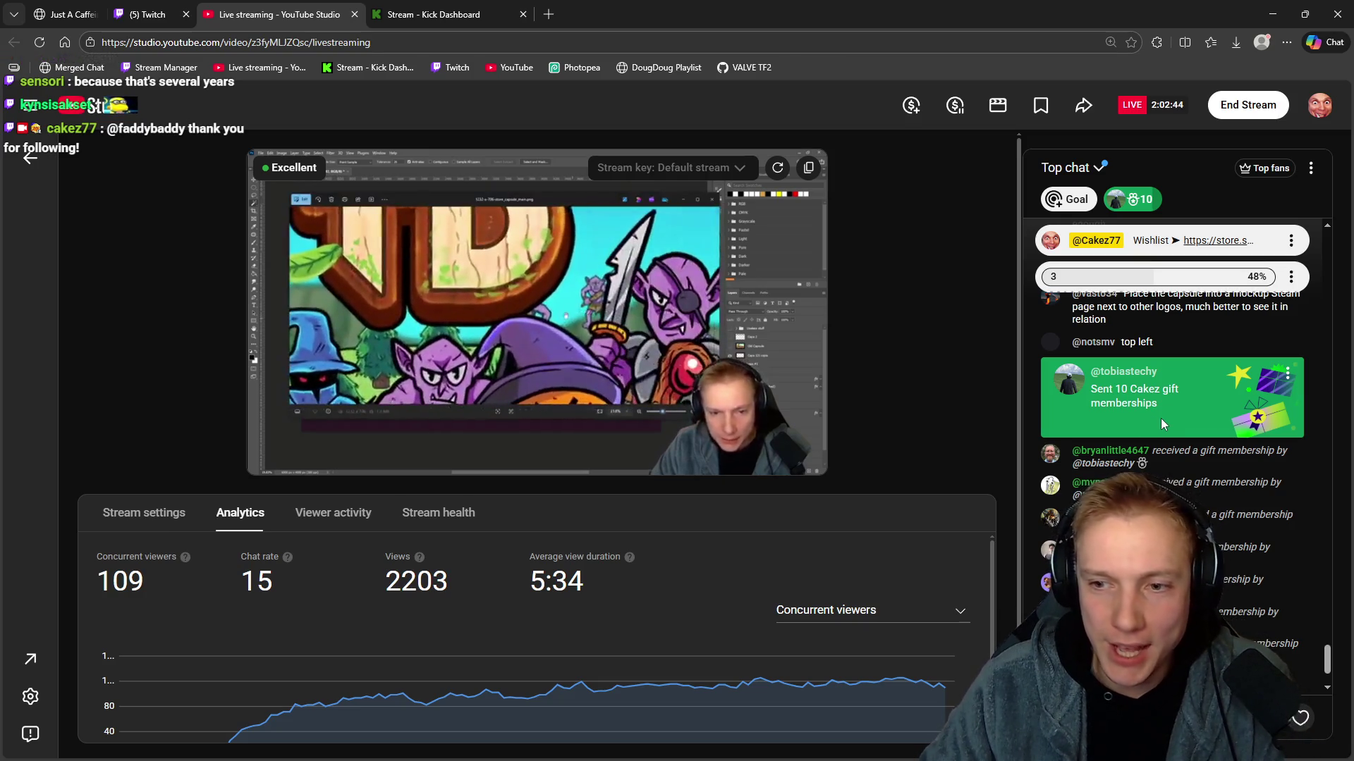
{"action": "mouse_move", "coordinate": [724, 417]}
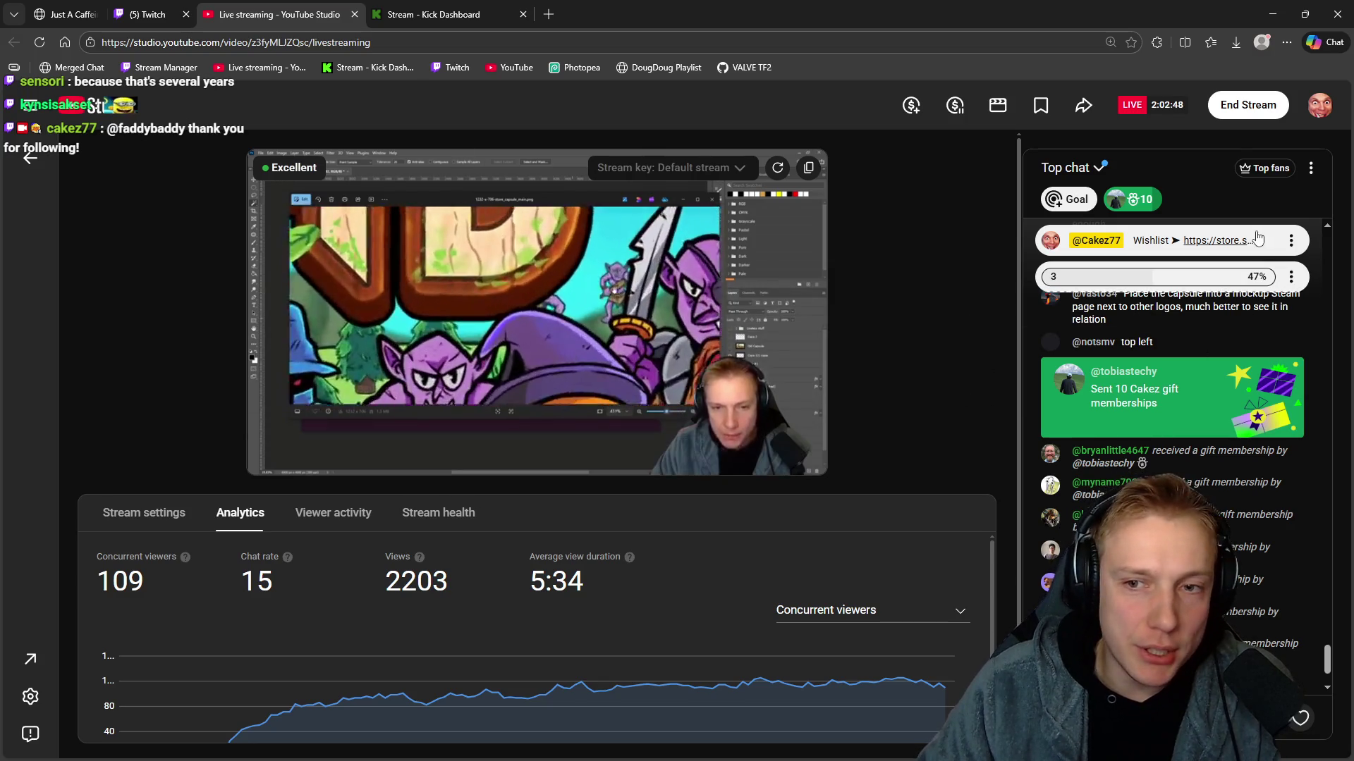
{"action": "left_click", "coordinate": [1156, 277]}
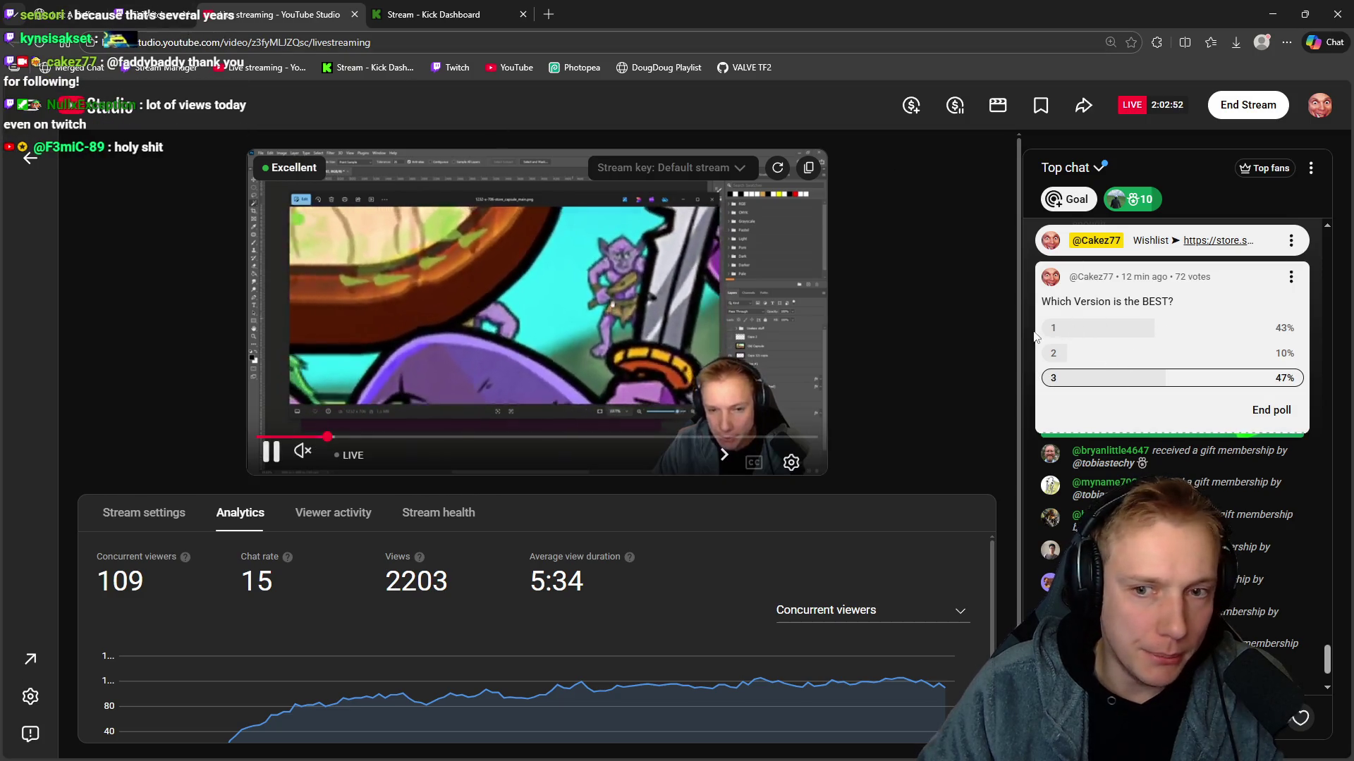
{"action": "left_click", "coordinate": [1291, 276]}
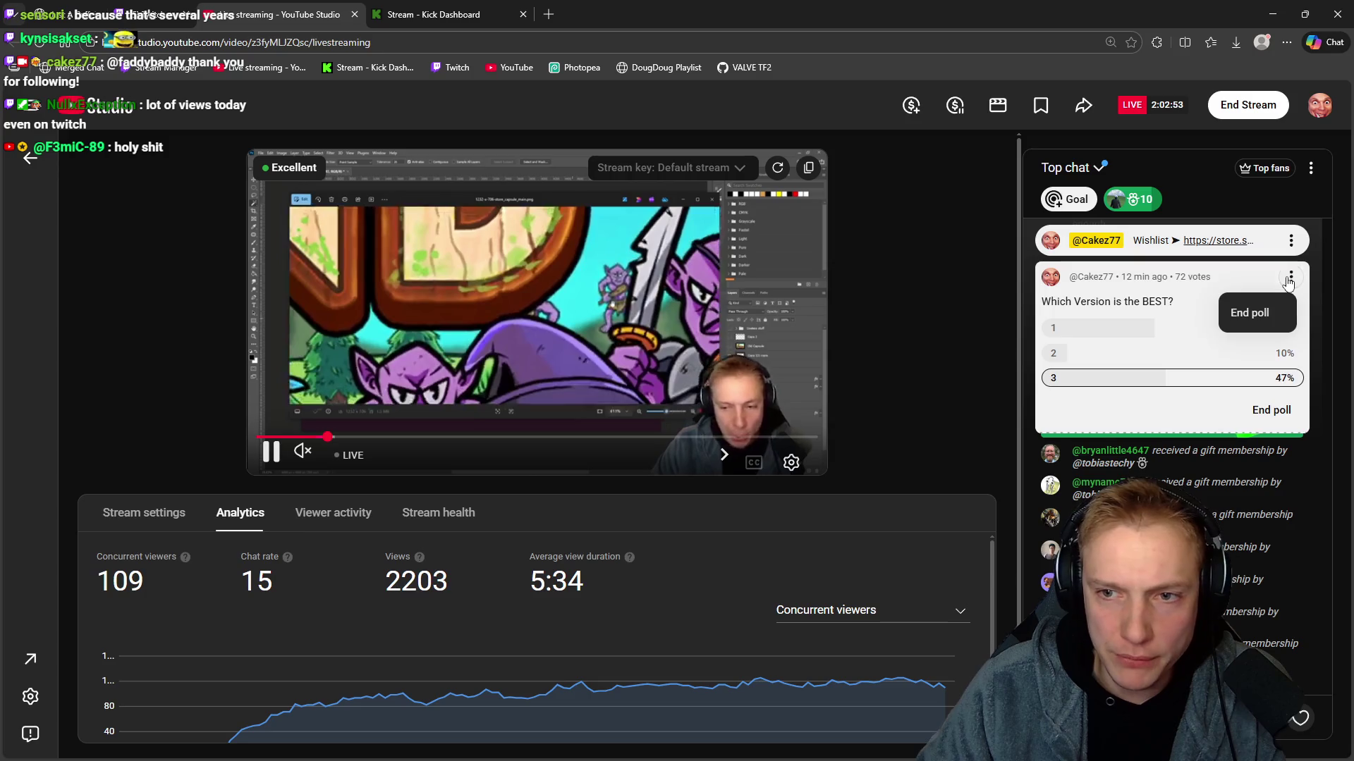
{"action": "left_click", "coordinate": [1234, 313]}
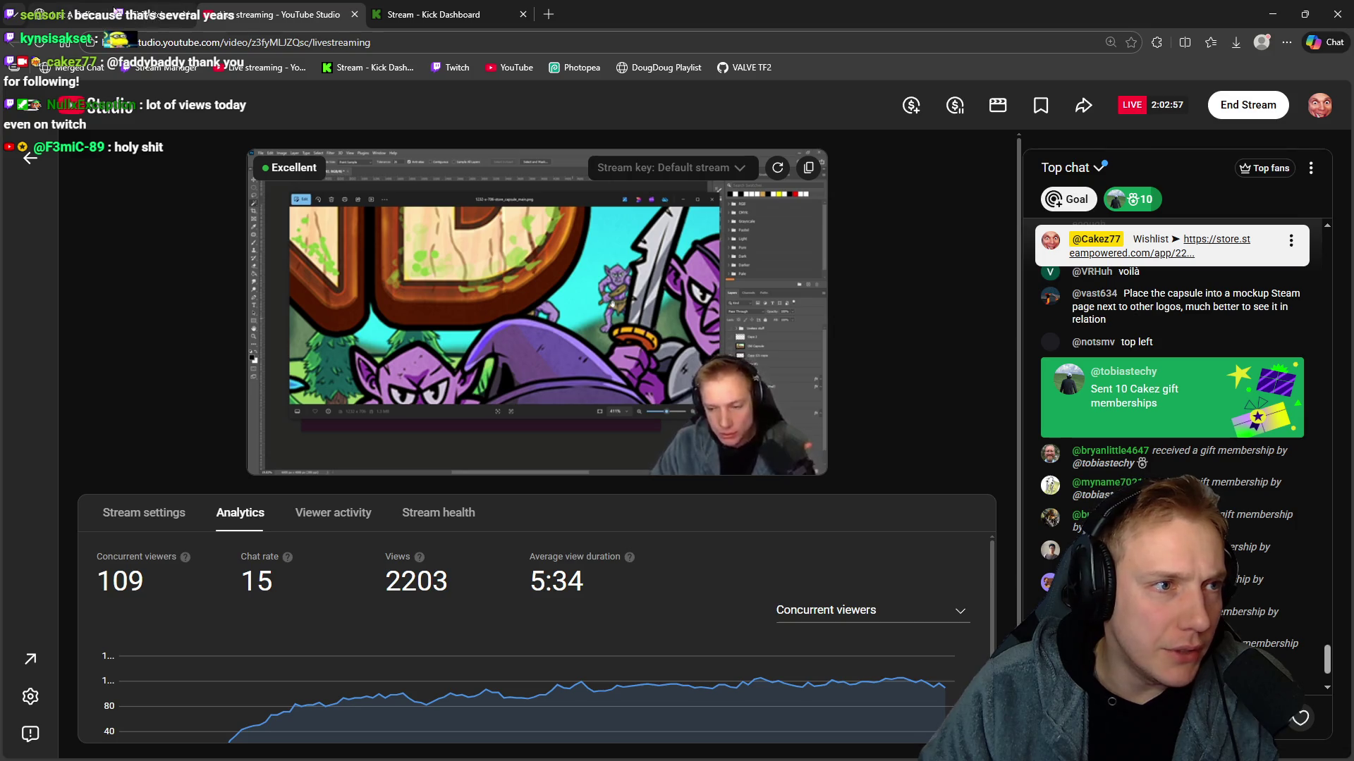
{"action": "left_click", "coordinate": [114, 11]}
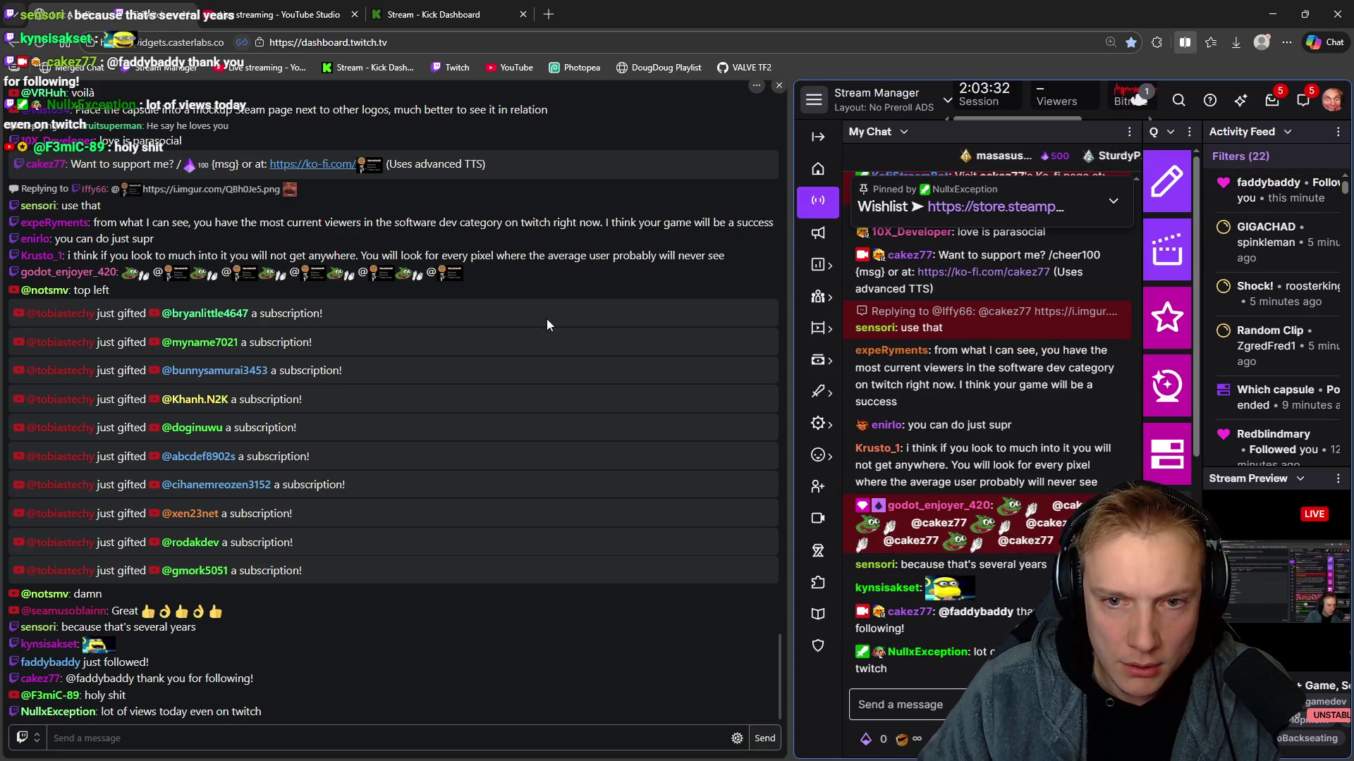
Open the chat's Imgur link to the 1024×474 Tangy TD image in a new tab and view it.
{"action": "scroll", "coordinate": [993, 444], "scroll_direction": "up", "scroll_amount": 3}
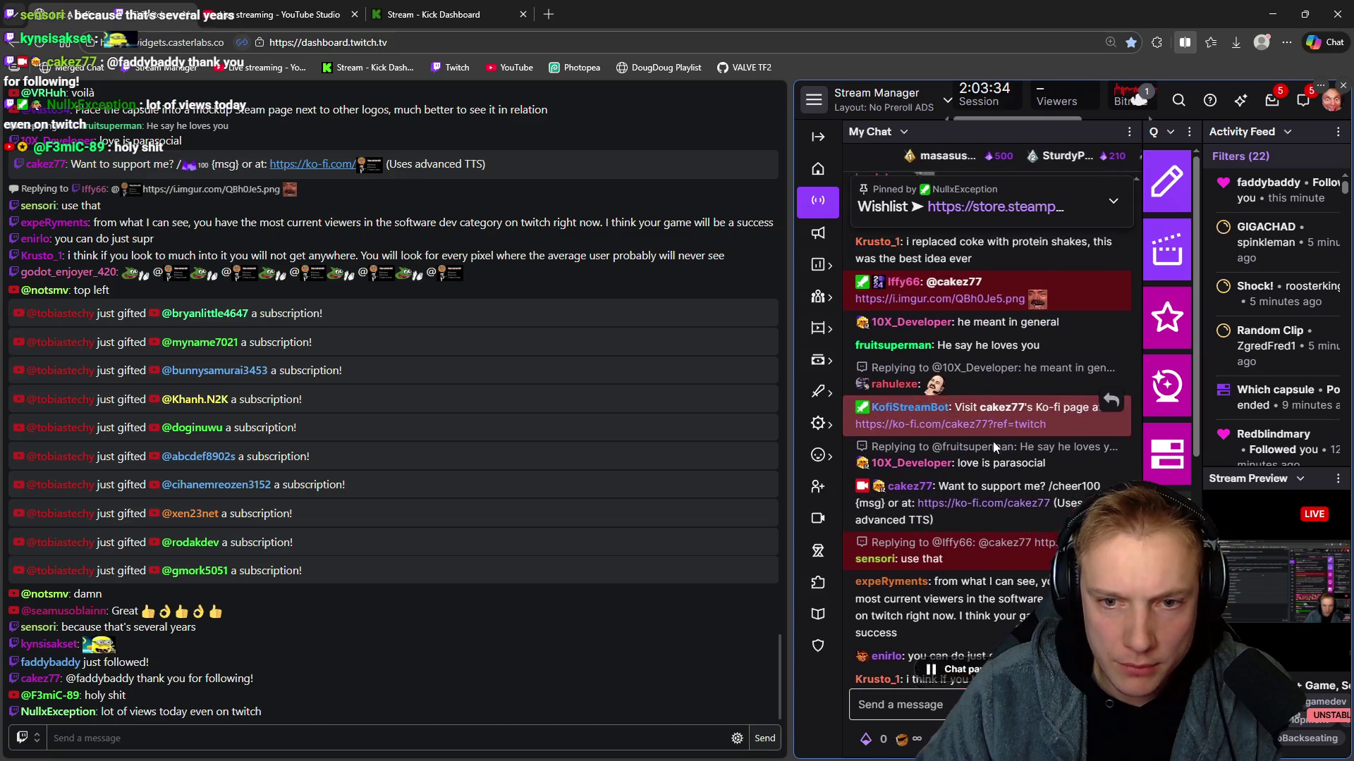
{"action": "mouse_move", "coordinate": [939, 321]}
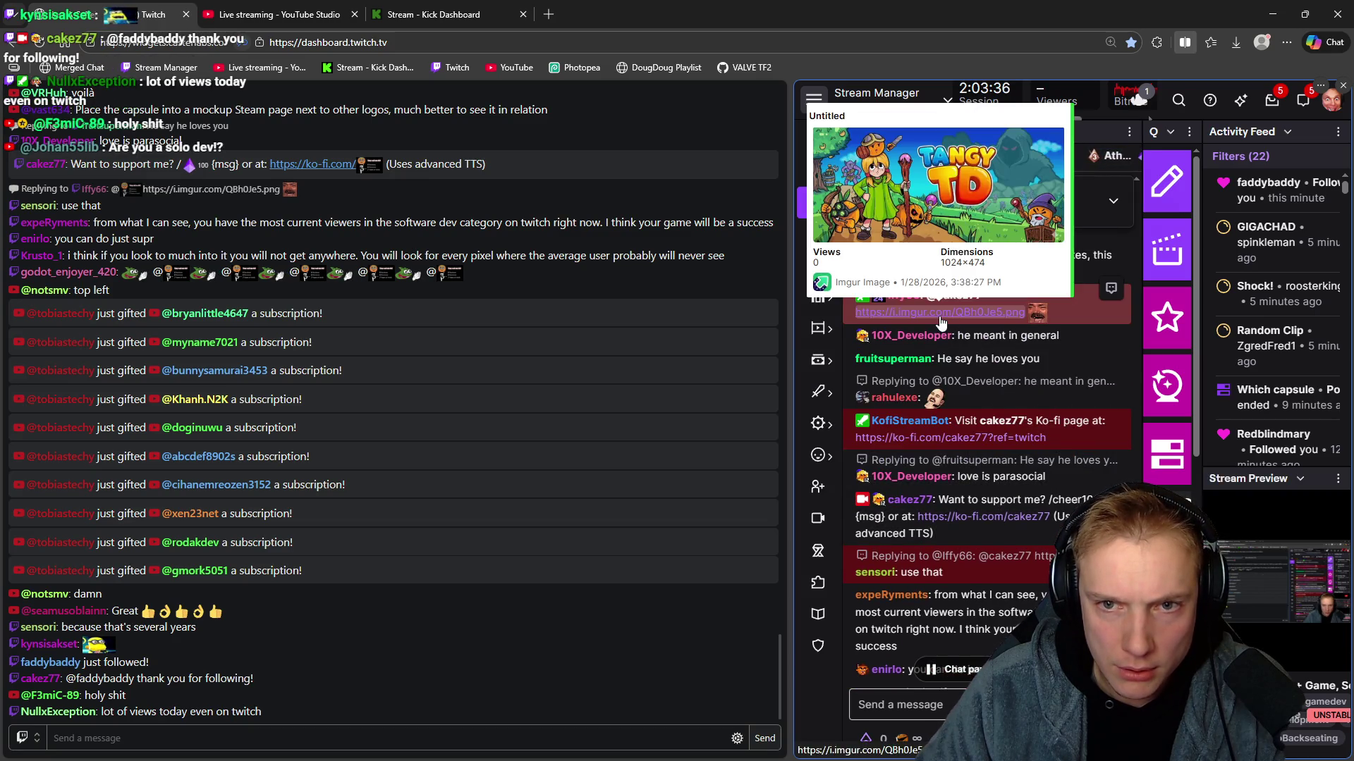
{"action": "left_click", "coordinate": [940, 316]}
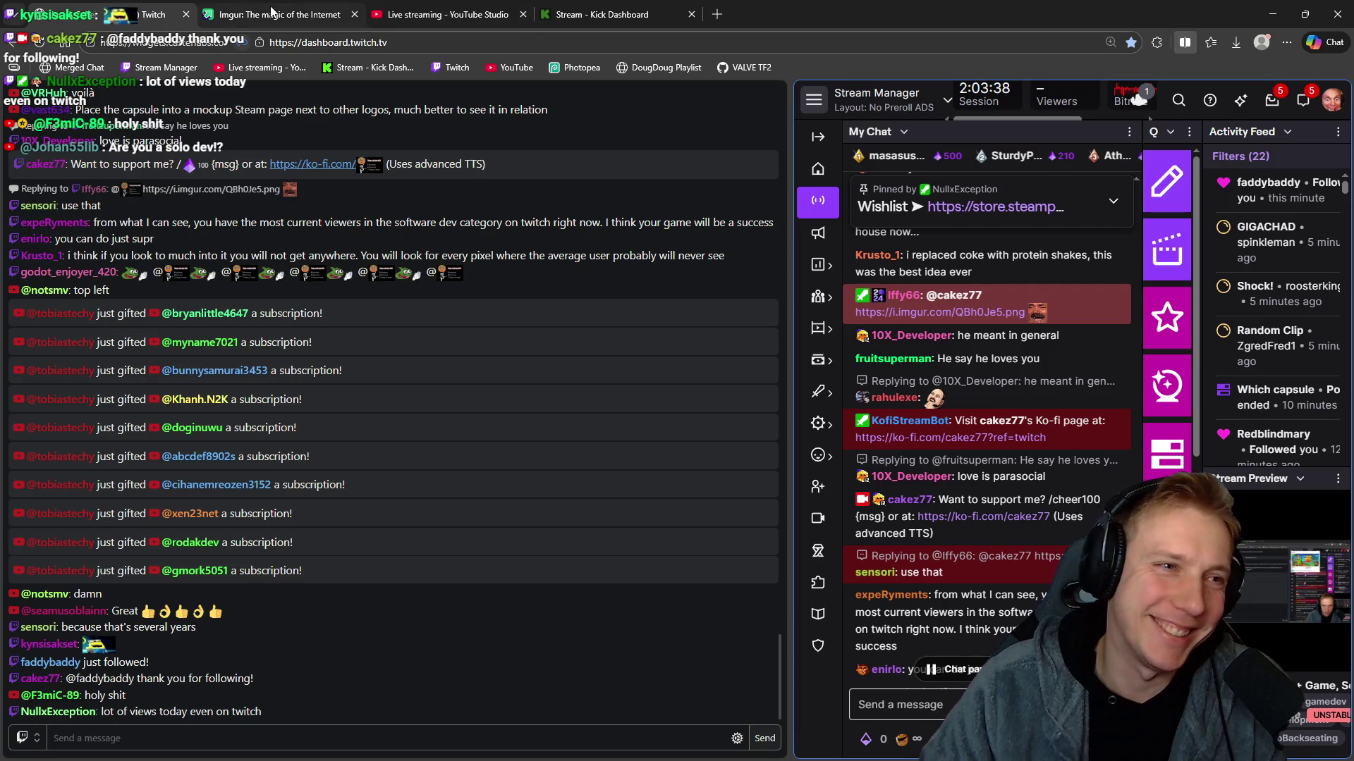
{"action": "left_click", "coordinate": [272, 10]}
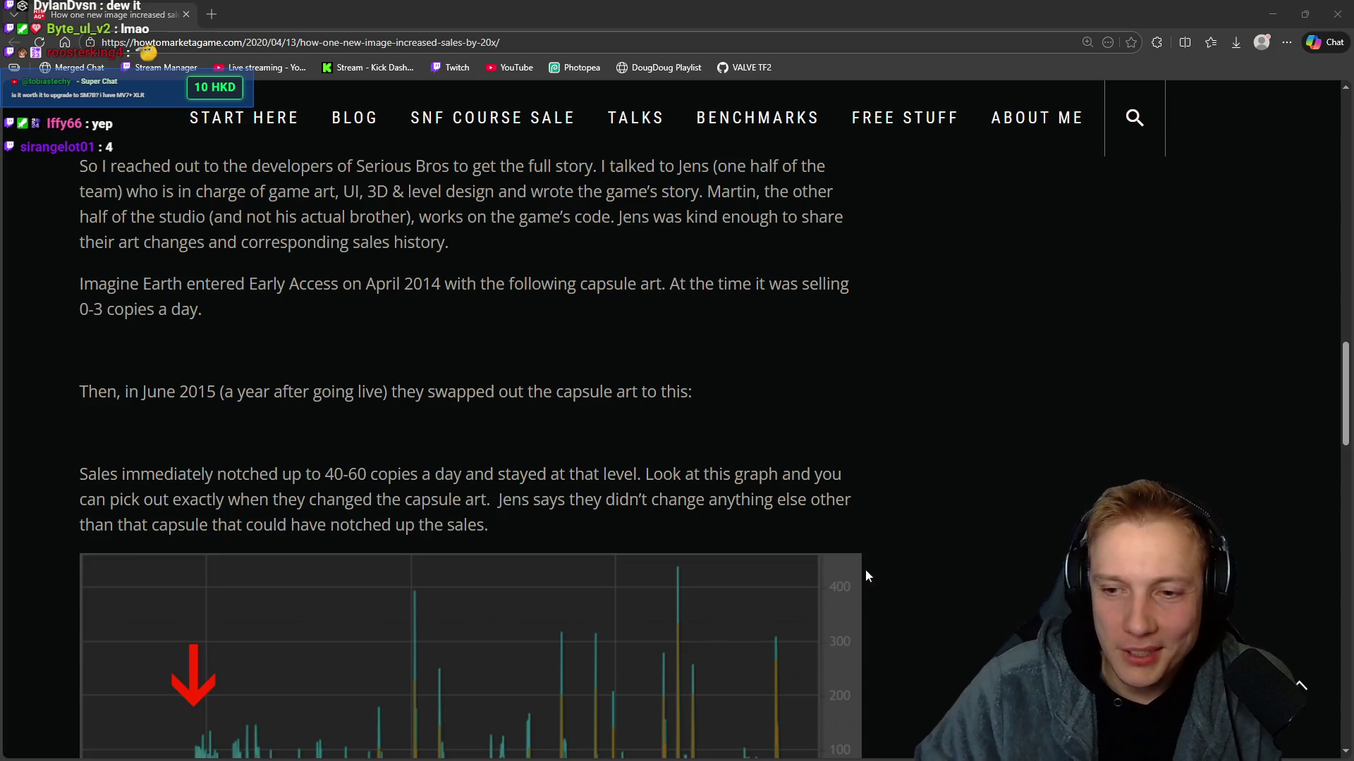
Read past the sales graph, highlighting the richer-looking later design and Imagine Earth's quality lines.
{"action": "scroll", "coordinate": [742, 526], "scroll_direction": "down", "scroll_amount": 4}
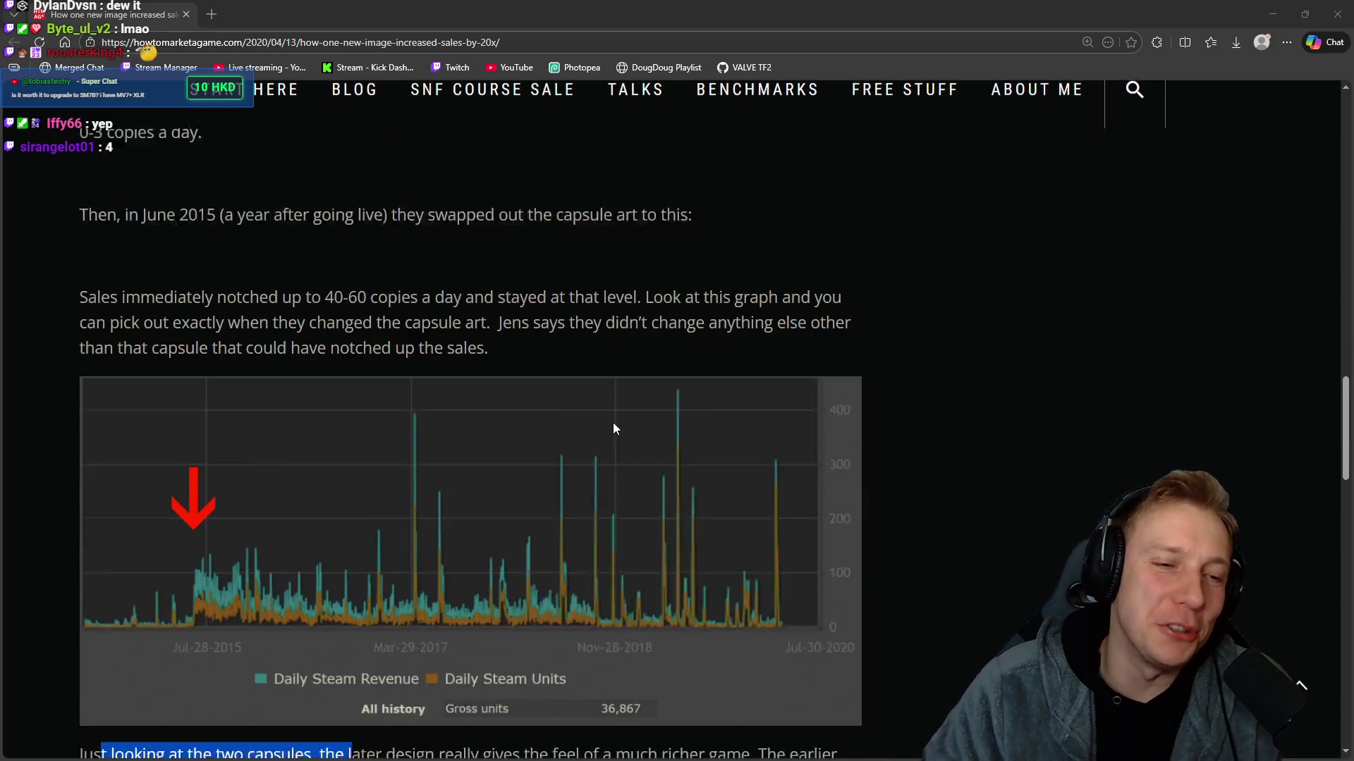
{"action": "scroll", "coordinate": [666, 433], "scroll_direction": "down", "scroll_amount": 2}
{"action": "left_click", "coordinate": [450, 586]}
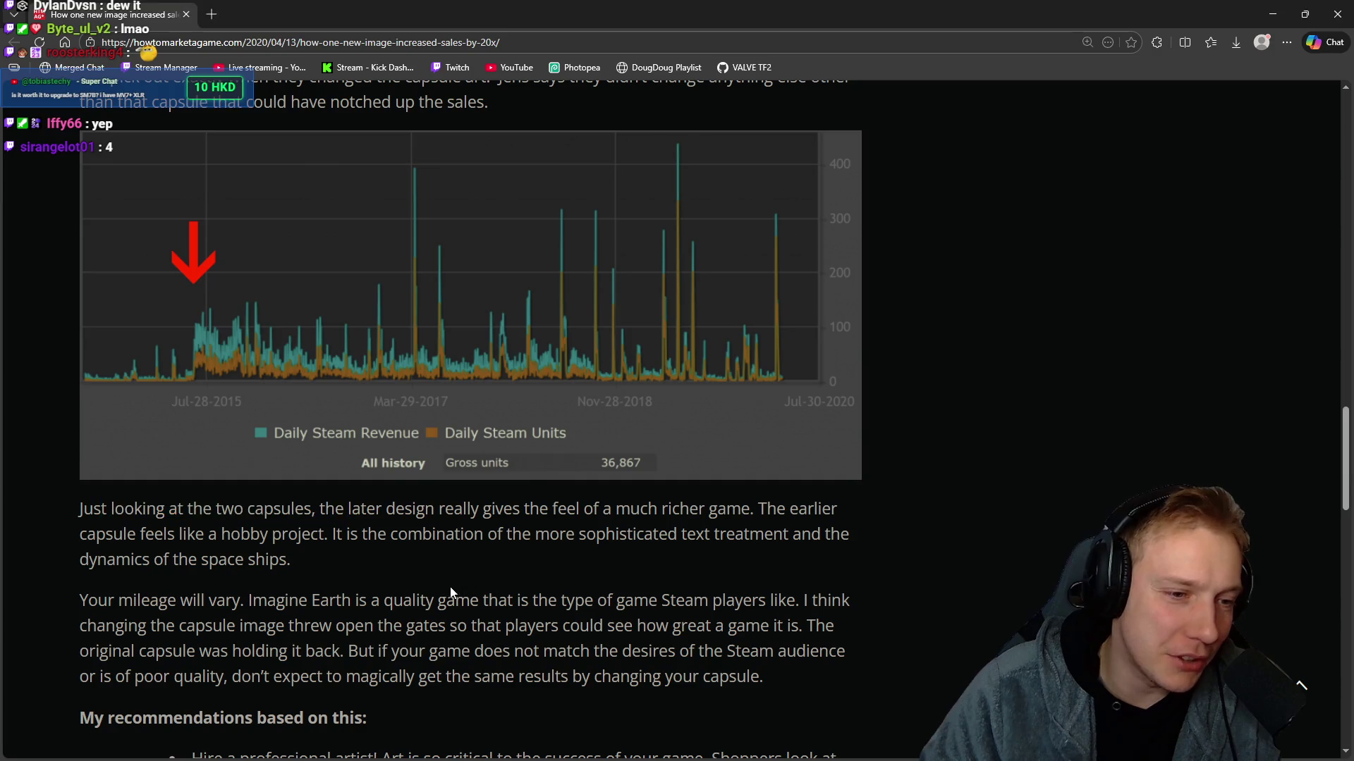
{"action": "mouse_move", "coordinate": [366, 511]}
{"action": "left_mouse_down"}
{"action": "mouse_move", "coordinate": [895, 519]}
{"action": "mouse_move", "coordinate": [455, 601]}
{"action": "mouse_move", "coordinate": [898, 507]}
{"action": "left_mouse_up"}
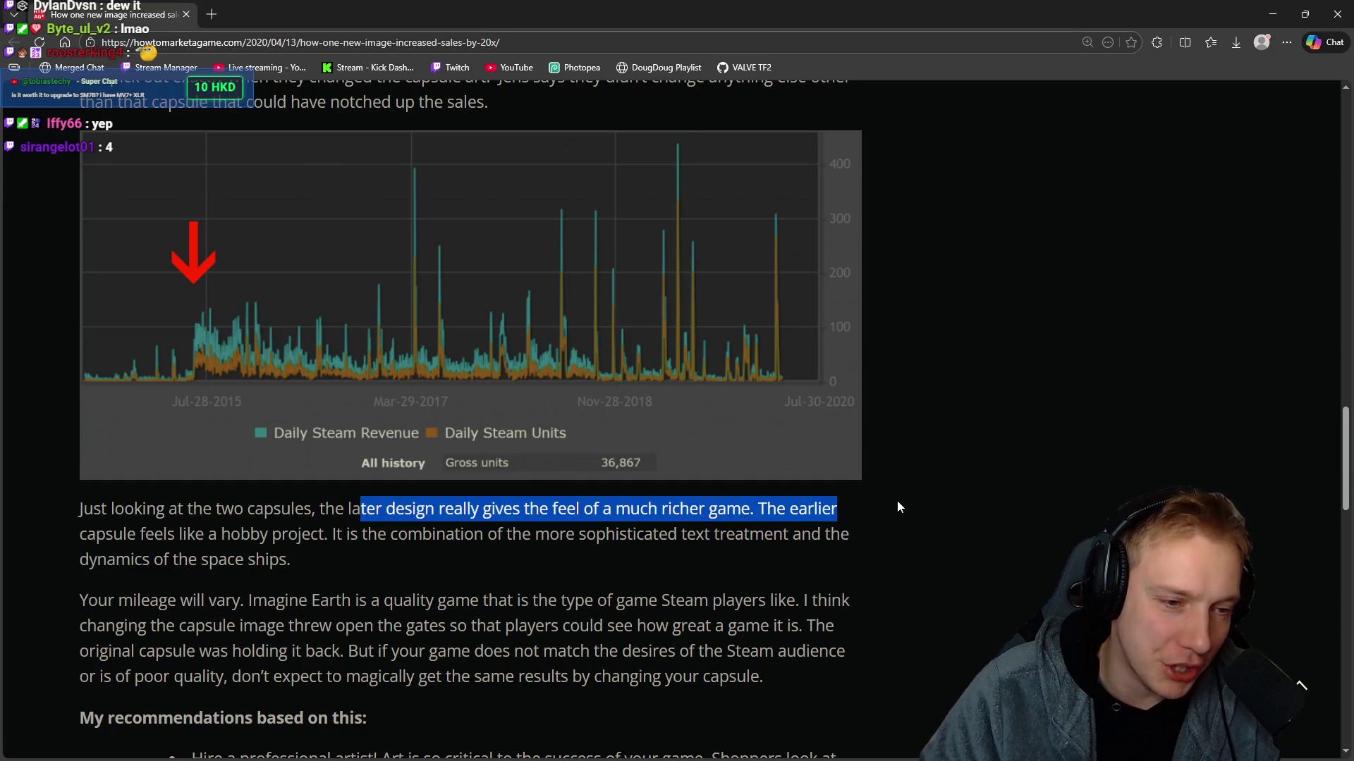
{"action": "mouse_move", "coordinate": [111, 530]}
{"action": "left_mouse_down"}
{"action": "mouse_move", "coordinate": [354, 567]}
{"action": "mouse_move", "coordinate": [451, 550]}
{"action": "left_mouse_up"}
{"action": "left_click", "coordinate": [303, 553]}
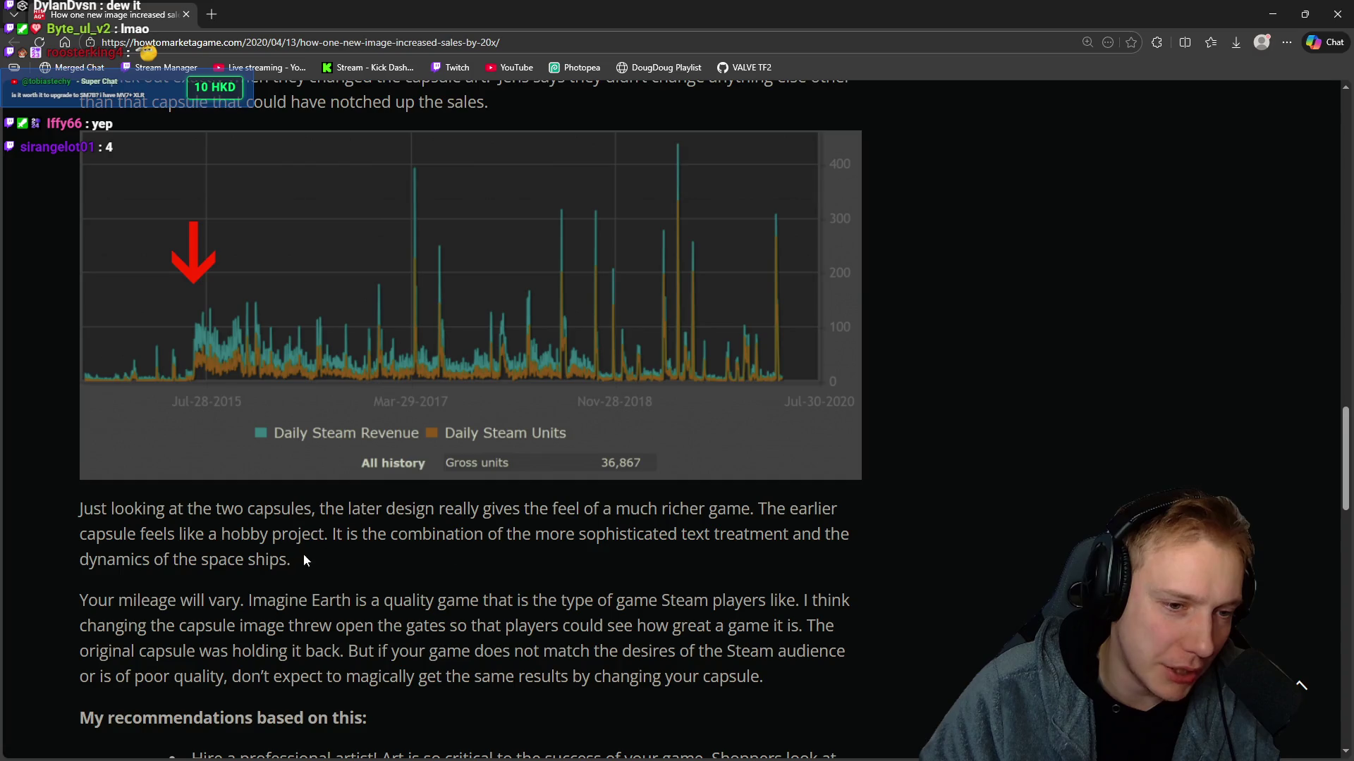
{"action": "scroll", "coordinate": [352, 510], "scroll_direction": "down", "scroll_amount": 2}
{"action": "left_click_drag", "start_coordinate": [83, 459], "coordinate": [374, 458]}
{"action": "scroll", "coordinate": [395, 459], "scroll_direction": "down", "scroll_amount": 1}
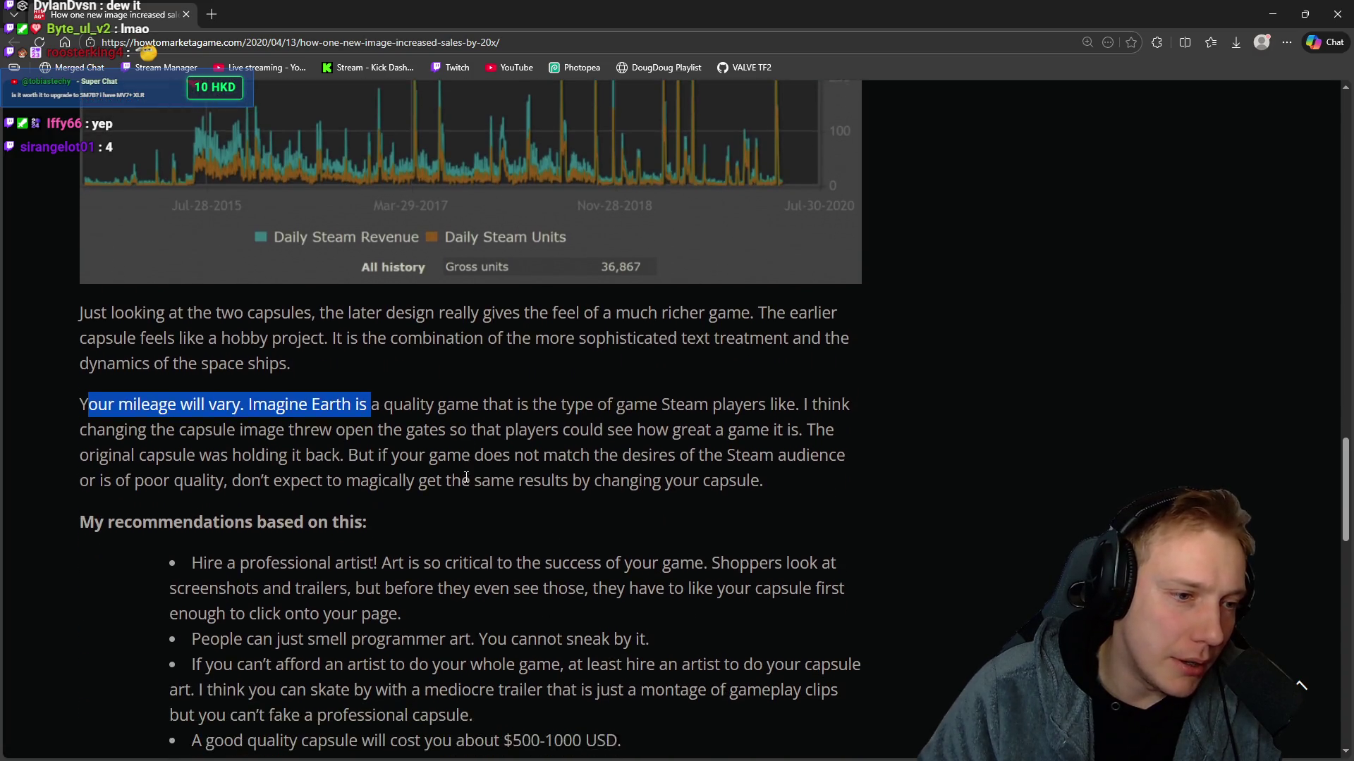
{"action": "left_click", "coordinate": [444, 458]}
{"action": "mouse_move", "coordinate": [233, 385]}
{"action": "left_mouse_down"}
{"action": "mouse_move", "coordinate": [780, 432]}
{"action": "mouse_move", "coordinate": [774, 462]}
{"action": "left_mouse_up"}
{"action": "left_click", "coordinate": [585, 491]}
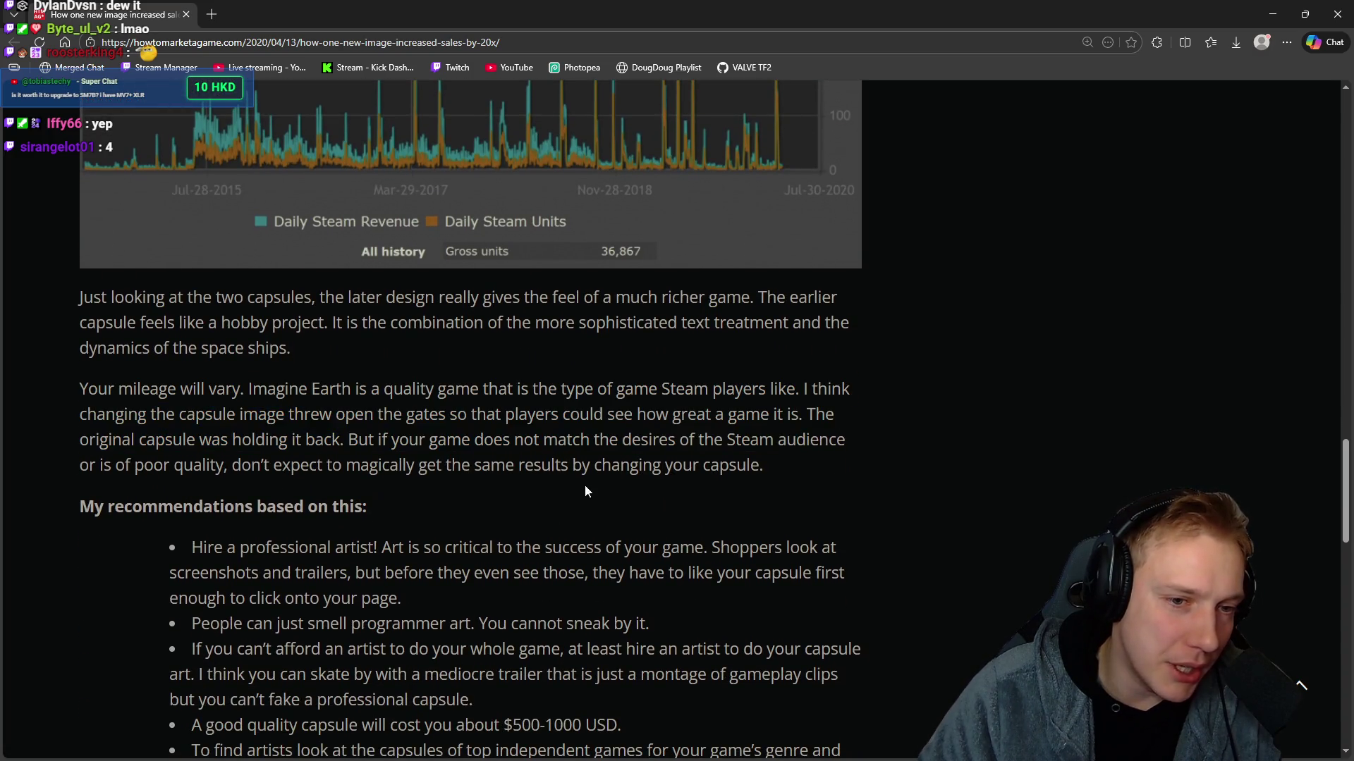
Highlight the passages on what Steam players like and changing the capsule image.
{"action": "left_click_drag", "start_coordinate": [668, 389], "coordinate": [790, 390]}
{"action": "left_click_drag", "start_coordinate": [105, 416], "coordinate": [681, 416]}
{"action": "left_click_drag", "start_coordinate": [473, 482], "coordinate": [483, 487]}
{"action": "left_click_drag", "start_coordinate": [161, 445], "coordinate": [514, 441]}
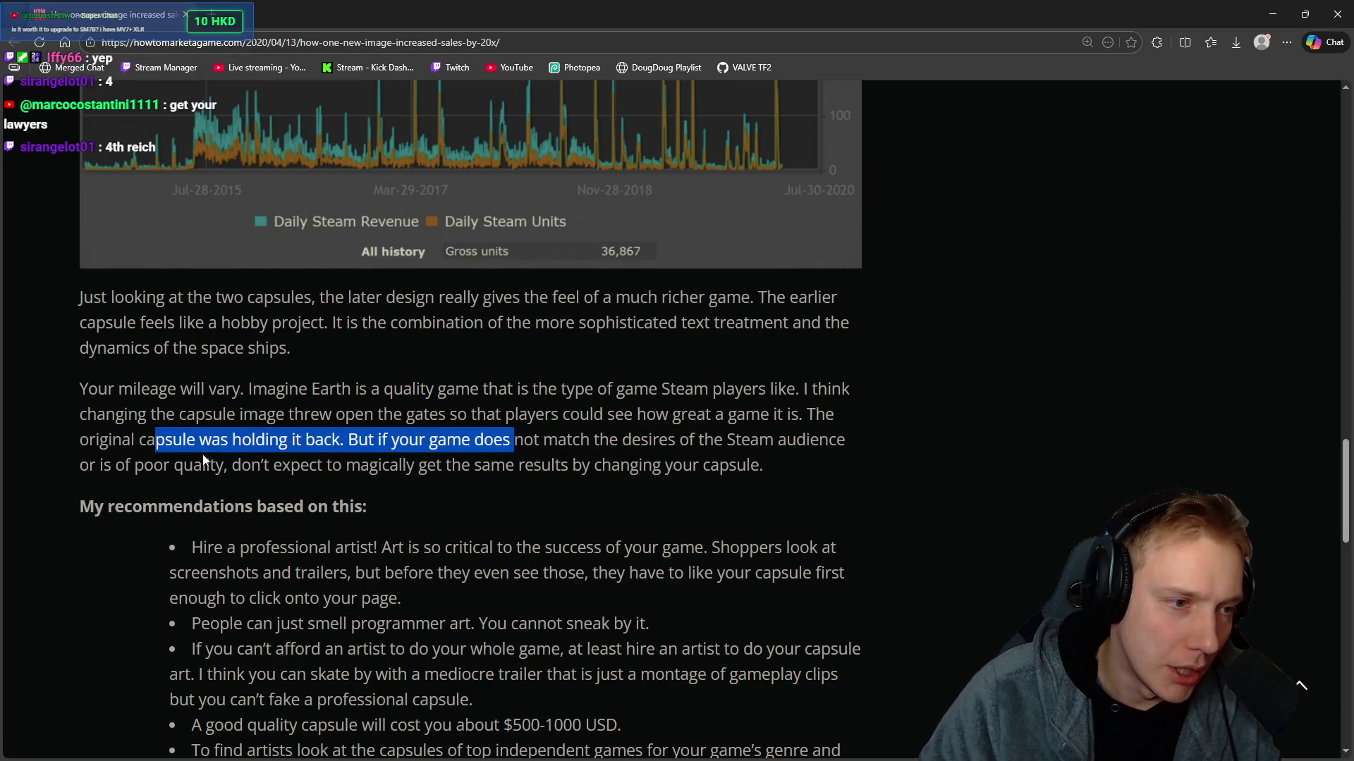
{"action": "scroll", "coordinate": [96, 466], "scroll_direction": "down", "scroll_amount": 2}
{"action": "left_click_drag", "start_coordinate": [191, 407], "coordinate": [520, 392]}
{"action": "scroll", "coordinate": [520, 392], "scroll_direction": "down", "scroll_amount": 1}
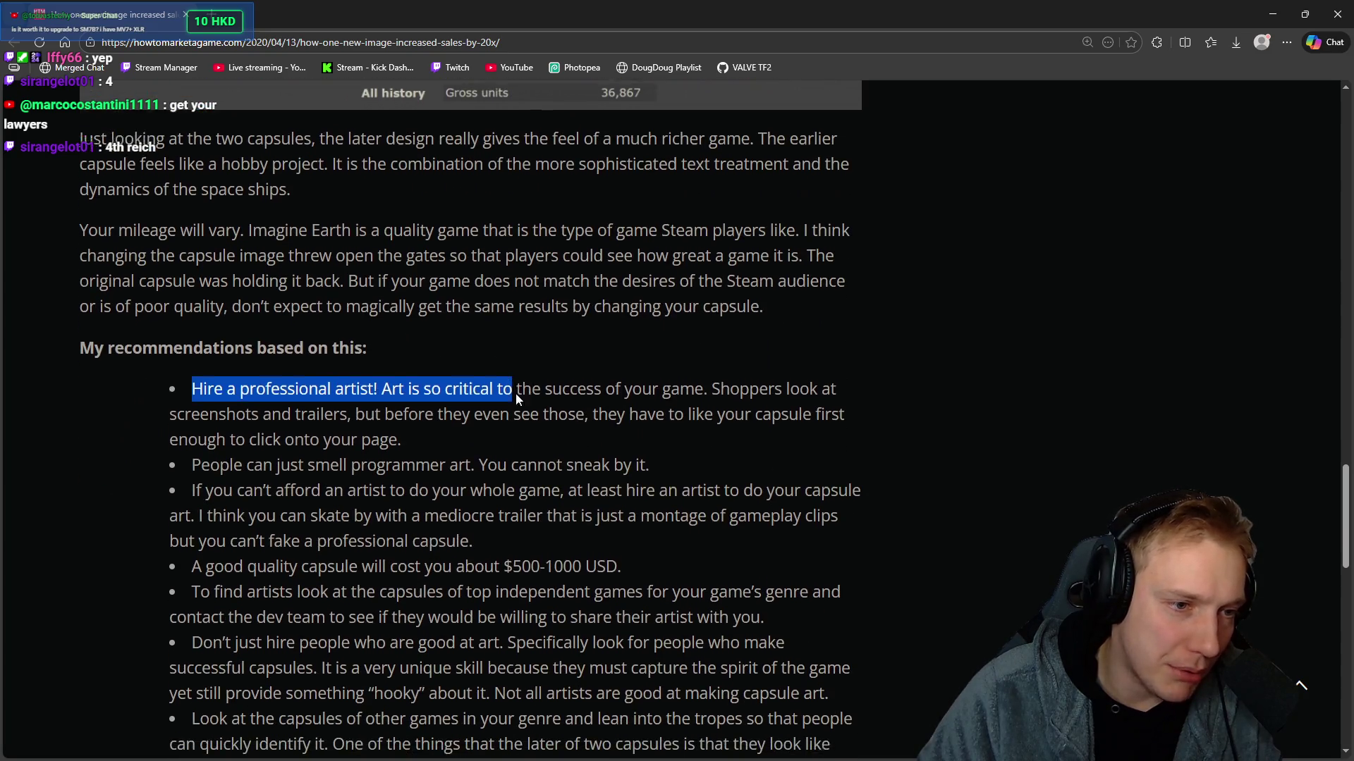
{"action": "left_click_drag", "start_coordinate": [191, 337], "coordinate": [430, 336]}
{"action": "left_click_drag", "start_coordinate": [411, 392], "coordinate": [404, 388]}
{"action": "scroll", "coordinate": [423, 409], "scroll_direction": "down", "scroll_amount": 3}
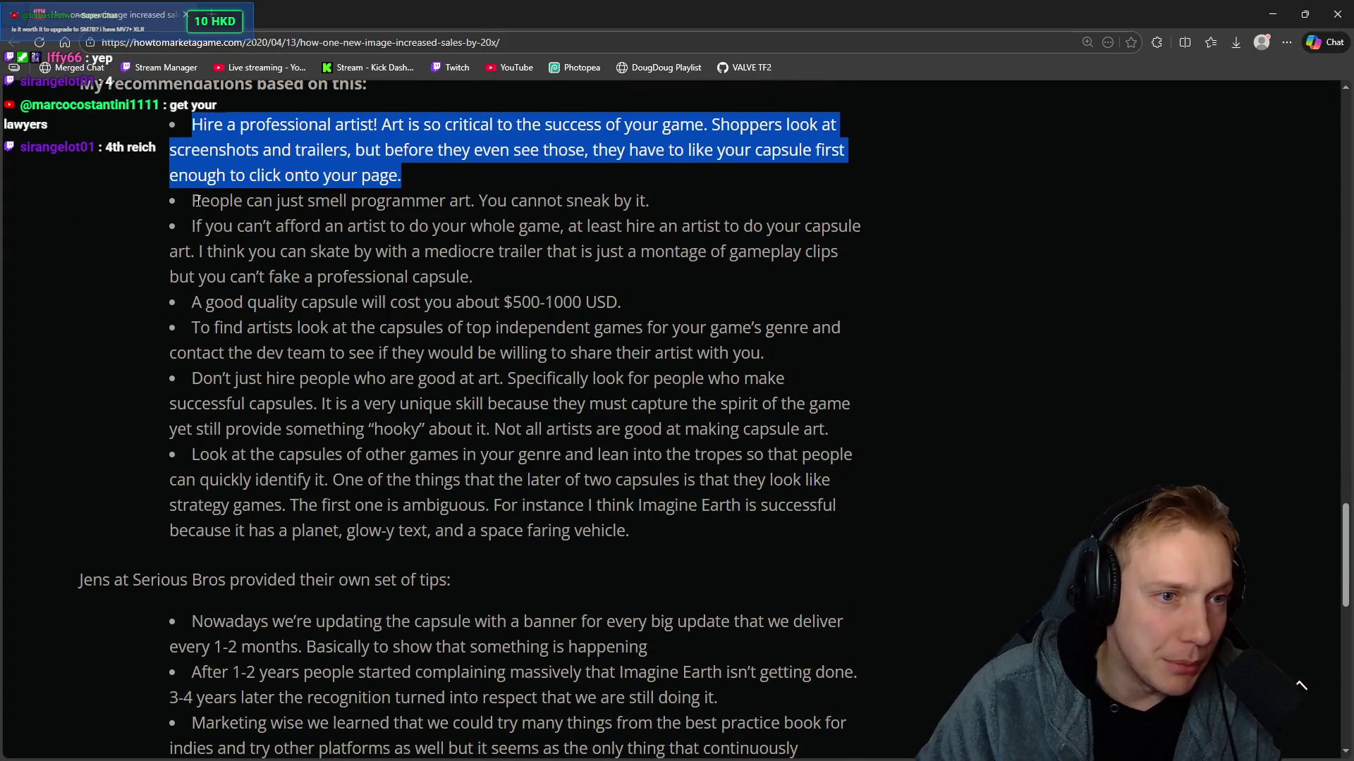
Highlight the tips on programmer art and finding artists for your genre, reading to the end.
{"action": "left_click_drag", "start_coordinate": [202, 201], "coordinate": [713, 206]}
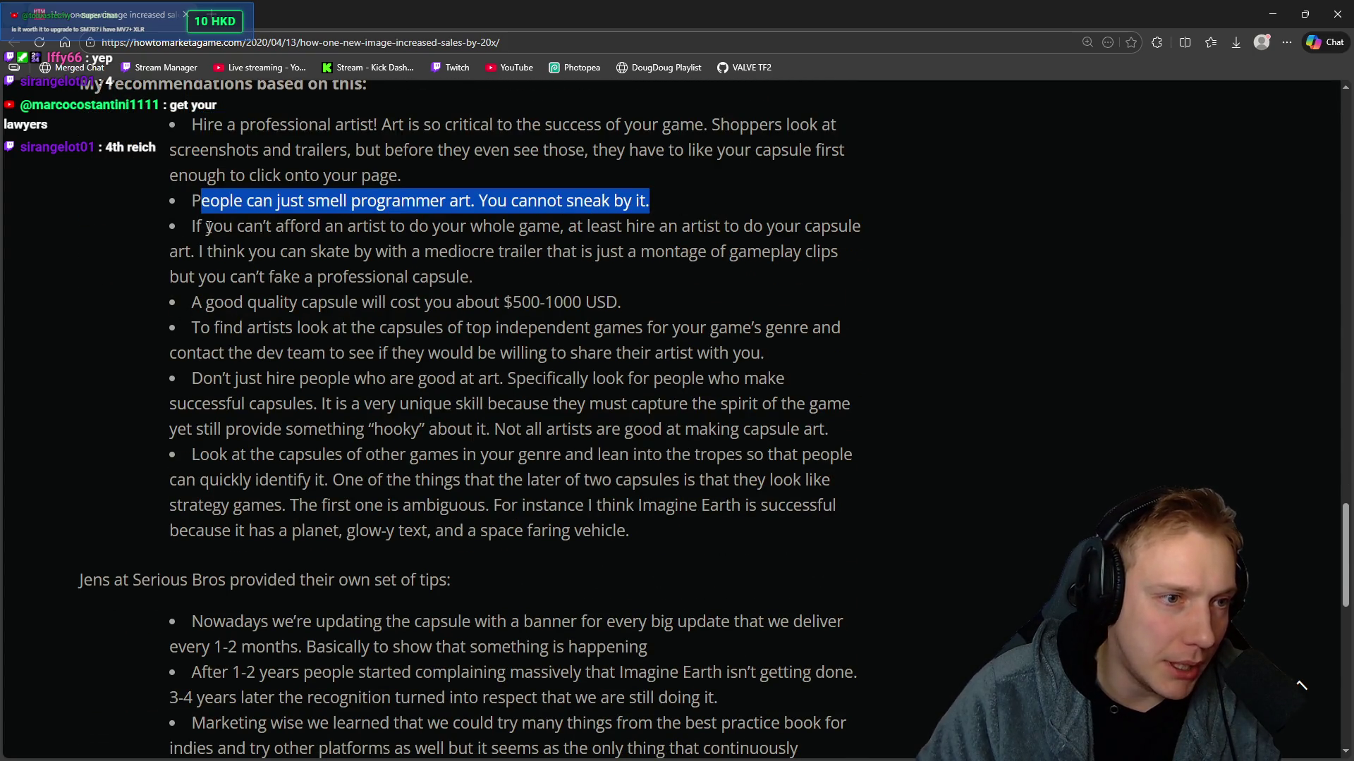
{"action": "left_click_drag", "start_coordinate": [191, 226], "coordinate": [575, 251]}
{"action": "left_click_drag", "start_coordinate": [191, 303], "coordinate": [621, 303]}
{"action": "mouse_move", "coordinate": [192, 328]}
{"action": "left_mouse_down"}
{"action": "mouse_move", "coordinate": [576, 334]}
{"action": "mouse_move", "coordinate": [220, 305]}
{"action": "left_mouse_up"}
{"action": "mouse_move", "coordinate": [155, 333]}
{"action": "left_mouse_down"}
{"action": "mouse_move", "coordinate": [631, 365]}
{"action": "mouse_move", "coordinate": [767, 356]}
{"action": "left_mouse_up"}
{"action": "left_click_drag", "start_coordinate": [296, 480], "coordinate": [364, 532]}
{"action": "scroll", "coordinate": [364, 532], "scroll_direction": "down", "scroll_amount": 9}
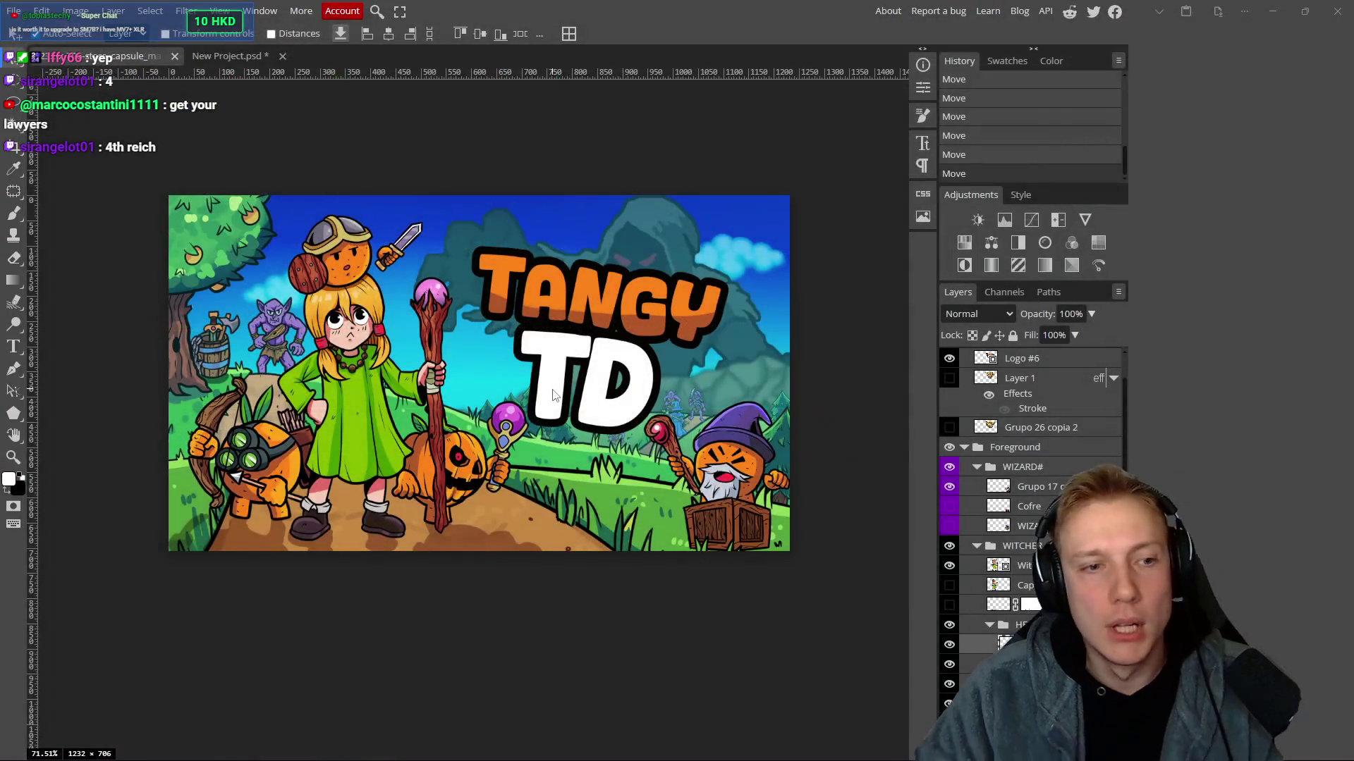
Save the capsule, then move the blue wizard left and down and nudge the middle goblin lower.
{"action": "key", "text": "ctrl+s"}
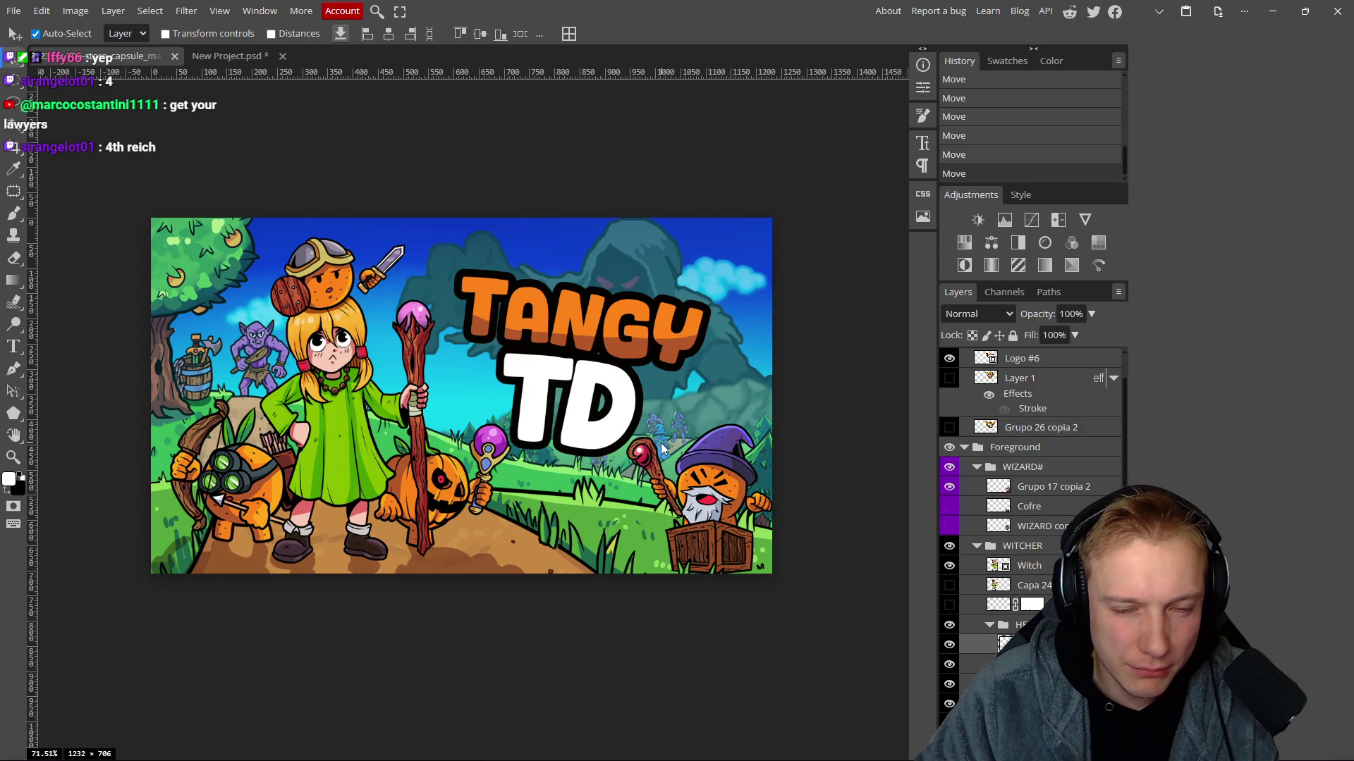
{"action": "scroll", "coordinate": [663, 445], "scroll_direction": "up", "scroll_amount": 6}
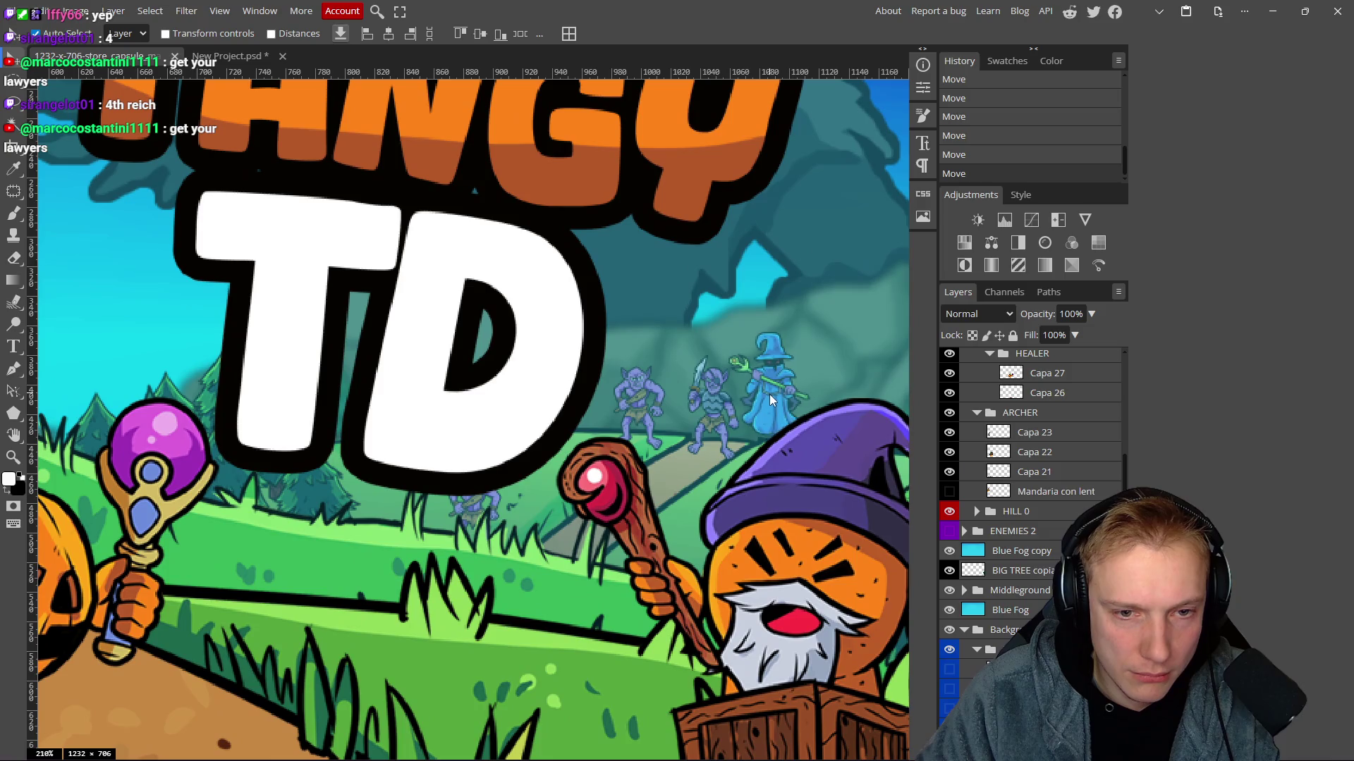
{"action": "mouse_move", "coordinate": [770, 395]}
{"action": "left_mouse_down"}
{"action": "mouse_move", "coordinate": [769, 415]}
{"action": "mouse_move", "coordinate": [757, 410]}
{"action": "left_mouse_up"}
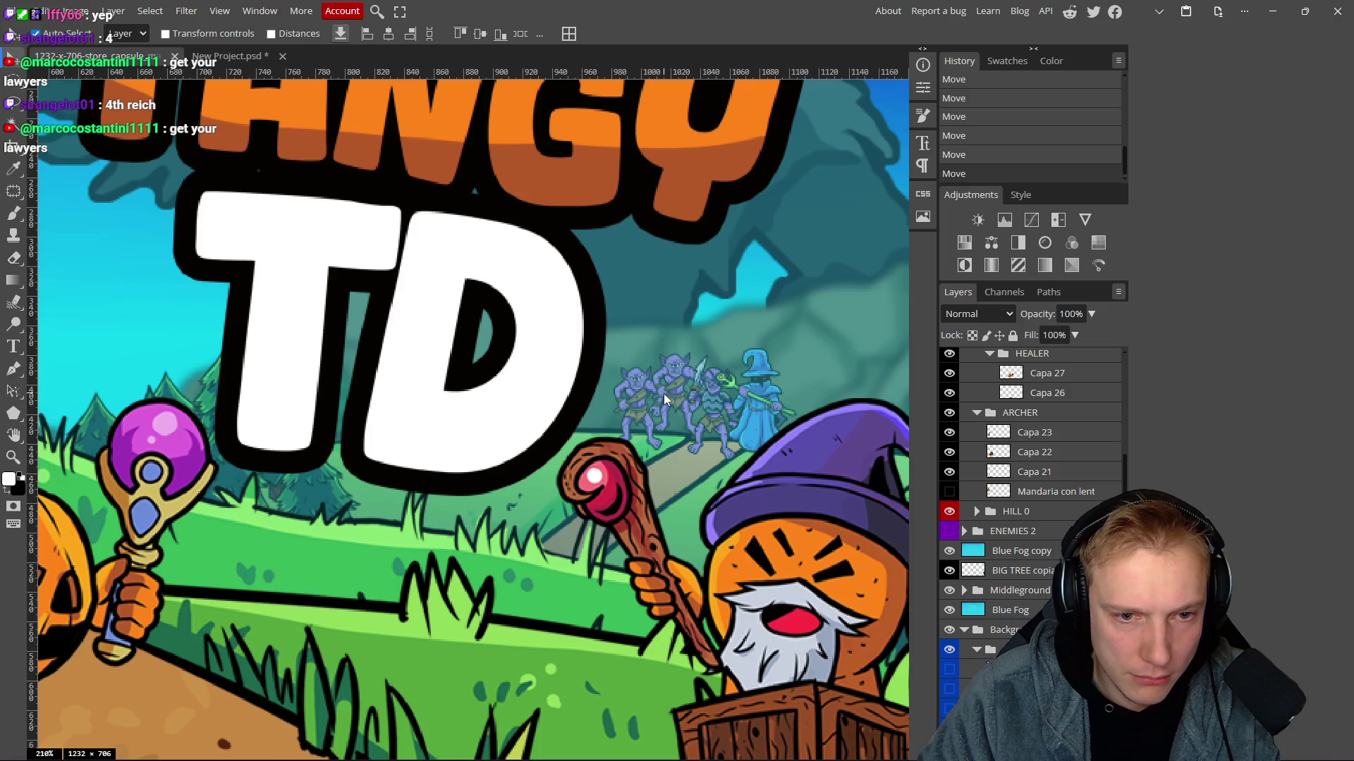
{"action": "left_click_drag", "start_coordinate": [664, 394], "coordinate": [666, 398]}
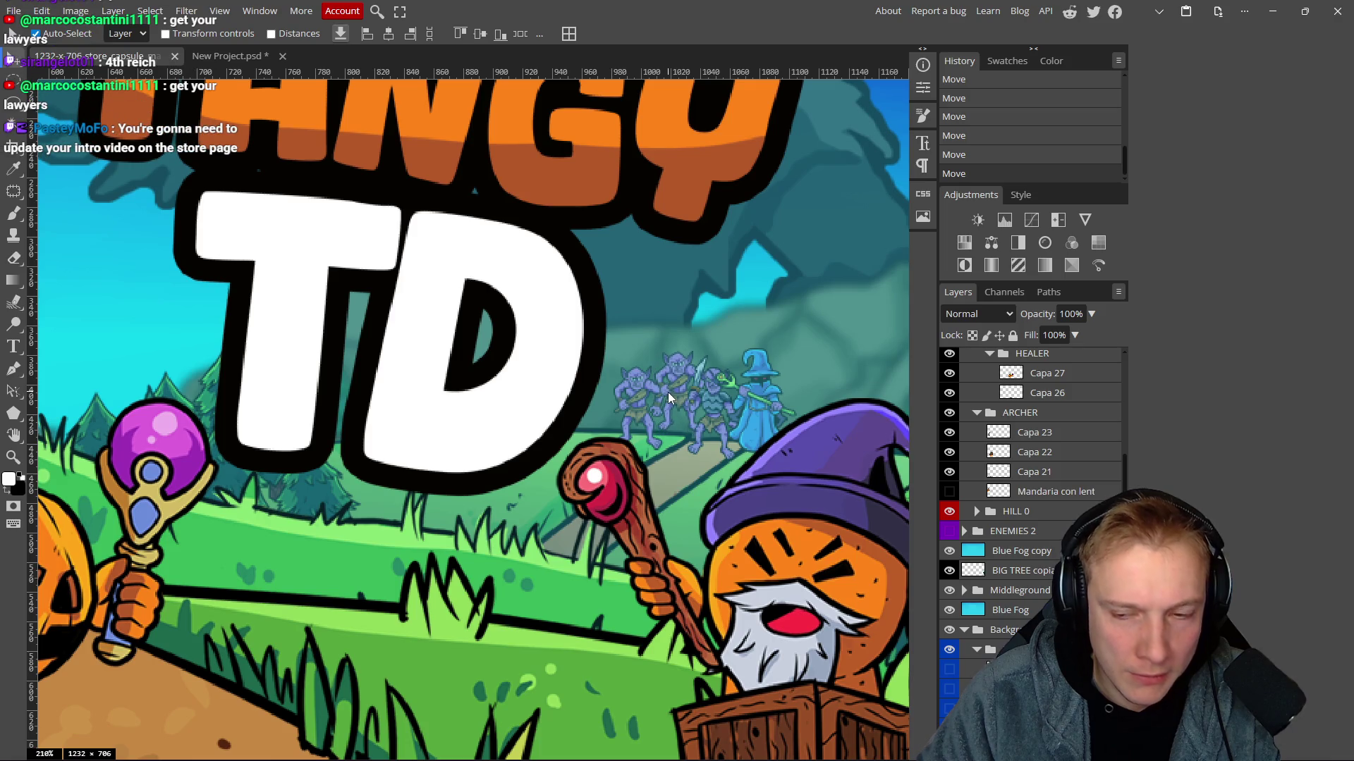
{"action": "scroll", "coordinate": [1029, 494], "scroll_direction": "down", "scroll_amount": 1}
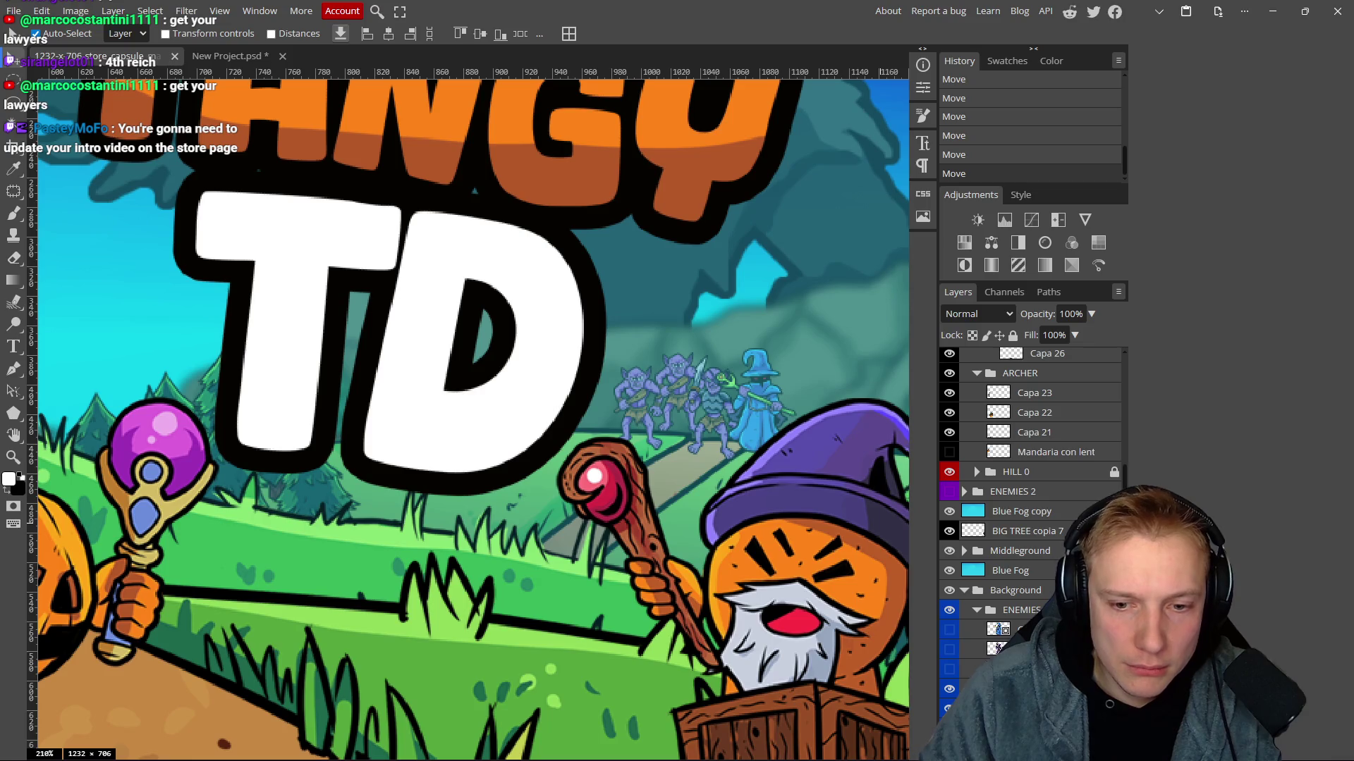
{"action": "scroll", "coordinate": [1029, 493], "scroll_direction": "down", "scroll_amount": 3}
{"action": "left_click", "coordinate": [949, 406]}
{"action": "left_click", "coordinate": [949, 426]}
{"action": "left_click", "coordinate": [949, 446]}
{"action": "left_click", "coordinate": [949, 466]}
{"action": "scroll", "coordinate": [662, 432], "scroll_direction": "up", "scroll_amount": 5}
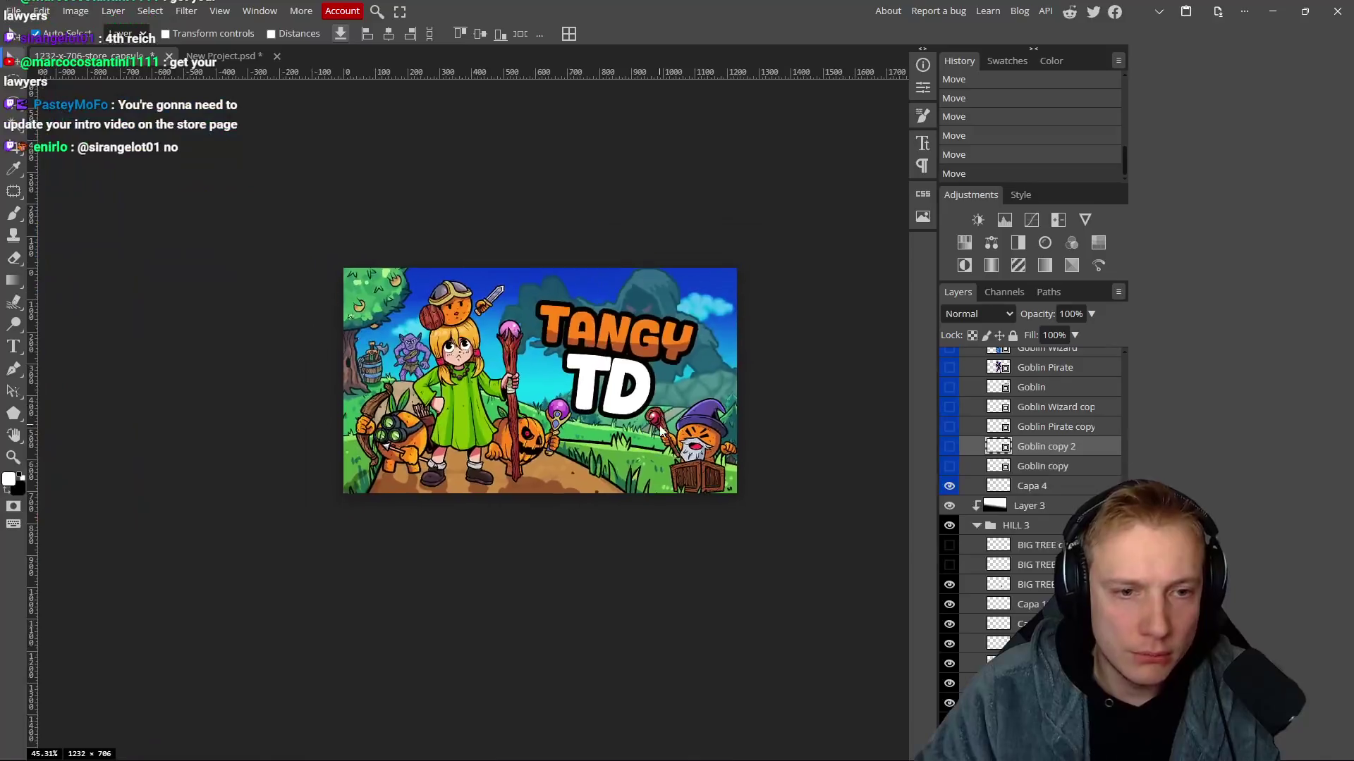
{"action": "scroll", "coordinate": [661, 431], "scroll_direction": "up", "scroll_amount": 3}
{"action": "scroll", "coordinate": [627, 417], "scroll_direction": "up", "scroll_amount": 4}
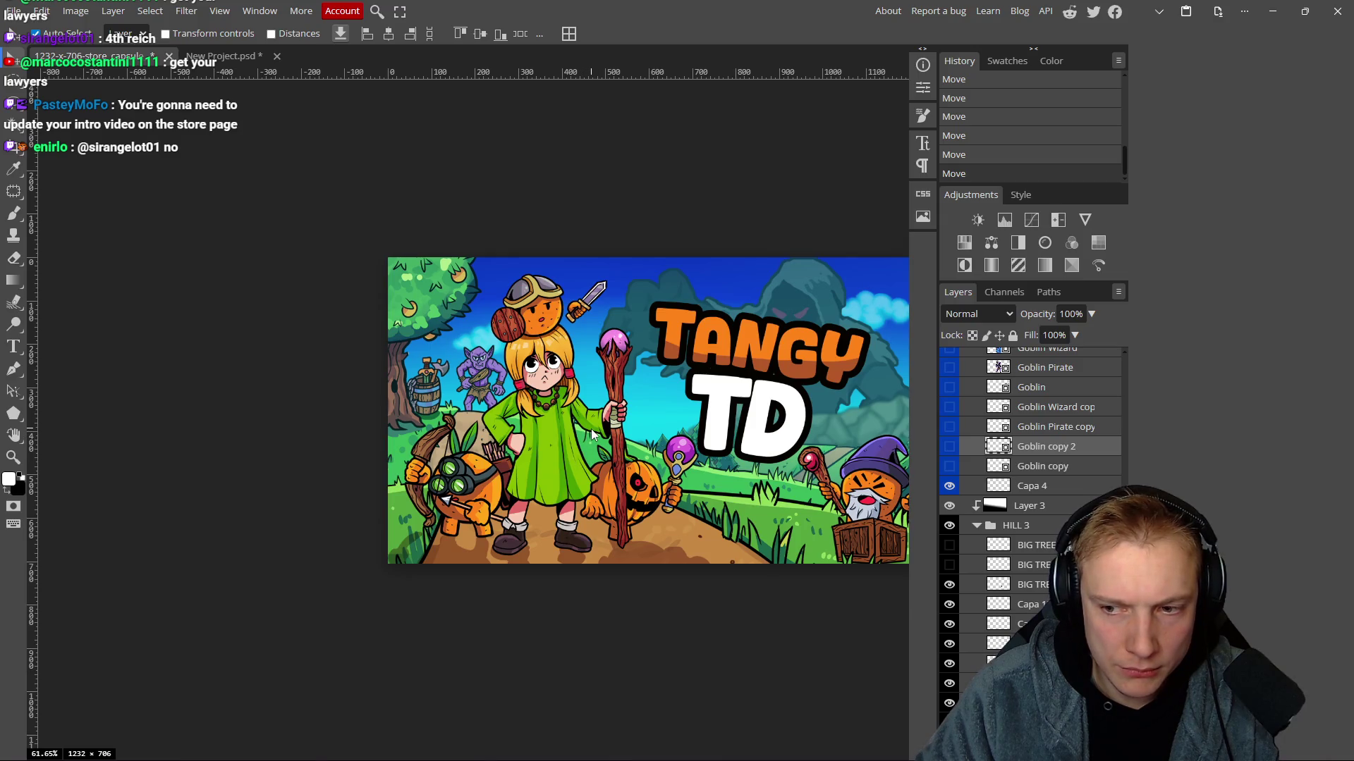
{"action": "left_click_drag", "start_coordinate": [591, 429], "coordinate": [522, 438]}
{"action": "scroll", "coordinate": [522, 431], "scroll_direction": "down", "scroll_amount": 1}
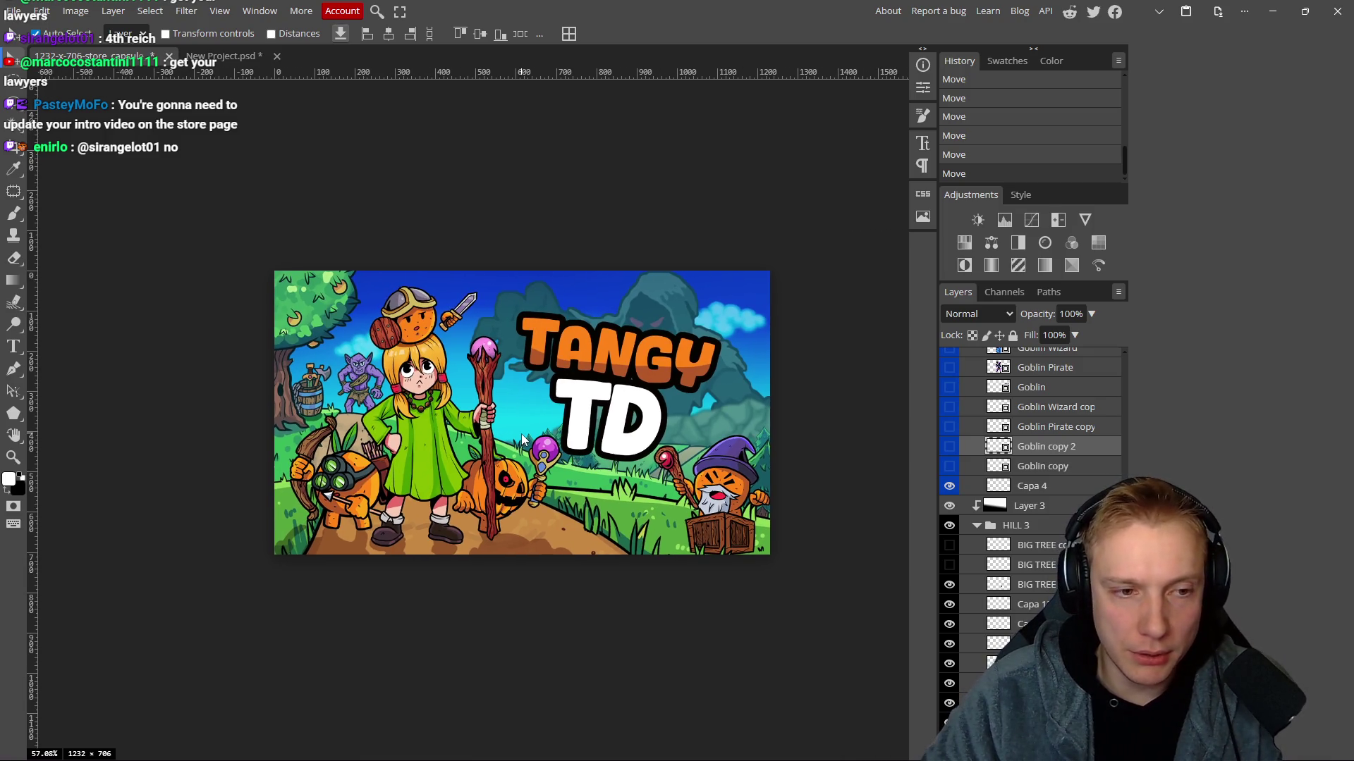
{"action": "key", "text": "ctrl+s"}
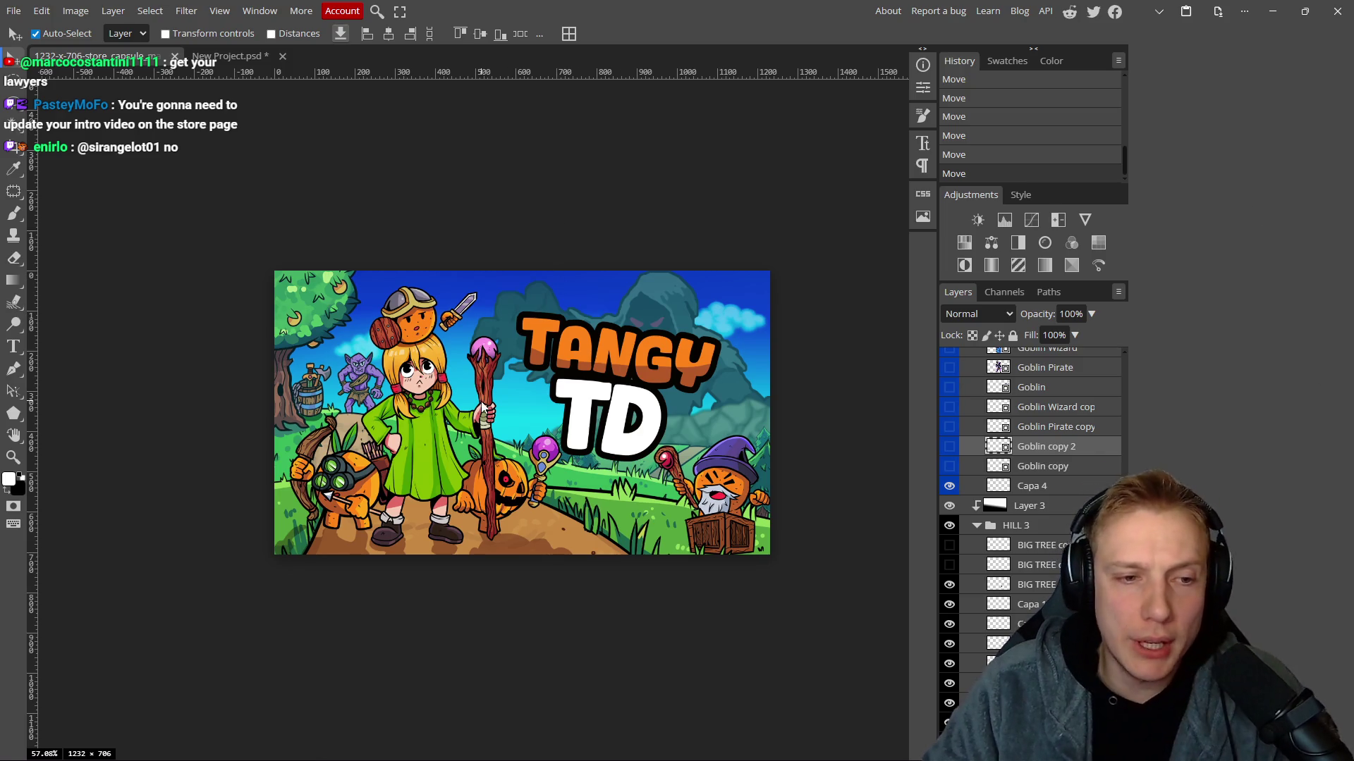
{"action": "scroll", "coordinate": [445, 389], "scroll_direction": "right", "scroll_amount": 2}
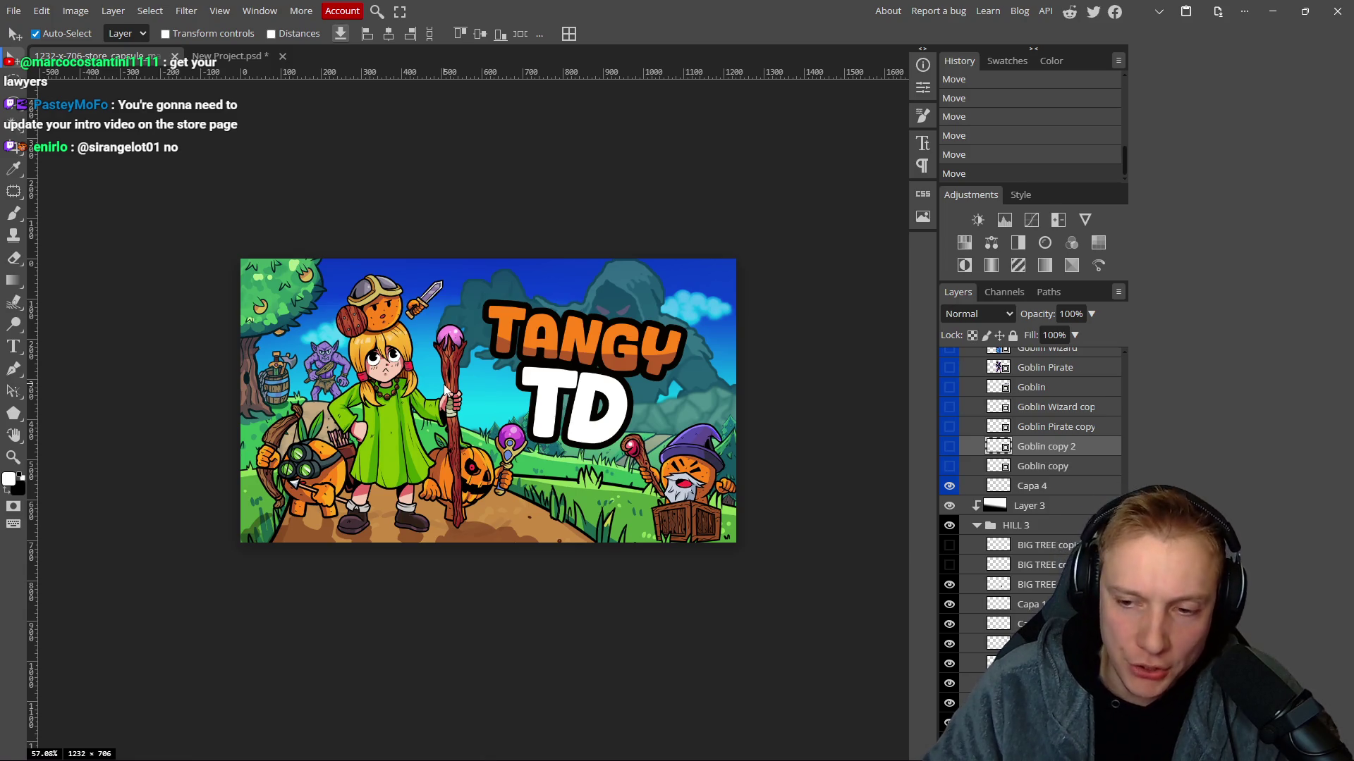
{"action": "scroll", "coordinate": [528, 441], "scroll_direction": "right", "scroll_amount": 2}
{"action": "scroll", "coordinate": [494, 420], "scroll_direction": "down", "scroll_amount": 2}
{"action": "scroll", "coordinate": [497, 395], "scroll_direction": "up", "scroll_amount": 2}
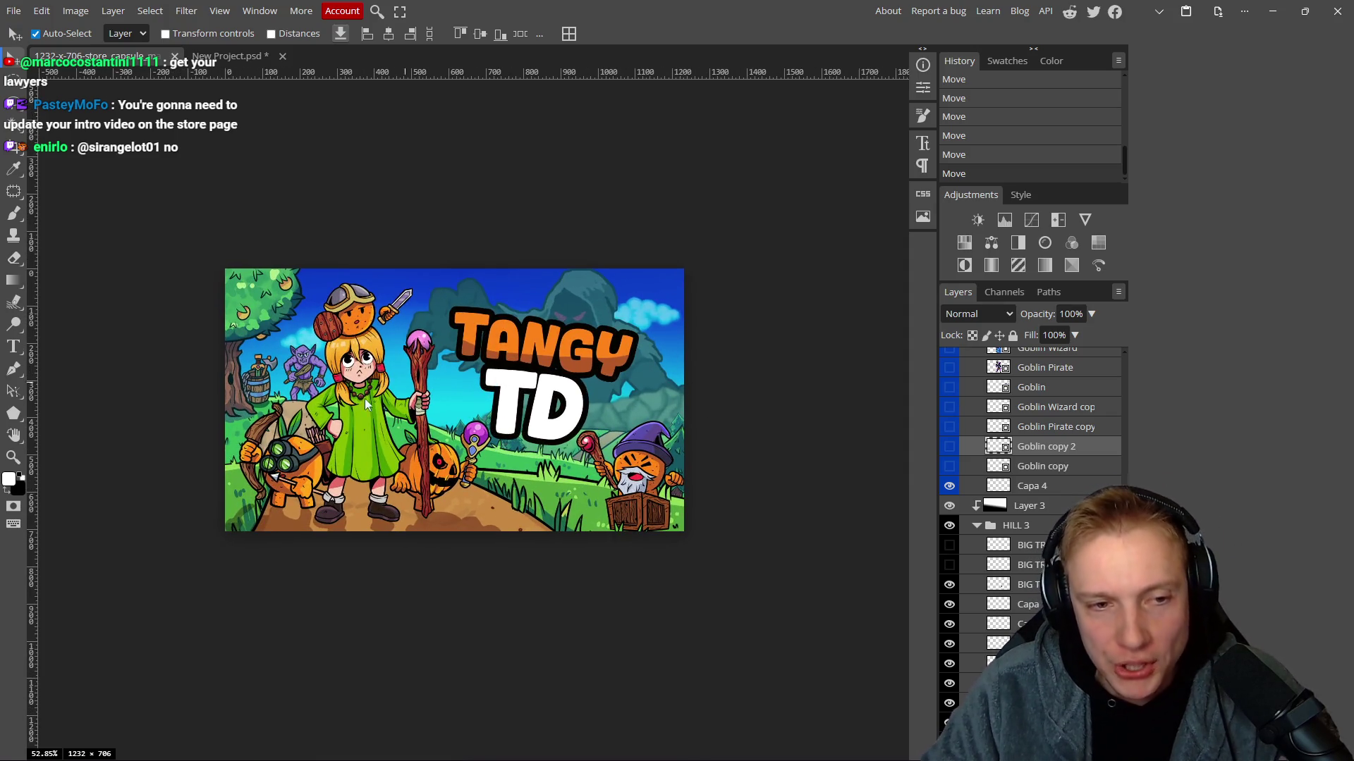
{"action": "scroll", "coordinate": [289, 411], "scroll_direction": "left", "scroll_amount": 1}
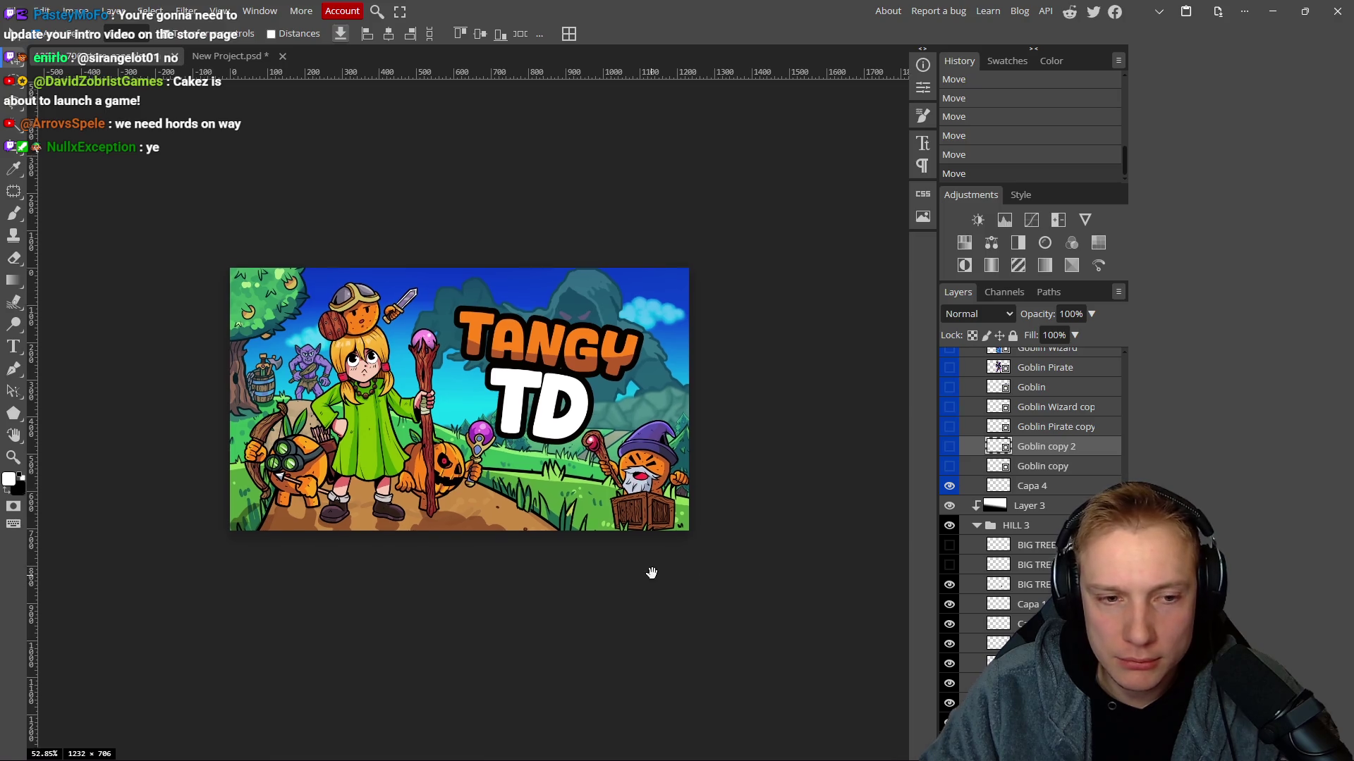
{"action": "scroll", "coordinate": [677, 564], "scroll_direction": "down", "scroll_amount": 1}
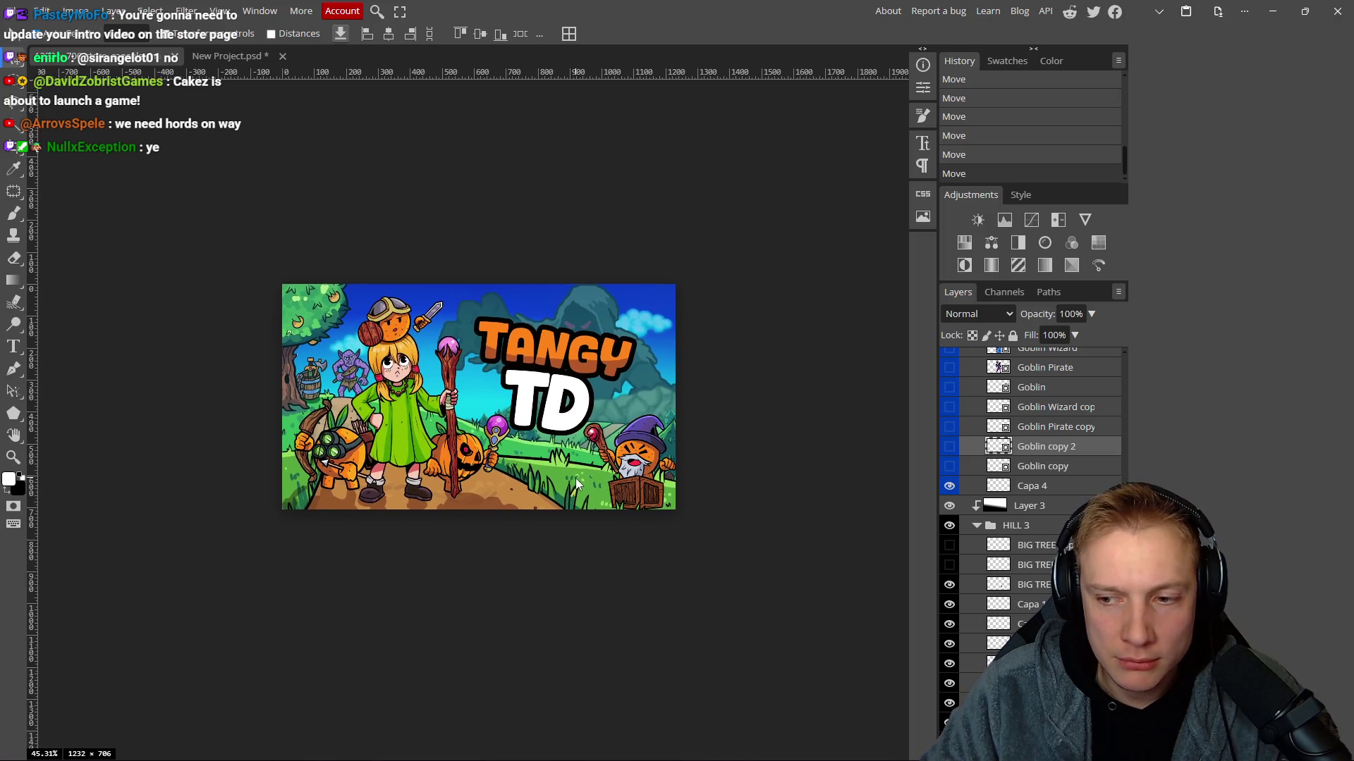
{"action": "scroll", "coordinate": [576, 478], "scroll_direction": "up", "scroll_amount": 1}
{"action": "scroll", "coordinate": [494, 459], "scroll_direction": "down", "scroll_amount": 1}
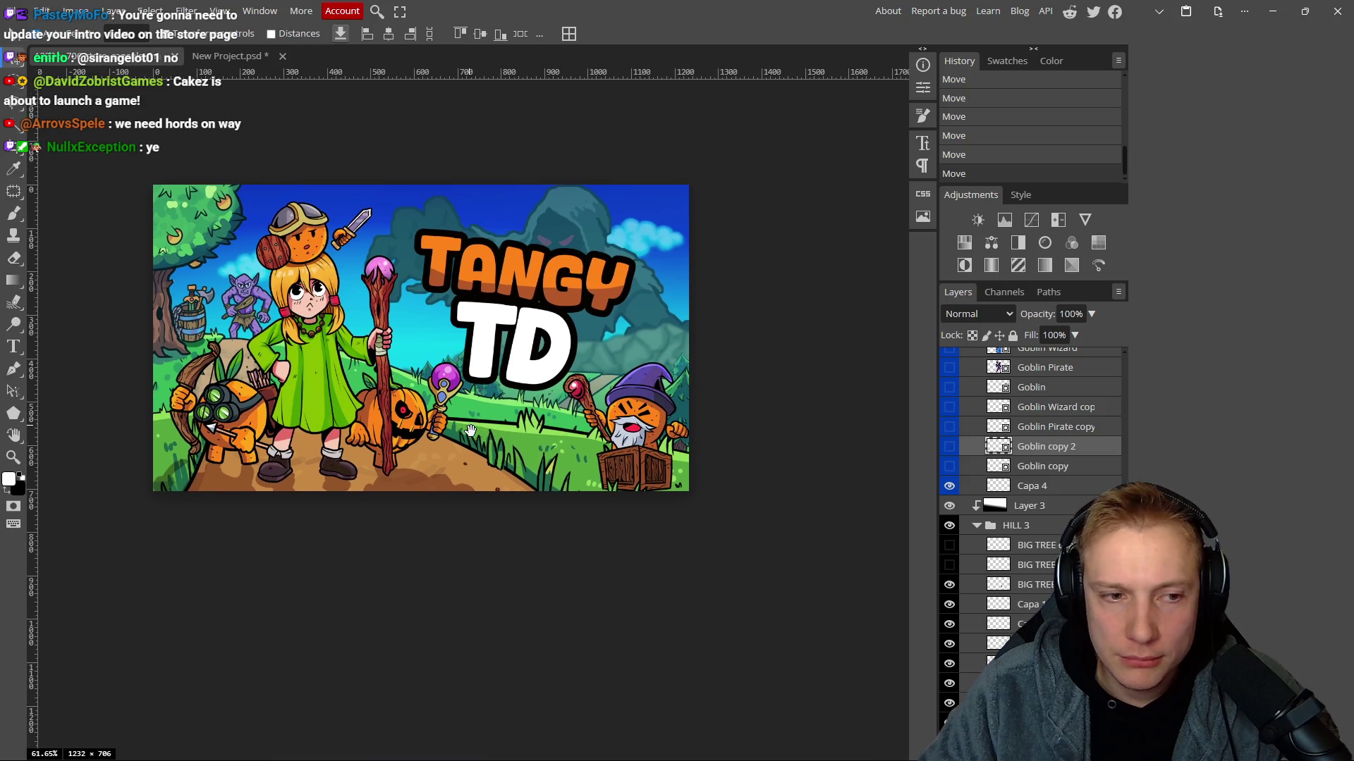
{"action": "scroll", "coordinate": [493, 460], "scroll_direction": "up", "scroll_amount": 2}
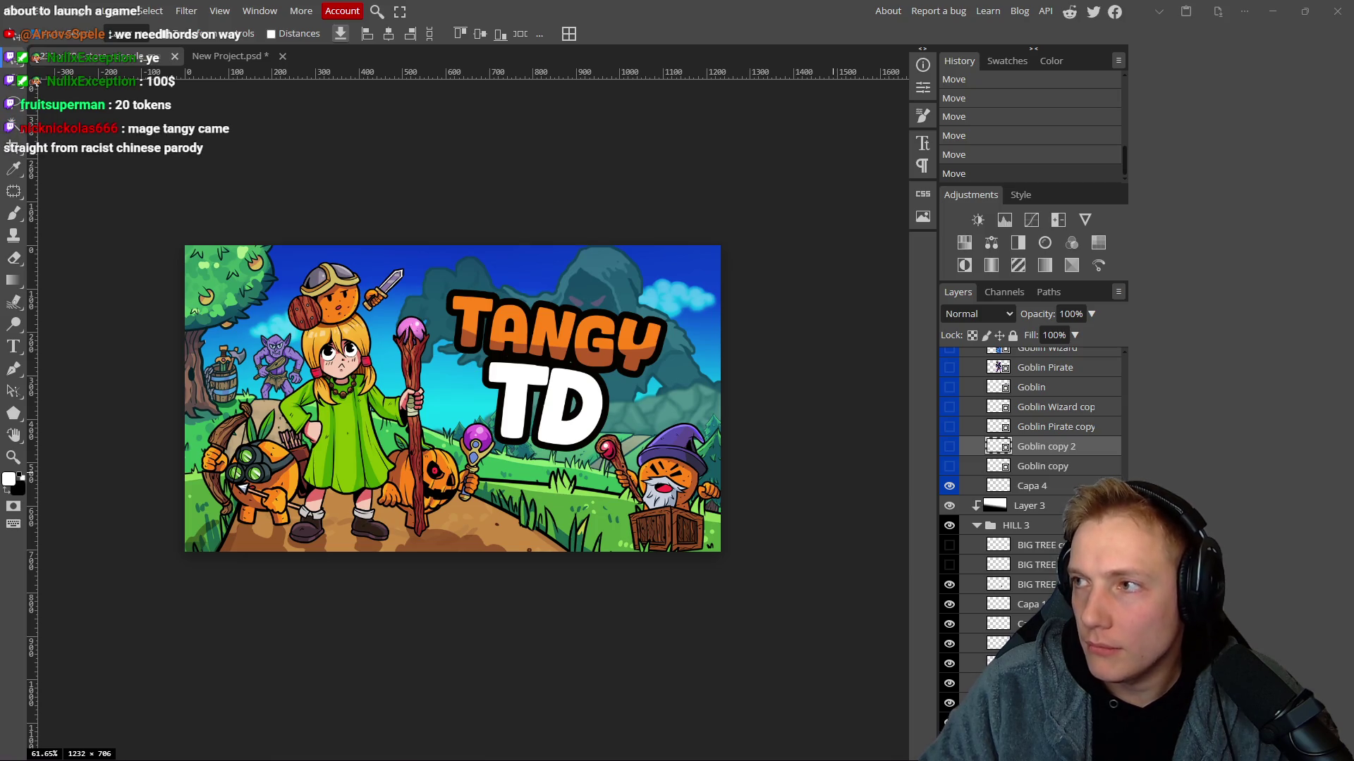
Heart the viewer's HK$10 SM7B Super Chat in YouTube Studio, then go back to Photopea.
{"action": "key", "text": "alt+Tab"}
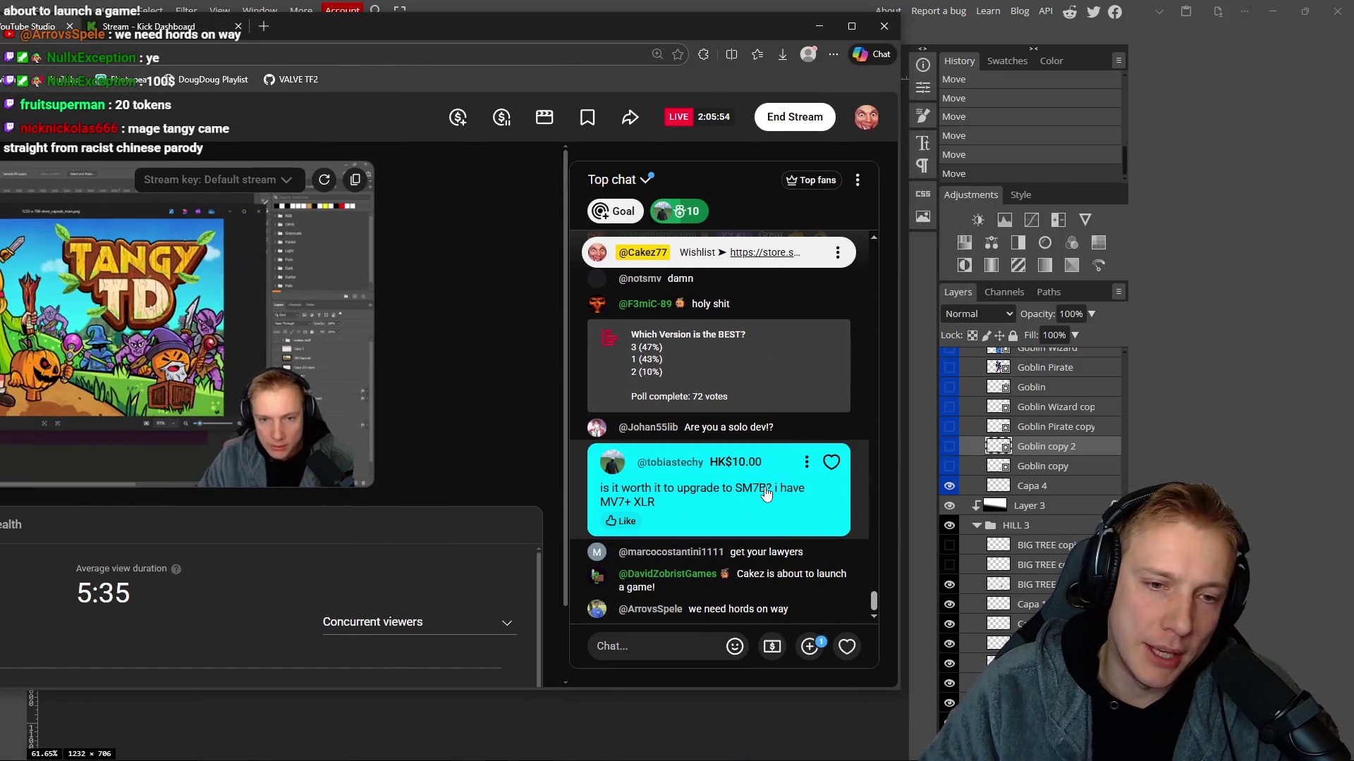
{"action": "left_click", "coordinate": [831, 463]}
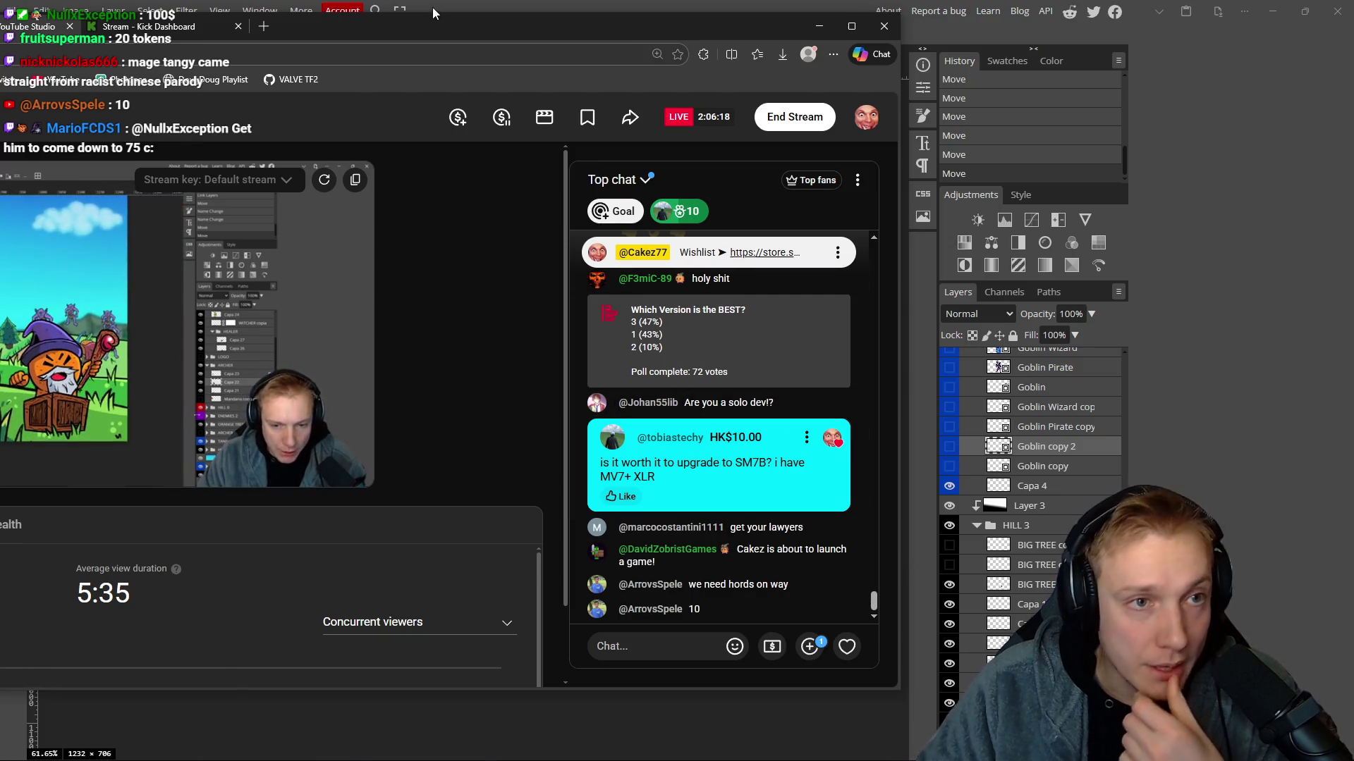
{"action": "key", "text": "alt+Tab"}
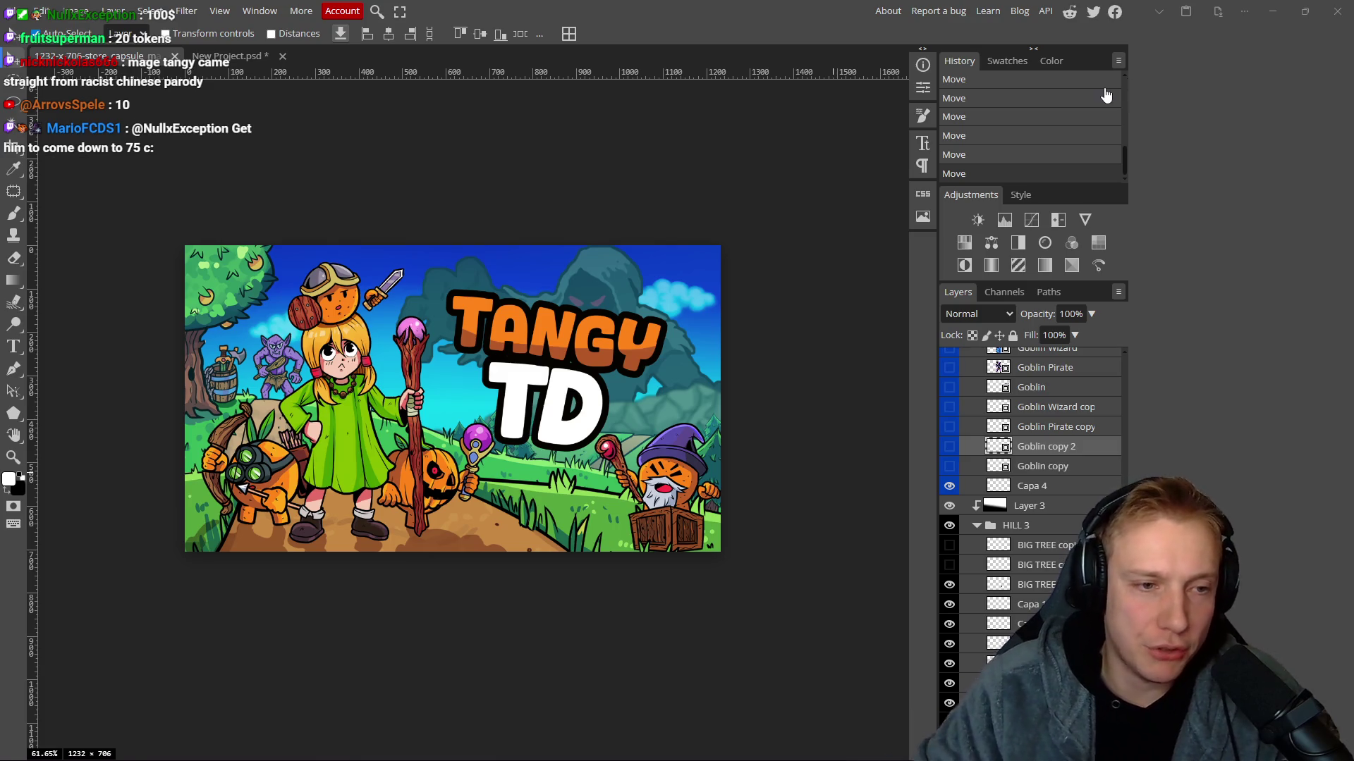
Export the capsule from Save for web as a 1232 x 706 PNG and pick Save as for the download.
{"action": "scroll", "coordinate": [634, 380], "scroll_direction": "down", "scroll_amount": 2}
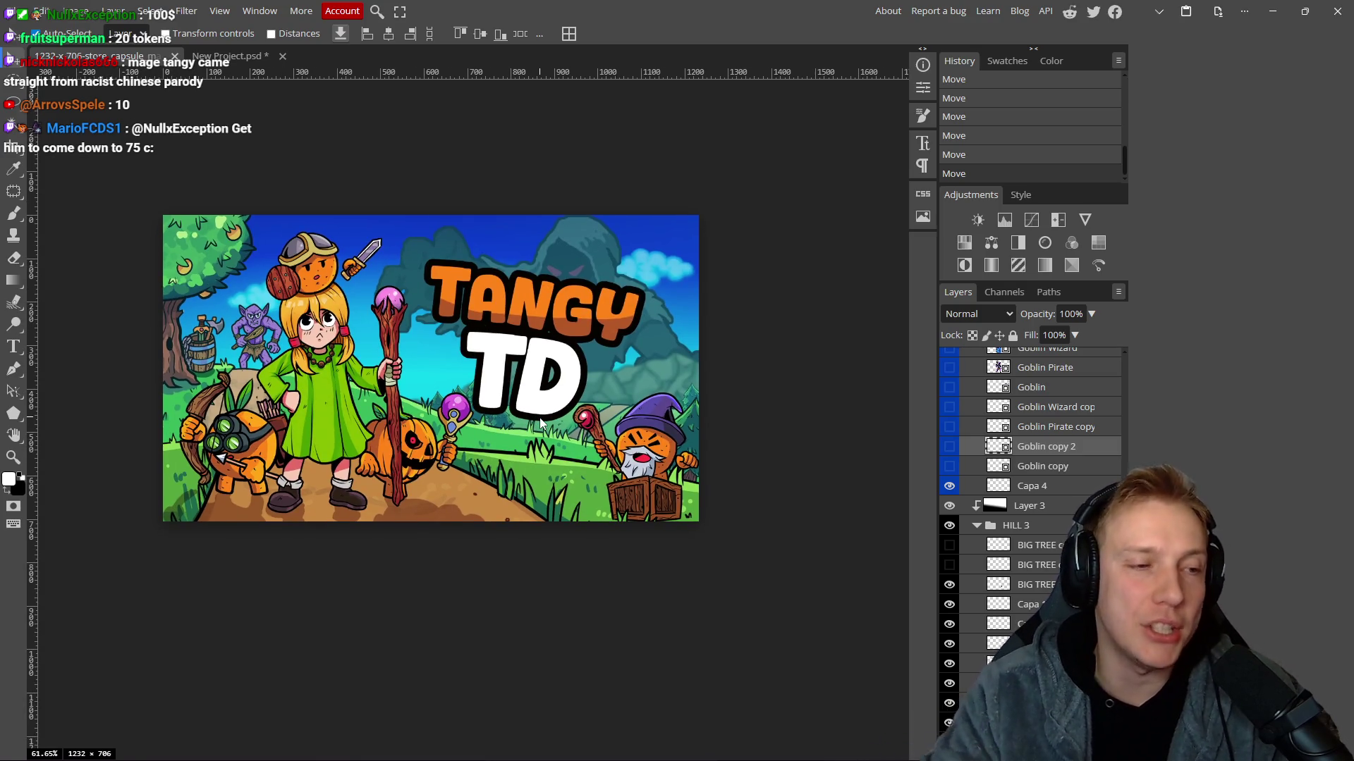
{"action": "mouse_move", "coordinate": [423, 421]}
{"action": "left_mouse_down"}
{"action": "mouse_move", "coordinate": [439, 419]}
{"action": "mouse_move", "coordinate": [425, 418]}
{"action": "left_mouse_up"}
{"action": "scroll", "coordinate": [417, 417], "scroll_direction": "down", "scroll_amount": 2}
{"action": "scroll", "coordinate": [417, 418], "scroll_direction": "up", "scroll_amount": 1}
{"action": "key", "text": "ctrl+alt+shift+s"}
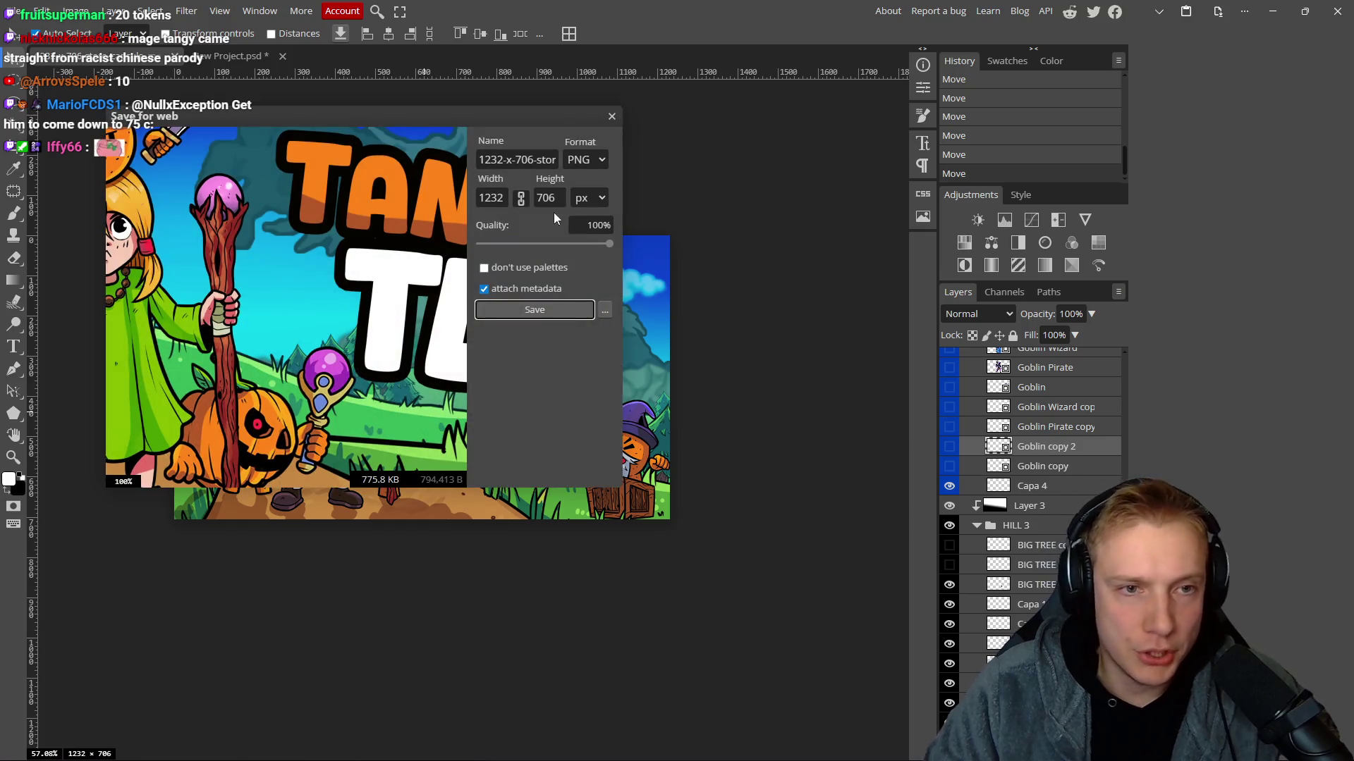
{"action": "left_click", "coordinate": [547, 308]}
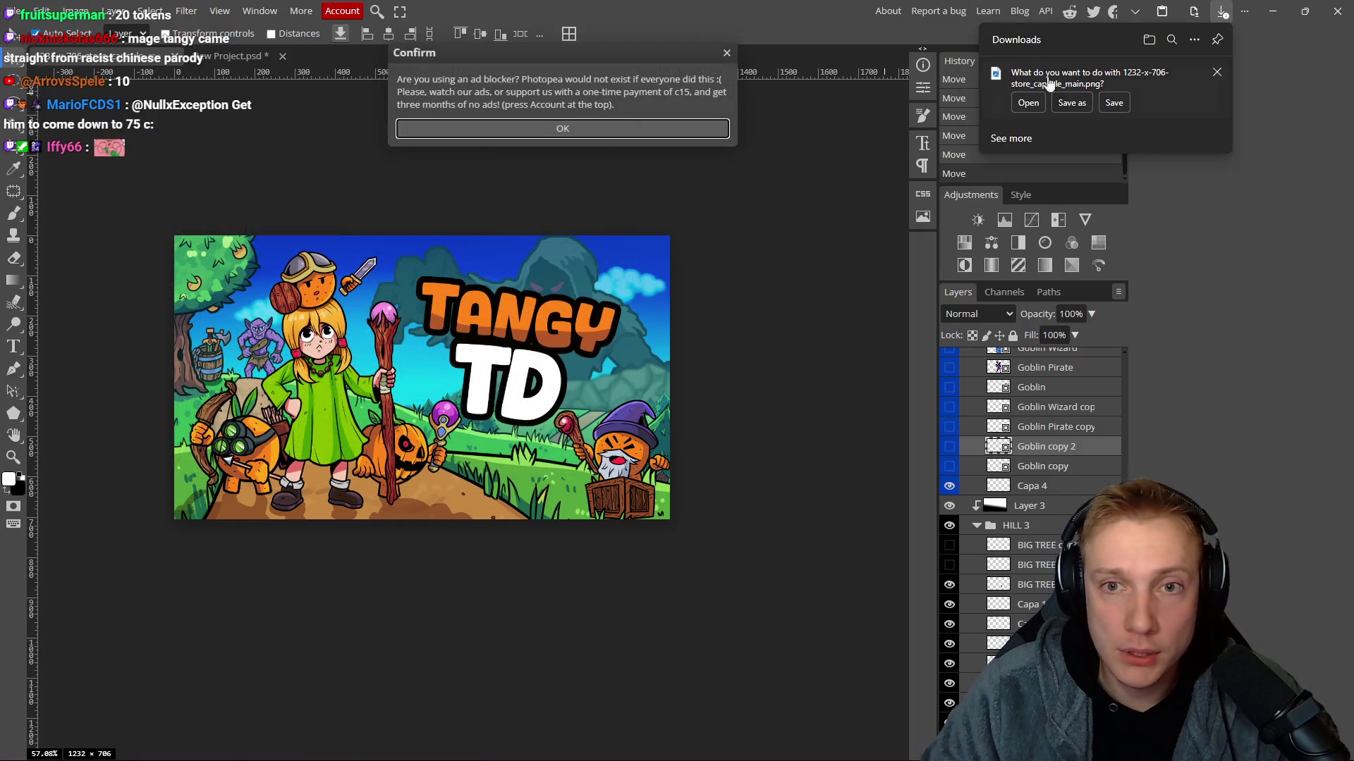
{"action": "left_click", "coordinate": [1073, 103]}
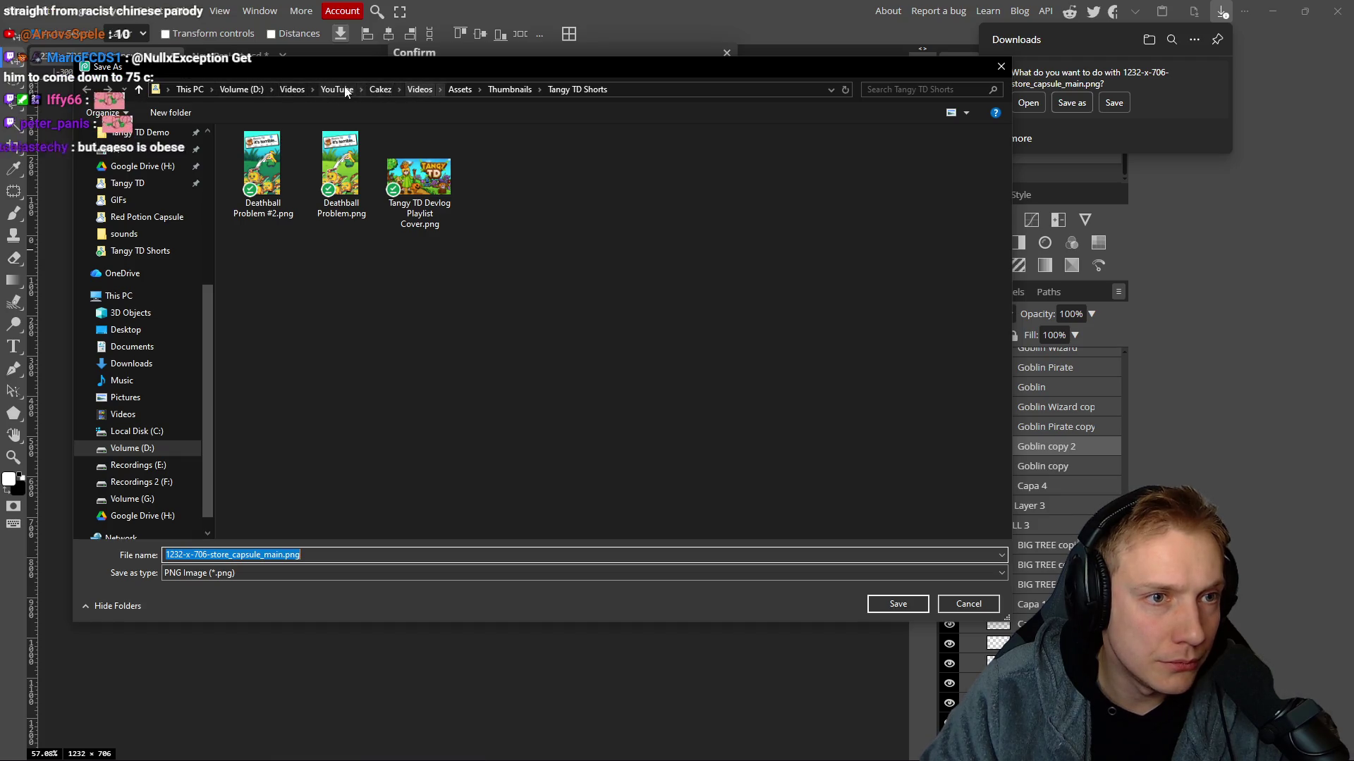
Browse to Google Drive (H:) > My Drive > Tangy TD > Steam Images > Red Potion Capsule > Steam capsule.
{"action": "scroll", "coordinate": [138, 226], "scroll_direction": "up", "scroll_amount": 1}
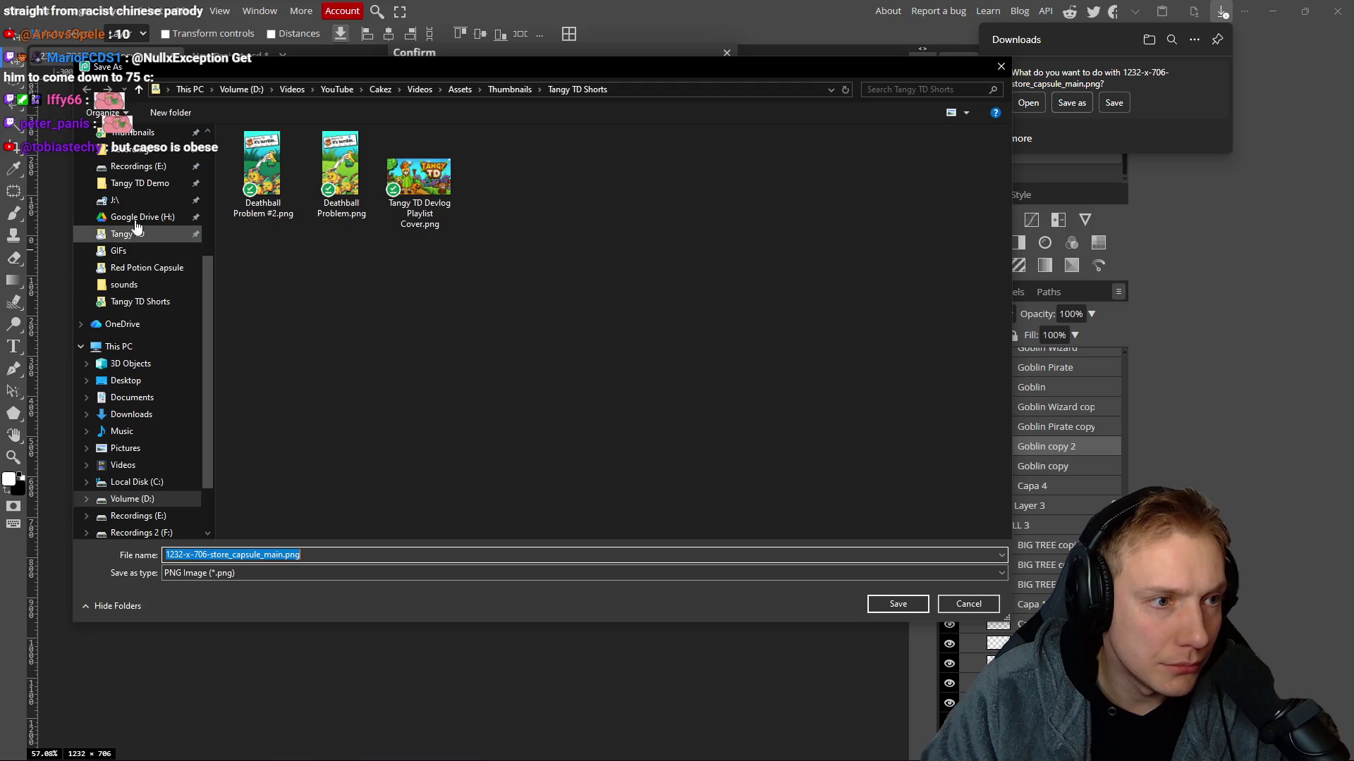
{"action": "left_click", "coordinate": [138, 219]}
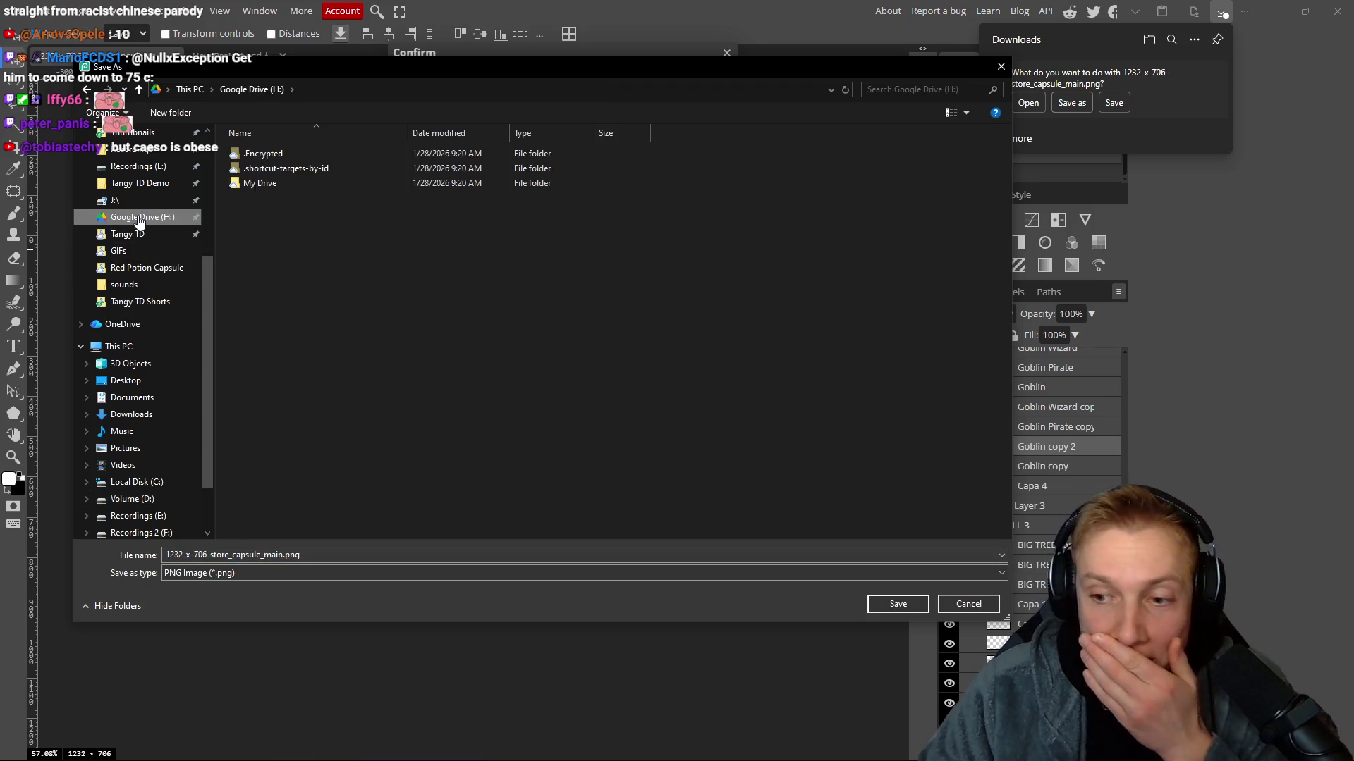
{"action": "left_click", "coordinate": [252, 184]}
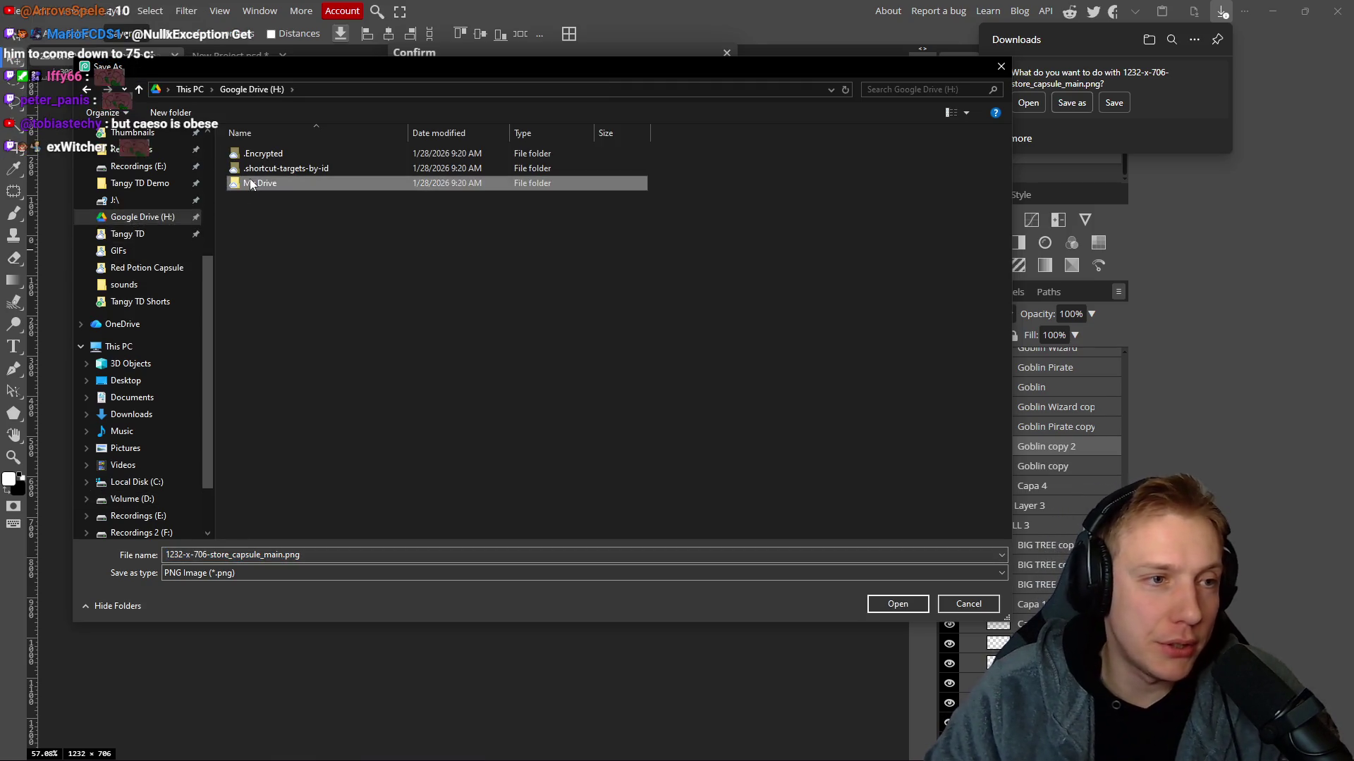
{"action": "double_click", "coordinate": [252, 184]}
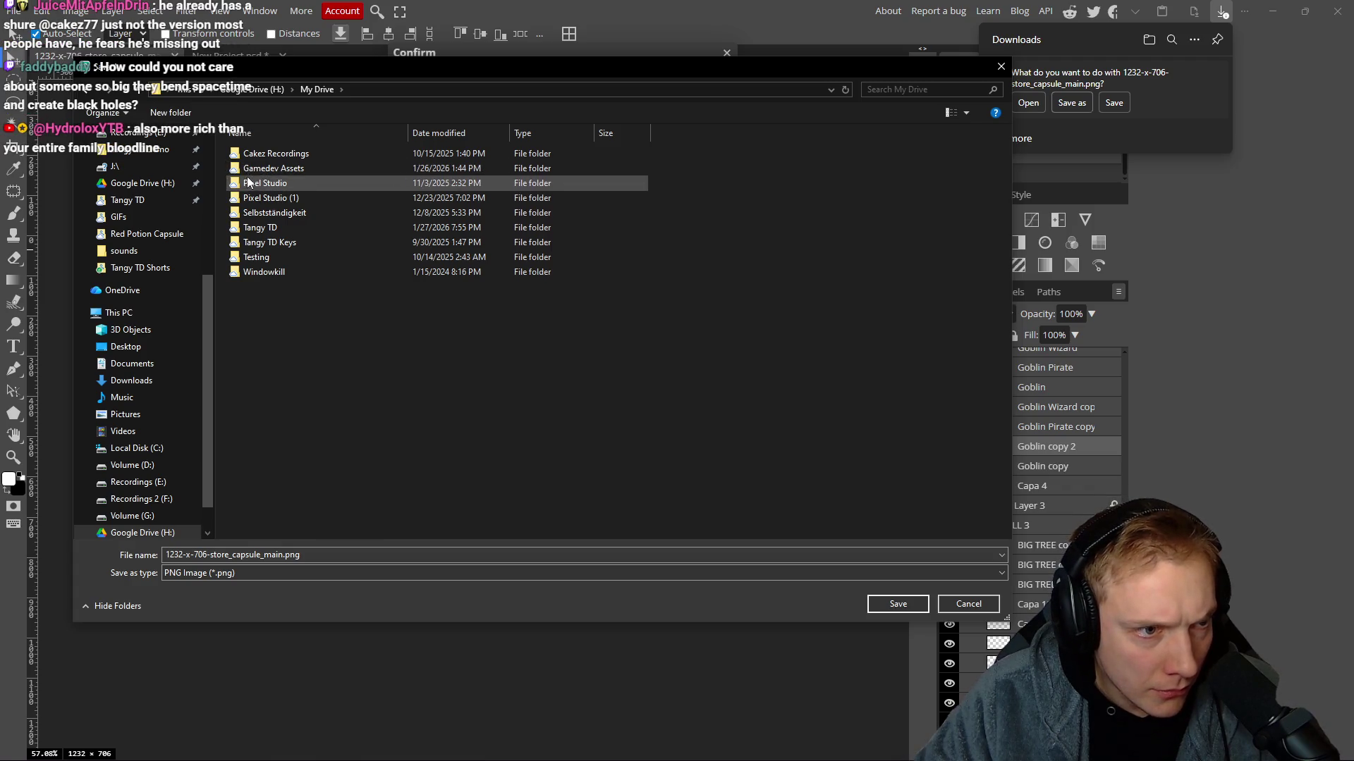
{"action": "double_click", "coordinate": [253, 227]}
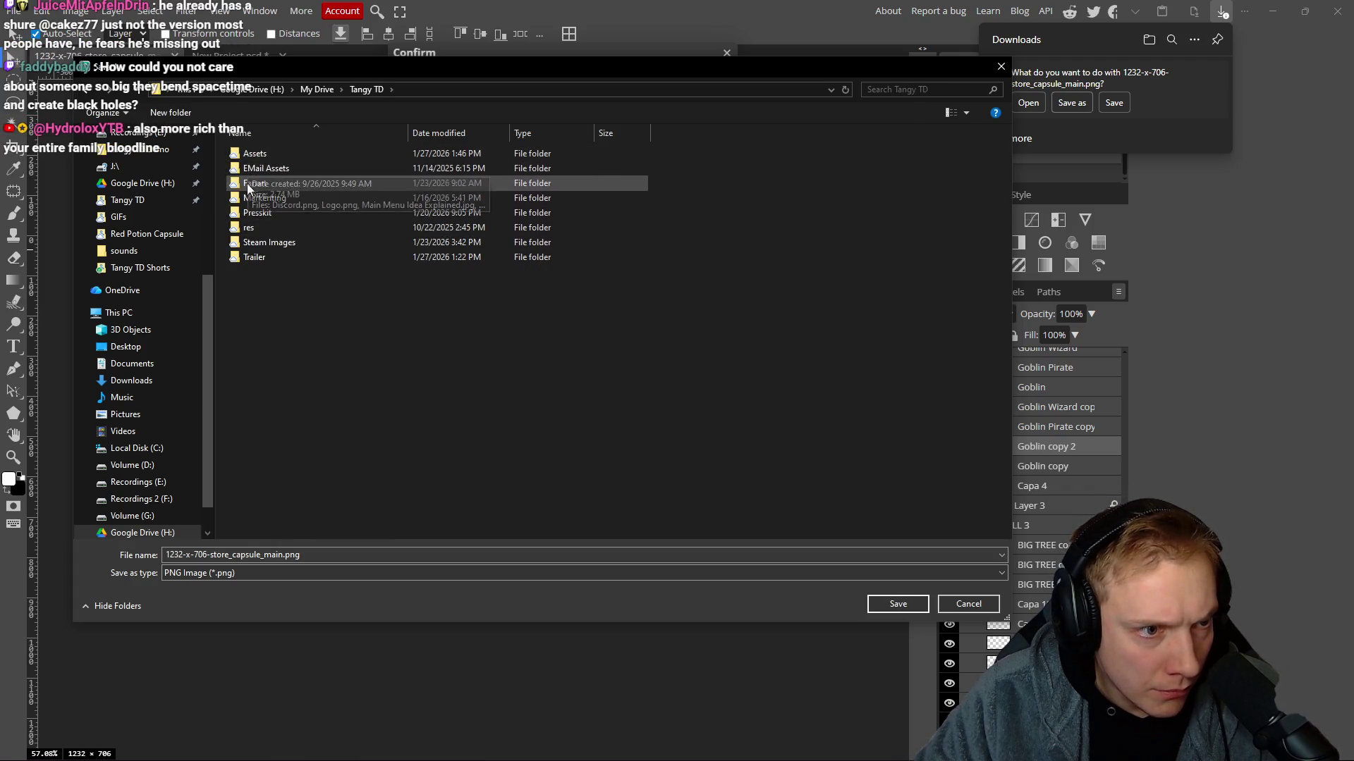
{"action": "double_click", "coordinate": [251, 243]}
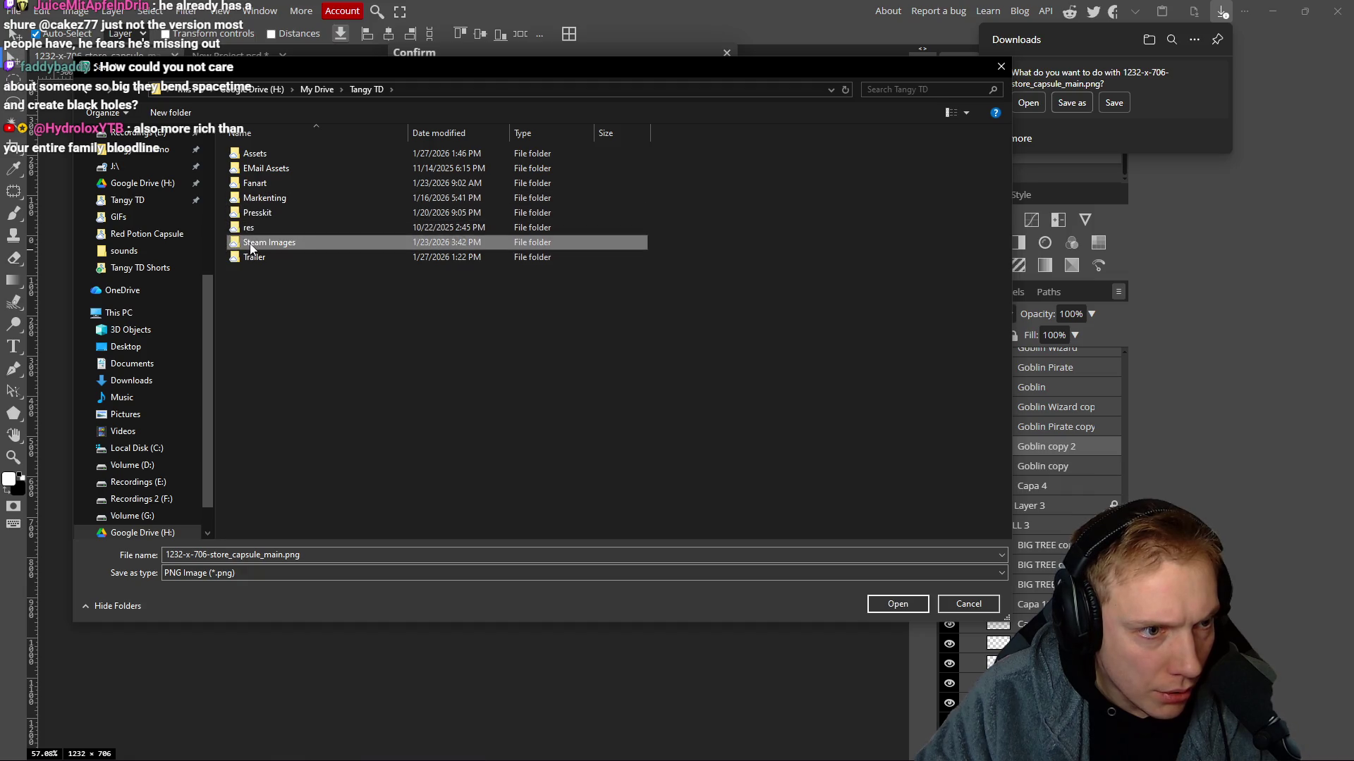
{"action": "double_click", "coordinate": [419, 154]}
{"action": "double_click", "coordinate": [416, 155]}
Save the file as 1232-x-706-store_capsule_main #2.png and show it in its folder.
{"action": "left_click", "coordinate": [285, 555]}
{"action": "type", "text": "#2"}
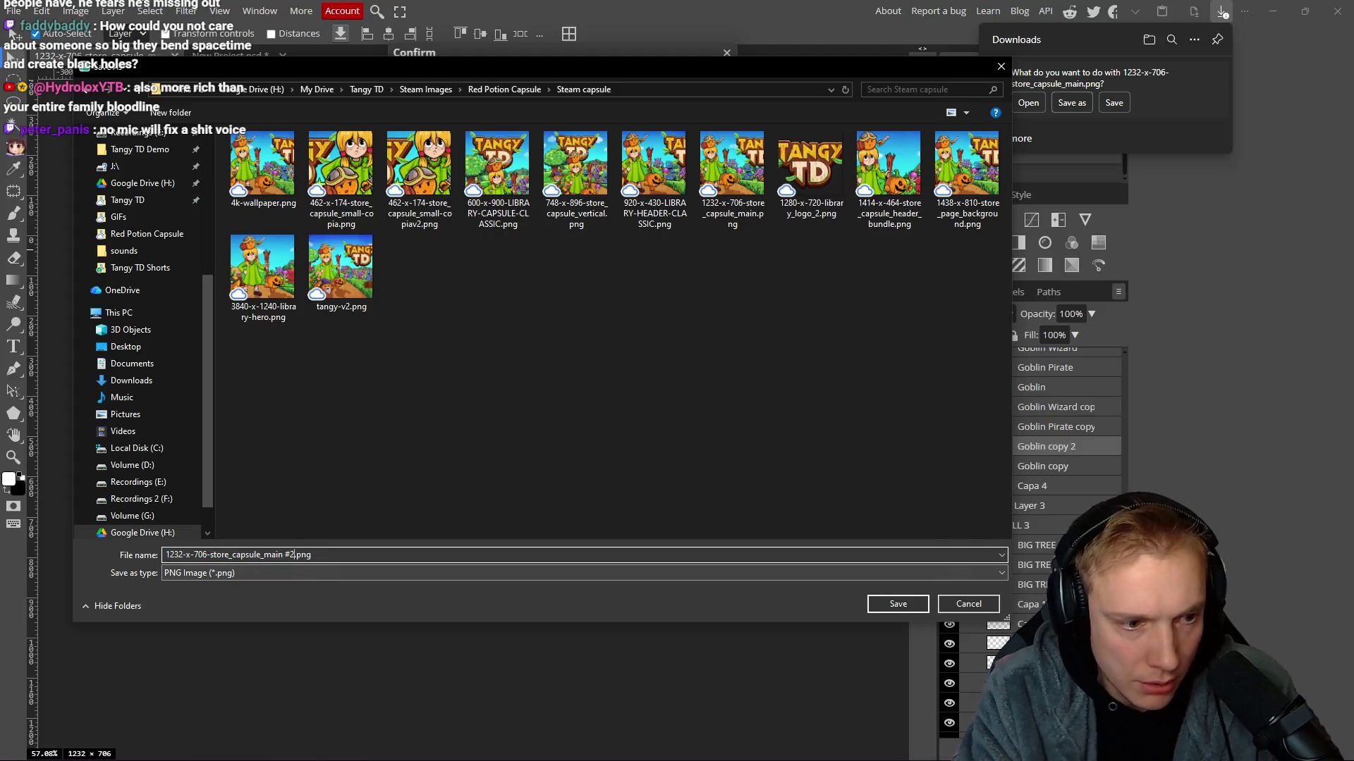
{"action": "key", "text": "Return"}
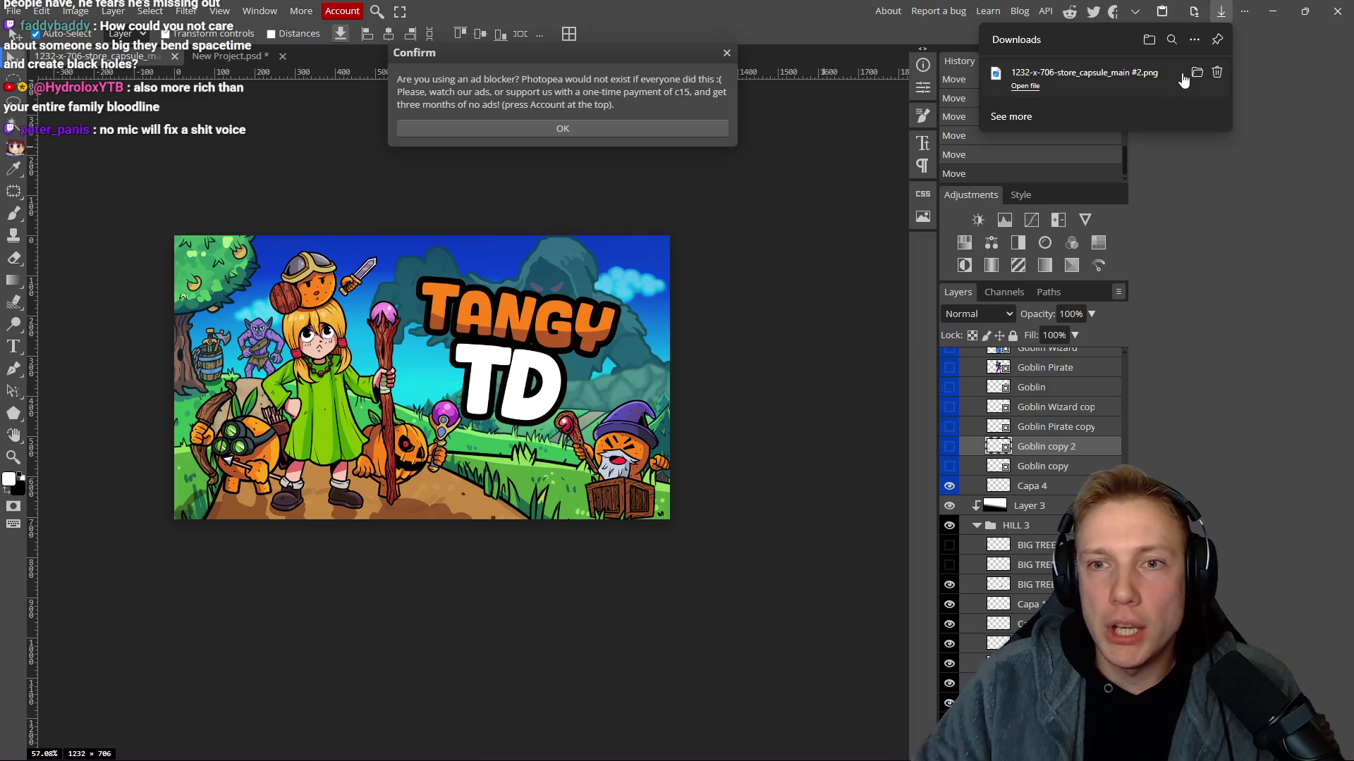
{"action": "left_click", "coordinate": [1196, 74]}
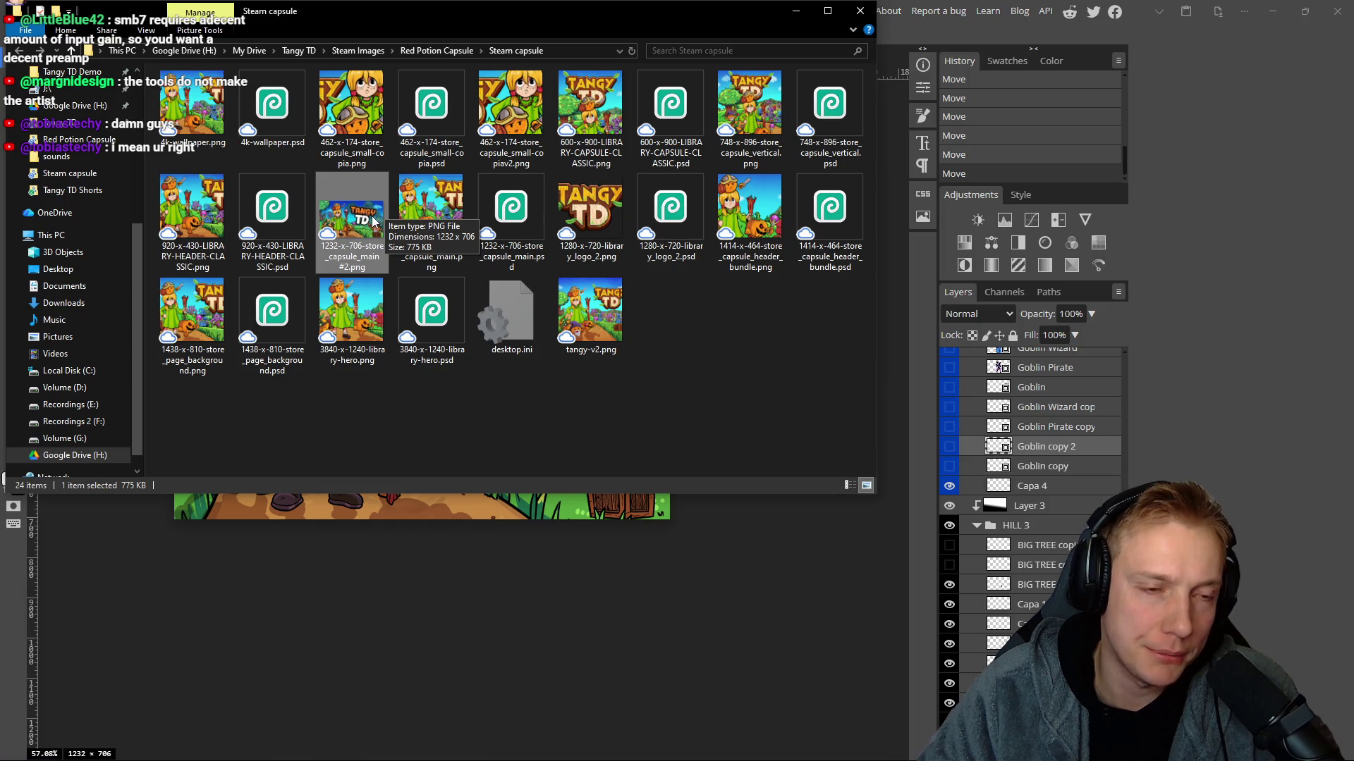
Open the original 1232-x-706-store_capsule_main.png from the Steam capsule folder.
{"action": "double_click", "coordinate": [416, 209]}
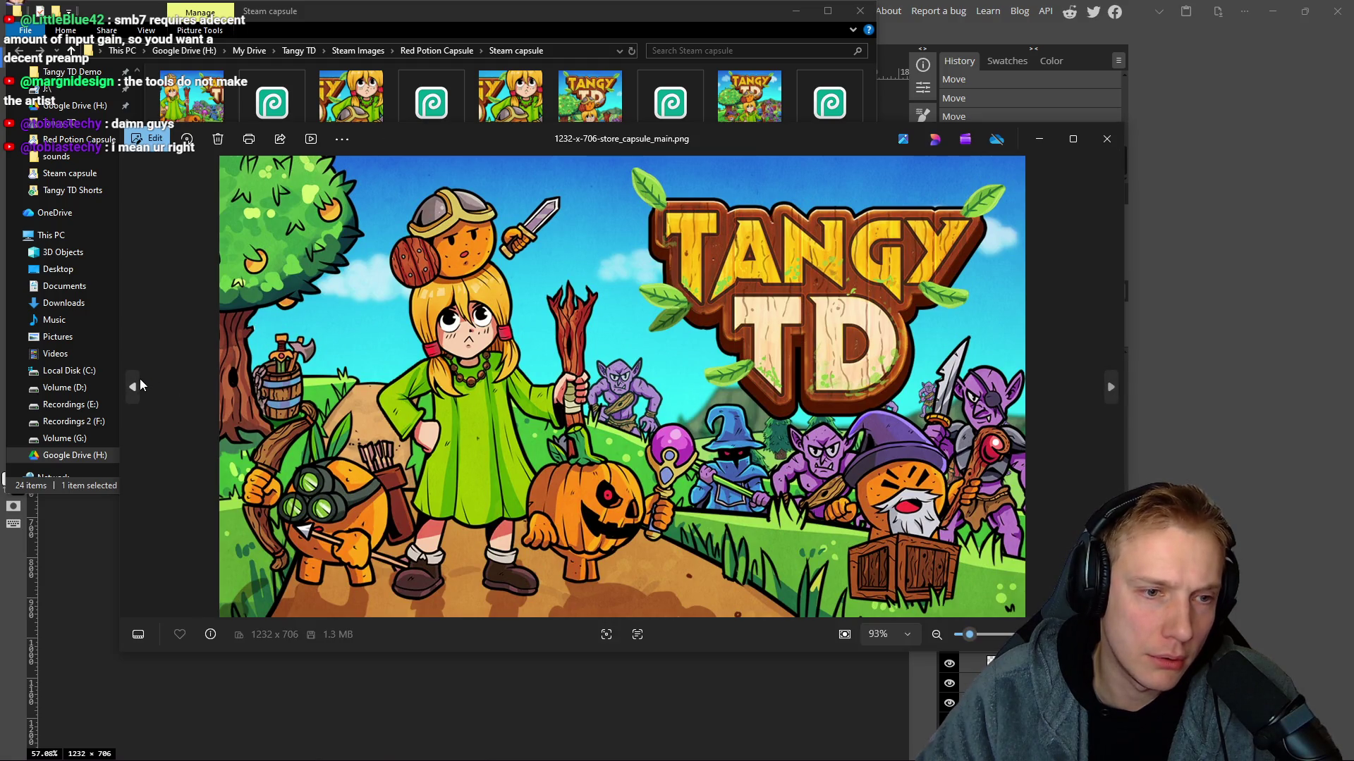
Flip between the original and #2 capsule images in Photos, then close the viewer.
{"action": "left_click", "coordinate": [140, 385]}
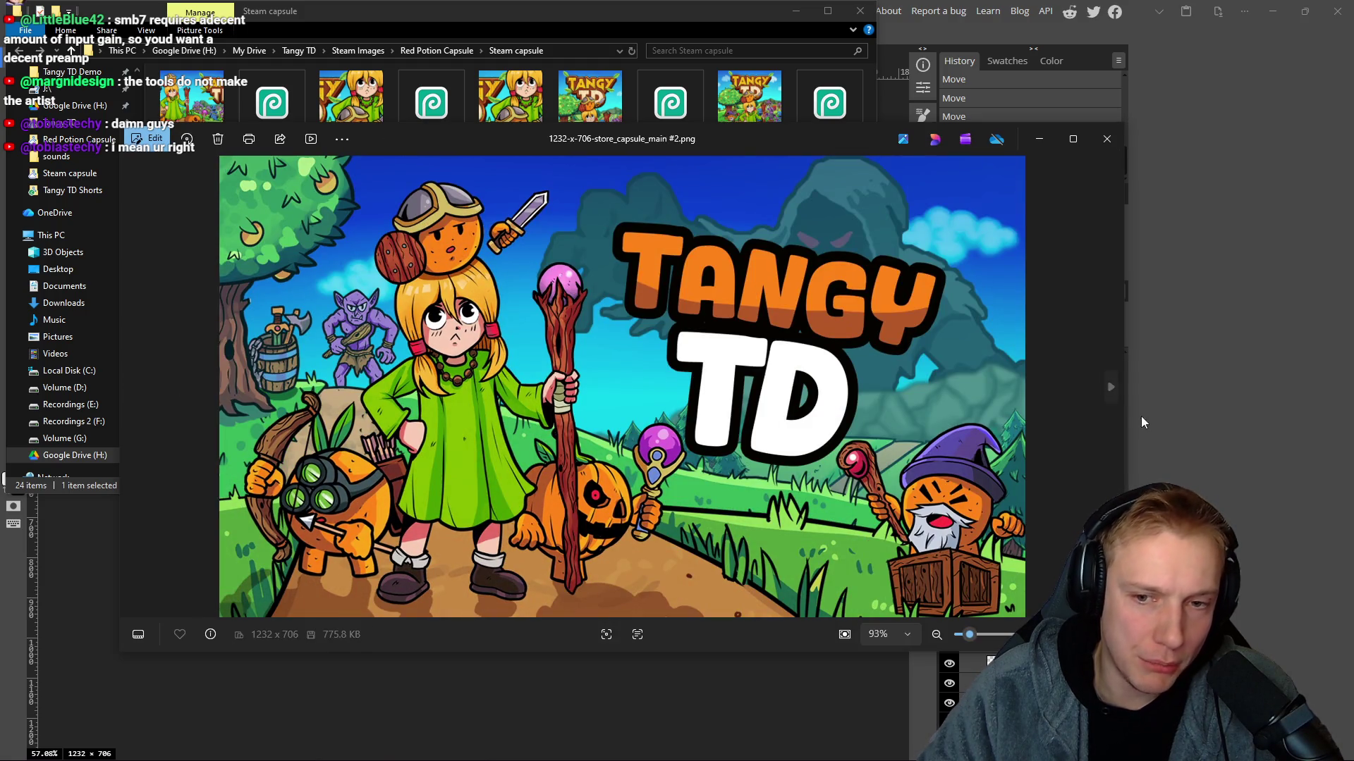
{"action": "left_click", "coordinate": [1104, 385]}
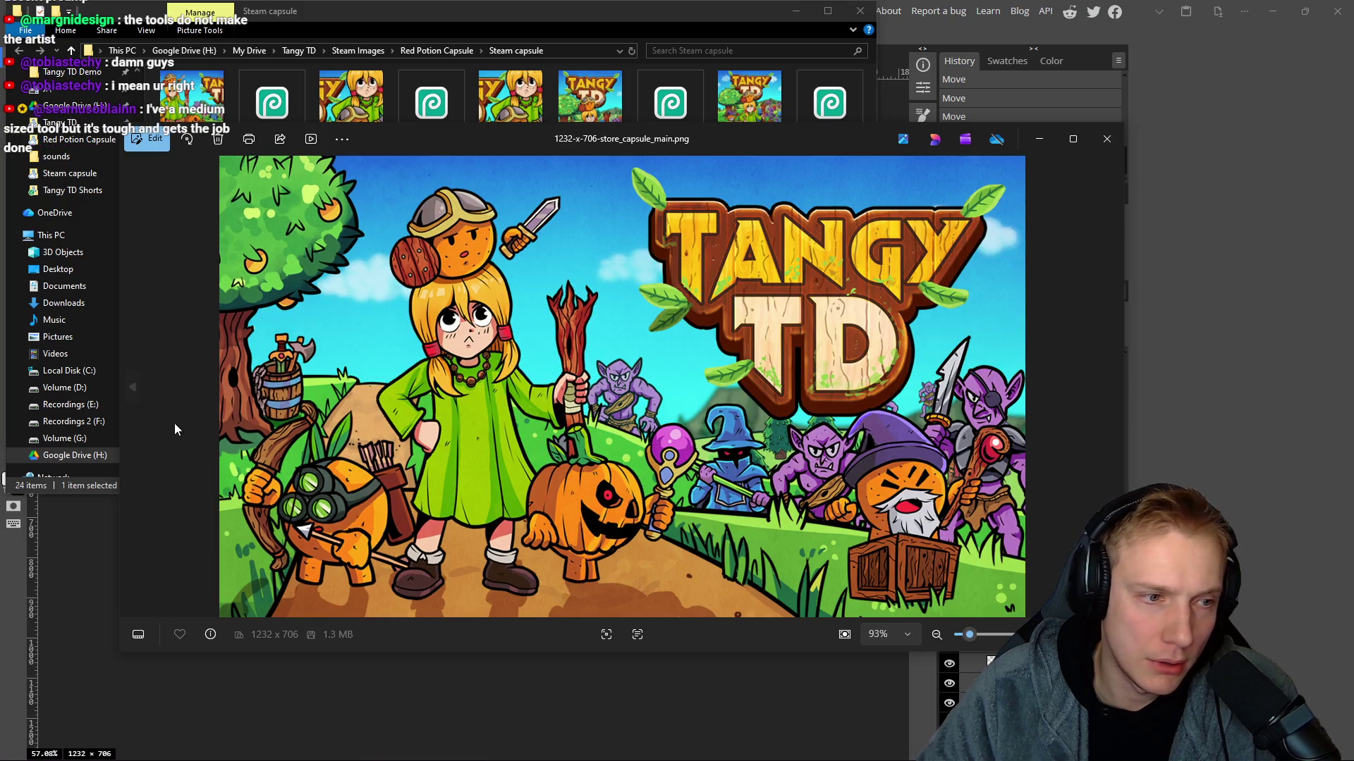
{"action": "left_click", "coordinate": [131, 385]}
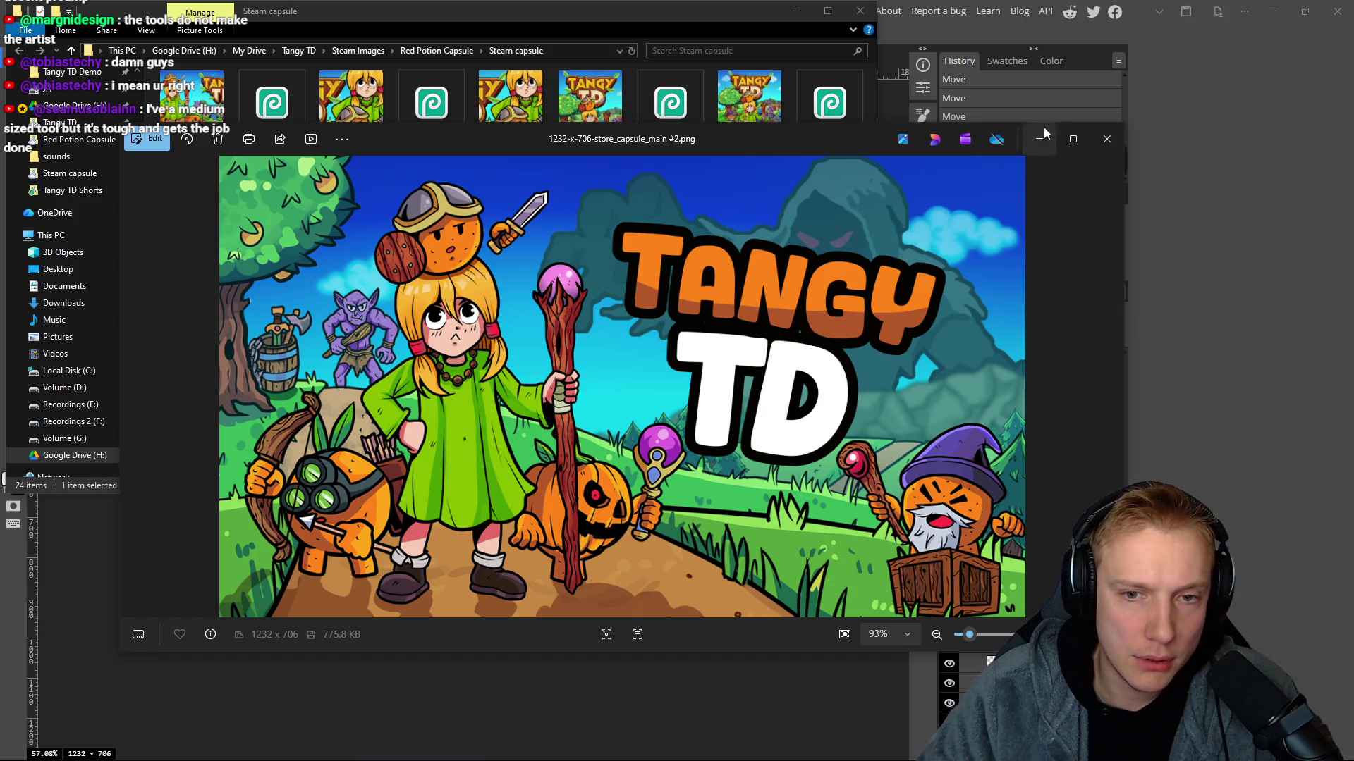
{"action": "left_click", "coordinate": [1107, 139]}
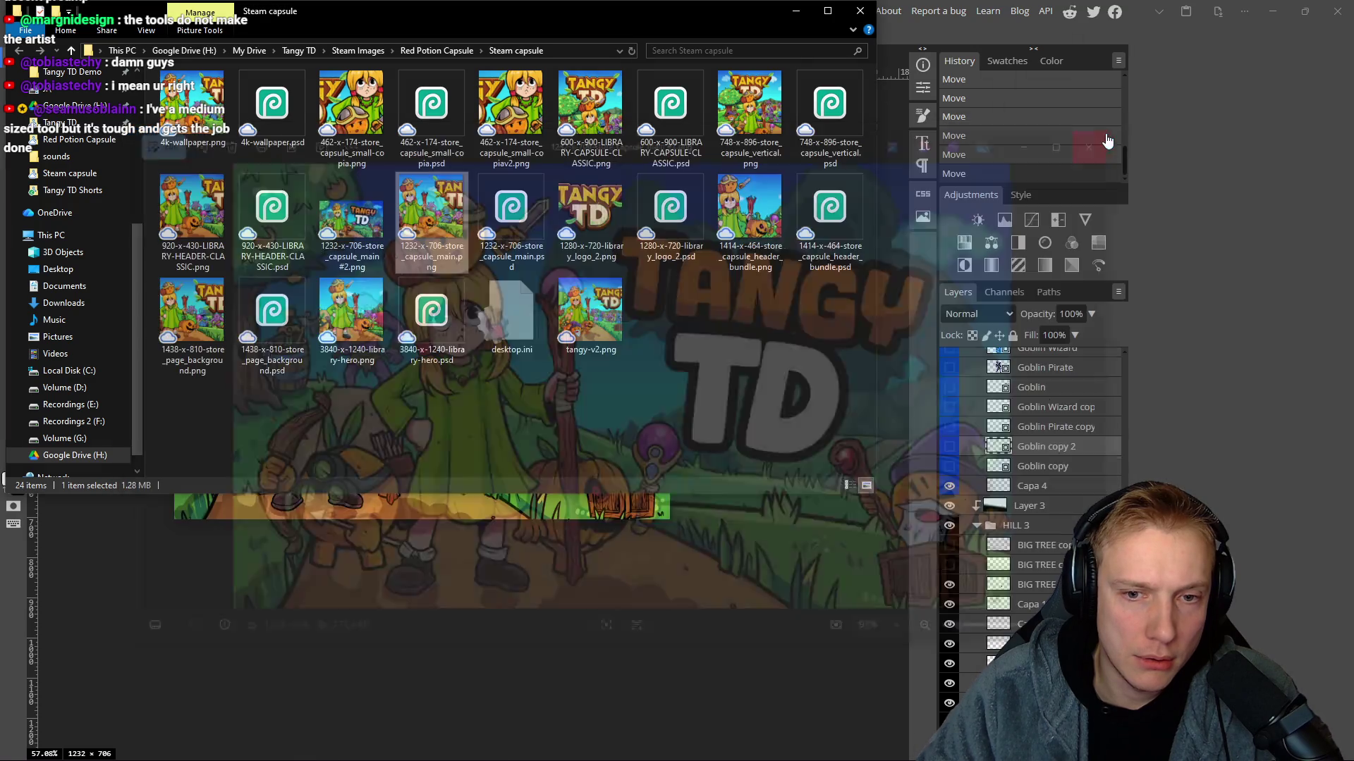
Add a new layer above the bottom group and draw a white gradient fade down from the top.
{"action": "left_click", "coordinate": [715, 589]}
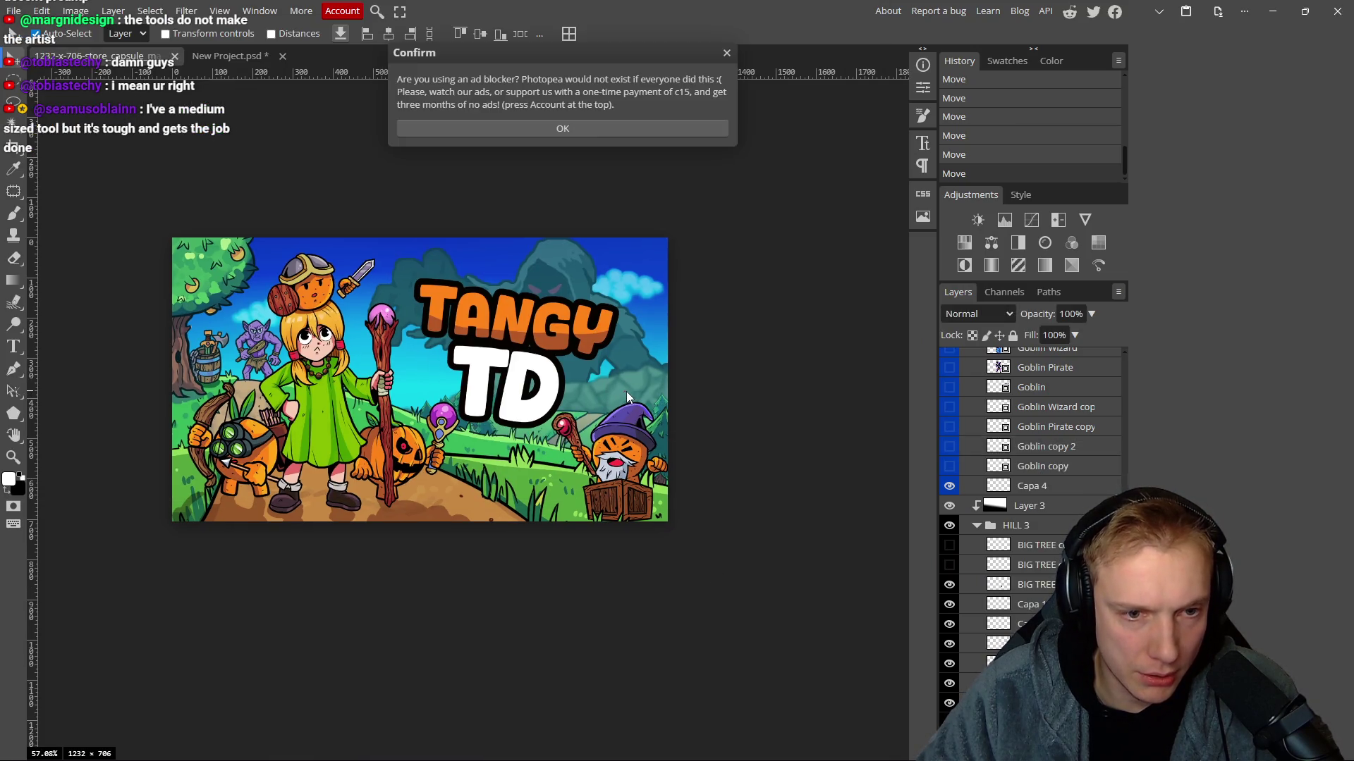
{"action": "scroll", "coordinate": [1046, 579], "scroll_direction": "down", "scroll_amount": 5}
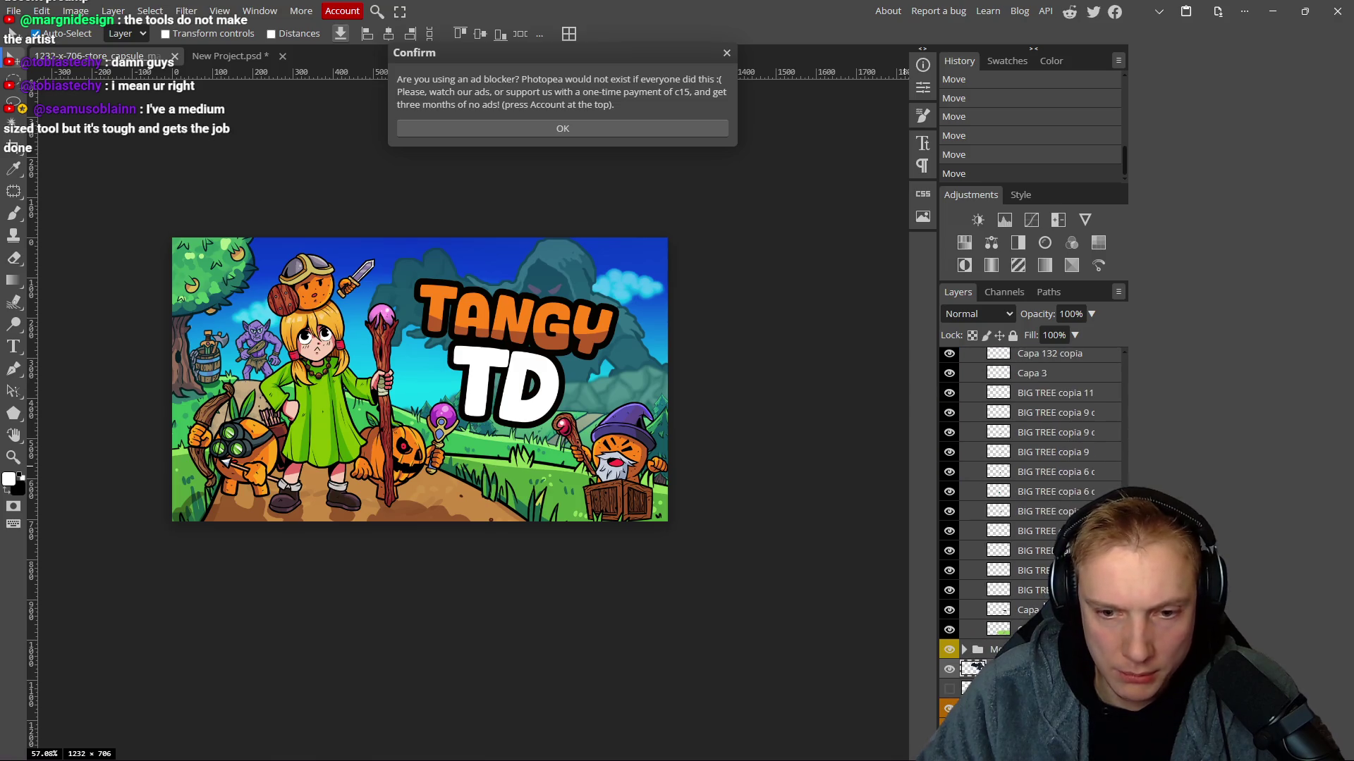
{"action": "left_click", "coordinate": [987, 649]}
{"action": "key", "text": "ctrl+shift+n"}
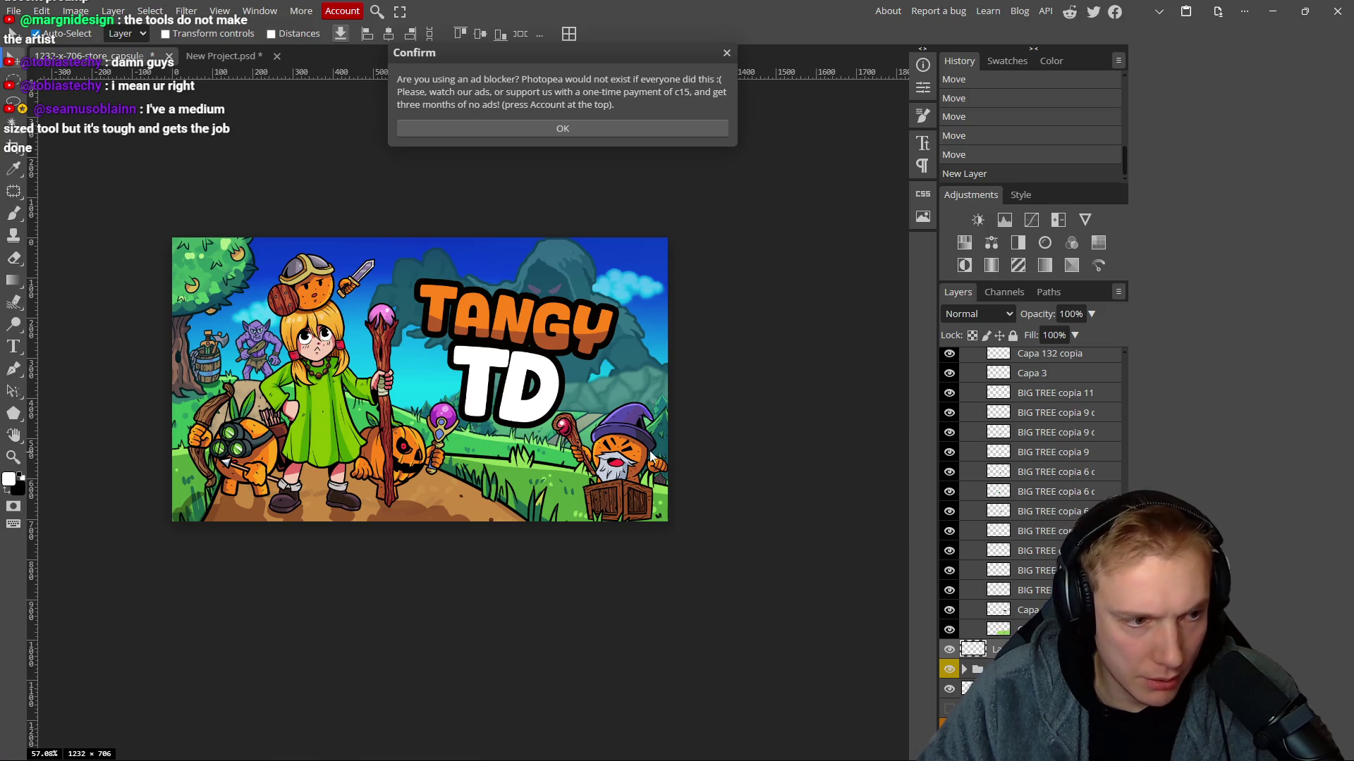
{"action": "key", "text": "g"}
{"action": "left_click_drag", "start_coordinate": [619, 361], "coordinate": [600, 441]}
{"action": "key", "text": "ctrl+z"}
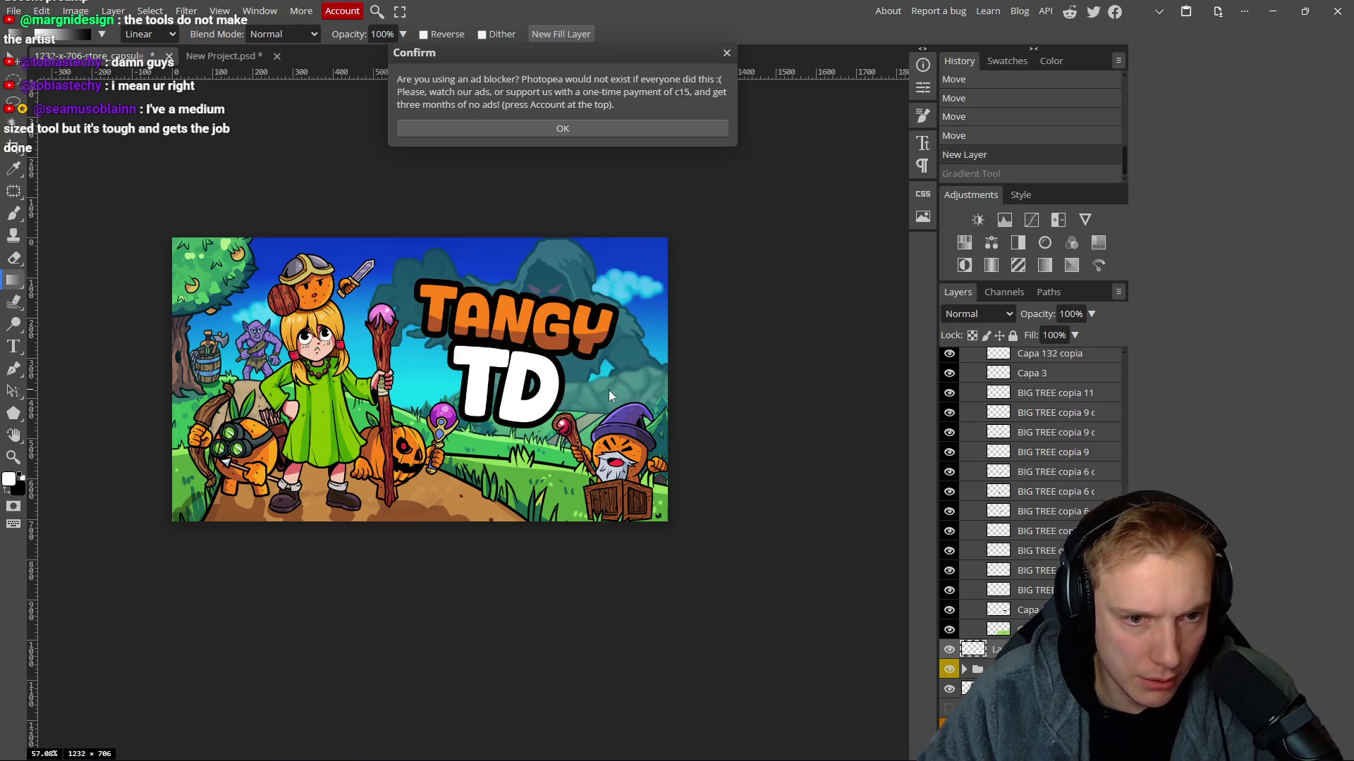
{"action": "left_click_drag", "start_coordinate": [603, 358], "coordinate": [608, 438]}
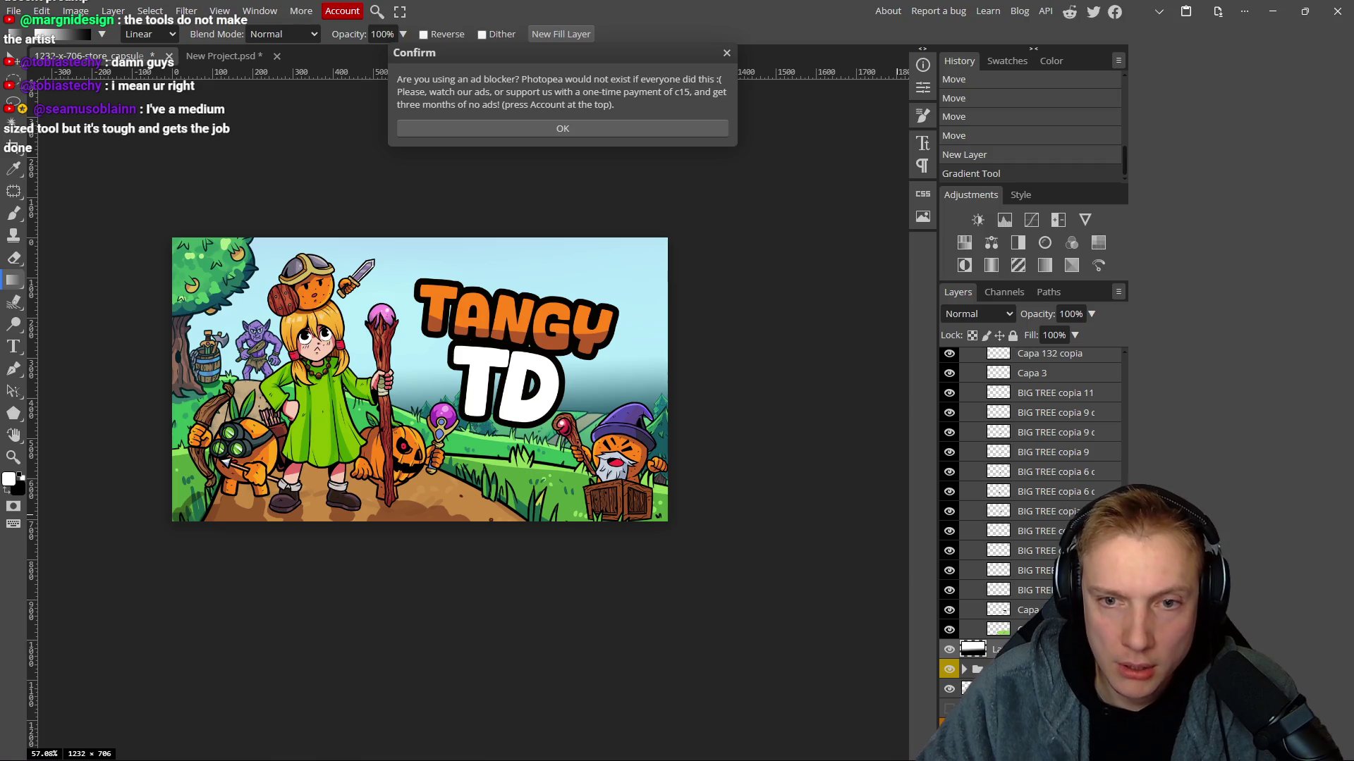
Set the gradient layer (Layer 3) to Linear Burn blend mode at 40% opacity.
{"action": "scroll", "coordinate": [1069, 513], "scroll_direction": "up", "scroll_amount": 5}
{"action": "left_click", "coordinate": [1036, 516]}
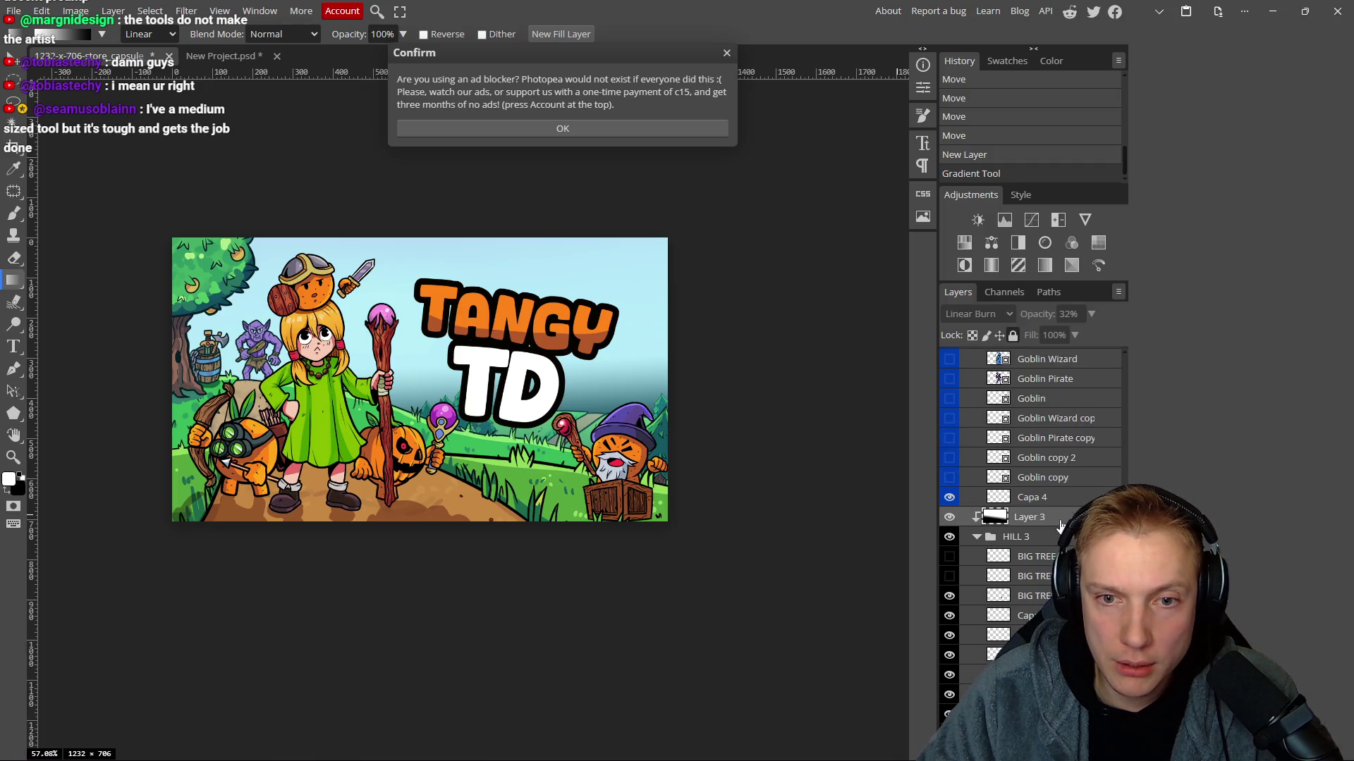
{"action": "scroll", "coordinate": [1052, 520], "scroll_direction": "down", "scroll_amount": 5}
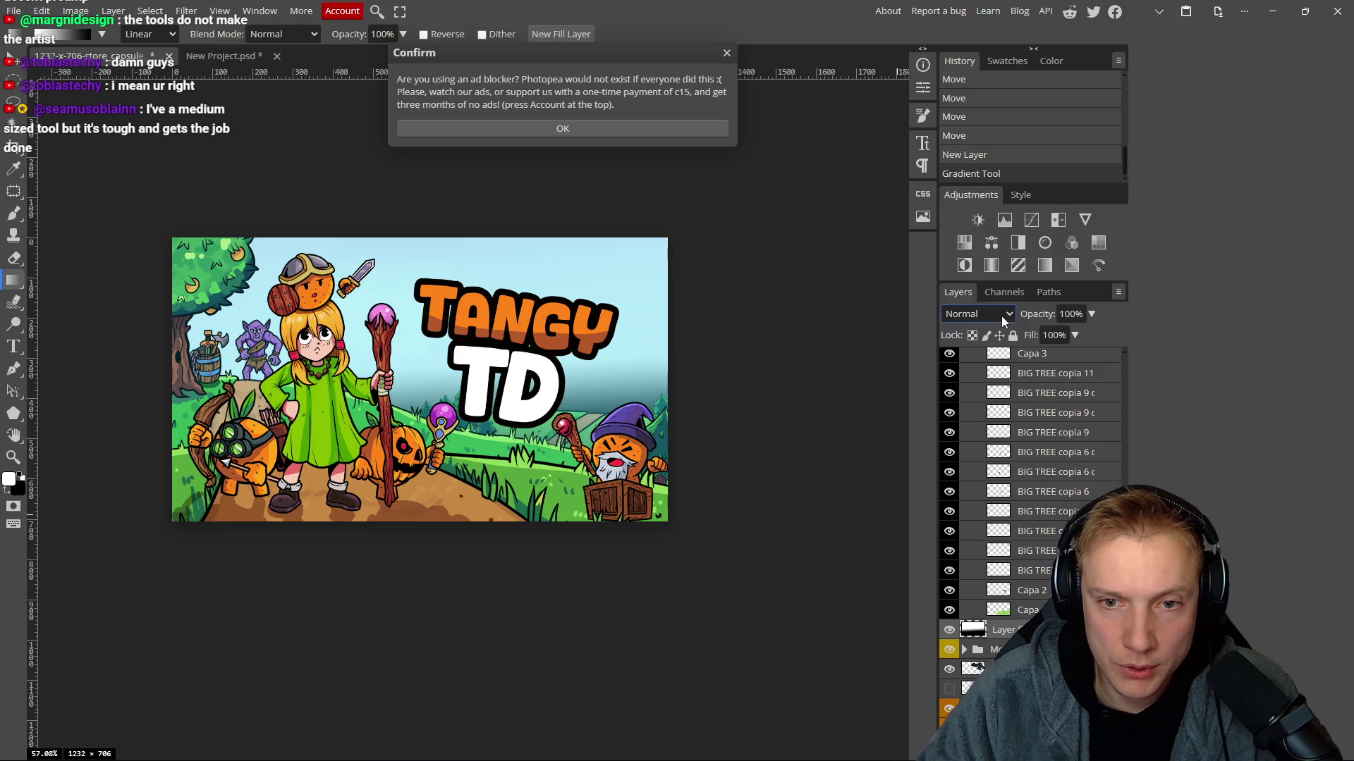
{"action": "left_click", "coordinate": [1001, 315]}
{"action": "left_click", "coordinate": [971, 445]}
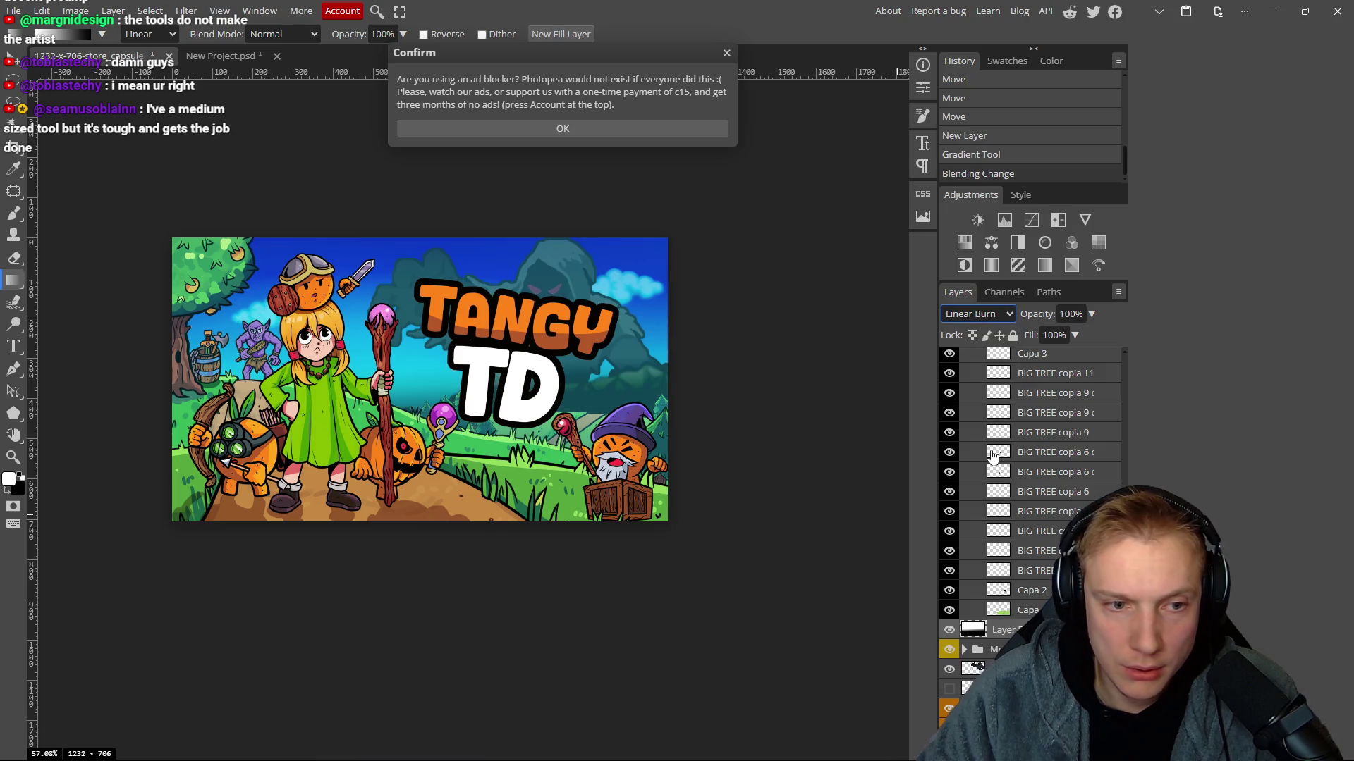
{"action": "mouse_move", "coordinate": [1038, 314]}
{"action": "left_mouse_down"}
{"action": "mouse_move", "coordinate": [978, 315]}
{"action": "mouse_move", "coordinate": [994, 318]}
{"action": "left_mouse_up"}
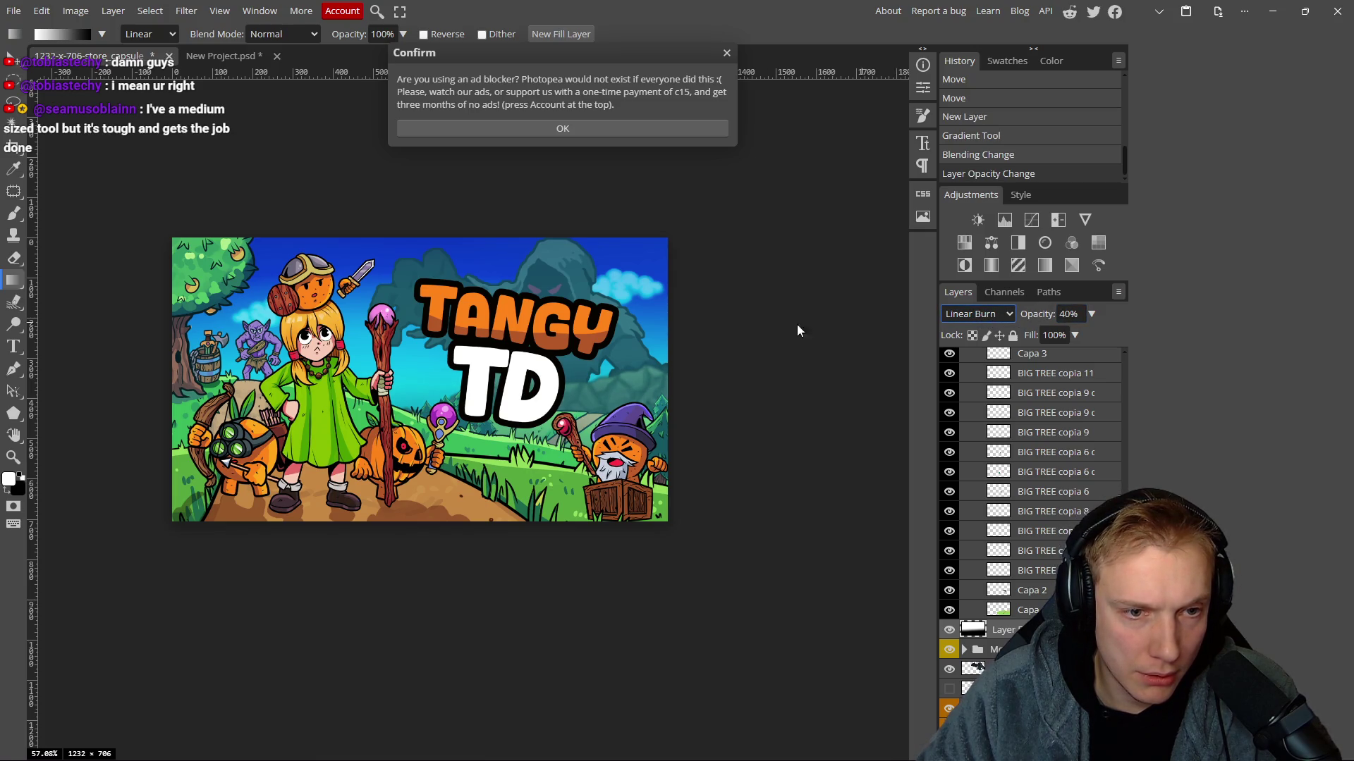
{"action": "scroll", "coordinate": [712, 352], "scroll_direction": "down", "scroll_amount": 4}
{"action": "scroll", "coordinate": [723, 343], "scroll_direction": "down", "scroll_amount": 1}
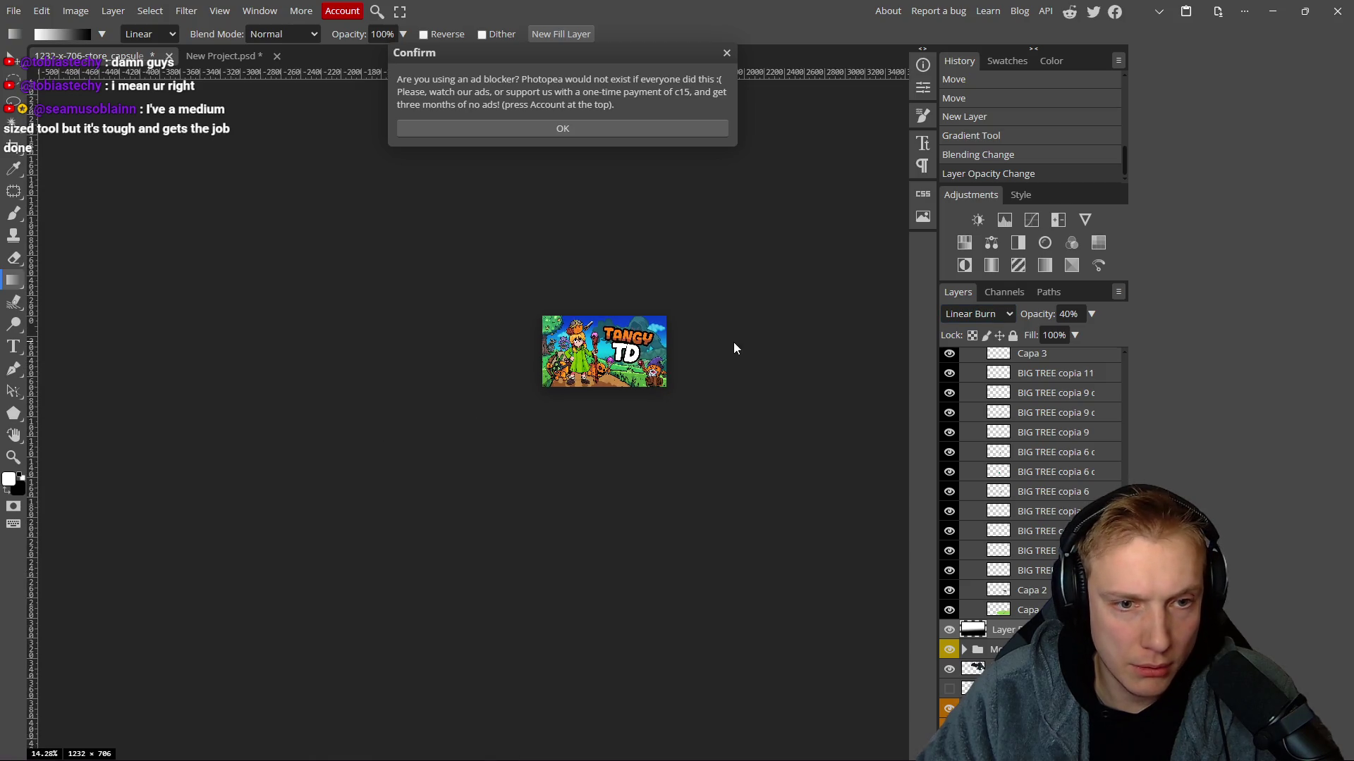
Clip the gradient layer to the layer beneath, toggling its visibility to compare before and after.
{"action": "left_click", "coordinate": [949, 630]}
{"action": "left_click", "coordinate": [950, 632]}
{"action": "left_click", "coordinate": [950, 632]}
{"action": "left_click", "coordinate": [950, 632]}
{"action": "left_click", "coordinate": [950, 632]}
{"action": "left_click", "coordinate": [949, 631]}
{"action": "left_click", "coordinate": [950, 632]}
{"action": "left_click", "coordinate": [950, 631]}
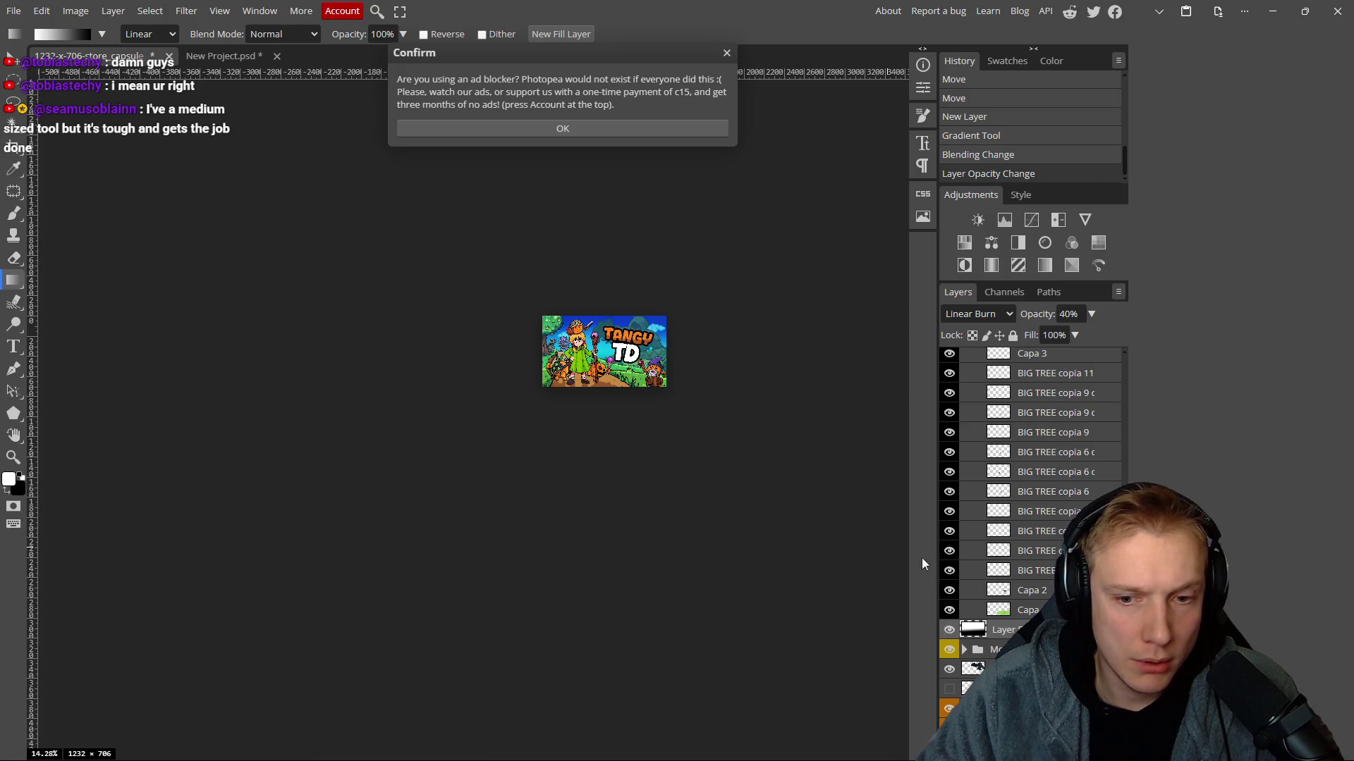
{"action": "key", "text": "ctrl+alt+g"}
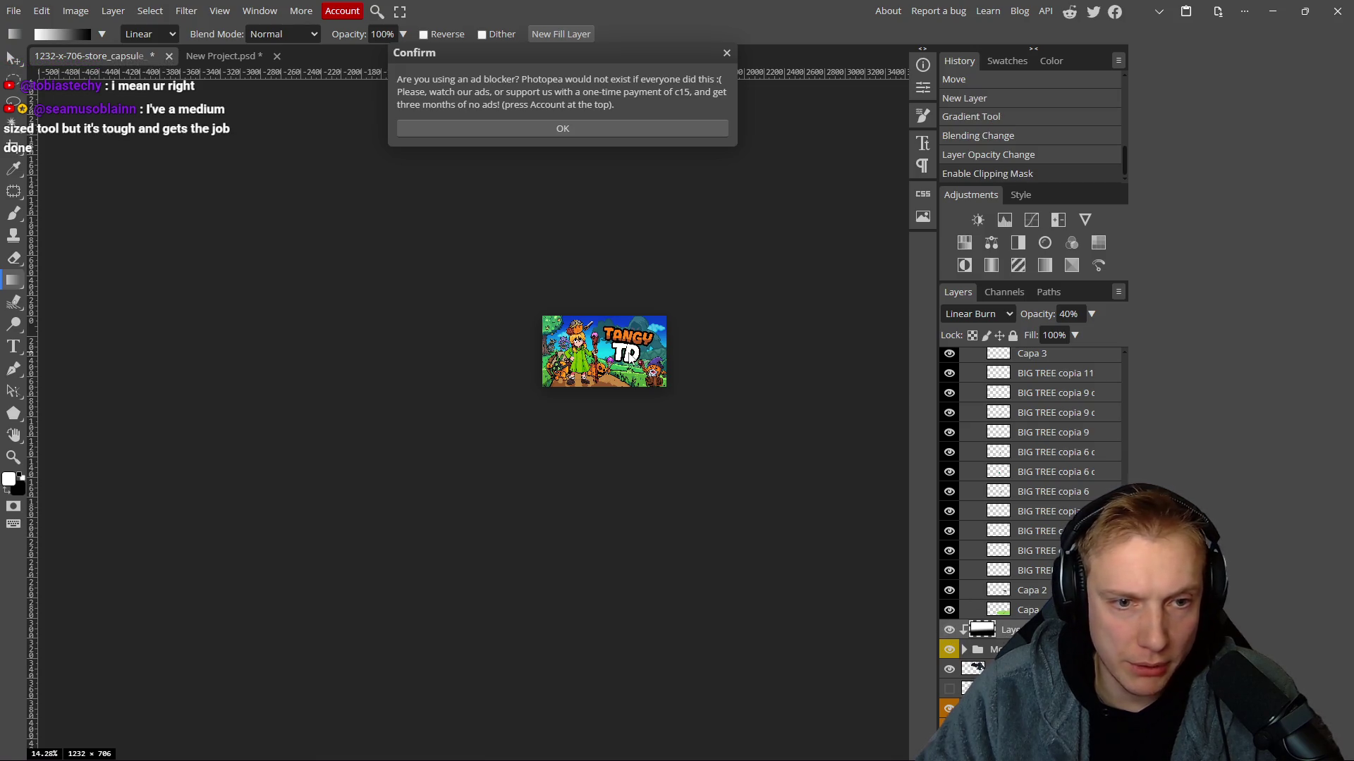
{"action": "left_click", "coordinate": [950, 632]}
{"action": "left_click", "coordinate": [950, 631]}
{"action": "left_click", "coordinate": [950, 632]}
{"action": "left_click", "coordinate": [949, 631]}
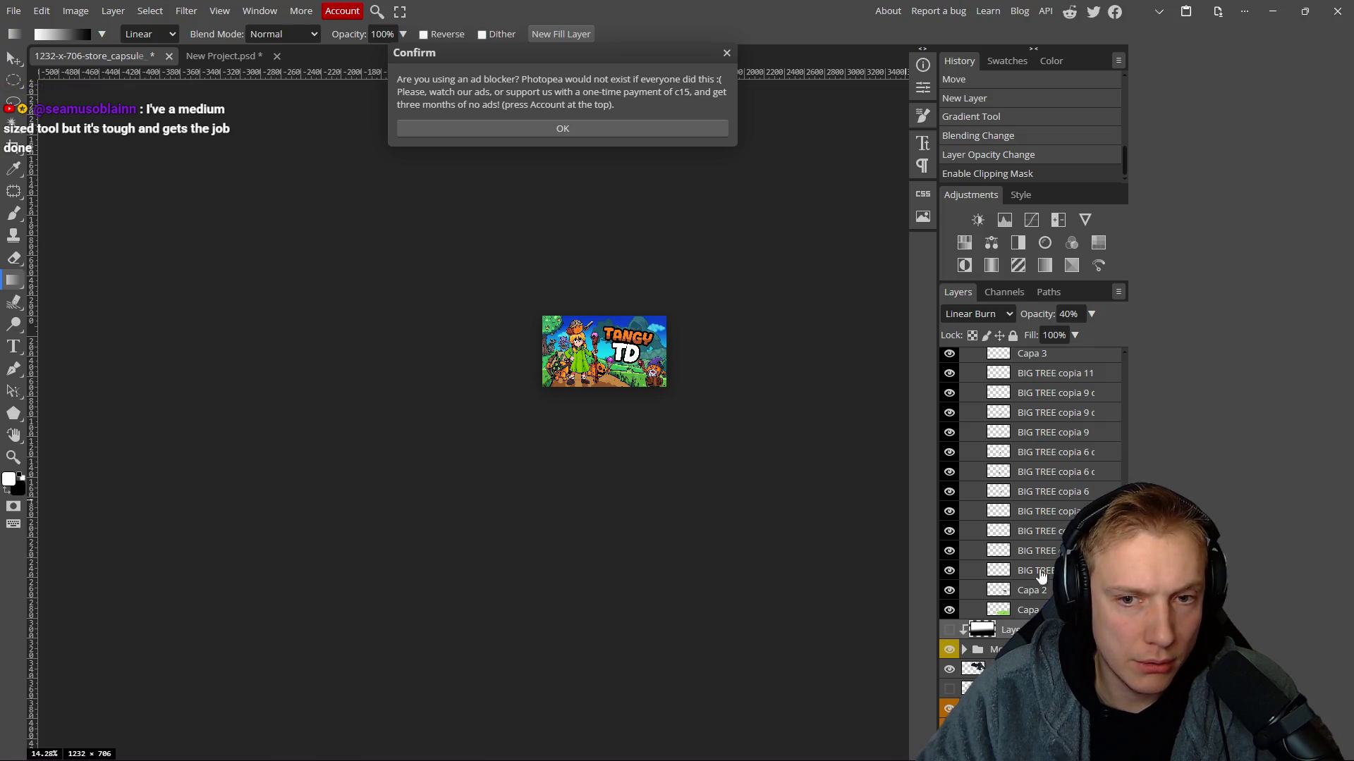
Collapse HILL 3, lower the gradient layer to 32% opacity, lock it, and save.
{"action": "scroll", "coordinate": [1001, 479], "scroll_direction": "up", "scroll_amount": 3}
{"action": "left_click", "coordinate": [976, 448]}
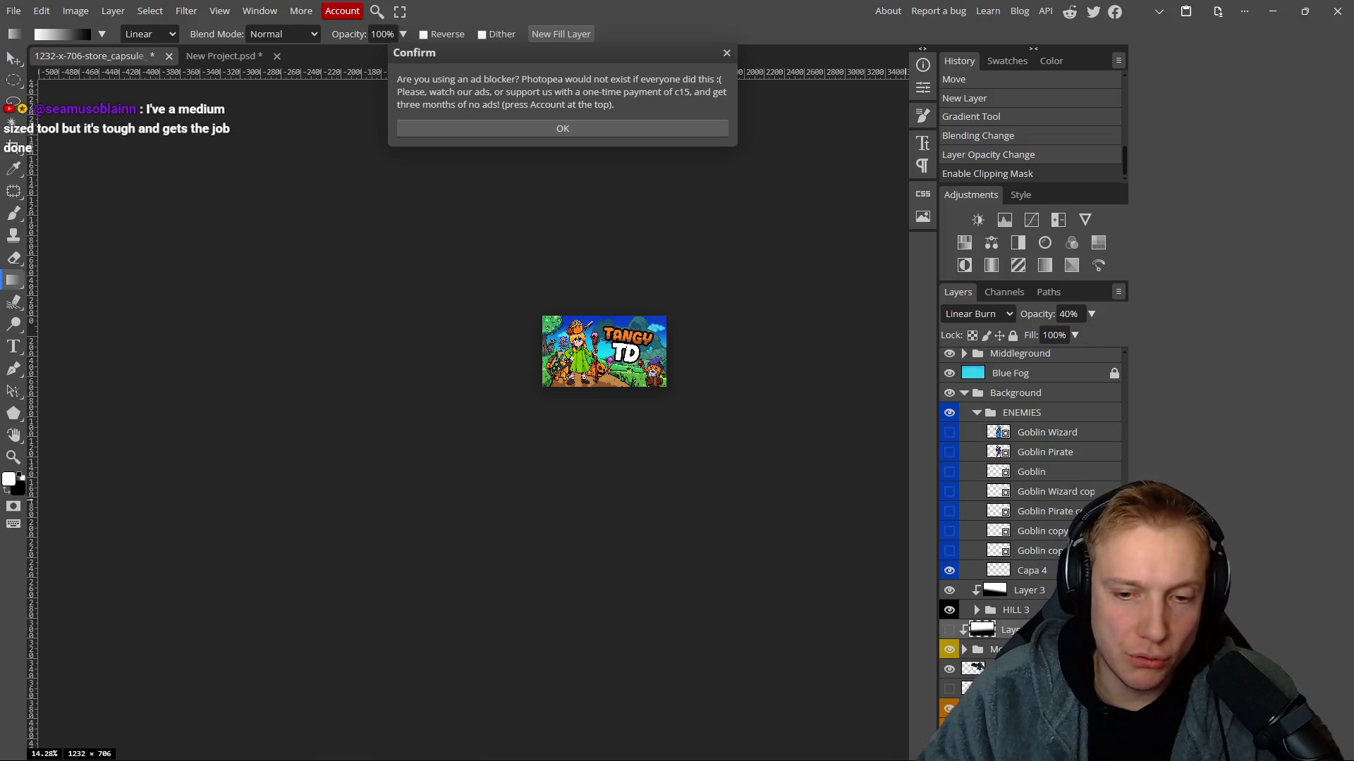
{"action": "left_click", "coordinate": [950, 630]}
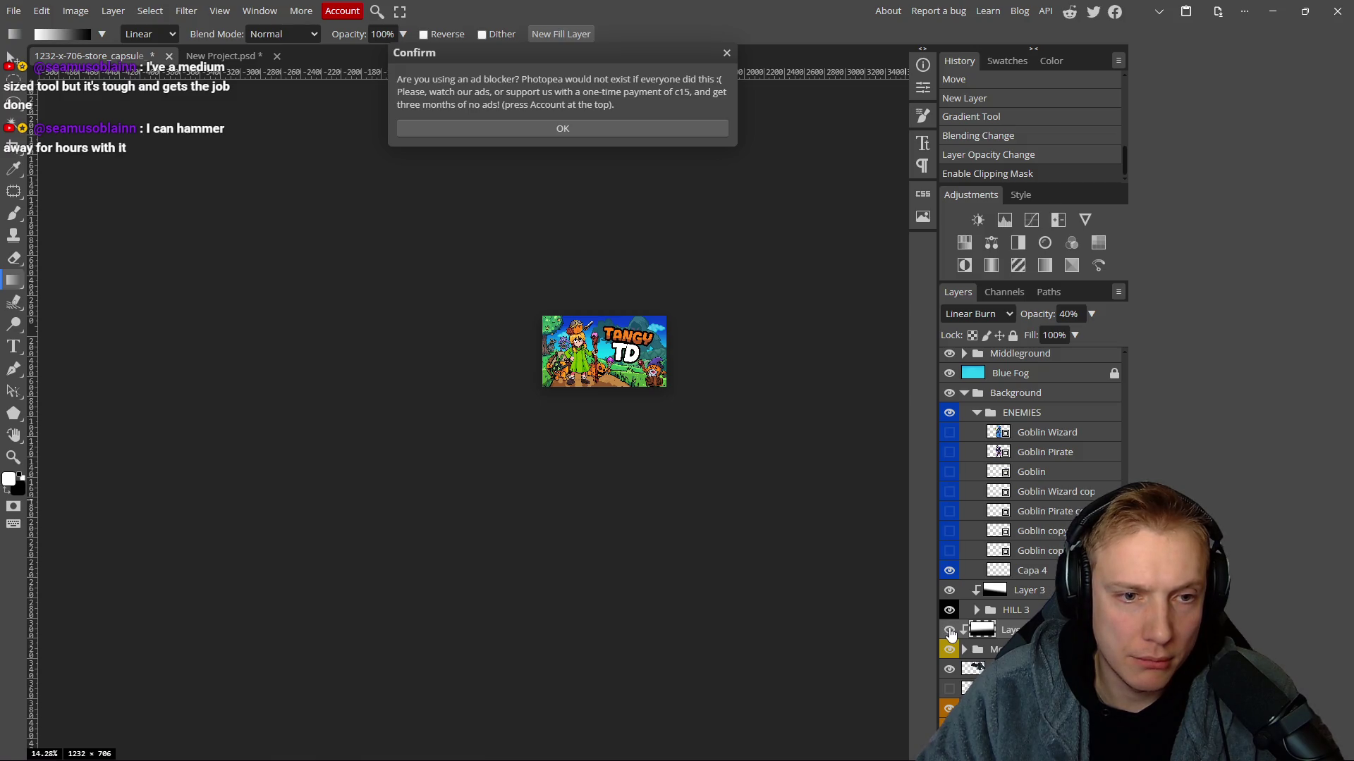
{"action": "left_click", "coordinate": [950, 631]}
{"action": "left_click", "coordinate": [949, 632]}
{"action": "scroll", "coordinate": [705, 365], "scroll_direction": "down", "scroll_amount": 3}
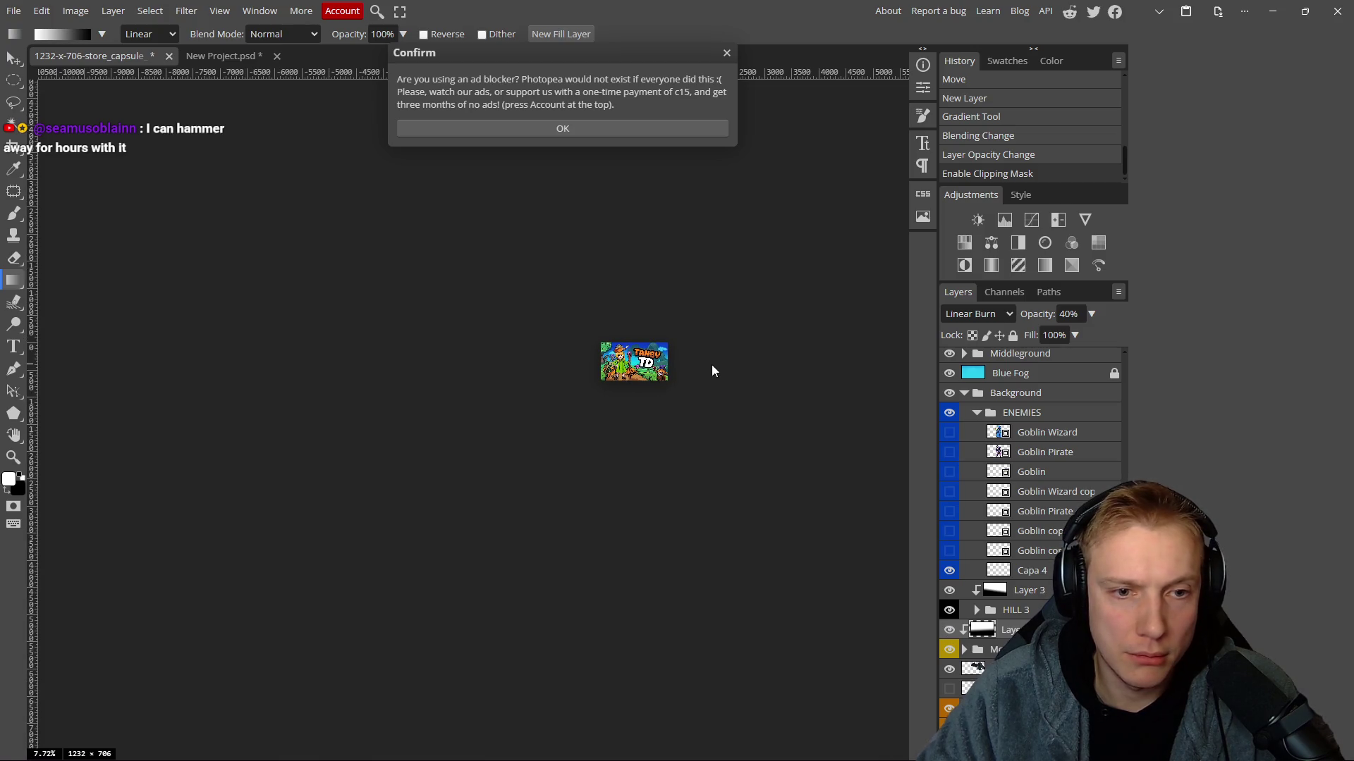
{"action": "double_click", "coordinate": [952, 633]}
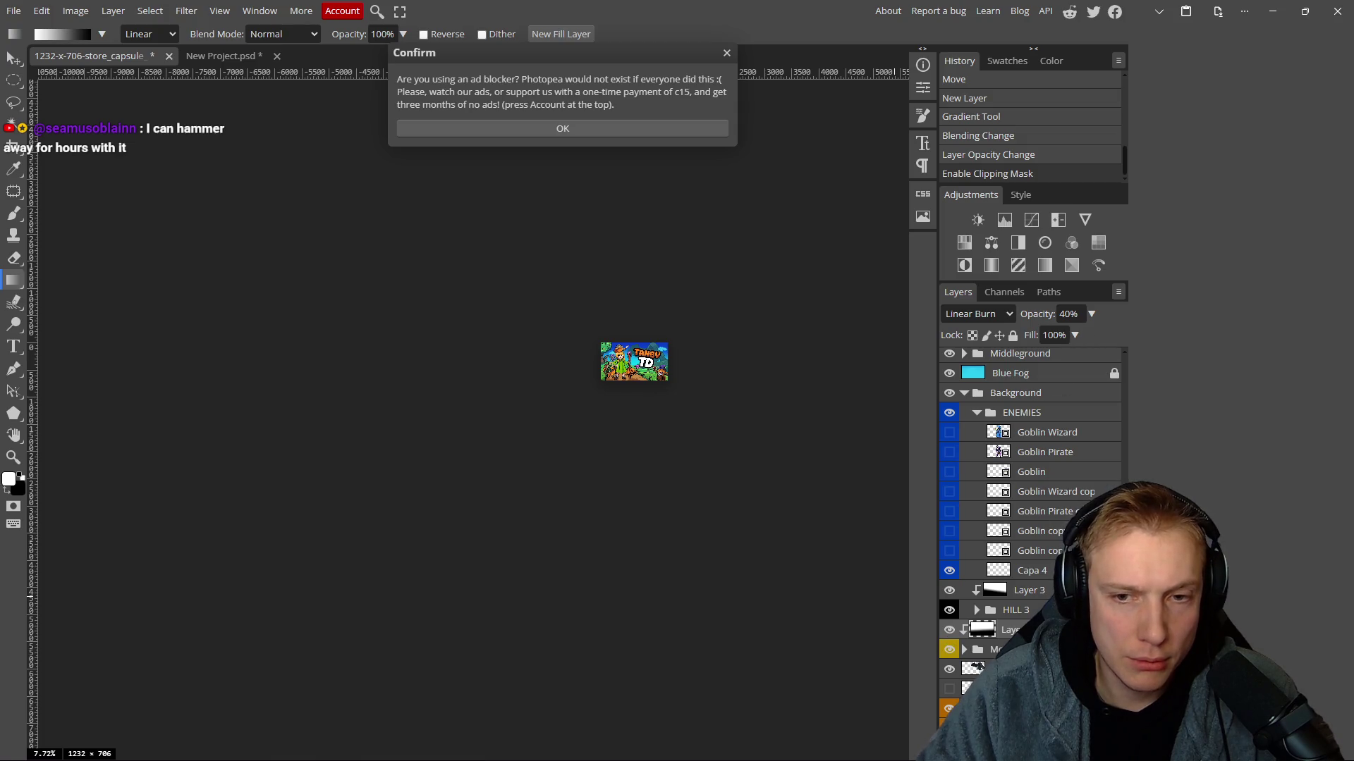
{"action": "left_click_drag", "start_coordinate": [1039, 314], "coordinate": [1030, 314]}
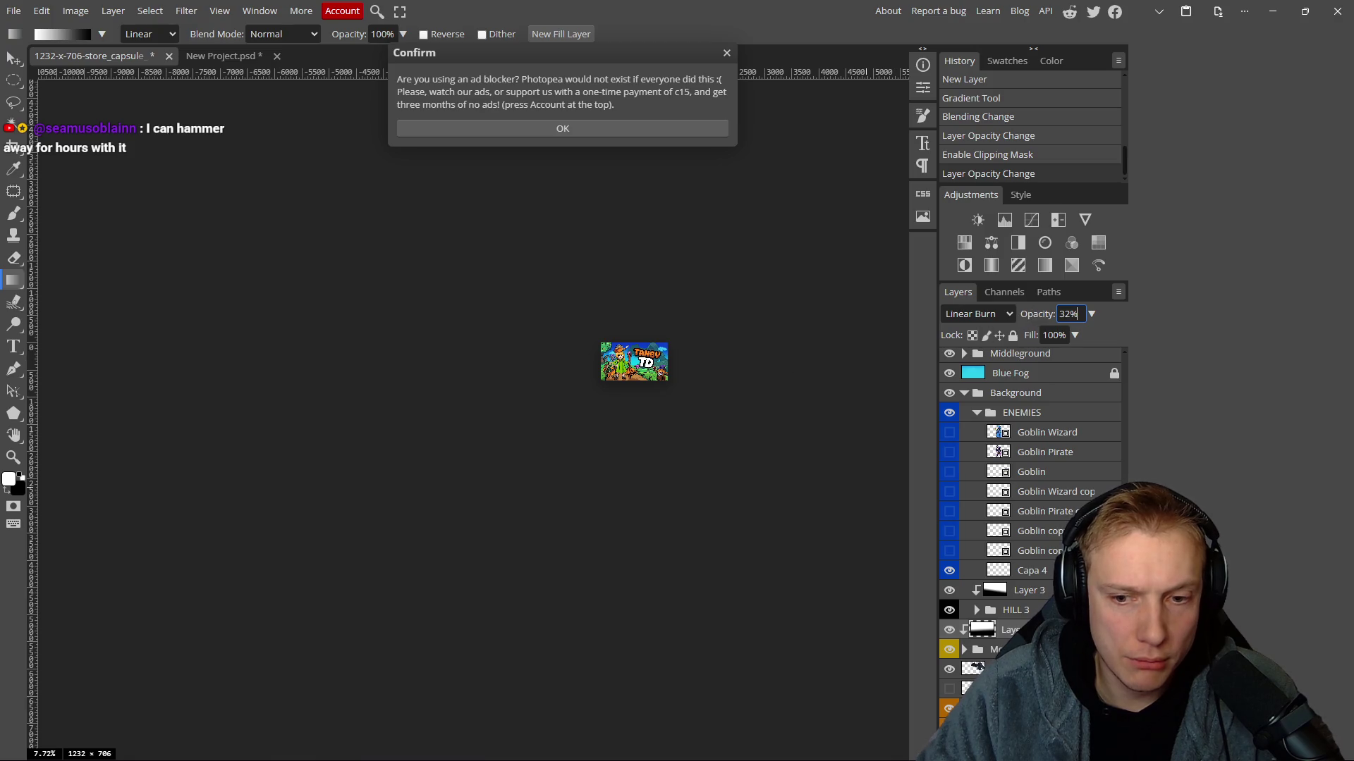
{"action": "left_click", "coordinate": [1013, 336]}
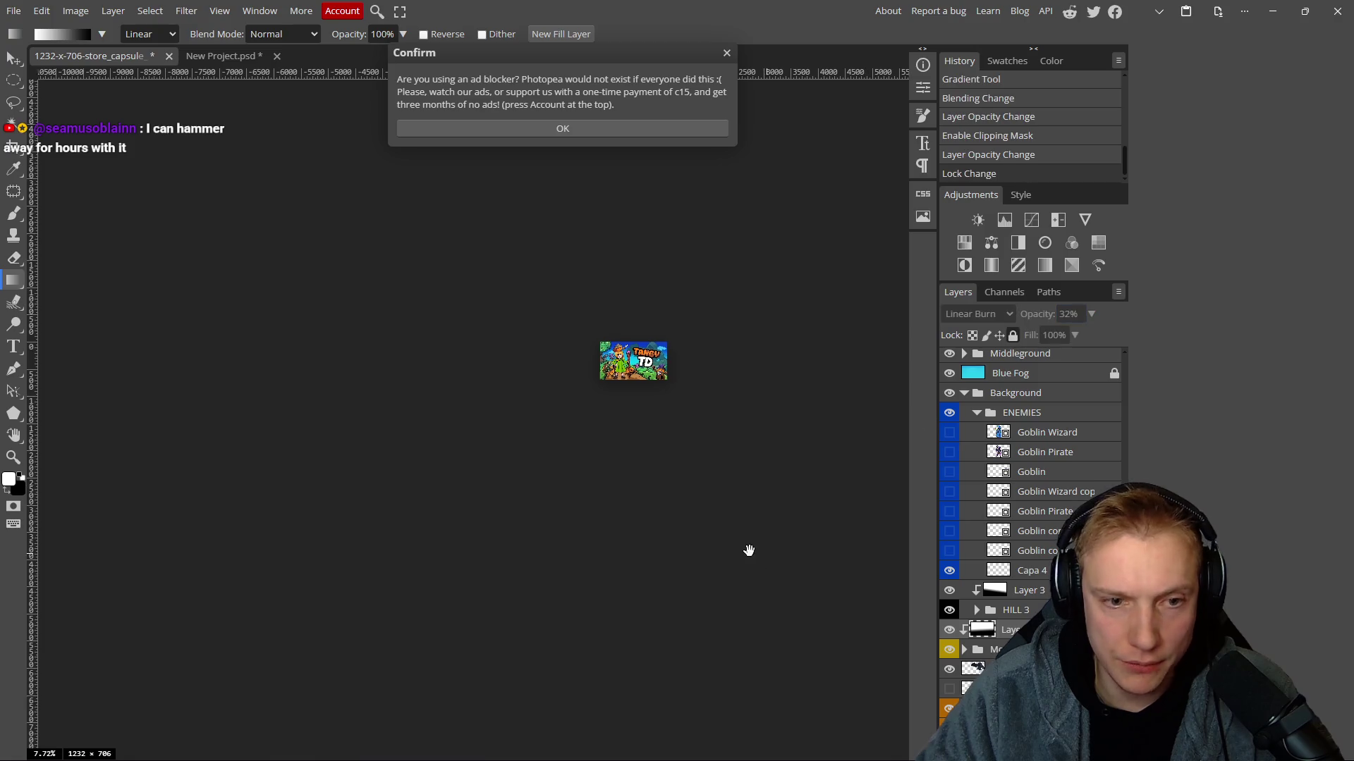
{"action": "key", "text": "ctrl+s"}
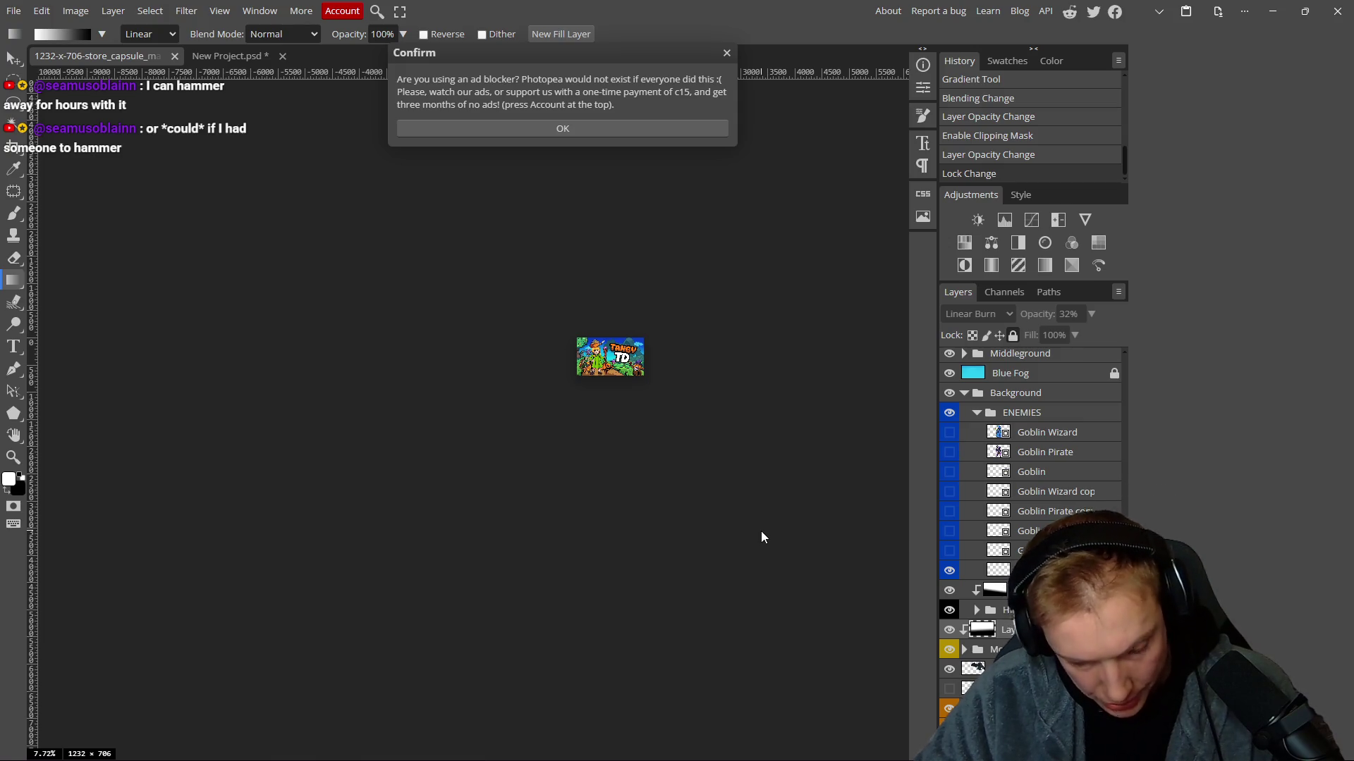
Open Save for web showing the capsule as a 1232 × 706 PNG at 100% quality.
{"action": "key", "text": "ctrl+alt+shift+s"}
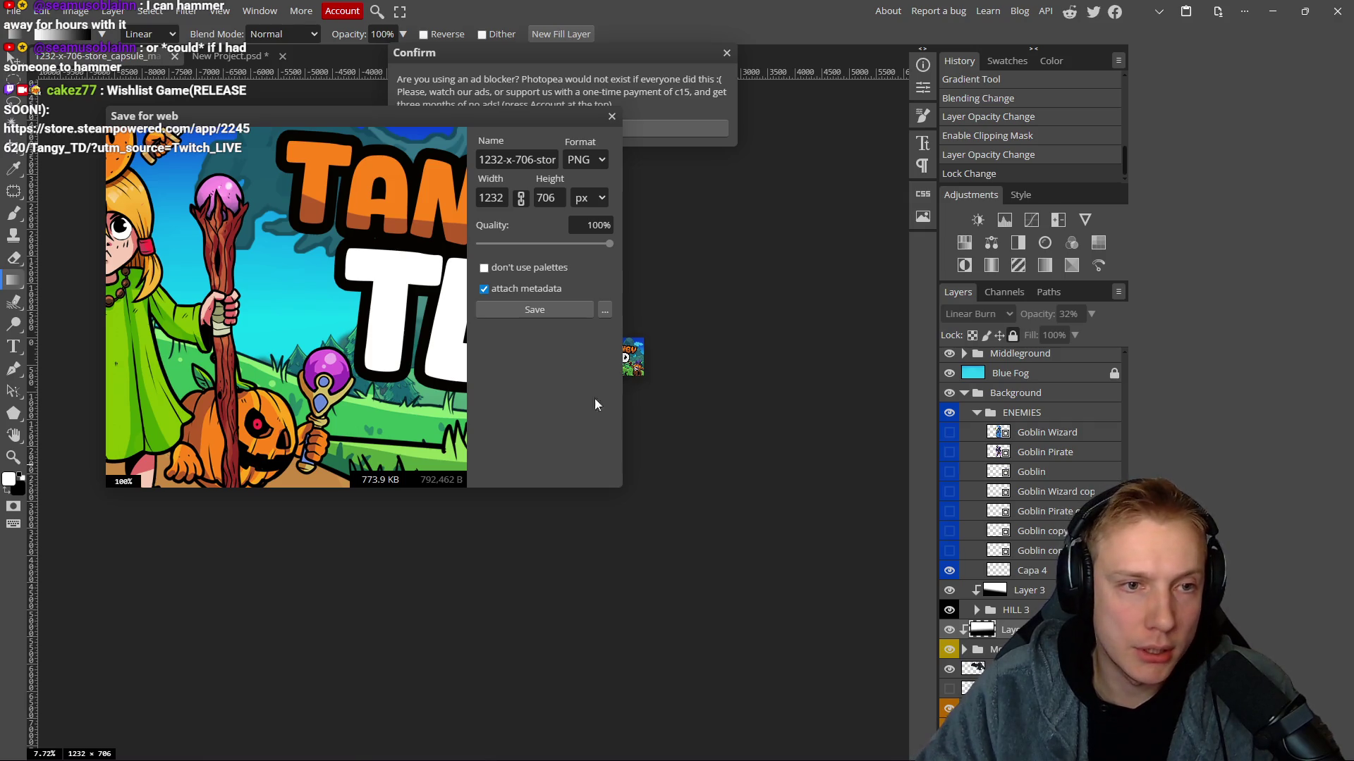
Export the PNG, save it over the existing capsule_main #2.png, and confirm the overwrite.
{"action": "left_click", "coordinate": [532, 309]}
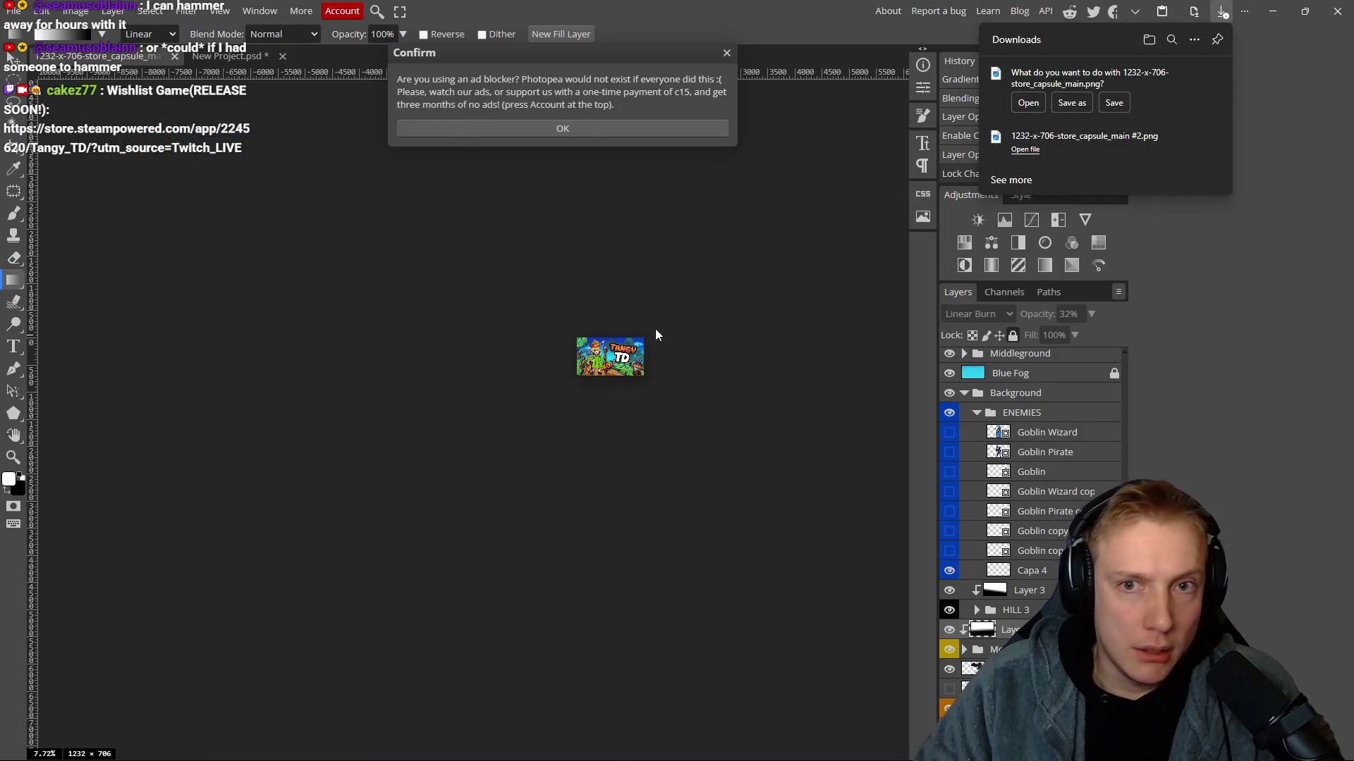
{"action": "left_click", "coordinate": [1071, 103]}
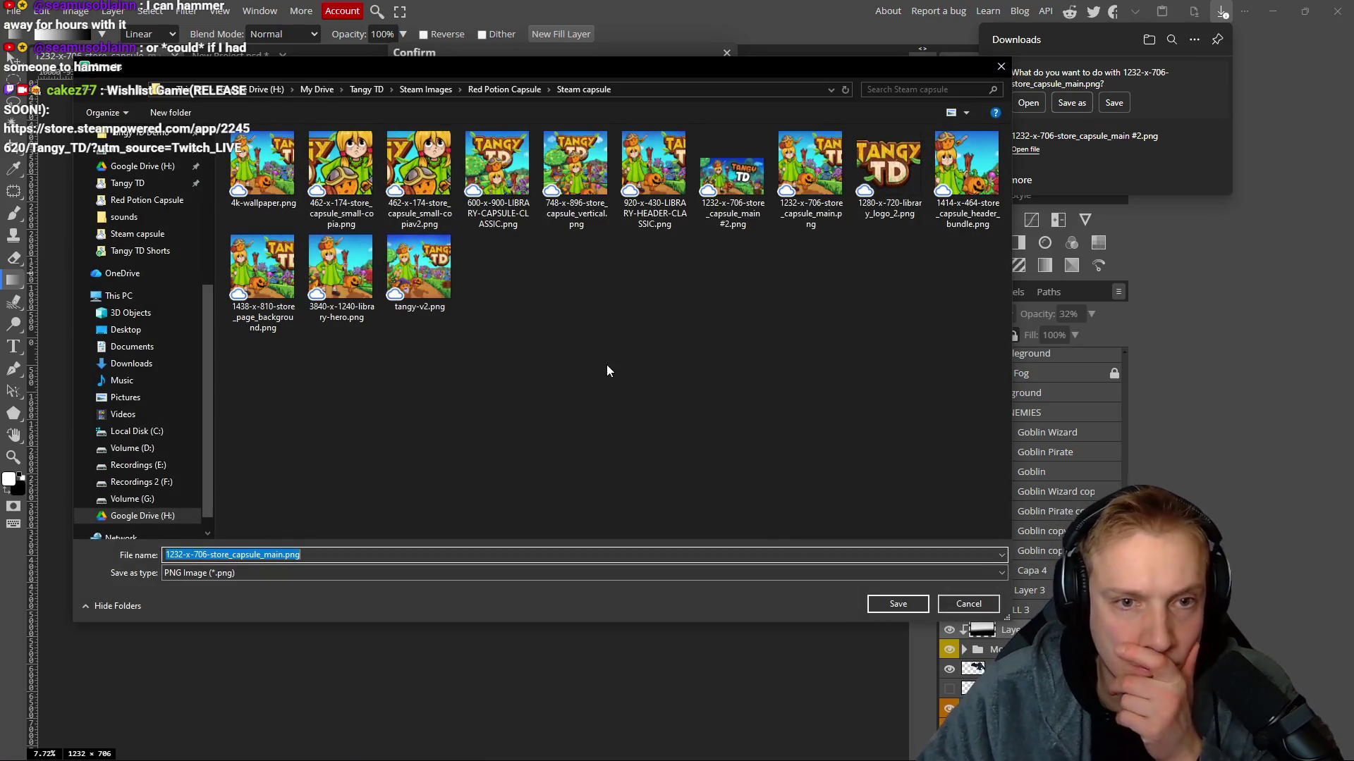
{"action": "left_click", "coordinate": [729, 222]}
{"action": "left_click", "coordinate": [896, 604]}
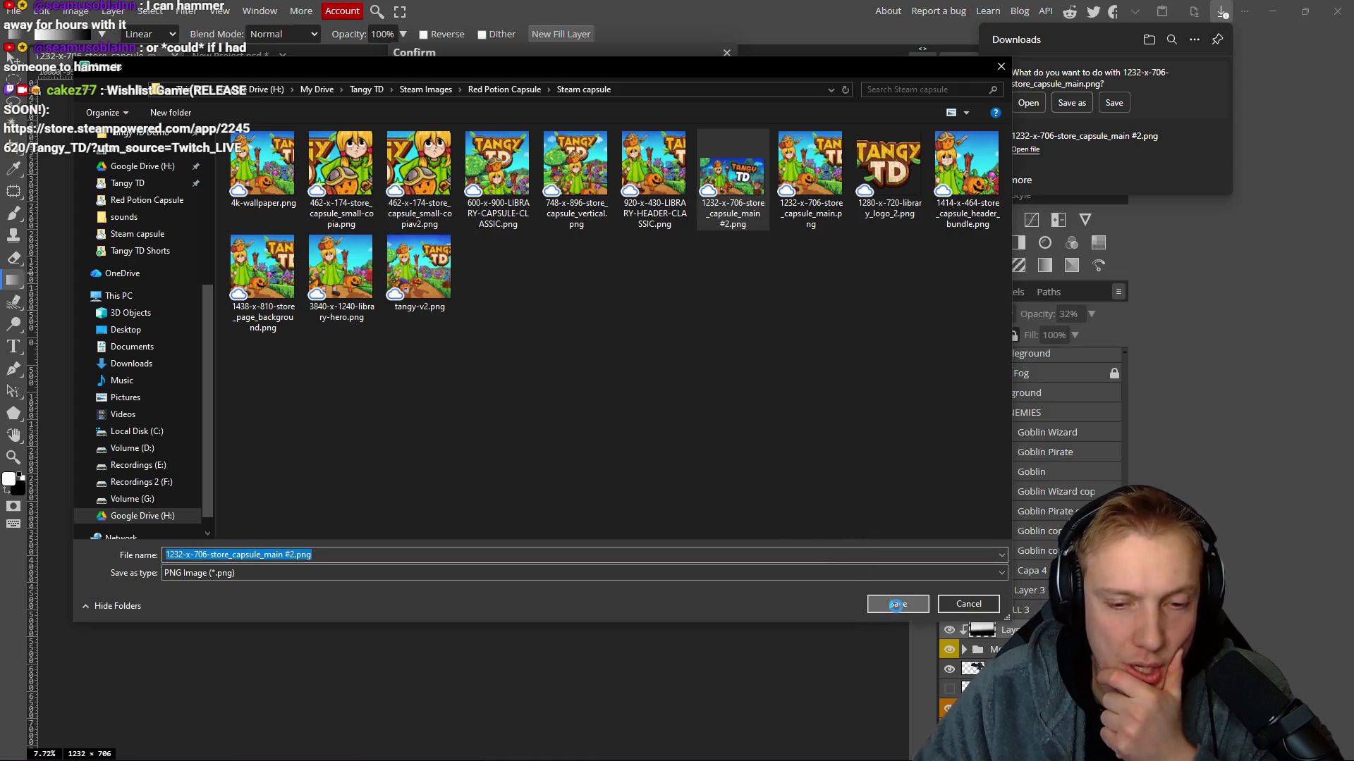
{"action": "left_click", "coordinate": [716, 388]}
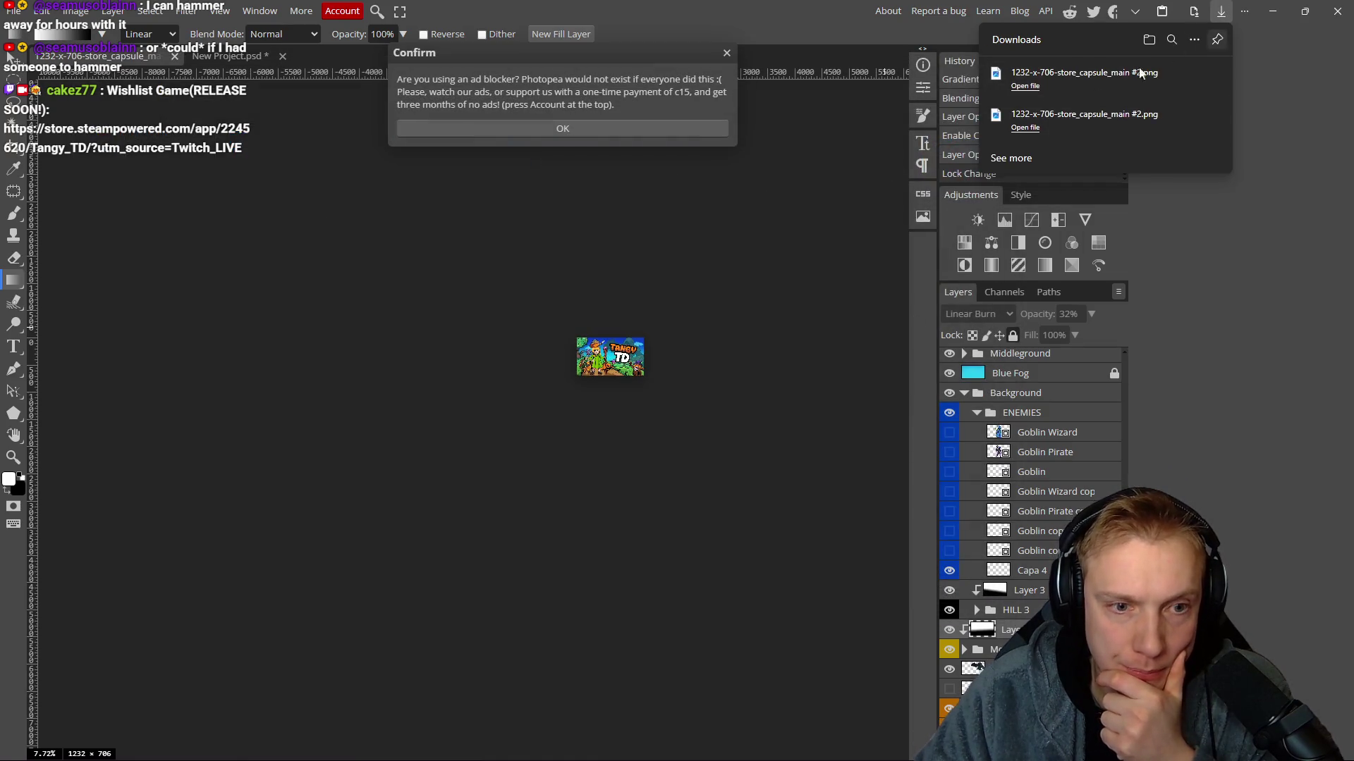
{"action": "scroll", "coordinate": [698, 282], "scroll_direction": "up", "scroll_amount": 5}
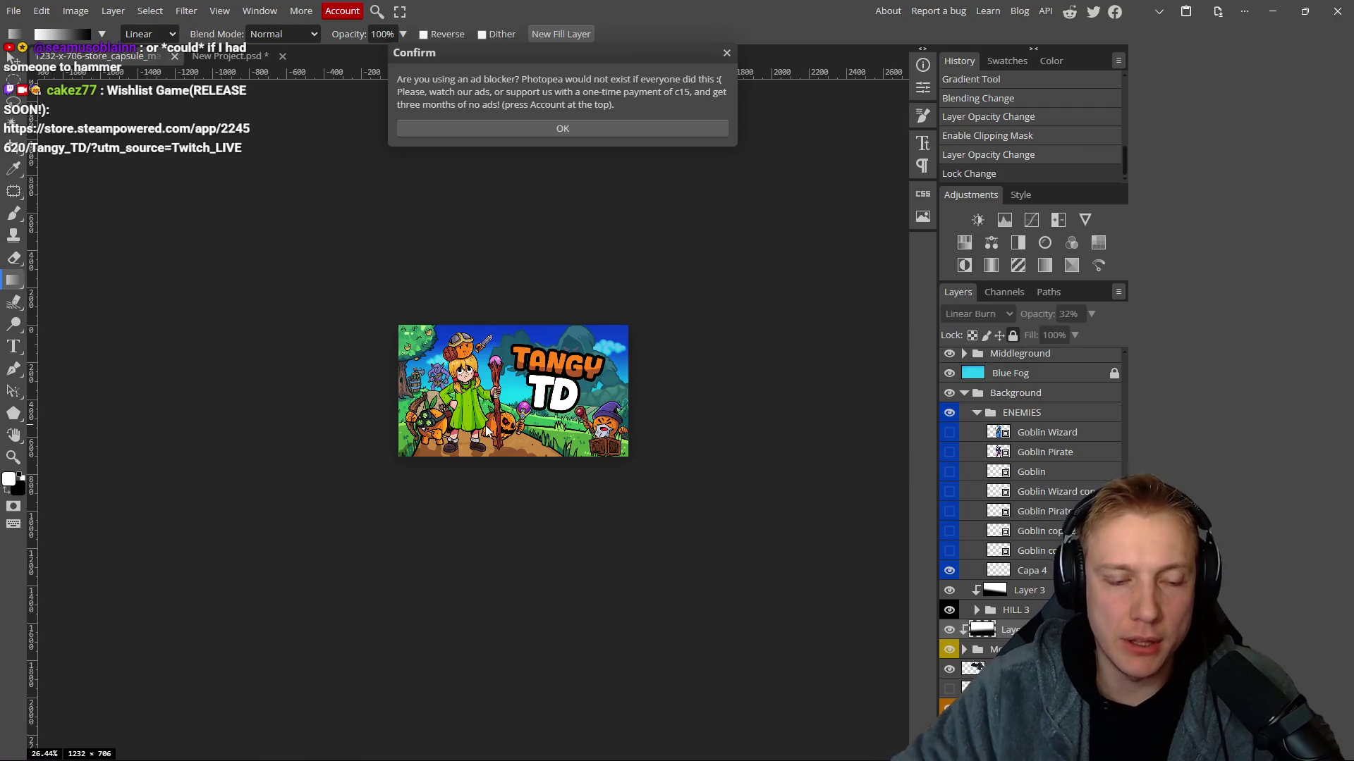
Close the ad-blocker notice covering the Tangy TD capsule in Photopea.
{"action": "scroll", "coordinate": [557, 388], "scroll_direction": "down", "scroll_amount": 2}
{"action": "scroll", "coordinate": [564, 404], "scroll_direction": "up", "scroll_amount": 3}
{"action": "scroll", "coordinate": [564, 404], "scroll_direction": "down", "scroll_amount": 3}
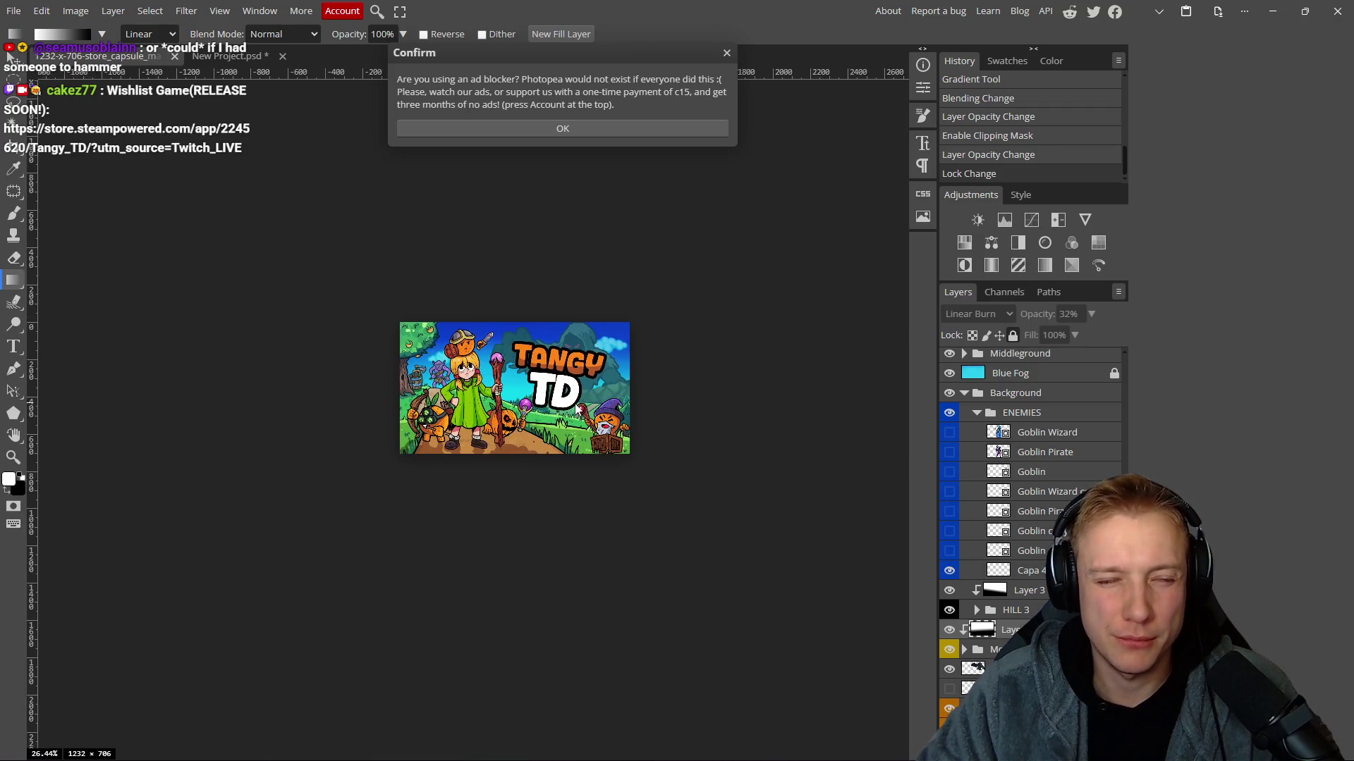
{"action": "scroll", "coordinate": [573, 408], "scroll_direction": "up", "scroll_amount": 4}
{"action": "scroll", "coordinate": [573, 407], "scroll_direction": "up", "scroll_amount": 2}
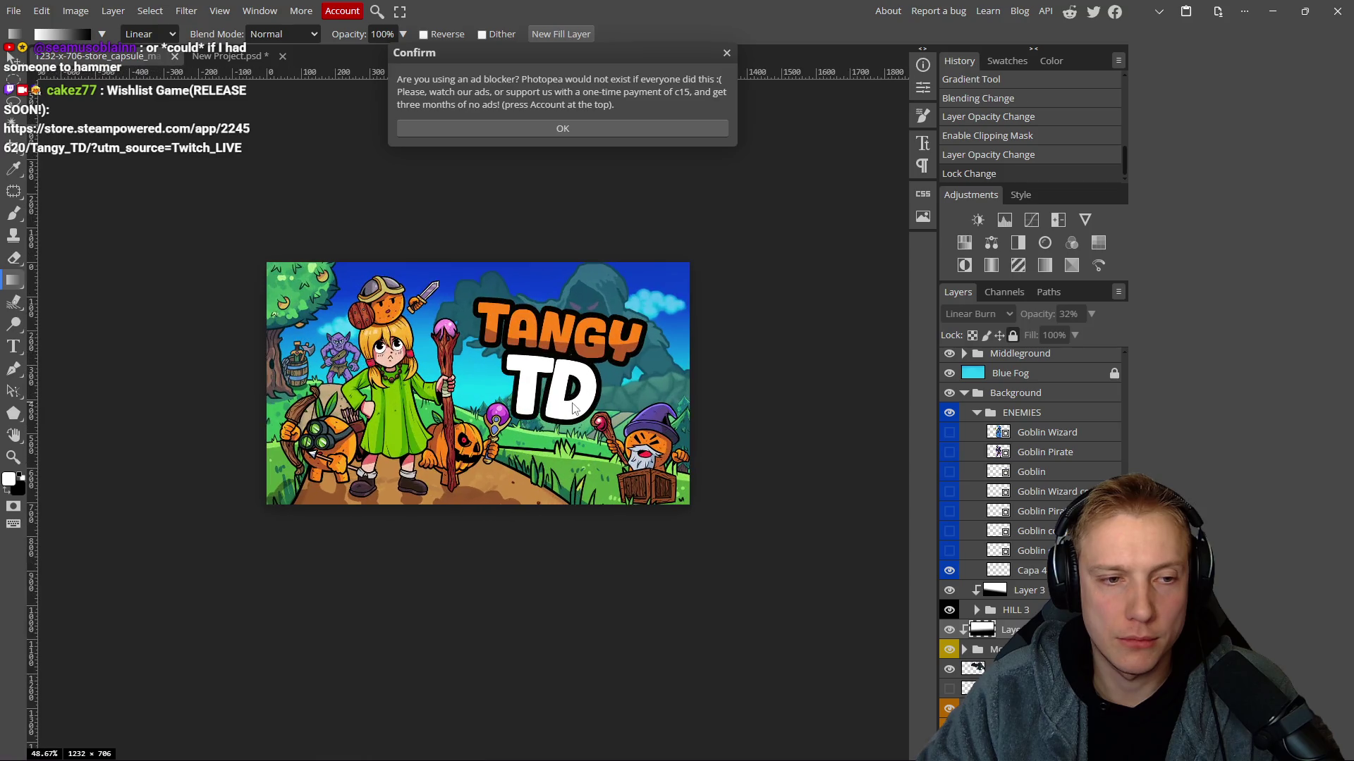
{"action": "scroll", "coordinate": [573, 405], "scroll_direction": "down", "scroll_amount": 3}
{"action": "scroll", "coordinate": [575, 399], "scroll_direction": "up", "scroll_amount": 6}
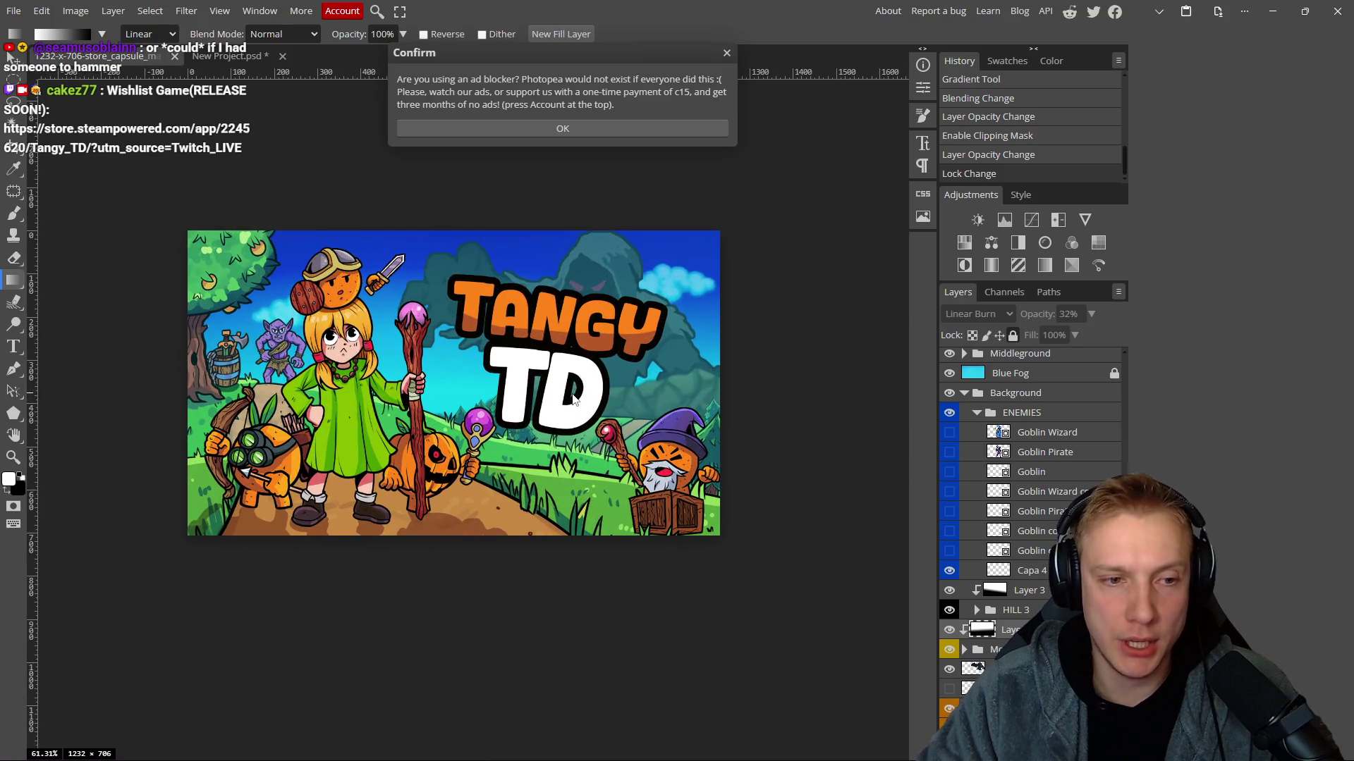
{"action": "scroll", "coordinate": [581, 391], "scroll_direction": "down", "scroll_amount": 2}
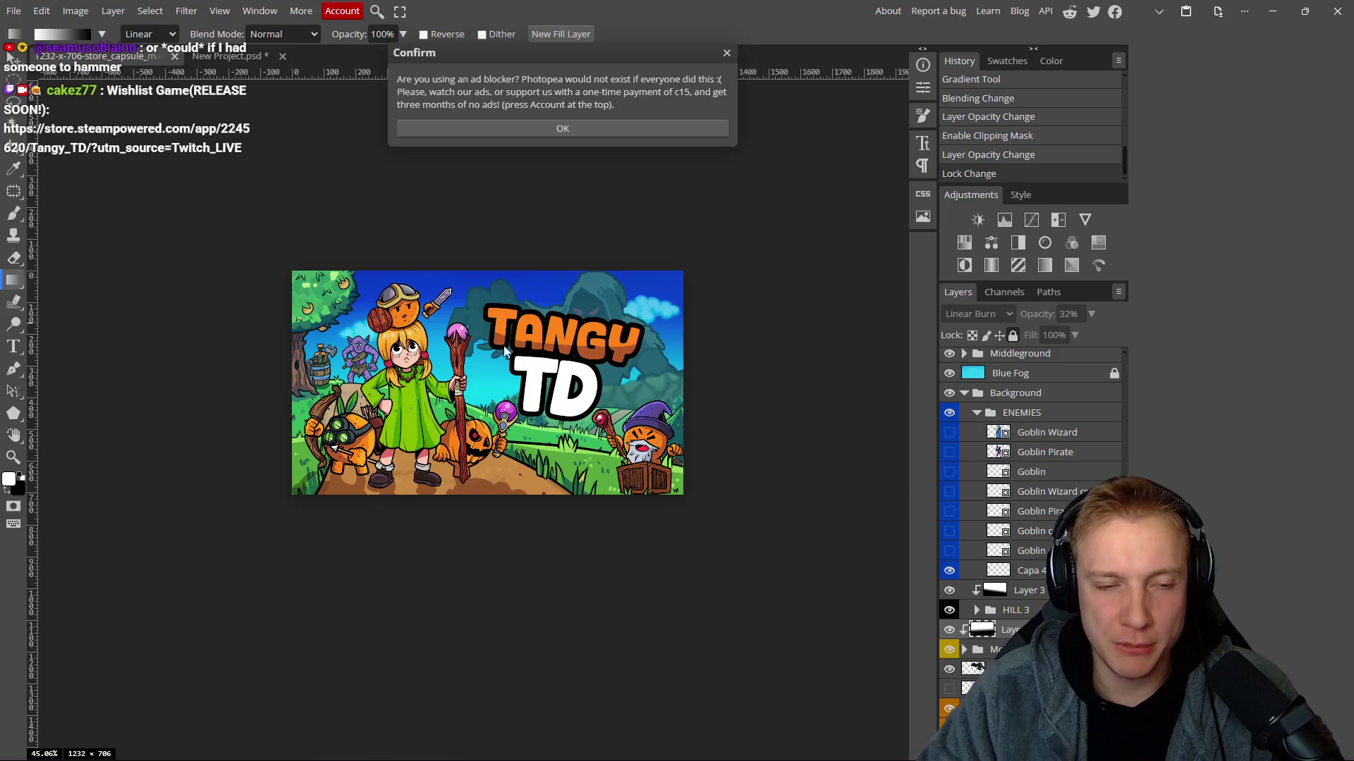
{"action": "scroll", "coordinate": [599, 402], "scroll_direction": "down", "scroll_amount": 5}
{"action": "scroll", "coordinate": [607, 403], "scroll_direction": "down", "scroll_amount": 1}
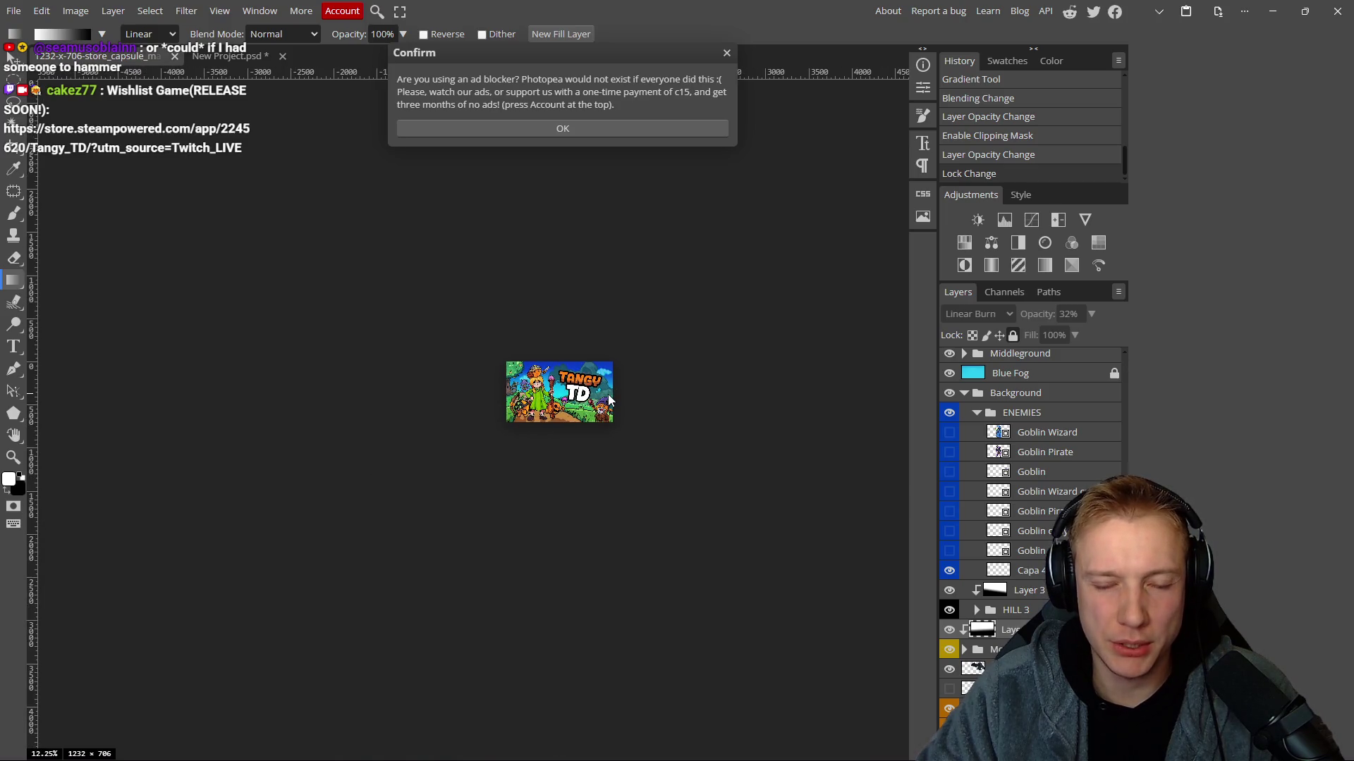
{"action": "scroll", "coordinate": [609, 400], "scroll_direction": "up", "scroll_amount": 6}
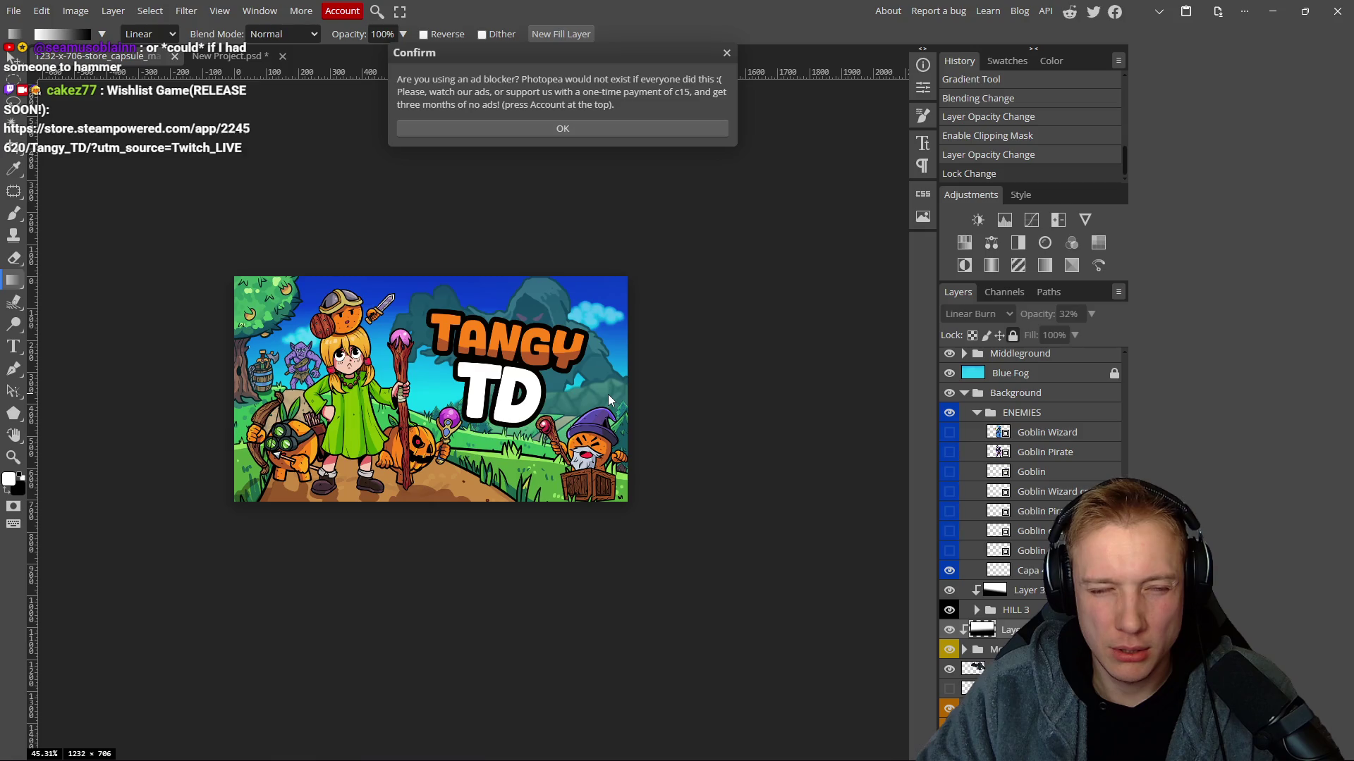
{"action": "scroll", "coordinate": [608, 399], "scroll_direction": "down", "scroll_amount": 7}
{"action": "scroll", "coordinate": [604, 399], "scroll_direction": "up", "scroll_amount": 5}
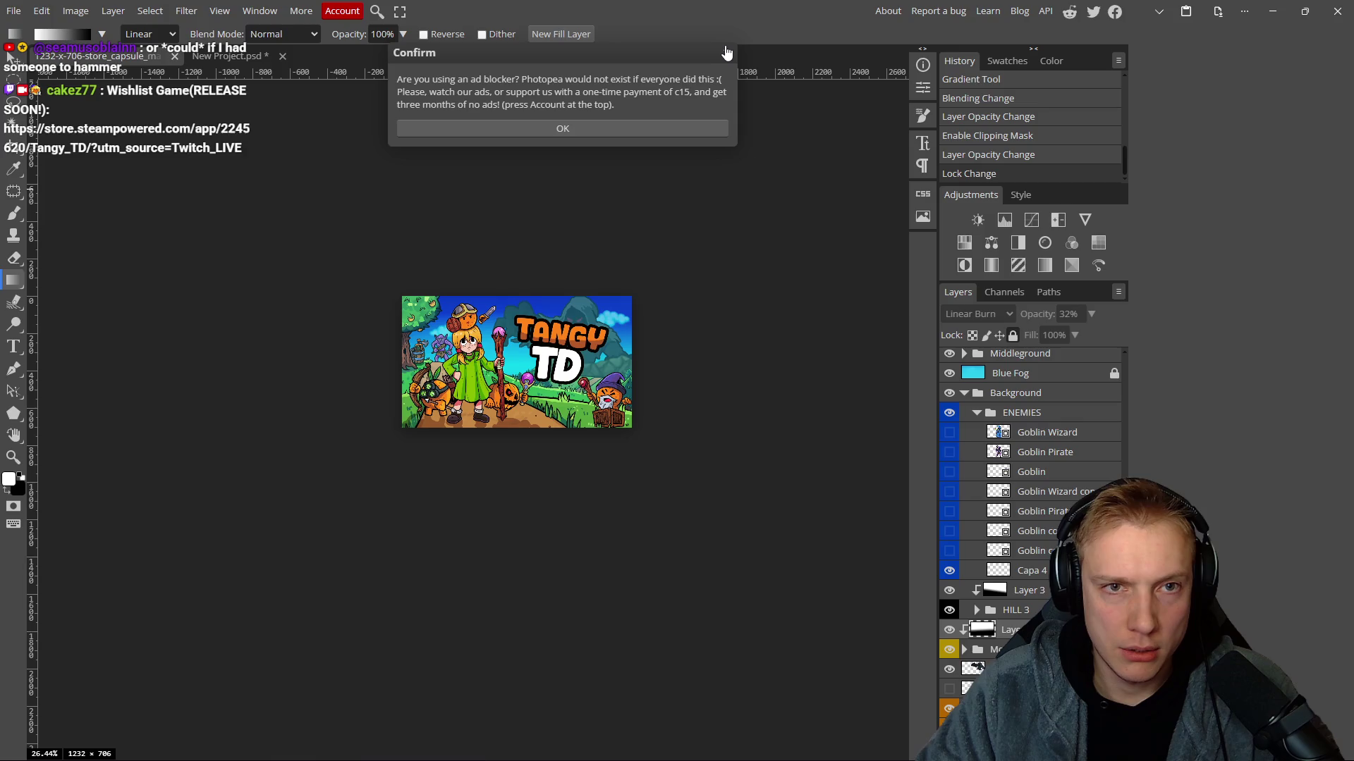
{"action": "left_click", "coordinate": [726, 53]}
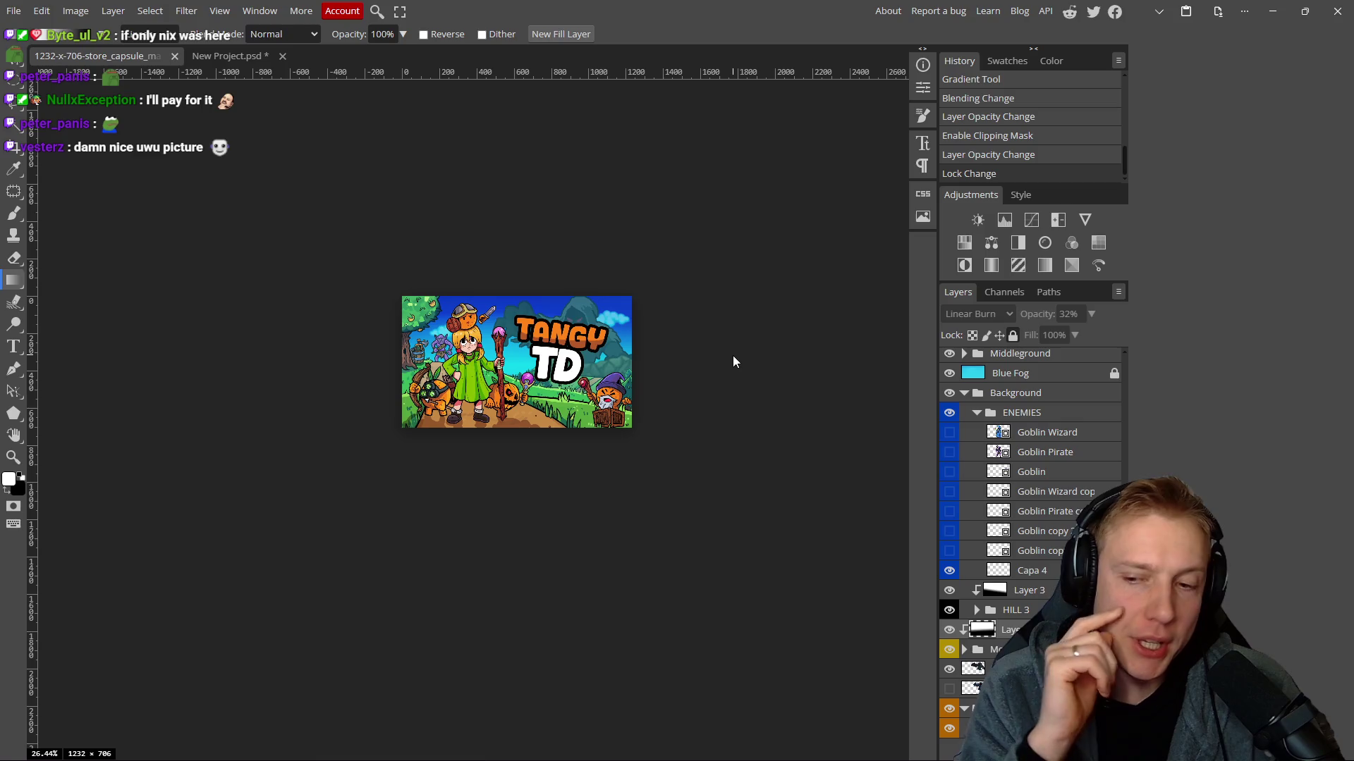
Switch away from Photopea toward the Twitch 'no drawing' clip of the Tangy logo.
{"action": "key", "text": "alt+Tab"}
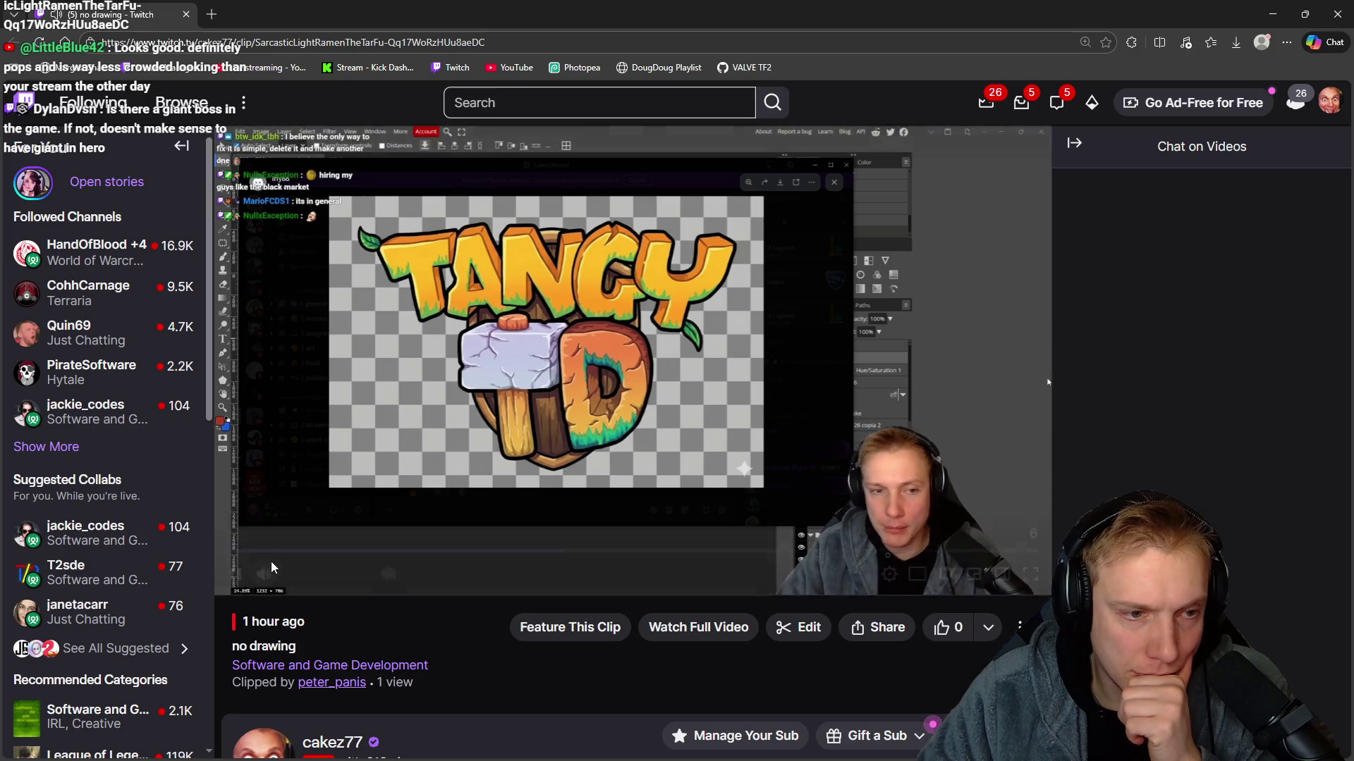
Pause the Twitch 'no drawing' clip and move the Steam capsule folder window over Photopea.
{"action": "left_click", "coordinate": [236, 574]}
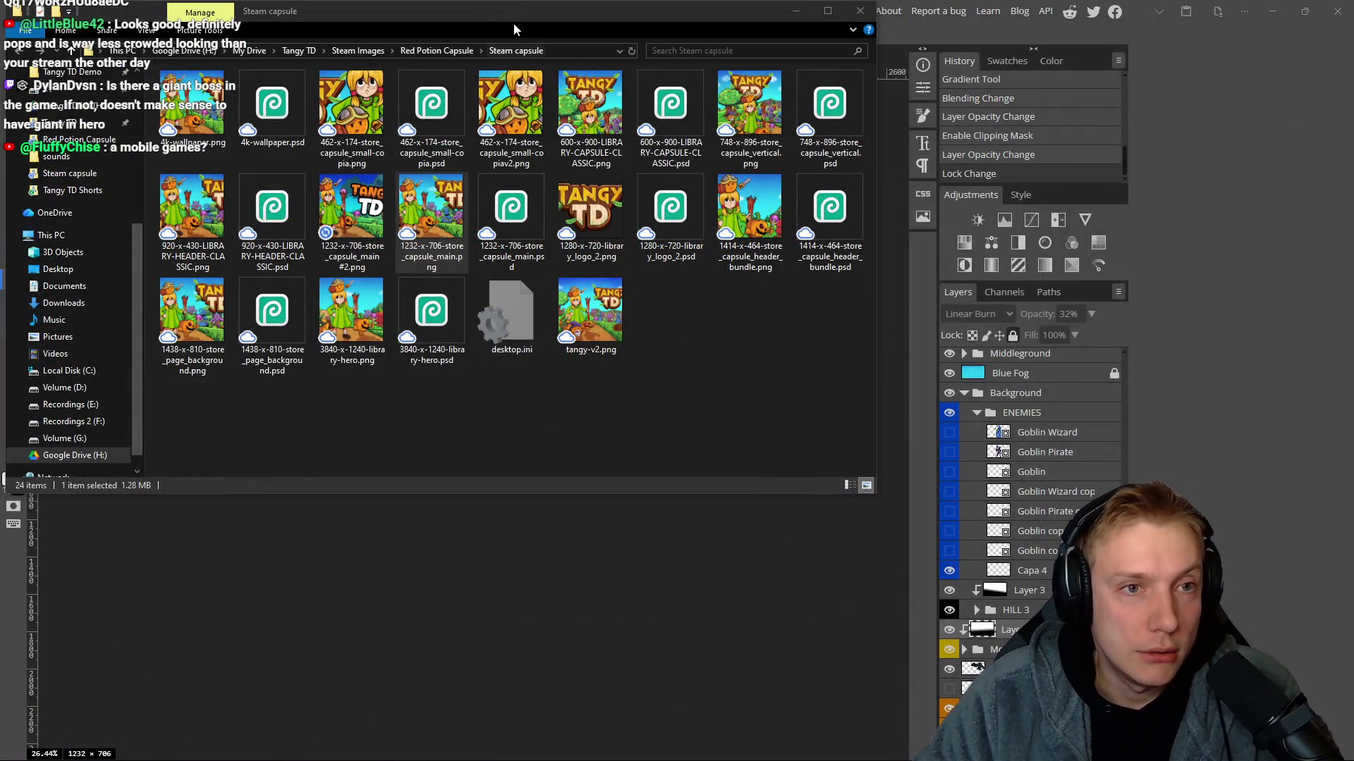
{"action": "mouse_move", "coordinate": [516, 20]}
{"action": "left_mouse_down"}
{"action": "mouse_move", "coordinate": [558, 101]}
{"action": "mouse_move", "coordinate": [590, 107]}
{"action": "left_mouse_up"}
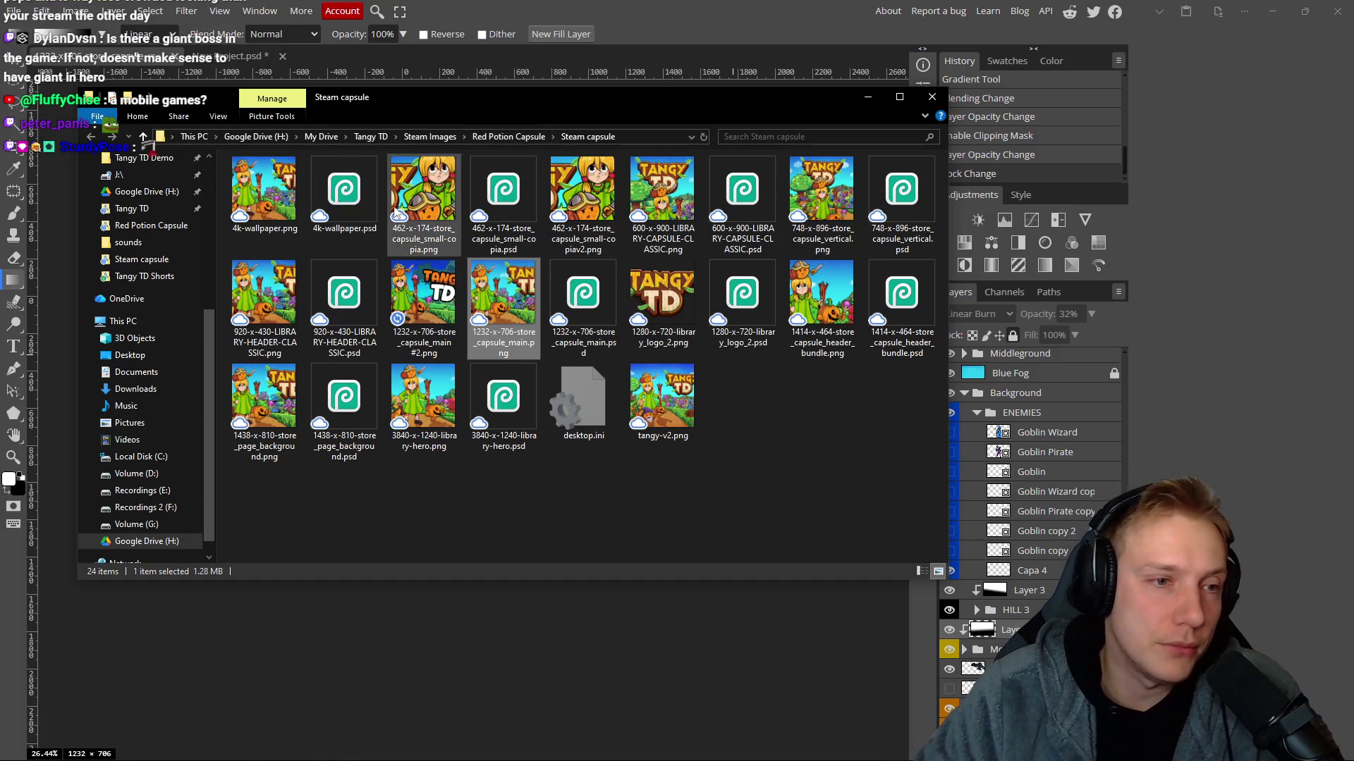
{"action": "mouse_move", "coordinate": [494, 108]}
{"action": "left_mouse_down"}
{"action": "mouse_move", "coordinate": [681, 213]}
{"action": "mouse_move", "coordinate": [550, 361]}
{"action": "left_mouse_up"}
{"action": "mouse_move", "coordinate": [565, 469]}
{"action": "left_mouse_down"}
{"action": "mouse_move", "coordinate": [357, 212]}
{"action": "mouse_move", "coordinate": [636, 311]}
{"action": "left_mouse_up"}
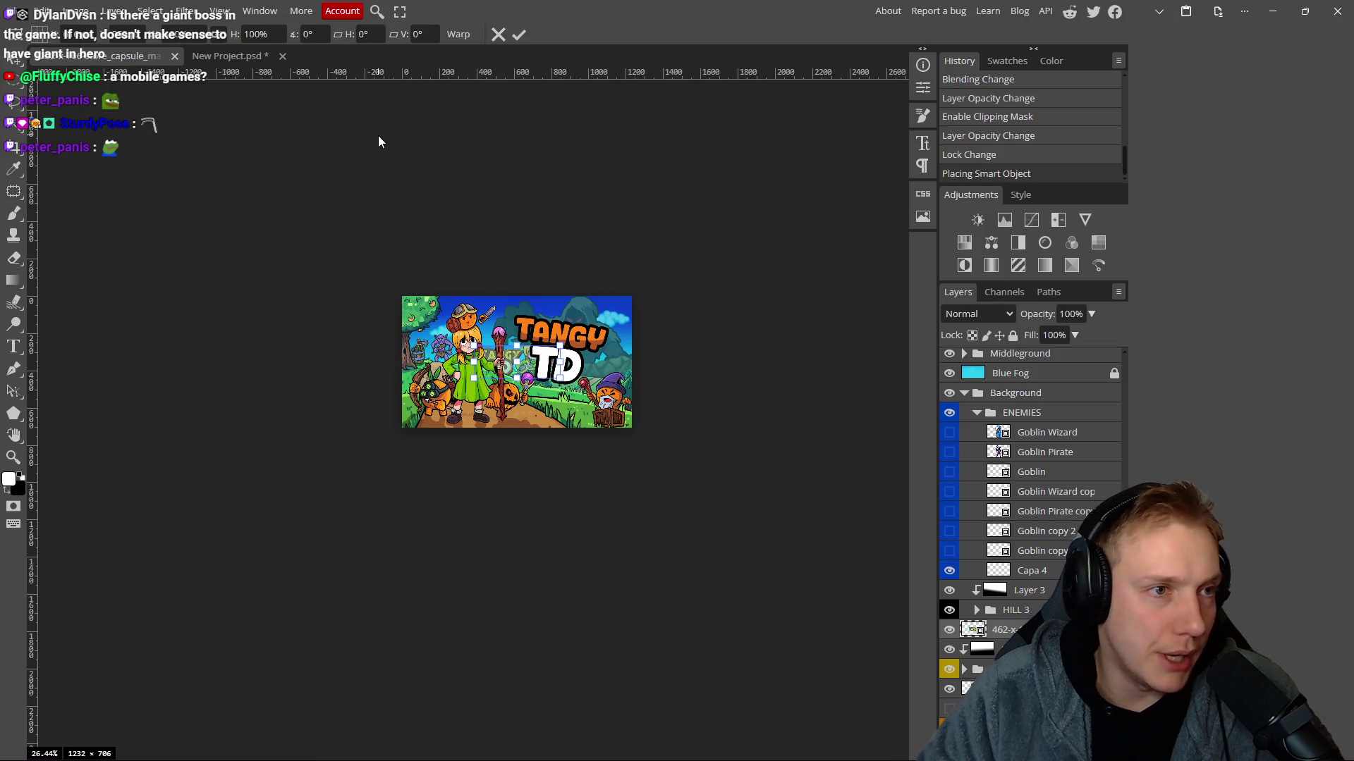
{"action": "key", "text": "g"}
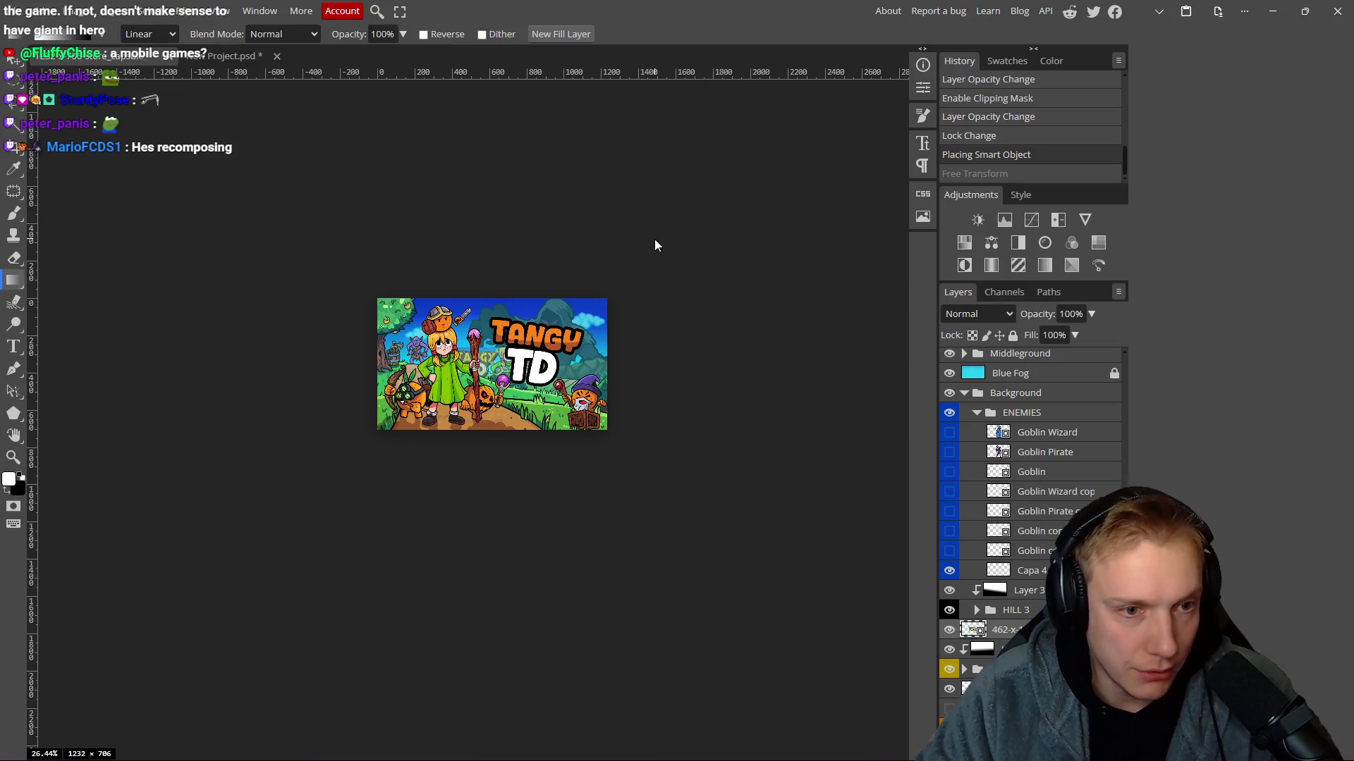
{"action": "key", "text": "ctrl+z"}
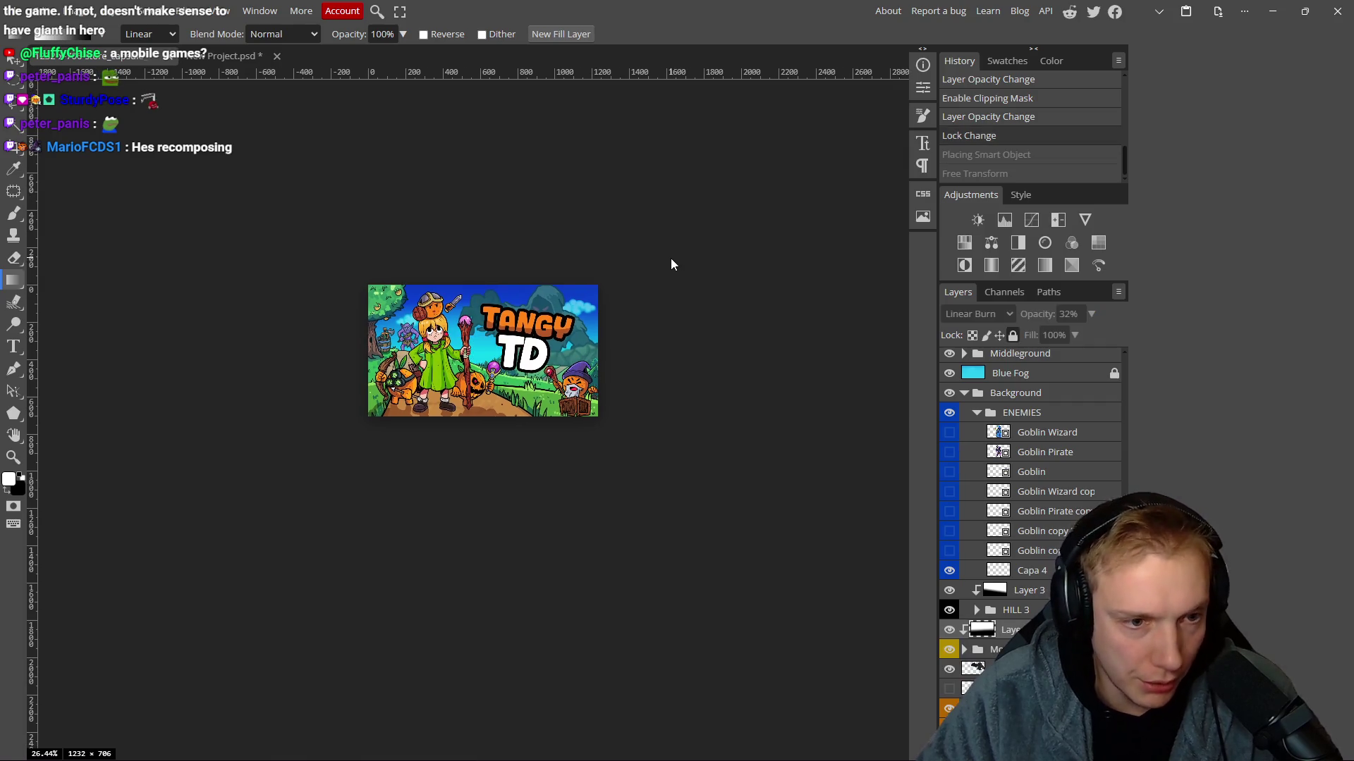
{"action": "key", "text": "alt+Tab"}
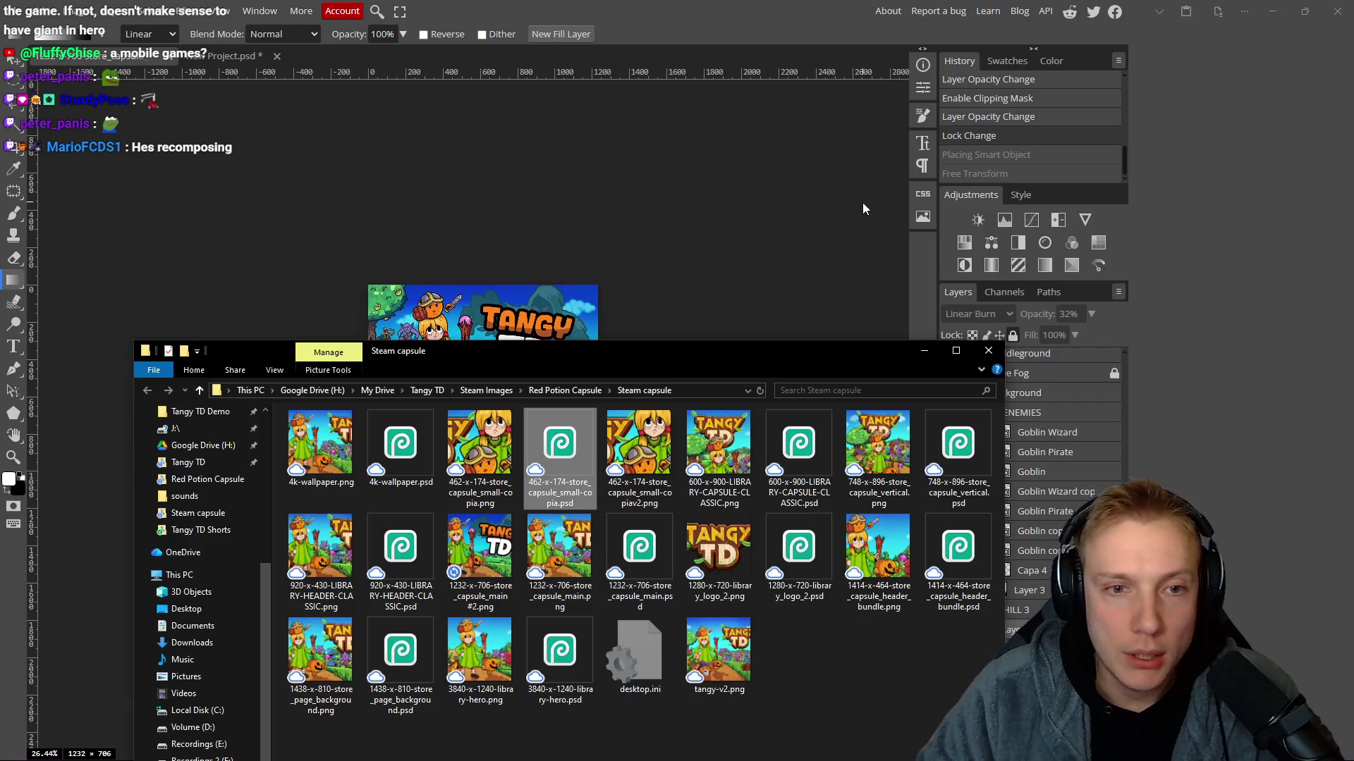
{"action": "left_click_drag", "start_coordinate": [677, 366], "coordinate": [1040, 367]}
{"action": "left_click", "coordinate": [22, 12]}
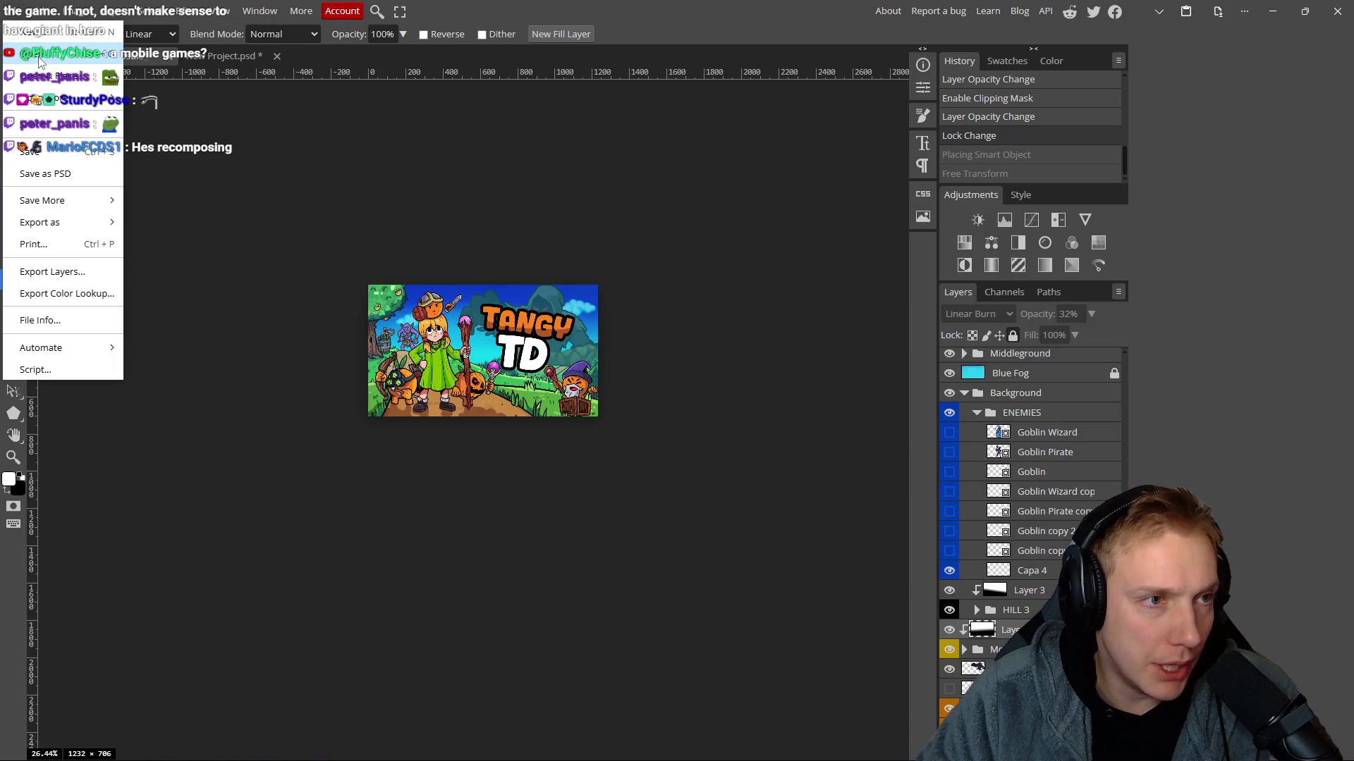
Point Photopea's Open dialog at the Steam capsule folder using the path copied from Explorer.
{"action": "left_click", "coordinate": [40, 62]}
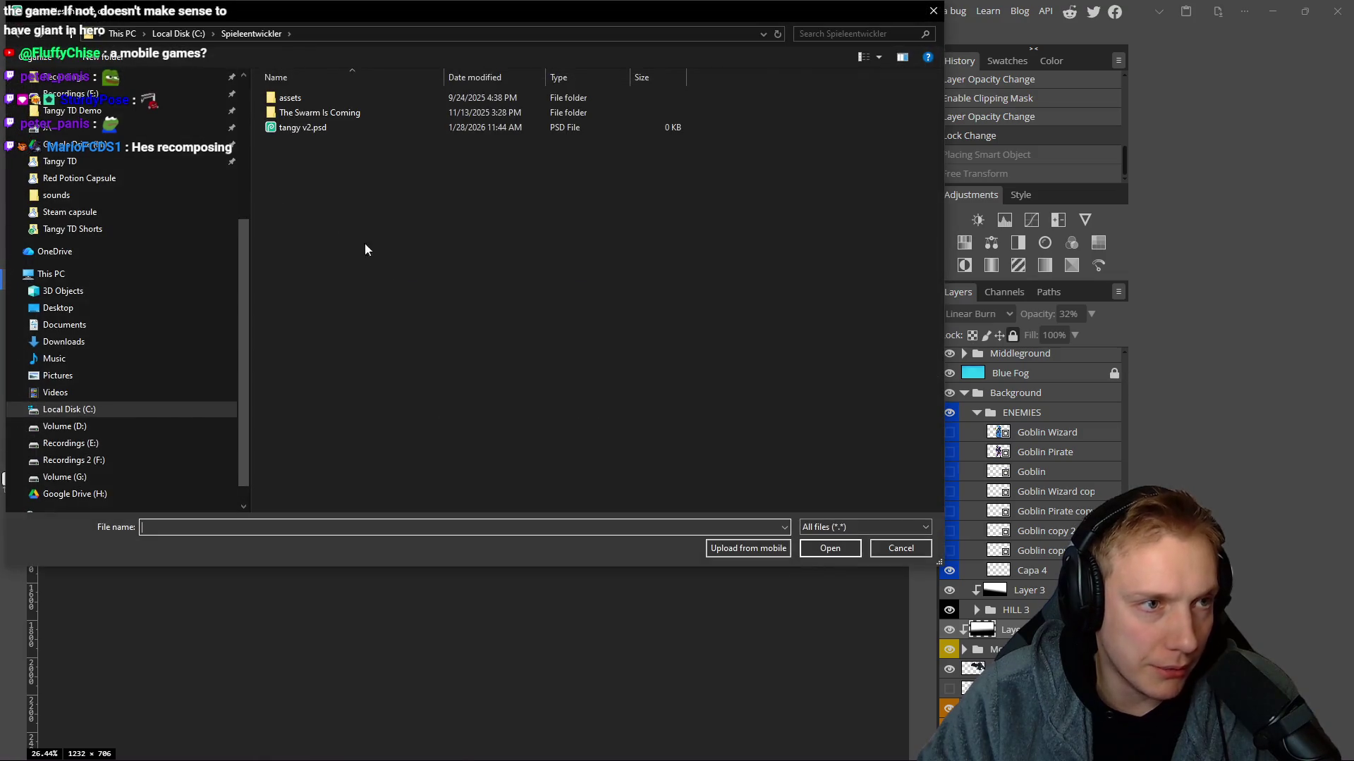
{"action": "left_click_drag", "start_coordinate": [591, 15], "coordinate": [590, 75]}
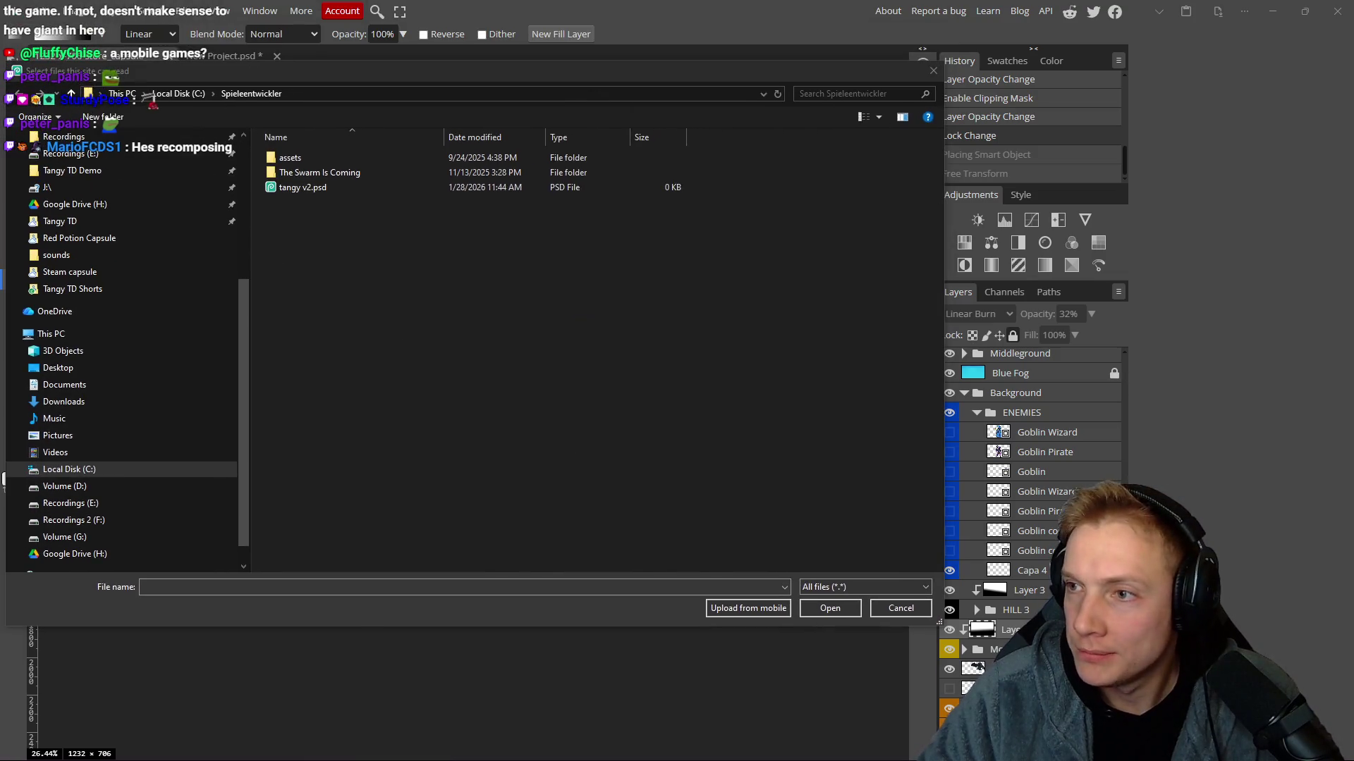
{"action": "key", "text": "alt+Tab"}
{"action": "left_click", "coordinate": [917, 365]}
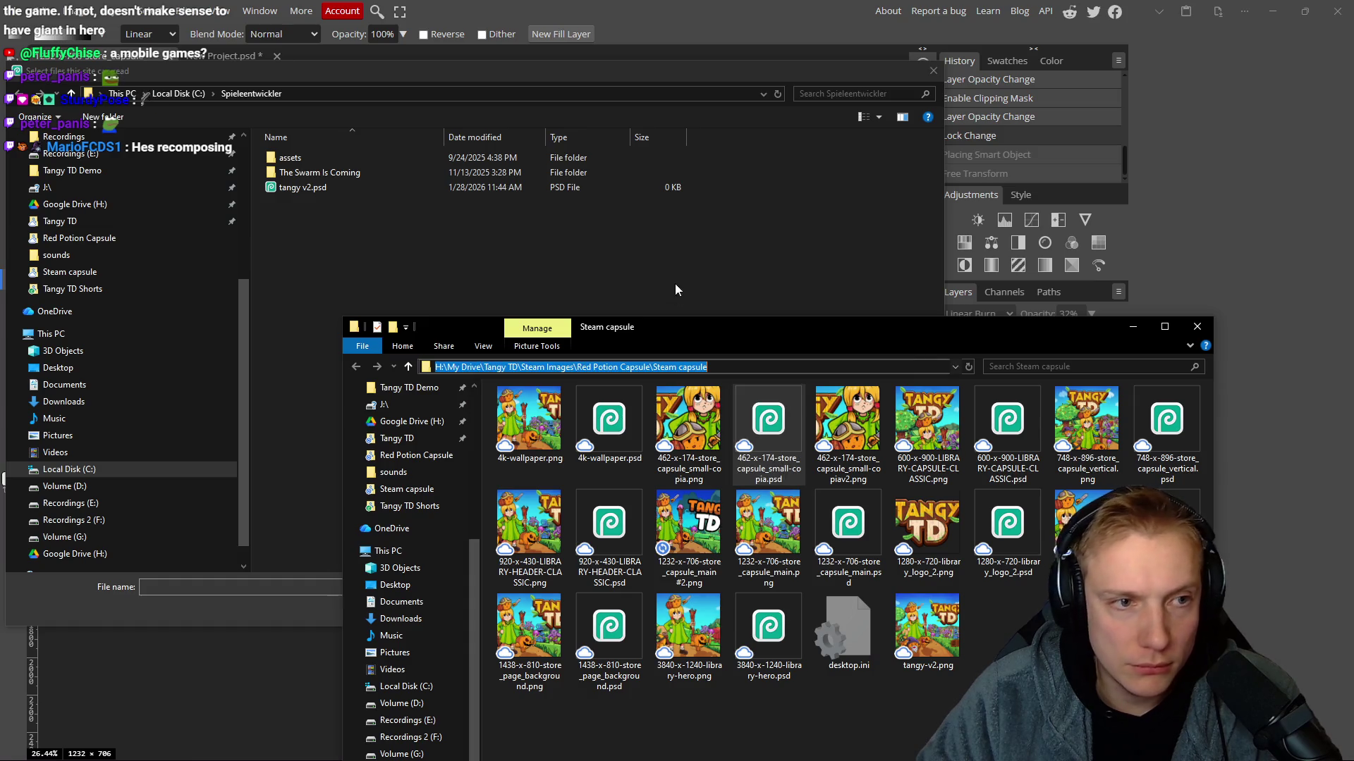
{"action": "key", "text": "ctrl+c"}
{"action": "left_click", "coordinate": [675, 283]}
{"action": "left_click", "coordinate": [382, 94]}
{"action": "key", "text": "ctrl+v"}
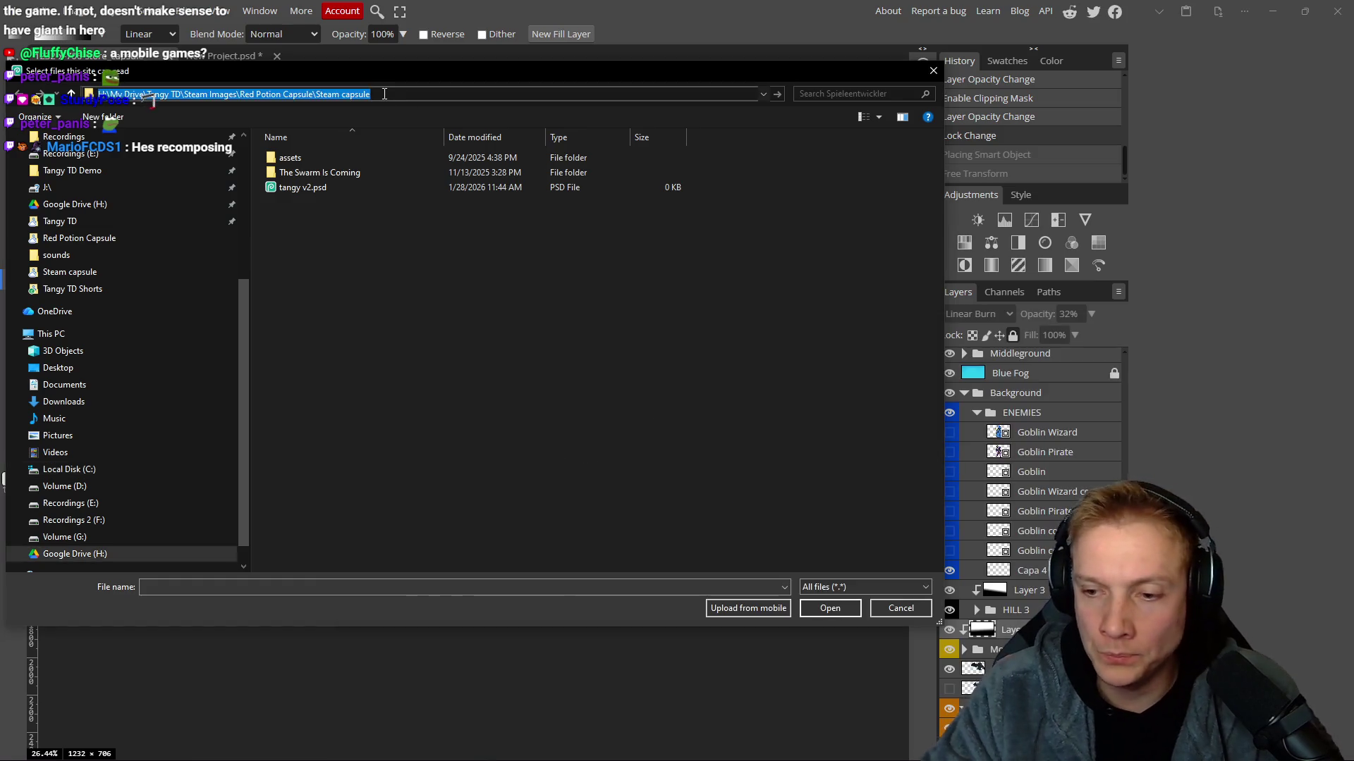
{"action": "key", "text": "Return"}
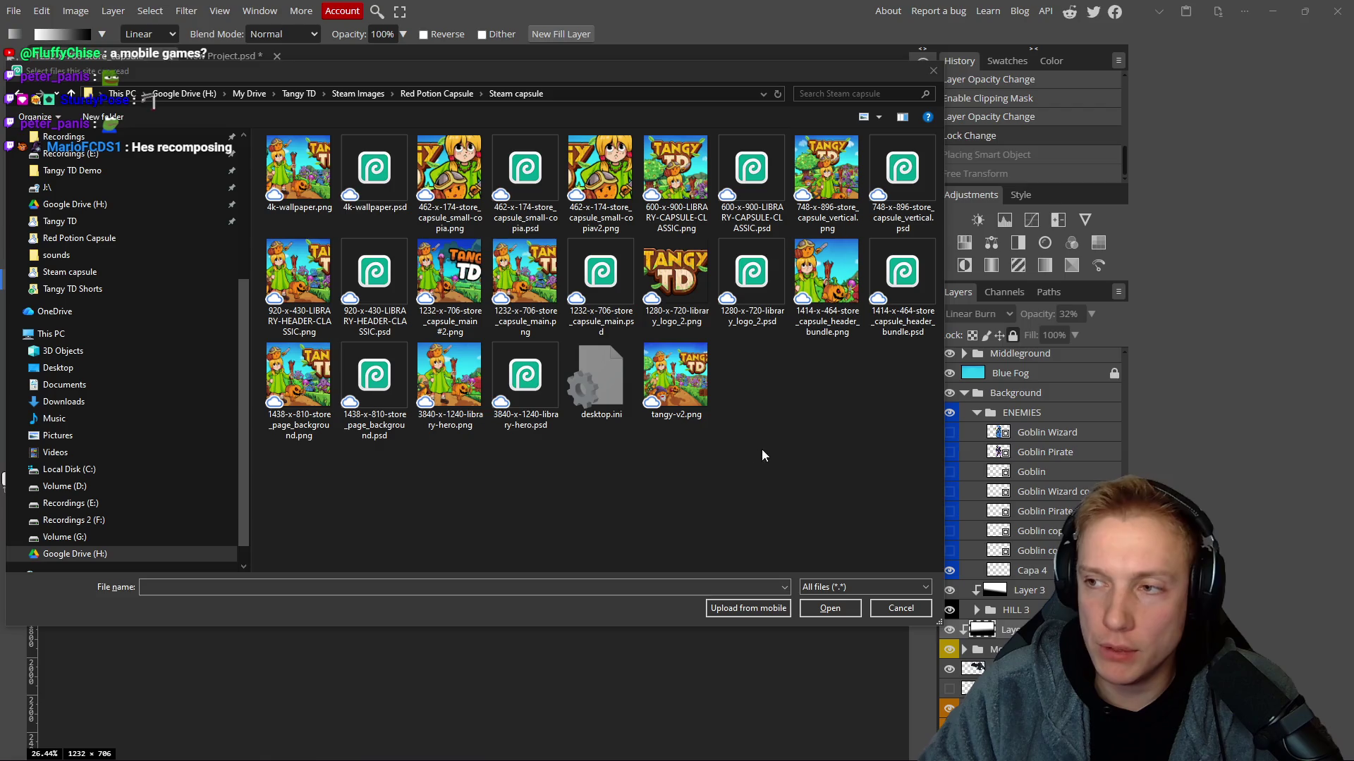
{"action": "key", "text": "alt+Tab"}
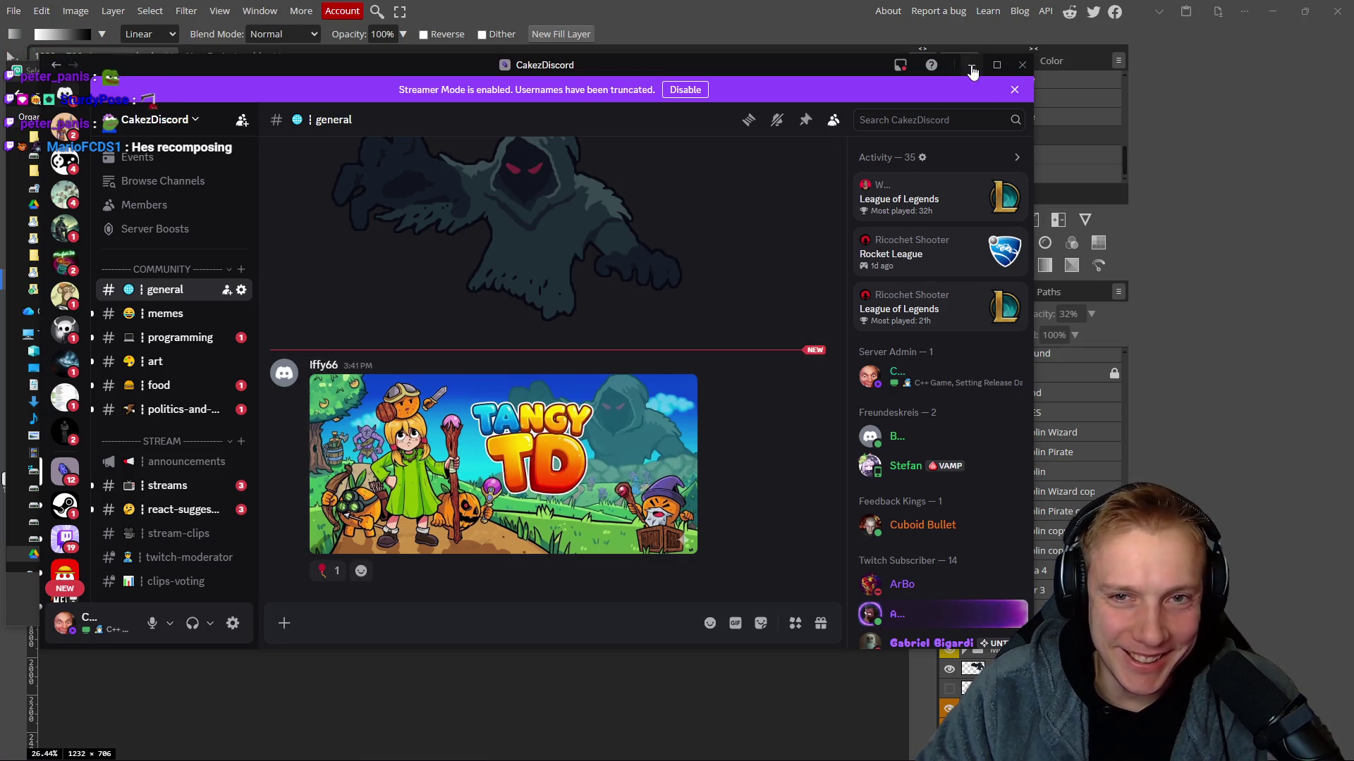
Minimize Discord and drag its window aside to uncover Photopea's Open dialog.
{"action": "left_click", "coordinate": [970, 64]}
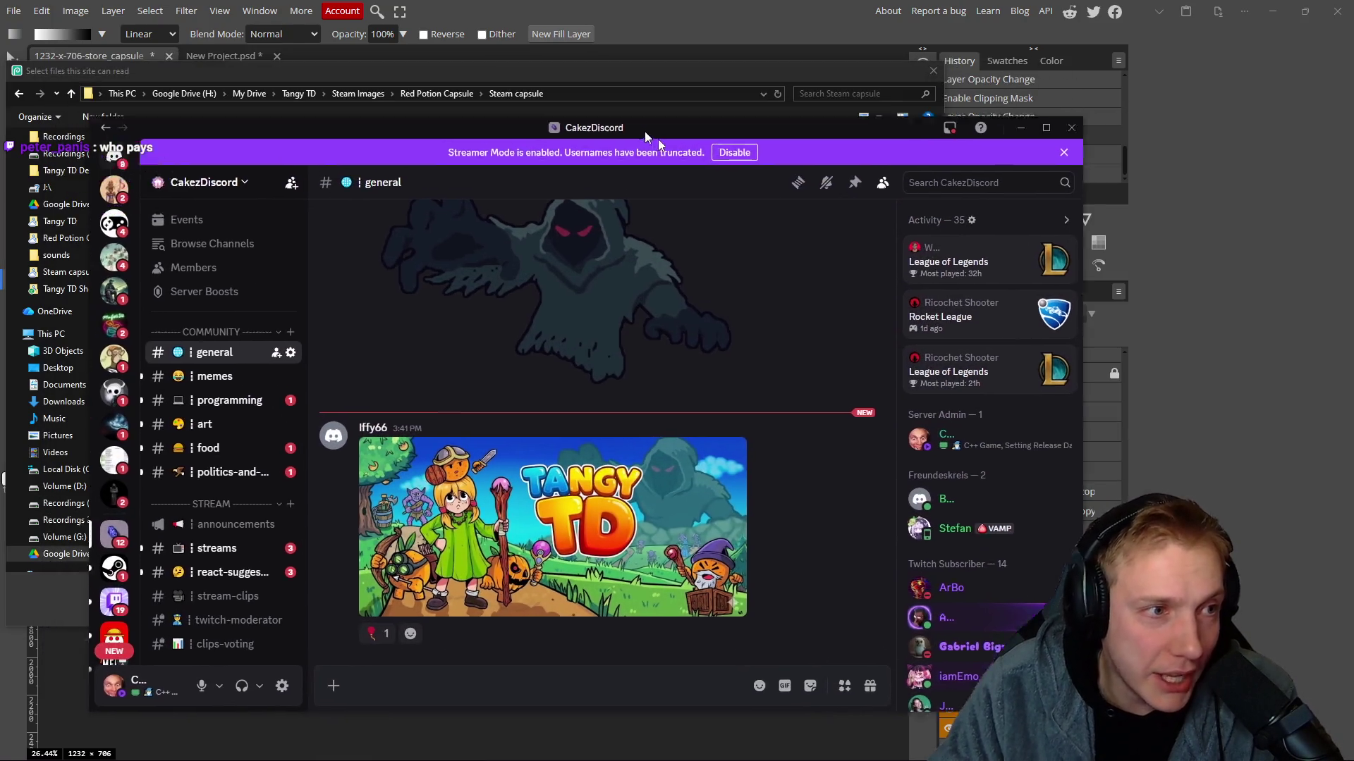
{"action": "mouse_move", "coordinate": [592, 66]}
{"action": "left_mouse_down"}
{"action": "mouse_move", "coordinate": [644, 131]}
{"action": "mouse_move", "coordinate": [1353, 134]}
{"action": "left_mouse_up"}
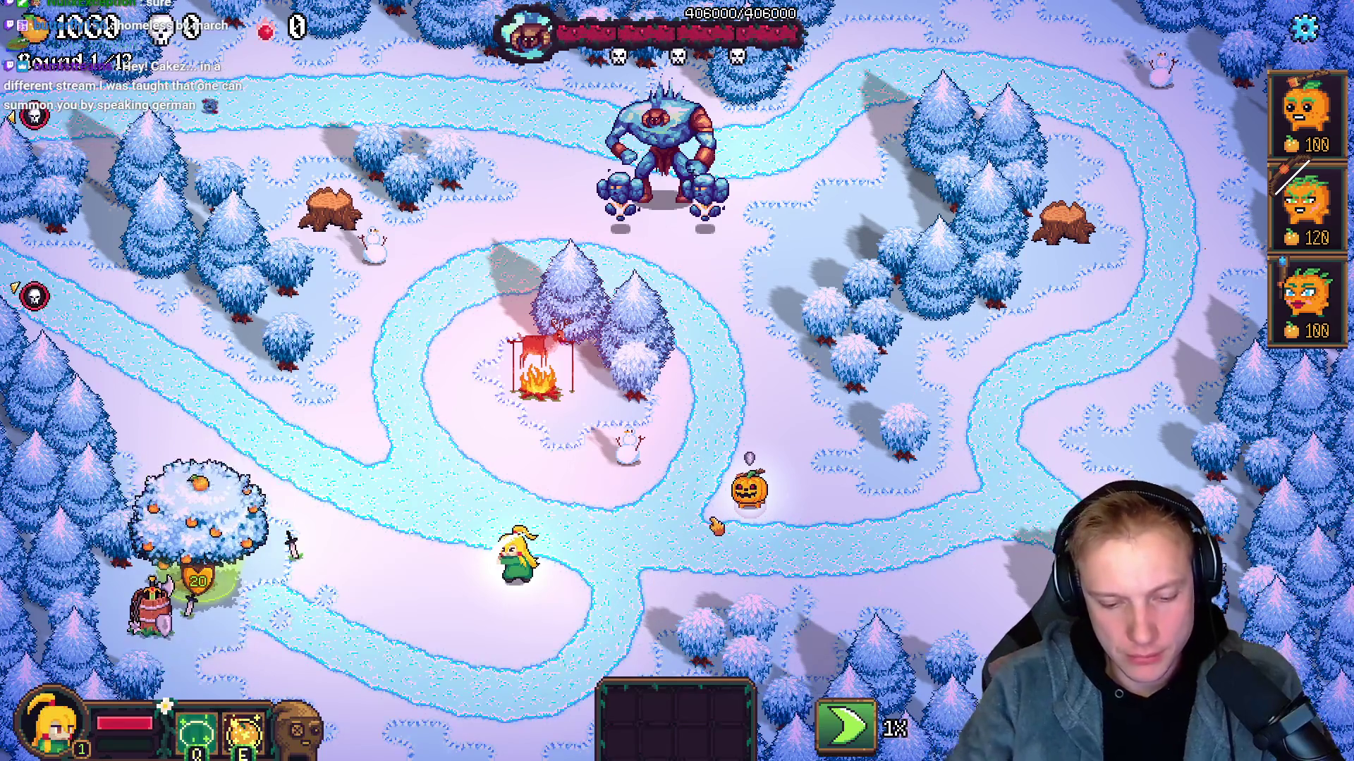
Raise the music volume in Tangy TD's options and resume play.
{"action": "key", "text": "Escape"}
{"action": "left_click_drag", "start_coordinate": [628, 254], "coordinate": [680, 253]}
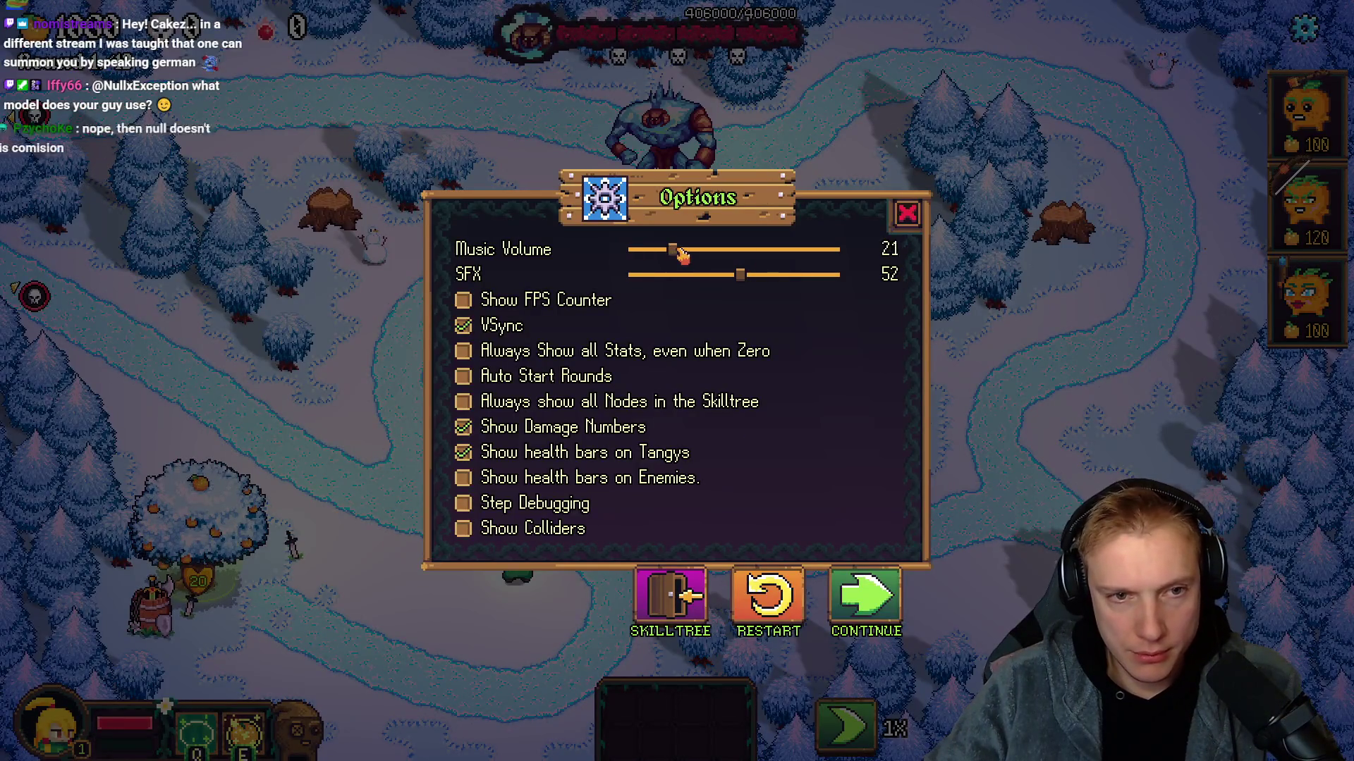
{"action": "left_click", "coordinate": [907, 213]}
Walk the hero down toward the lower path on the snow map.
{"action": "key", "text": "a"}
{"action": "key", "text": "s"}
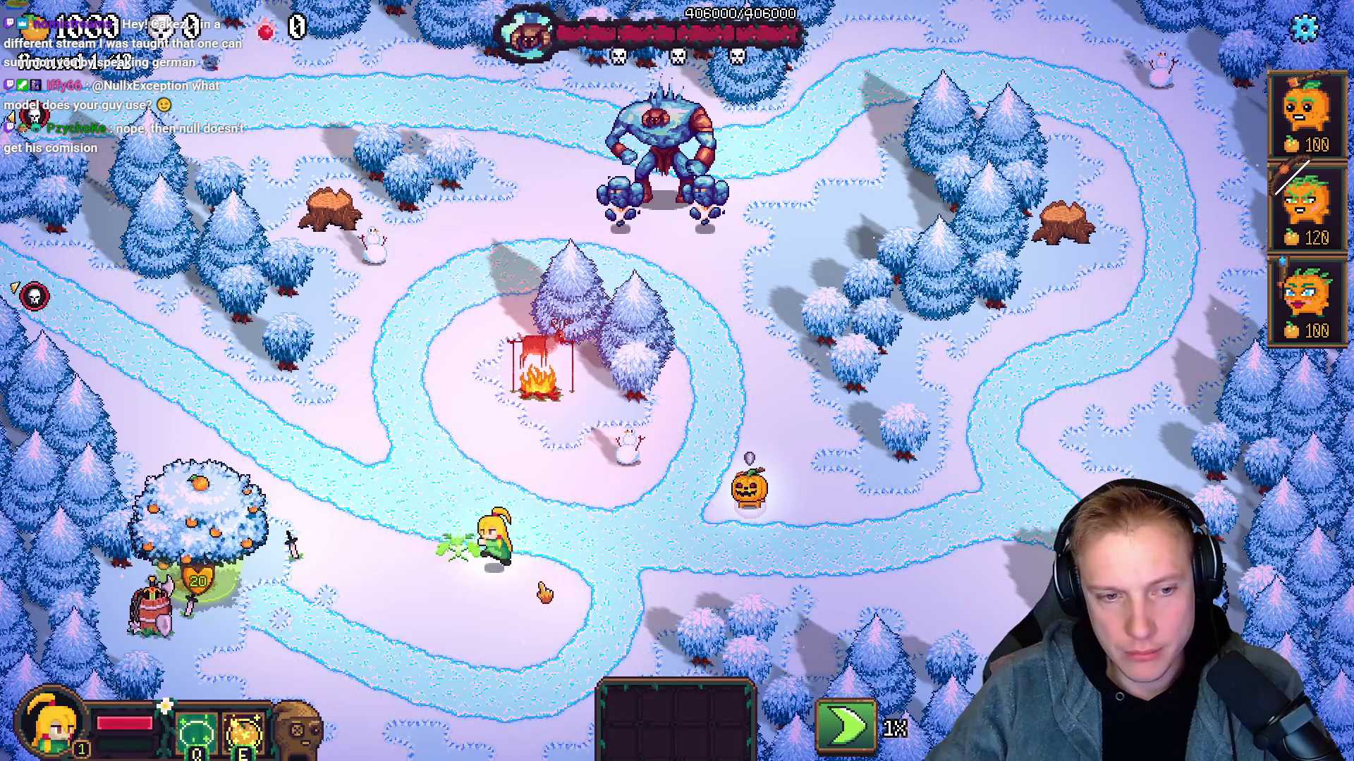
{"action": "right_click", "coordinate": [444, 552]}
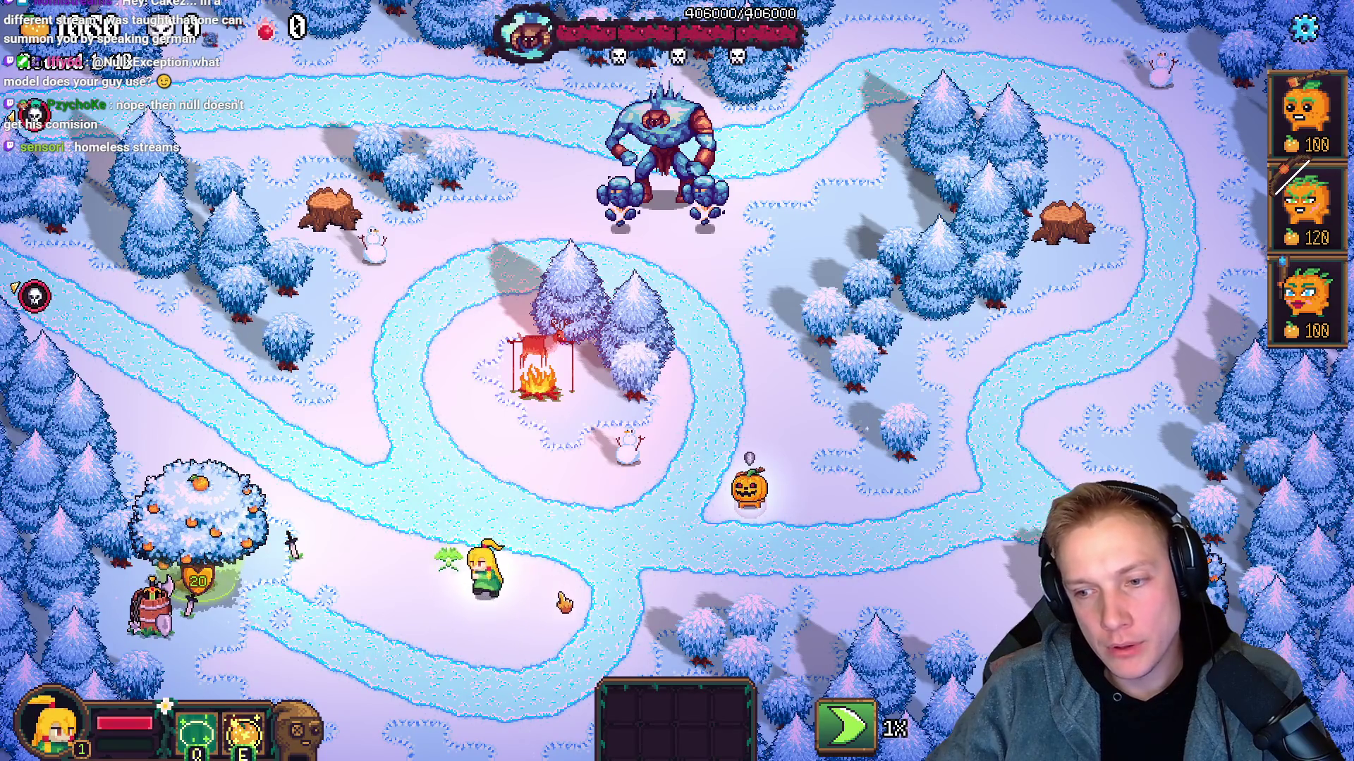
{"action": "right_click", "coordinate": [453, 604]}
{"action": "right_click", "coordinate": [553, 595]}
{"action": "right_click", "coordinate": [472, 627]}
{"action": "right_click", "coordinate": [544, 605]}
{"action": "right_click", "coordinate": [539, 623]}
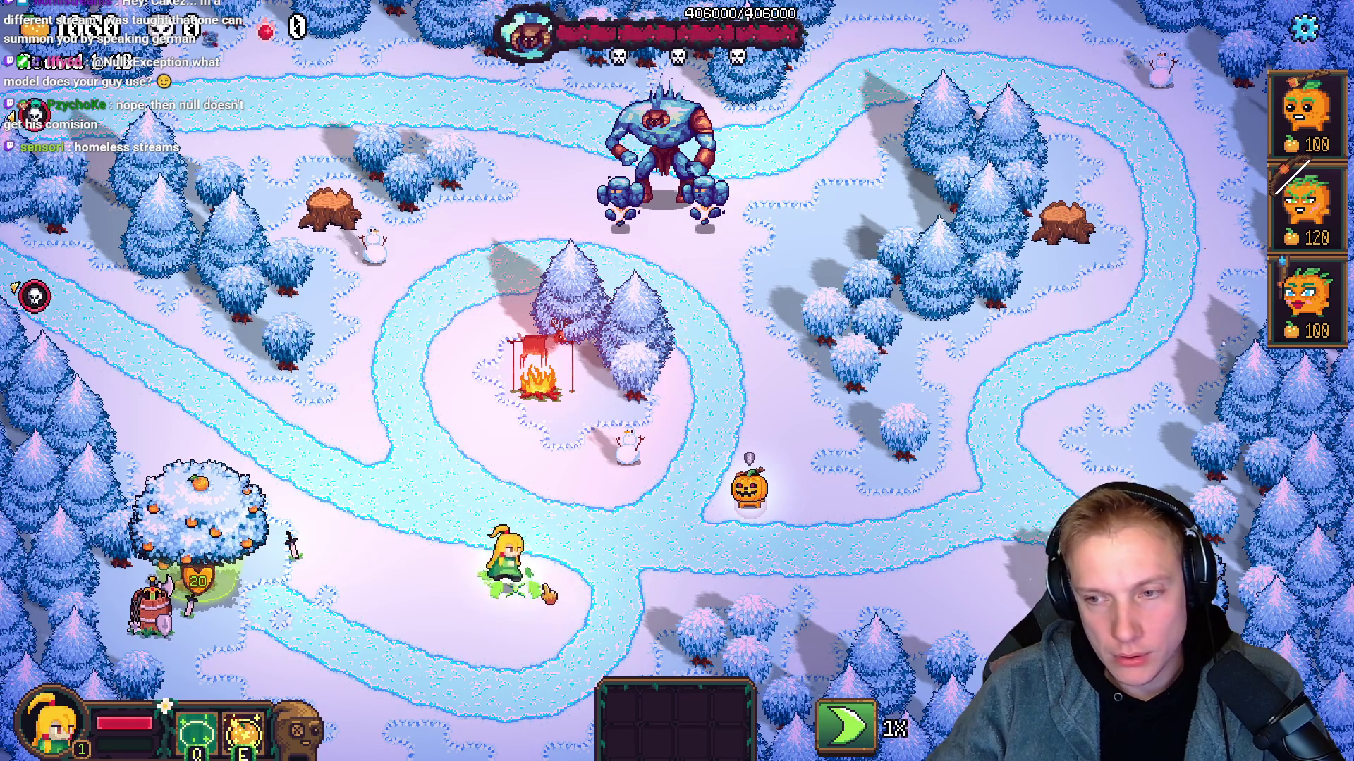
Leave the snow level for the skilltree and start the Crossroads mission.
{"action": "key", "text": "Escape"}
{"action": "left_click", "coordinate": [671, 598]}
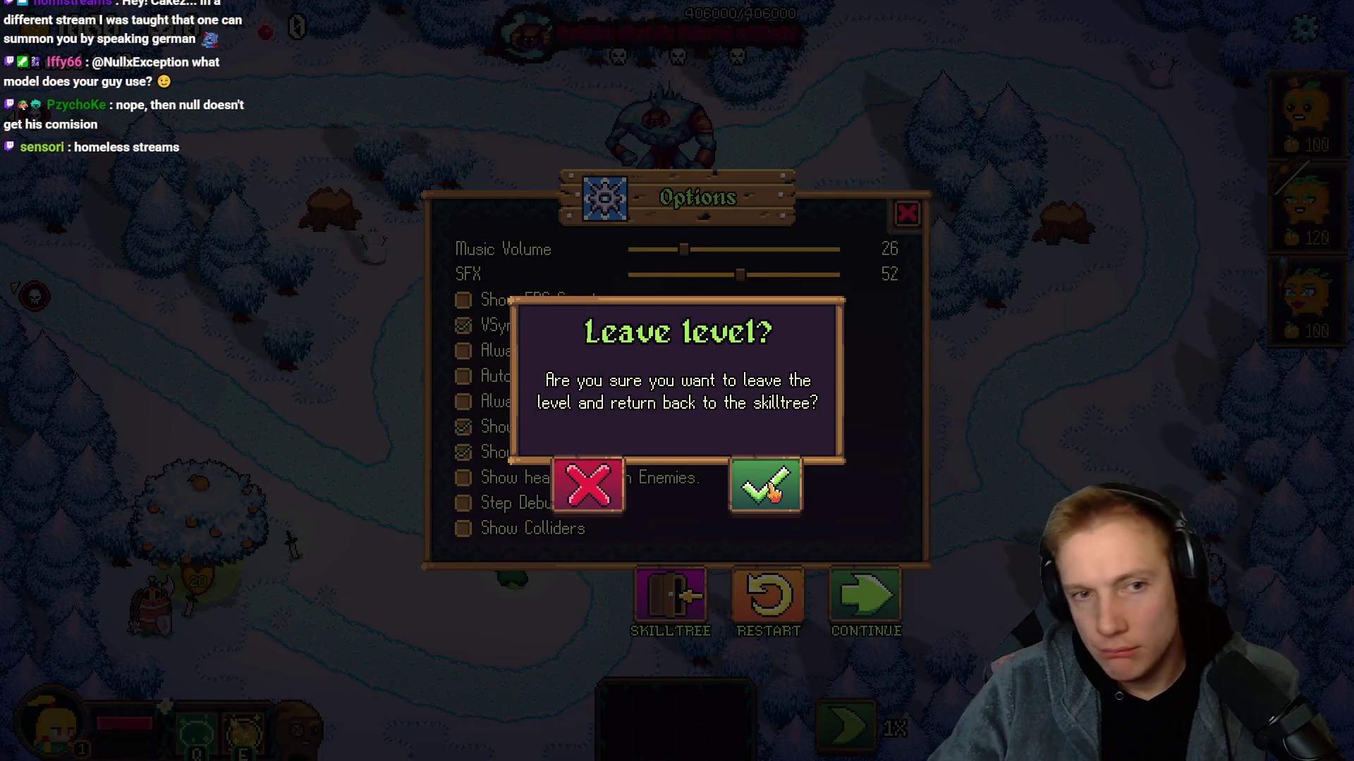
{"action": "left_click", "coordinate": [769, 486]}
{"action": "left_click", "coordinate": [681, 719]}
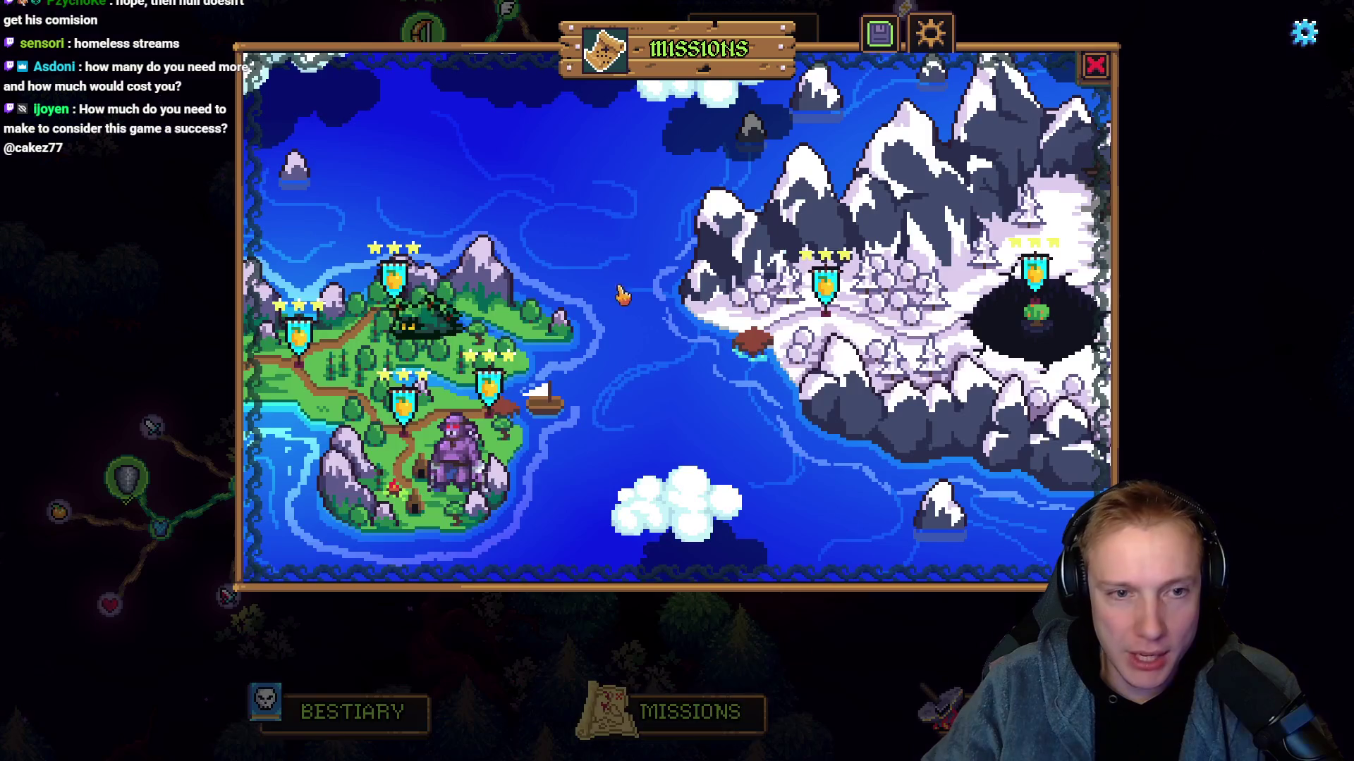
{"action": "left_click_drag", "start_coordinate": [623, 296], "coordinate": [757, 300]}
{"action": "left_click", "coordinate": [624, 385]}
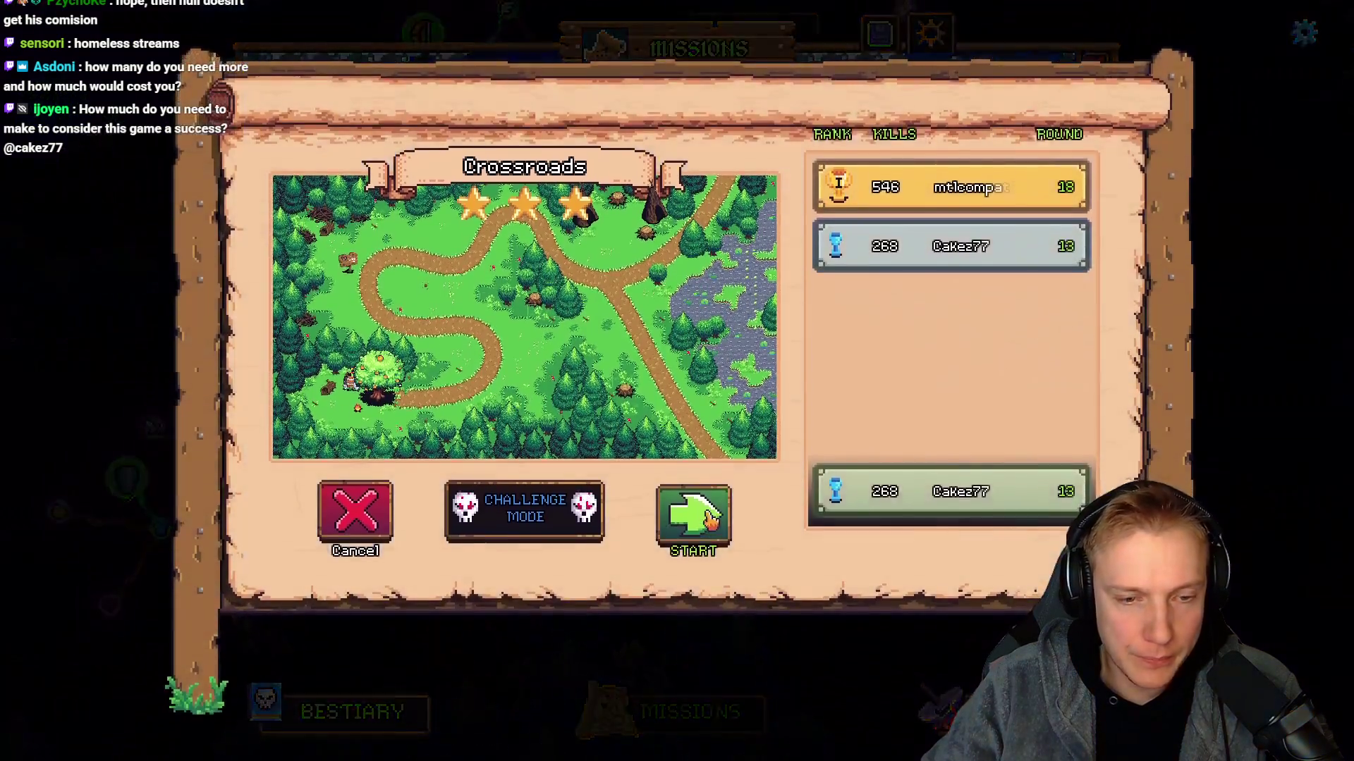
{"action": "left_click", "coordinate": [710, 522]}
Walk the hero up the forest path and attack near the upper path.
{"action": "left_click", "coordinate": [514, 349]}
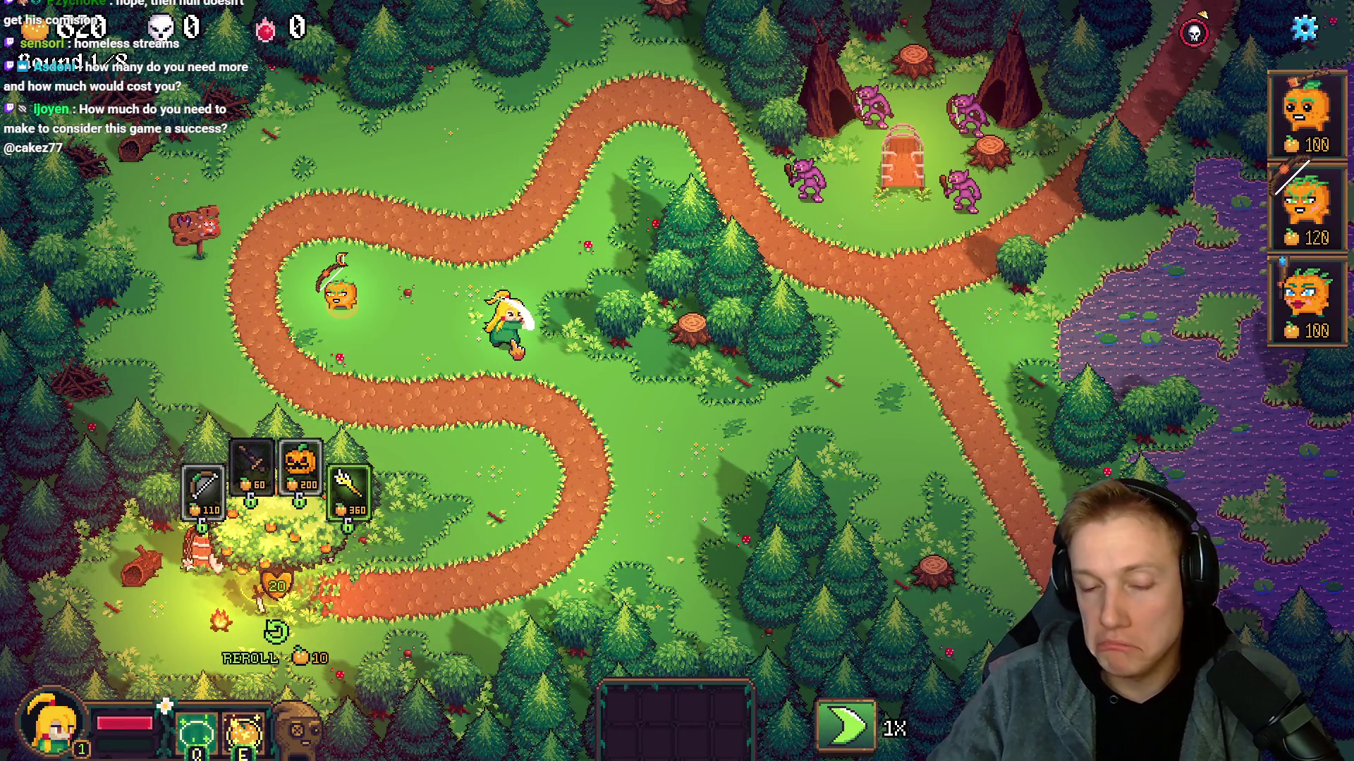
{"action": "left_click", "coordinate": [644, 192]}
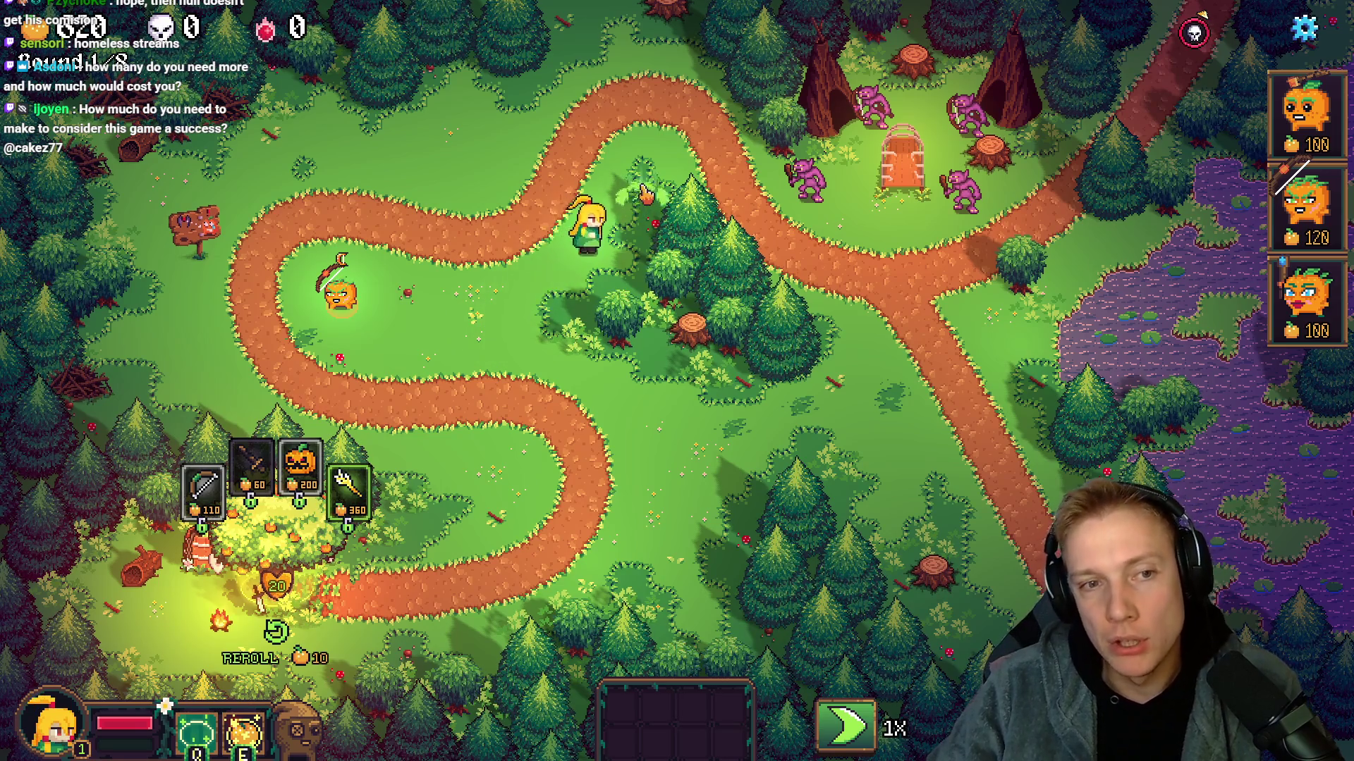
{"action": "left_click", "coordinate": [599, 226]}
{"action": "left_click", "coordinate": [645, 198]}
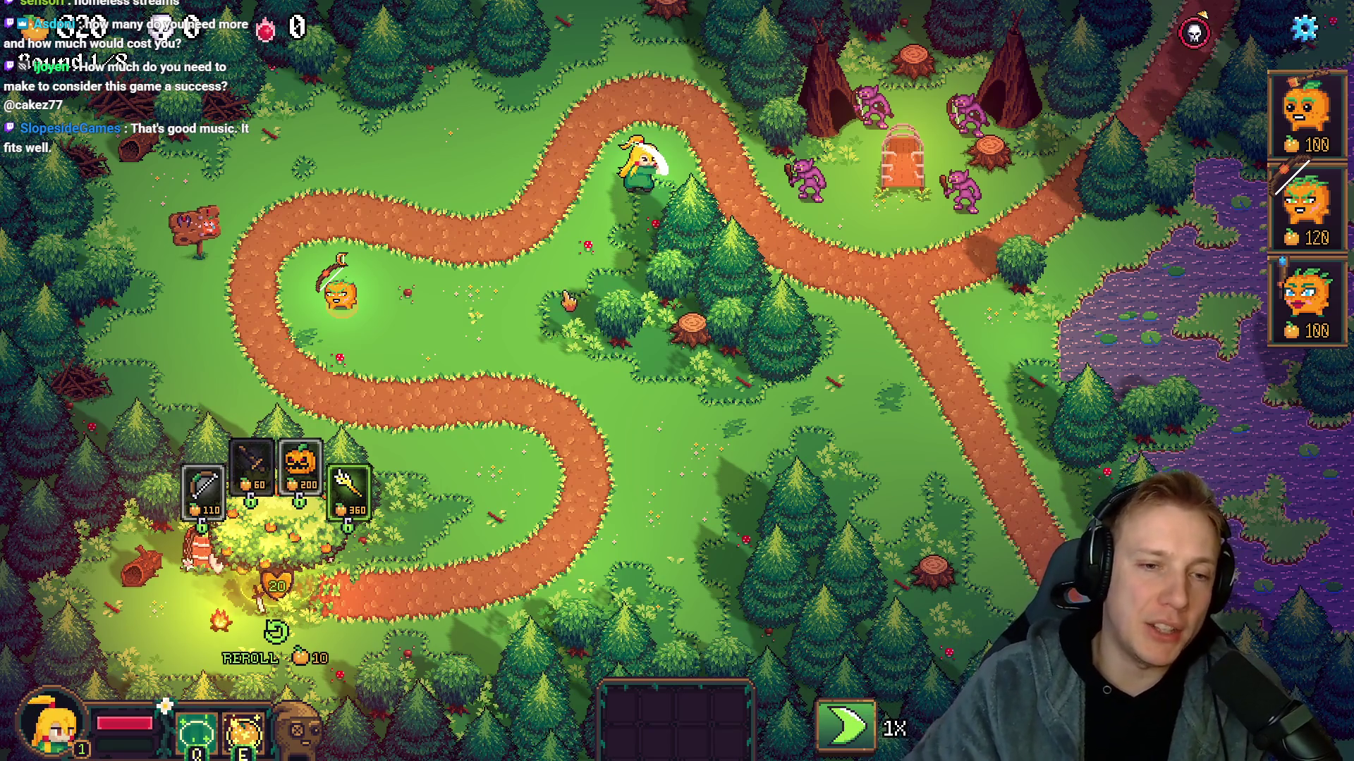
{"action": "key", "text": "Escape"}
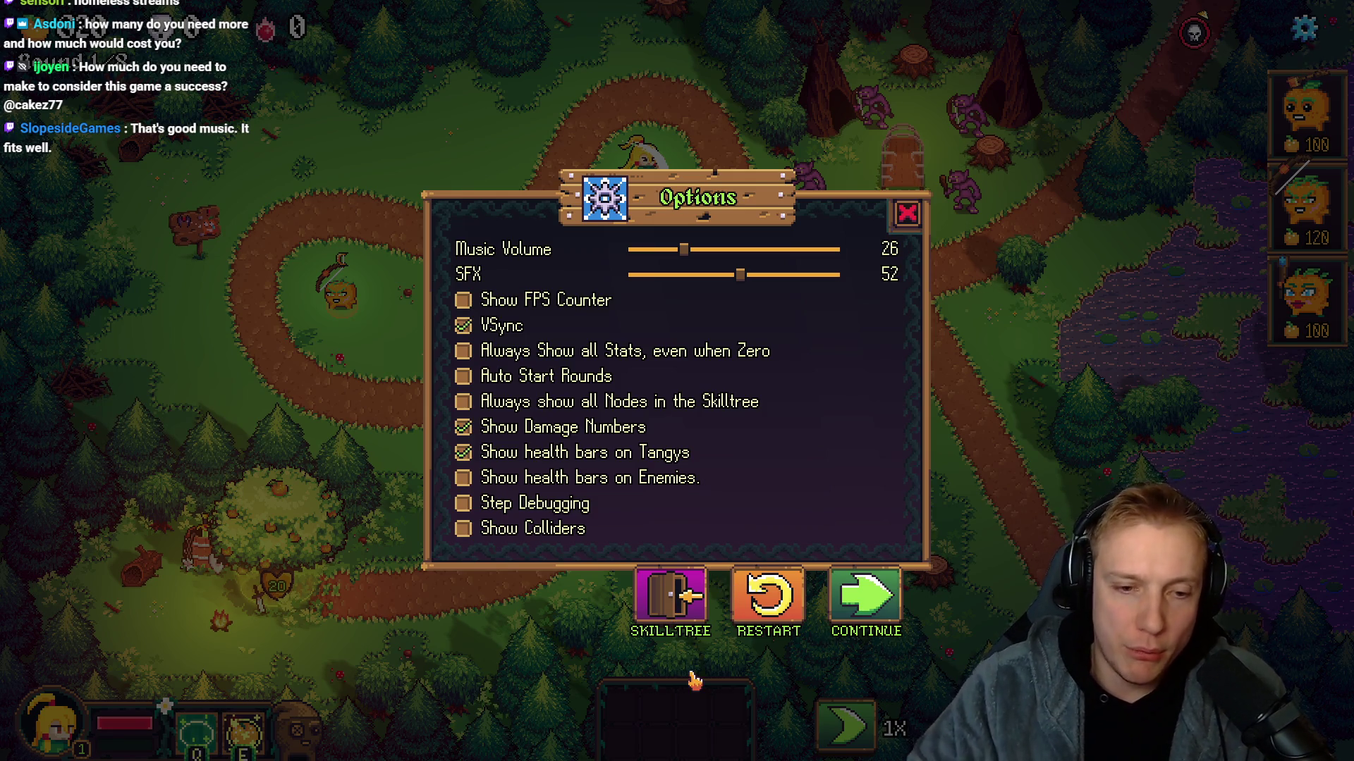
Leave the forest level for the skill-tree map and pan it up and right.
{"action": "left_click", "coordinate": [670, 596]}
{"action": "left_click", "coordinate": [761, 483]}
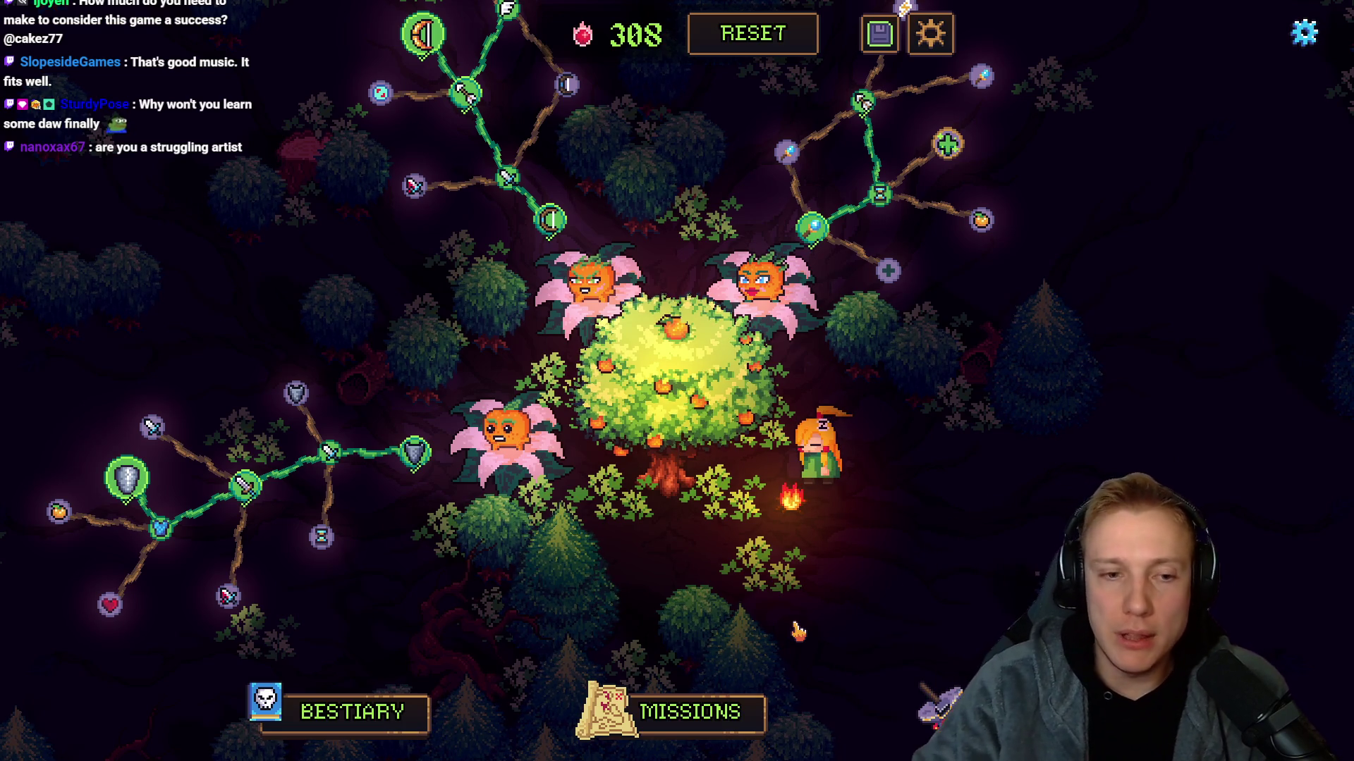
{"action": "key", "text": "w"}
{"action": "key", "text": "d"}
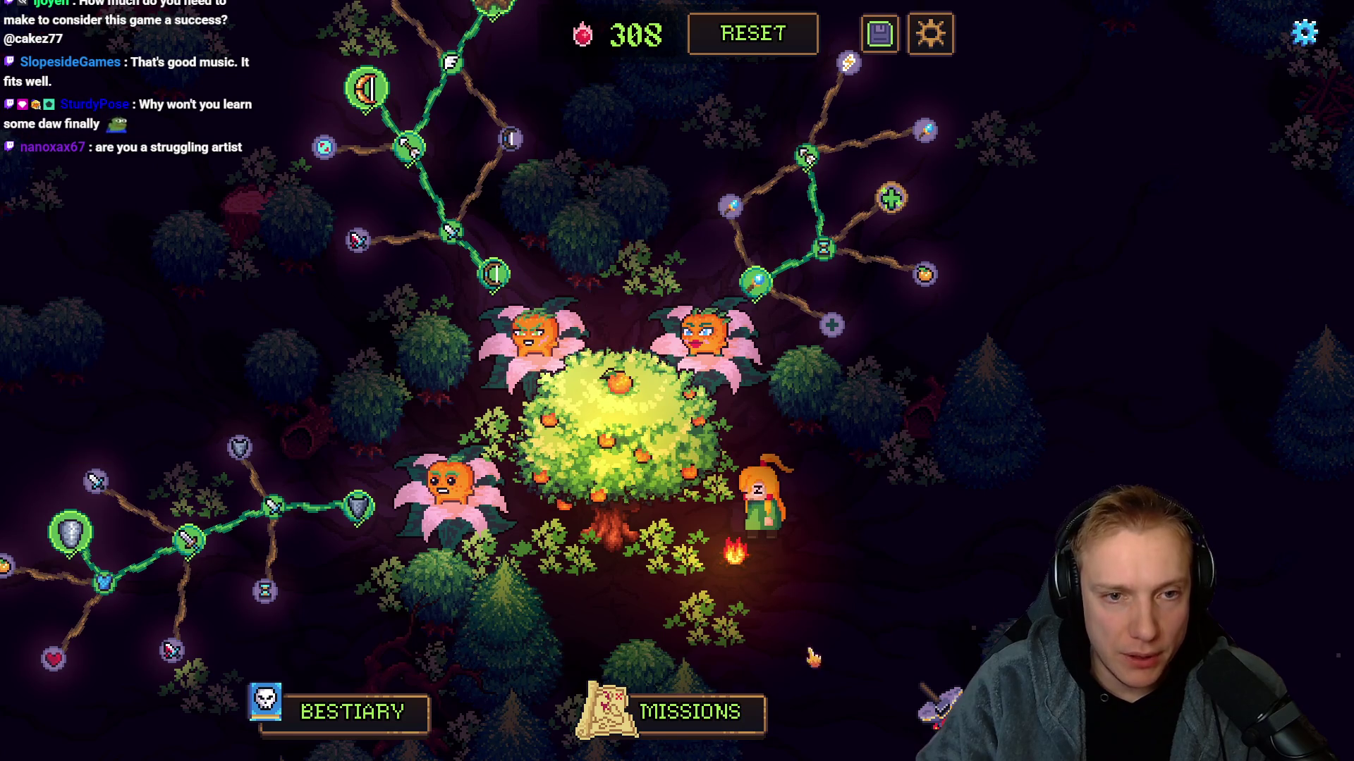
{"action": "key", "text": "w"}
{"action": "key", "text": "d"}
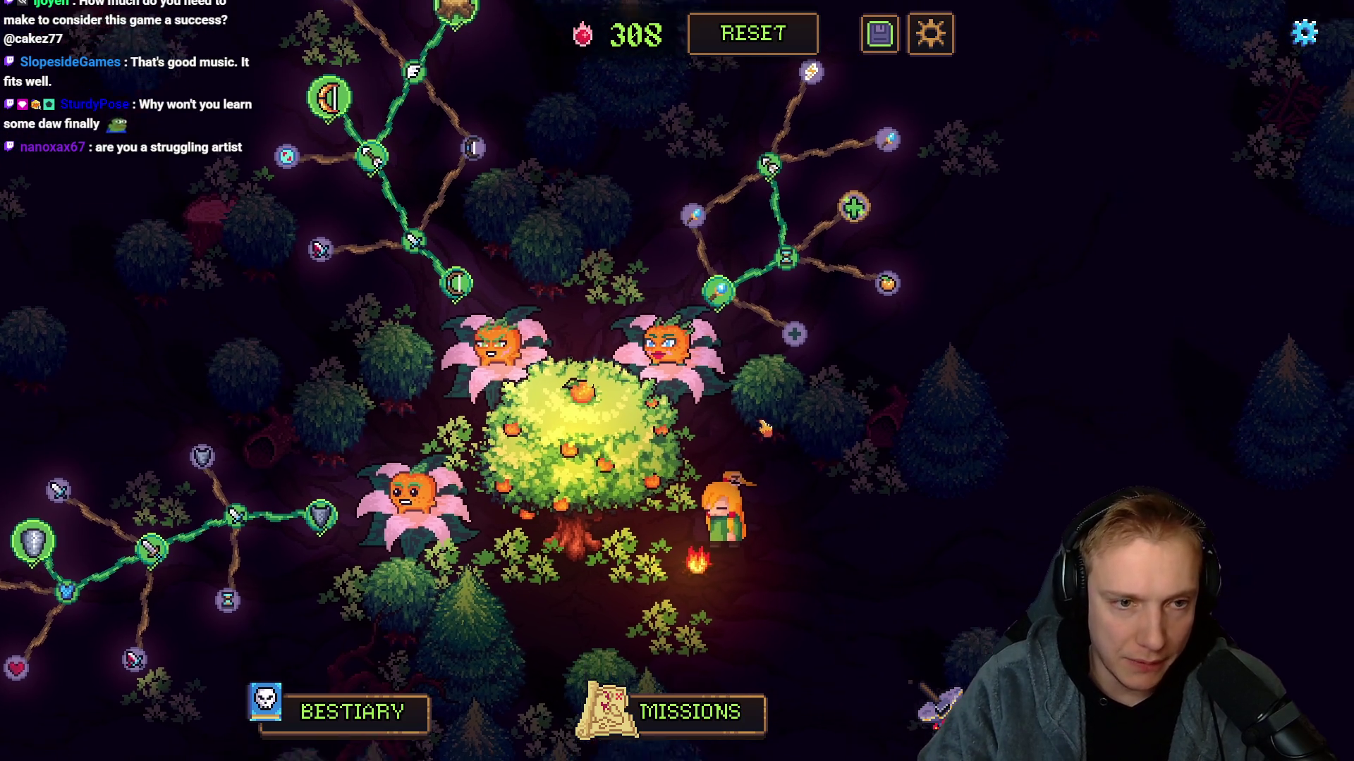
Pan the skill-tree map around the camp and back toward centre.
{"action": "key", "text": "s"}
{"action": "key", "text": "w"}
{"action": "key", "text": "d"}
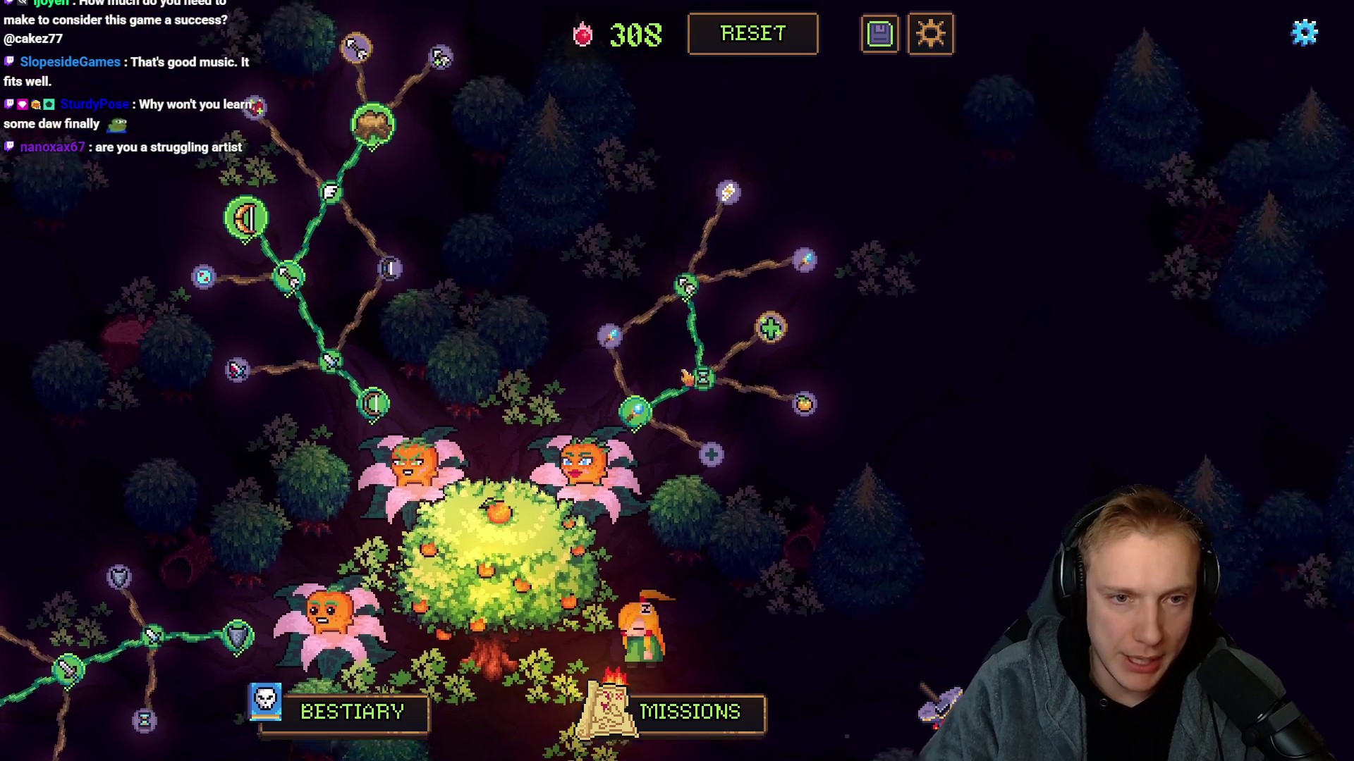
{"action": "key", "text": "a"}
{"action": "key", "text": "s"}
{"action": "key", "text": "d"}
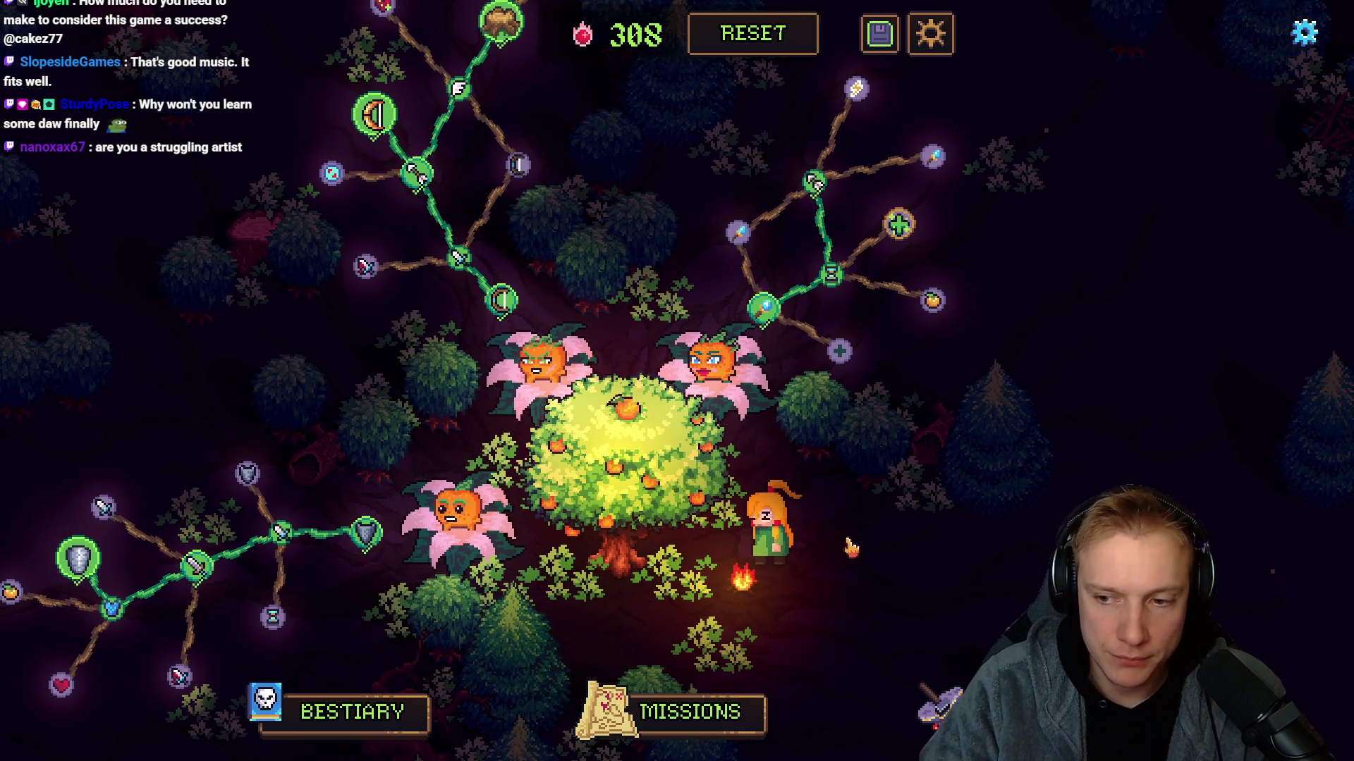
{"action": "key", "text": "s"}
{"action": "key", "text": "d"}
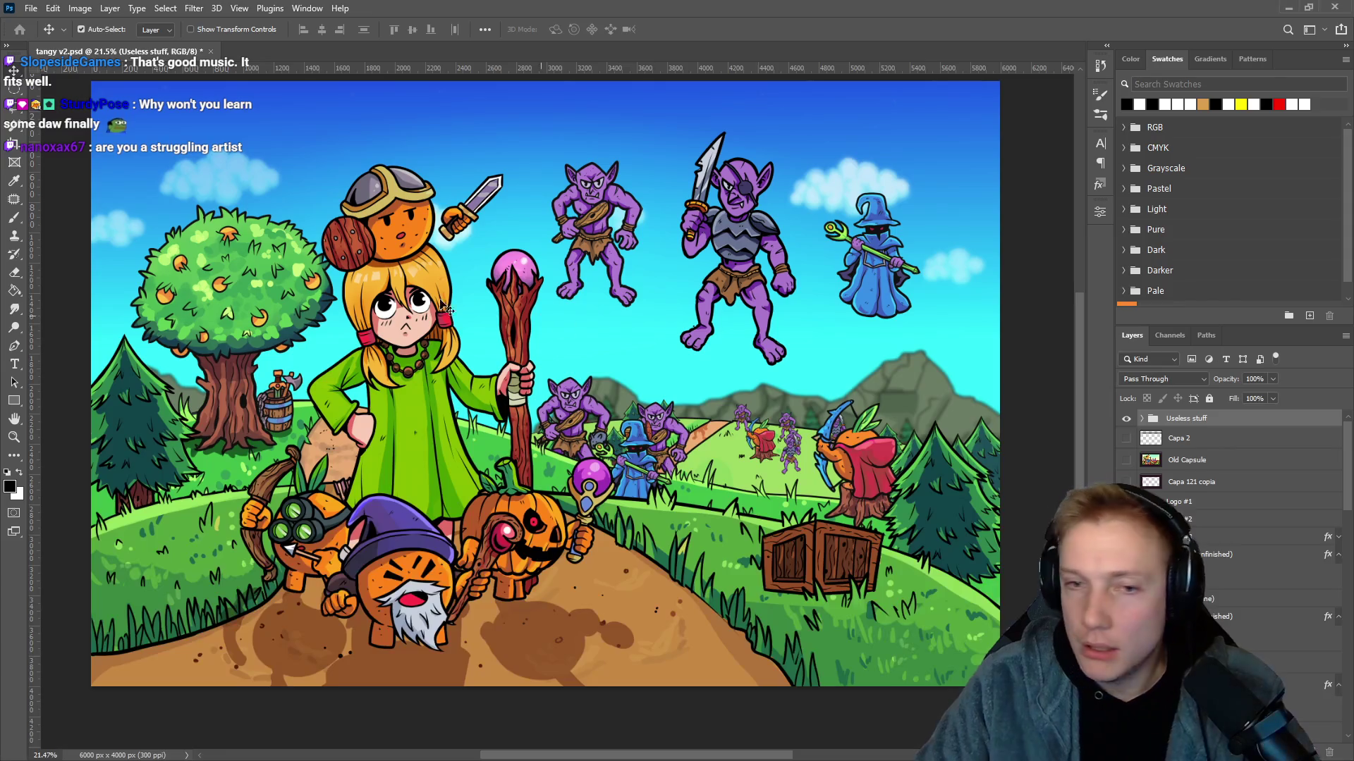
Minimize the Photoshop tangy v2 window, bring it back, then minimize it again.
{"action": "left_click", "coordinate": [1284, 7]}
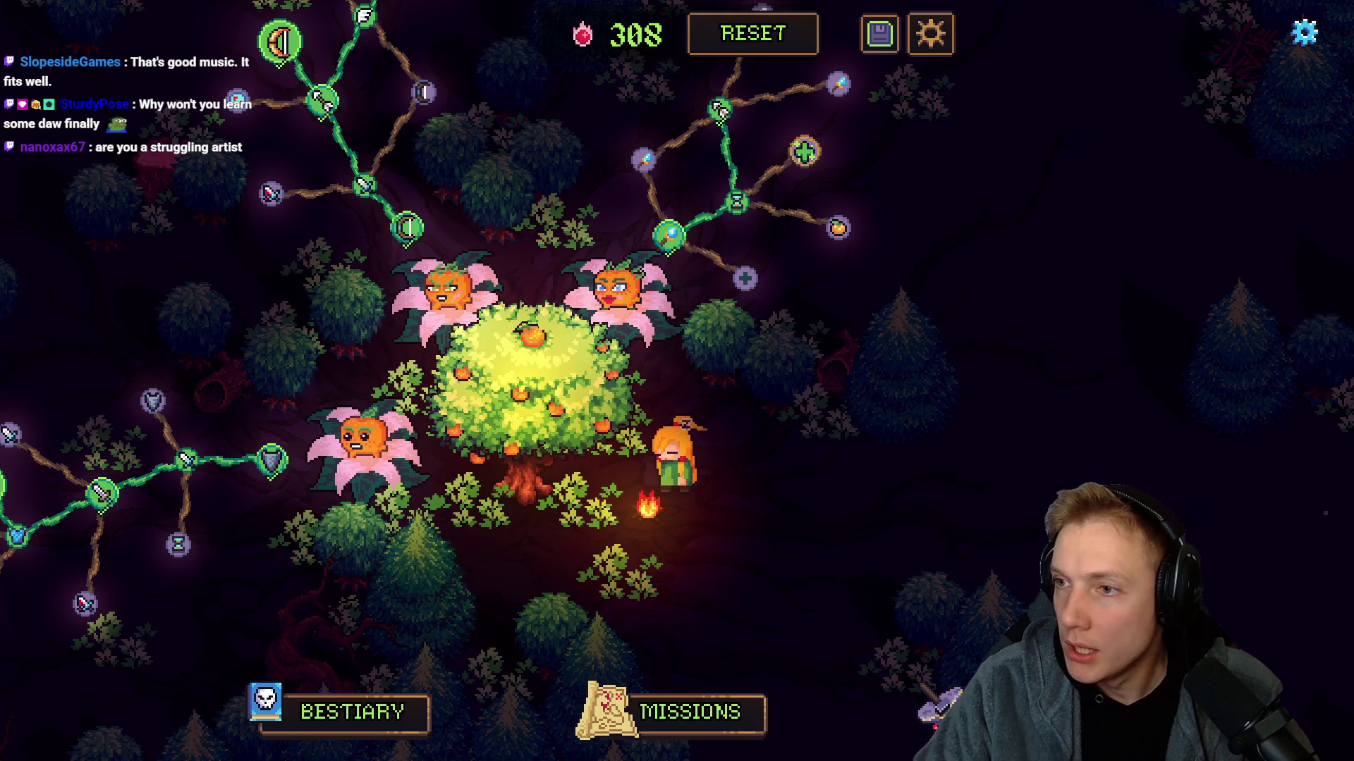
{"action": "key", "text": "alt+Tab"}
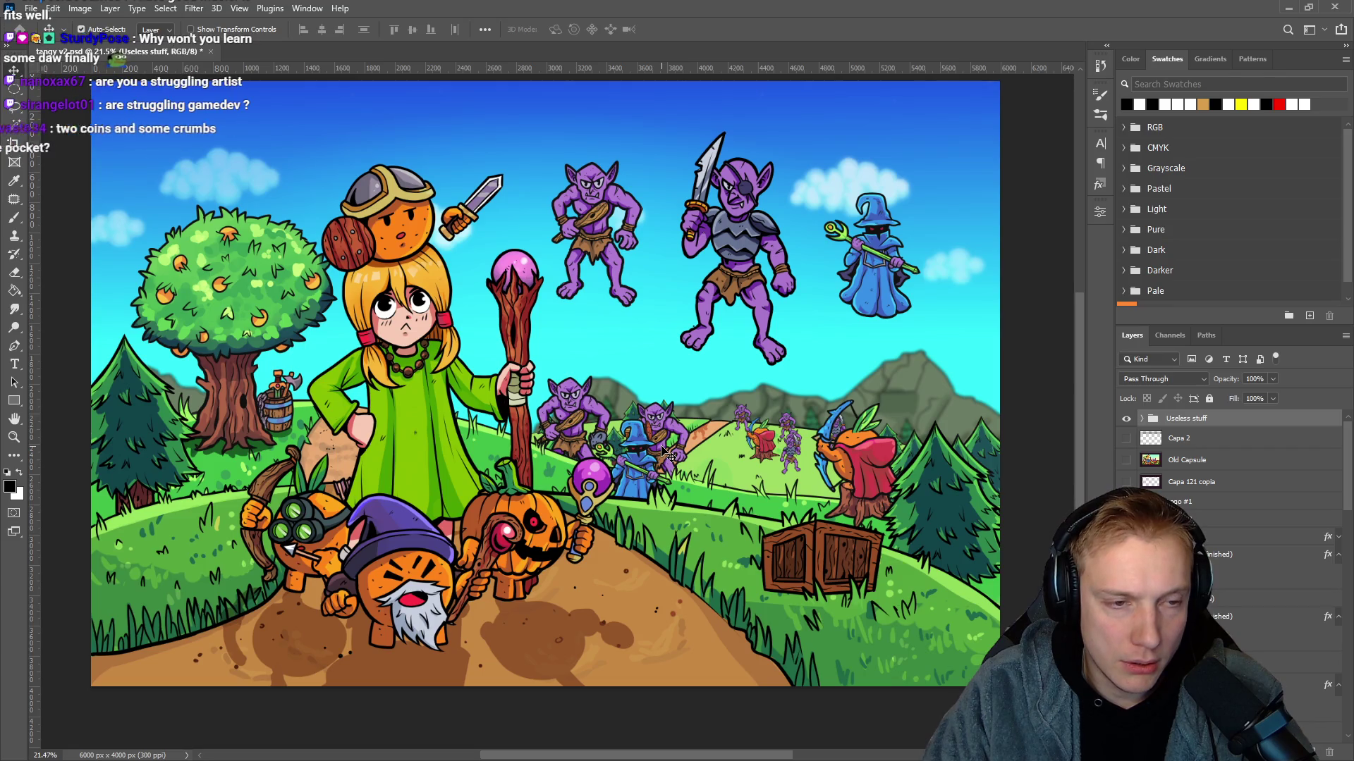
{"action": "left_click", "coordinate": [1285, 7]}
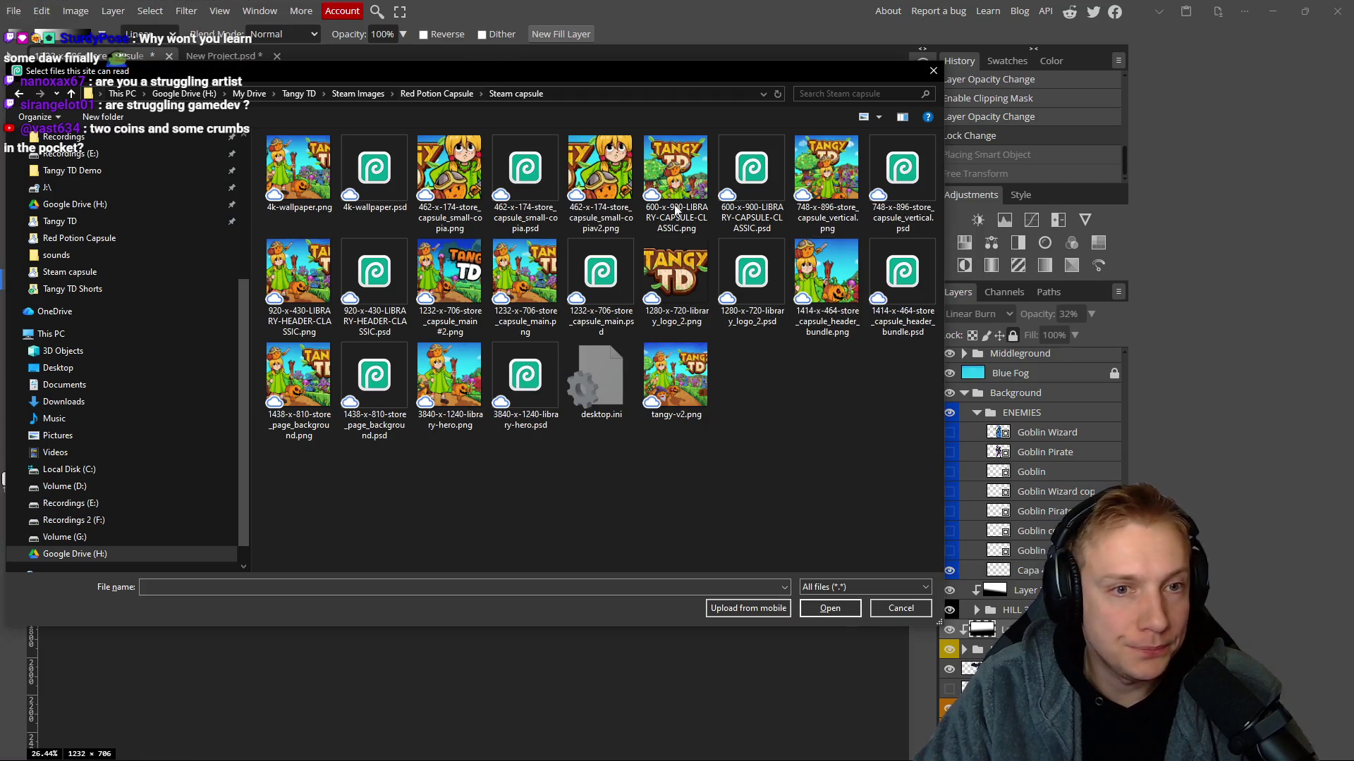
Open the 462x174 small capsule PSD and make its Capa 158 copia layer visible.
{"action": "double_click", "coordinate": [525, 271]}
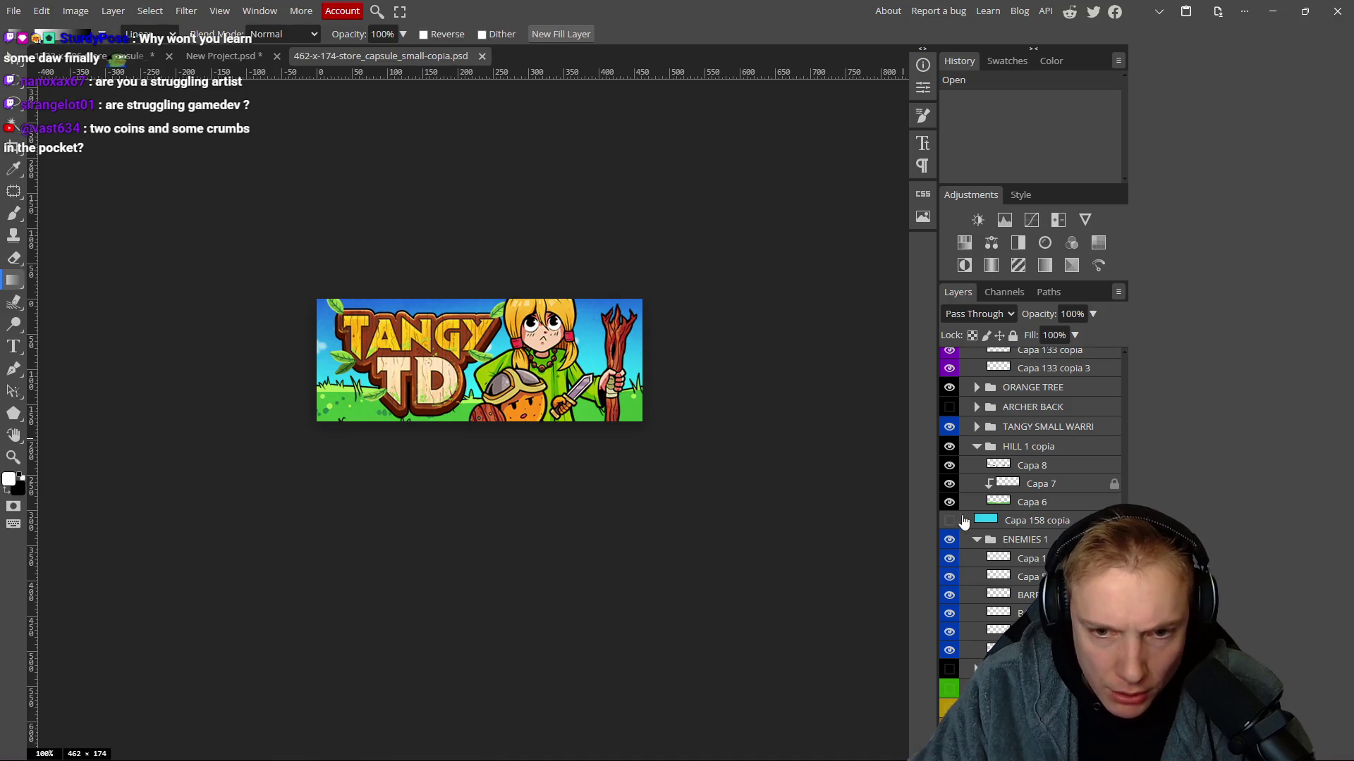
{"action": "left_click", "coordinate": [950, 520]}
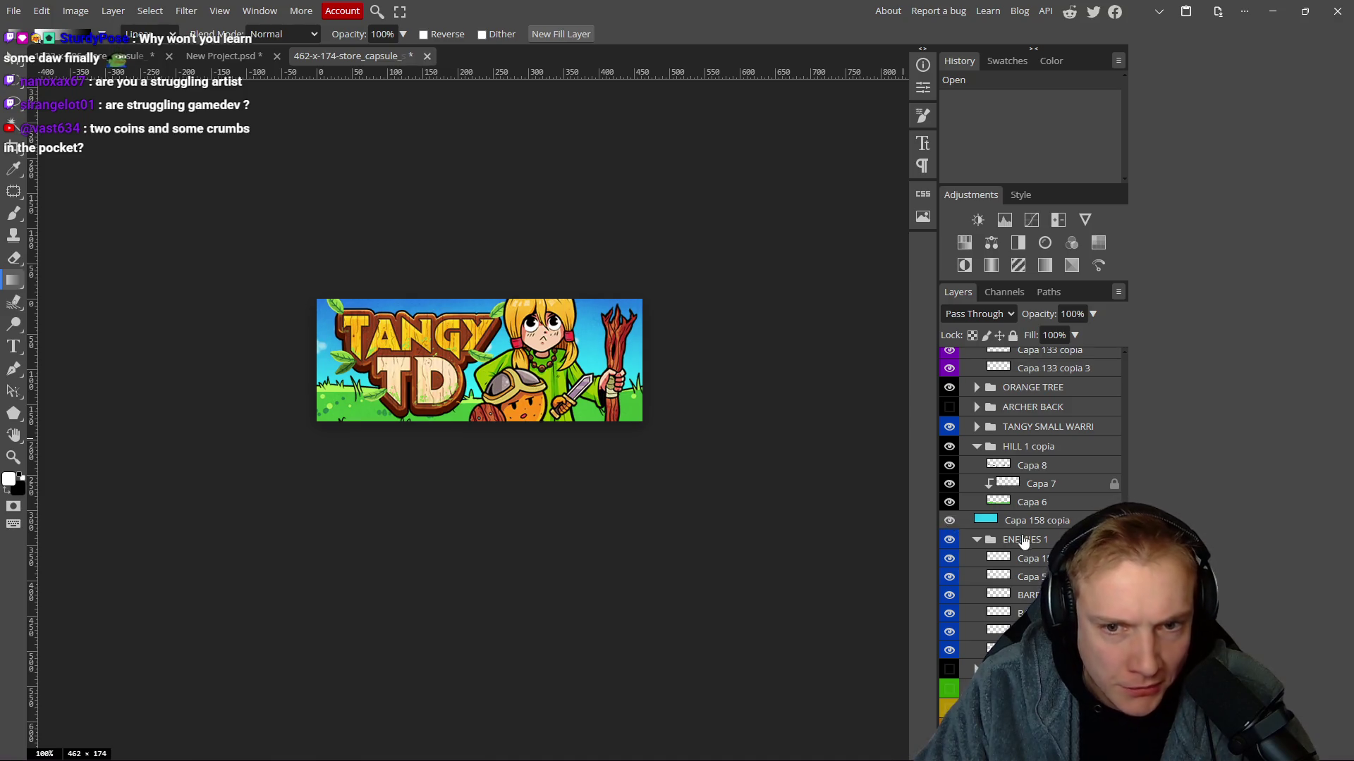
{"action": "scroll", "coordinate": [1024, 543], "scroll_direction": "up", "scroll_amount": 5}
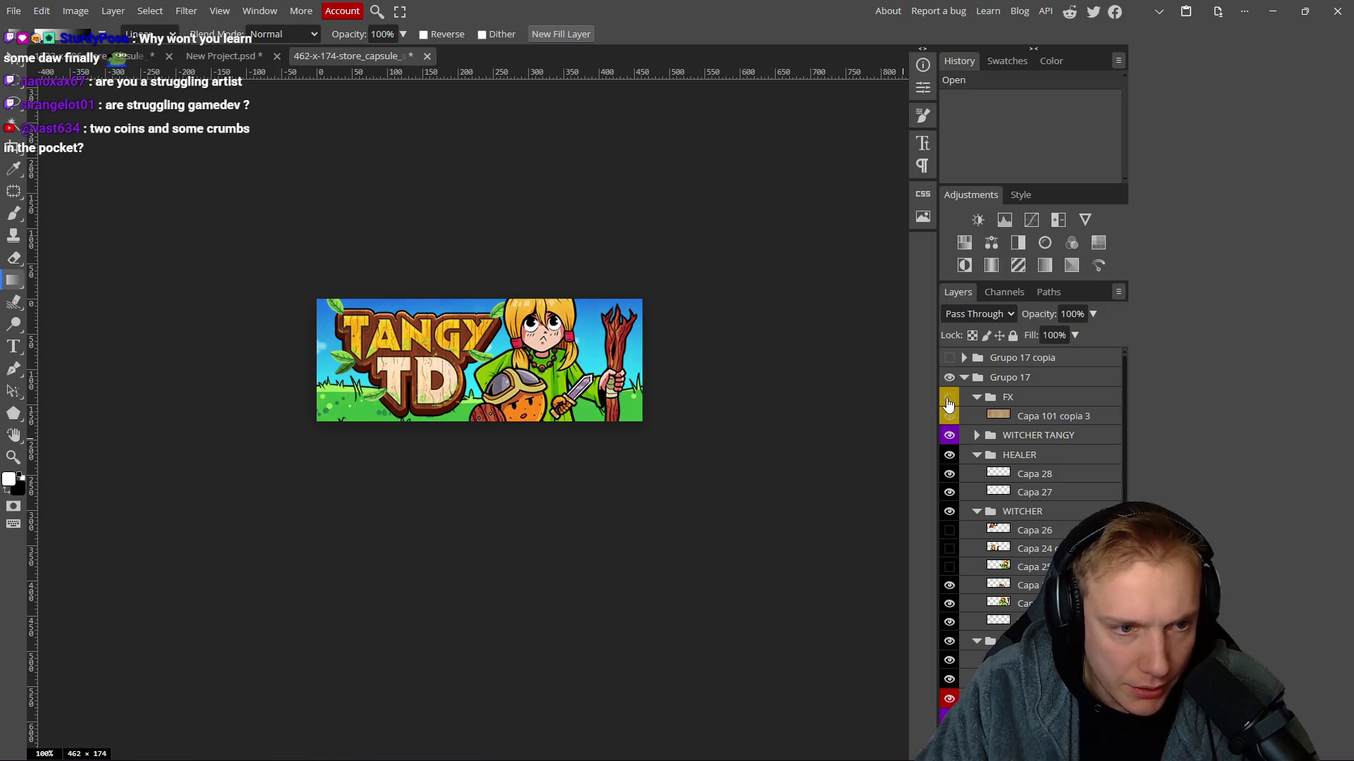
{"action": "scroll", "coordinate": [504, 363], "scroll_direction": "up", "scroll_amount": 2}
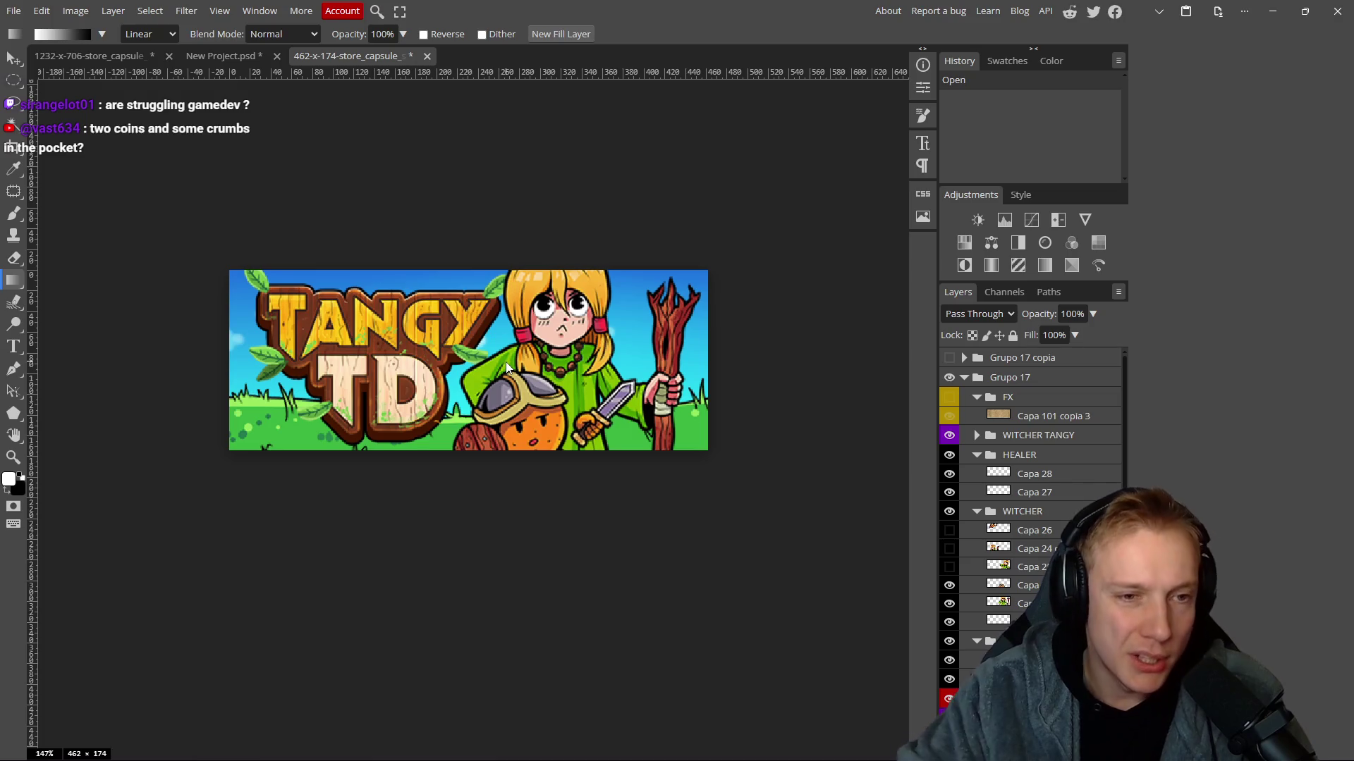
{"action": "scroll", "coordinate": [575, 347], "scroll_direction": "up", "scroll_amount": 1}
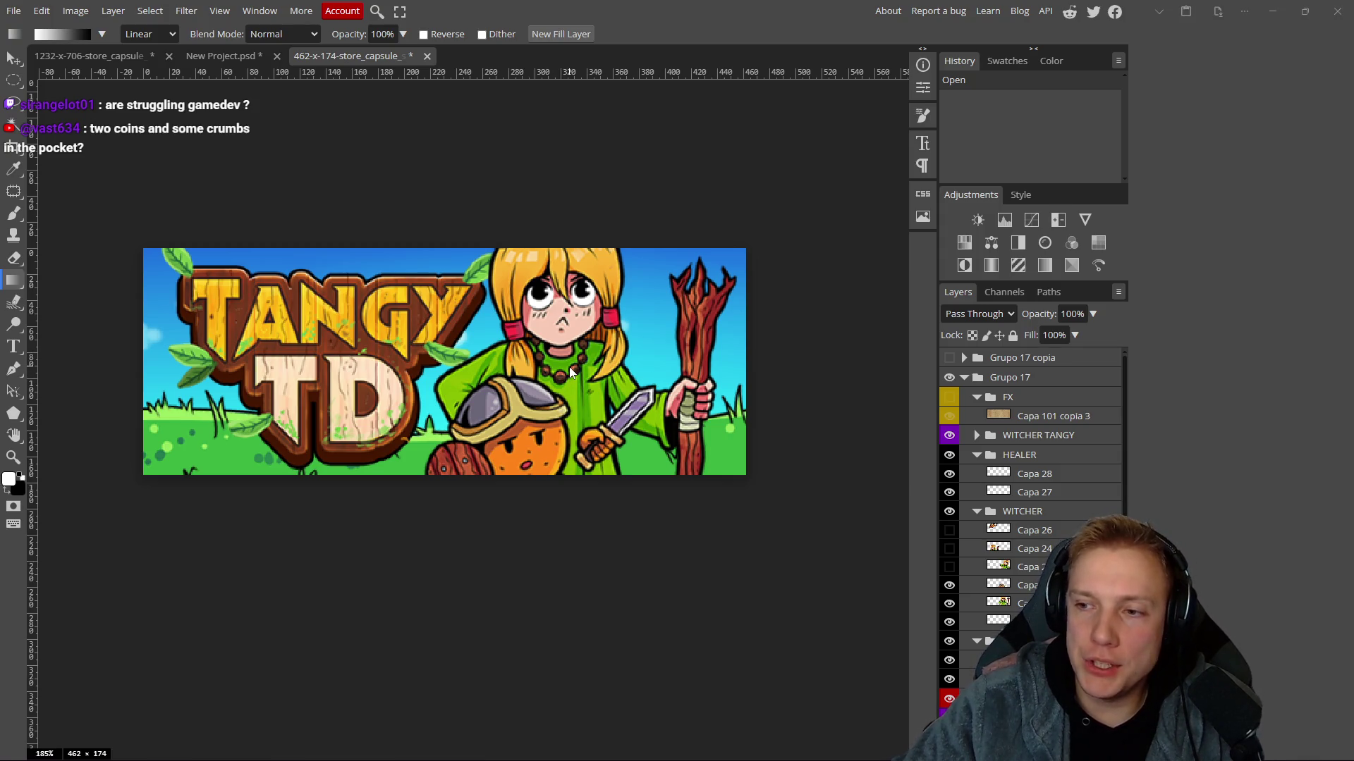
{"action": "key", "text": "alt+Tab"}
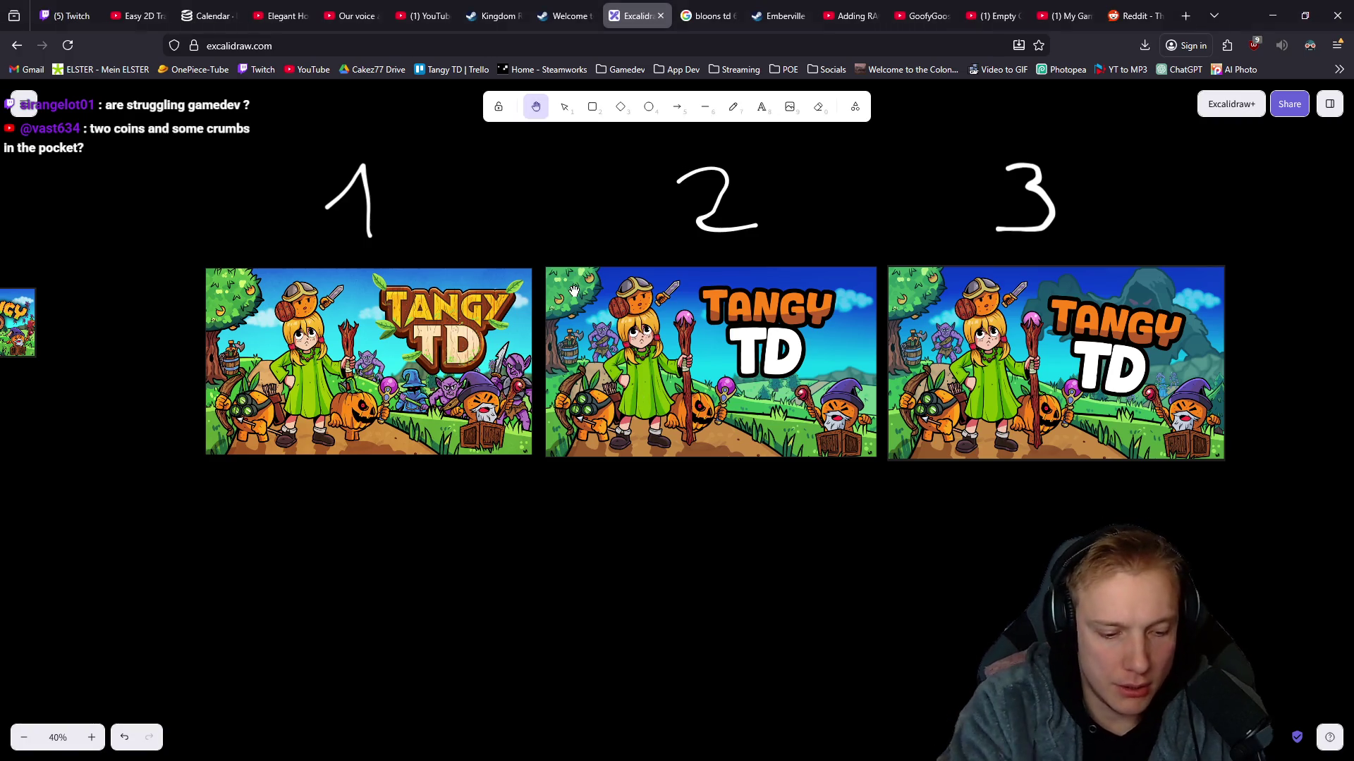
Open SteamDB in a new tab and search the Steam store for 'tangy'.
{"action": "key", "text": "ctrl+t"}
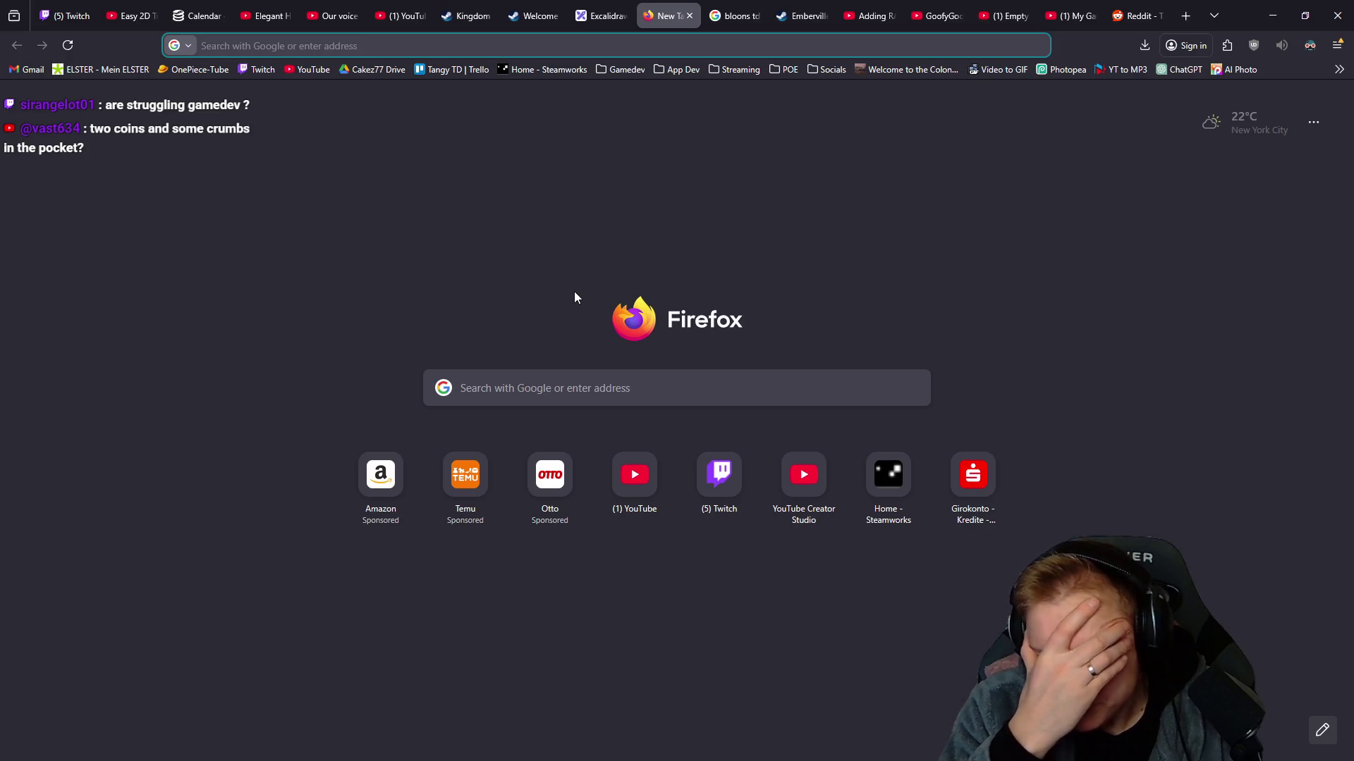
{"action": "type", "text": "steam"}
{"action": "key", "text": "Return"}
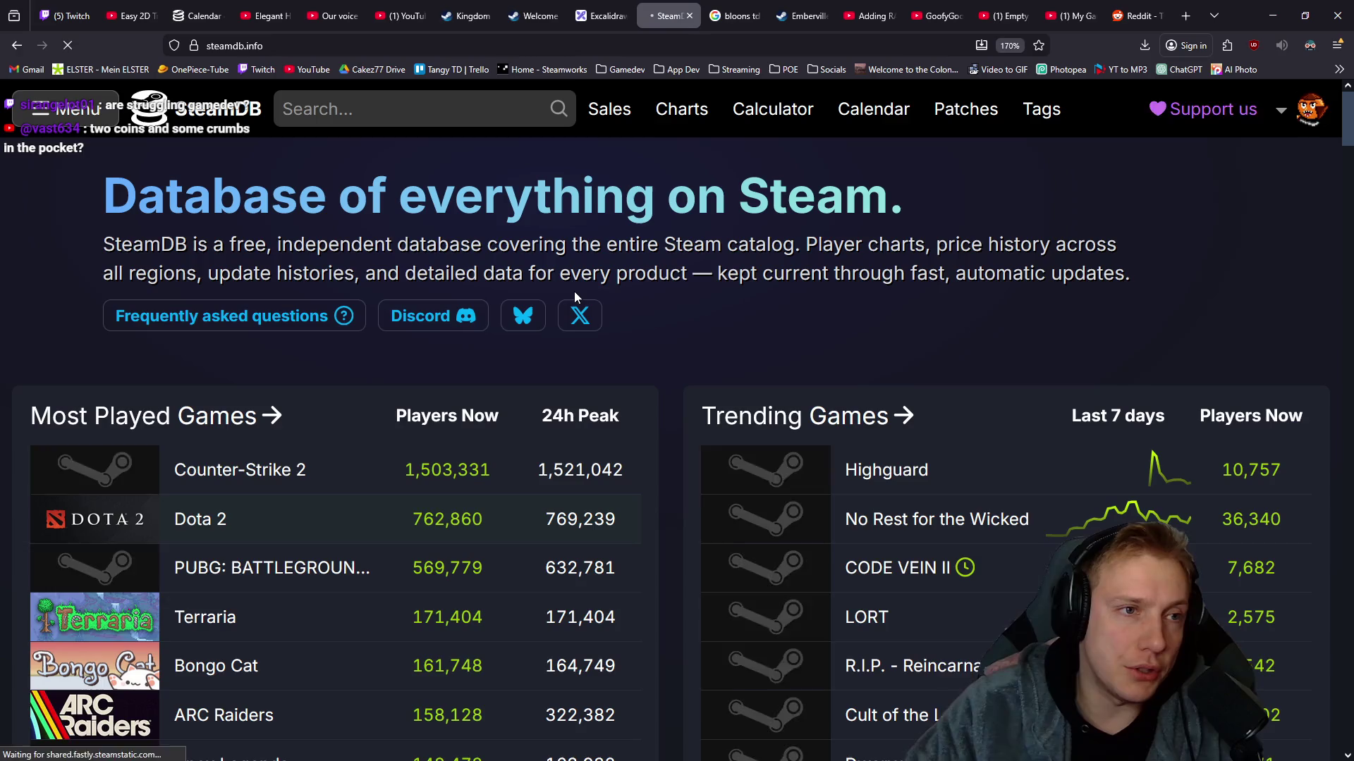
{"action": "left_click", "coordinate": [533, 16]}
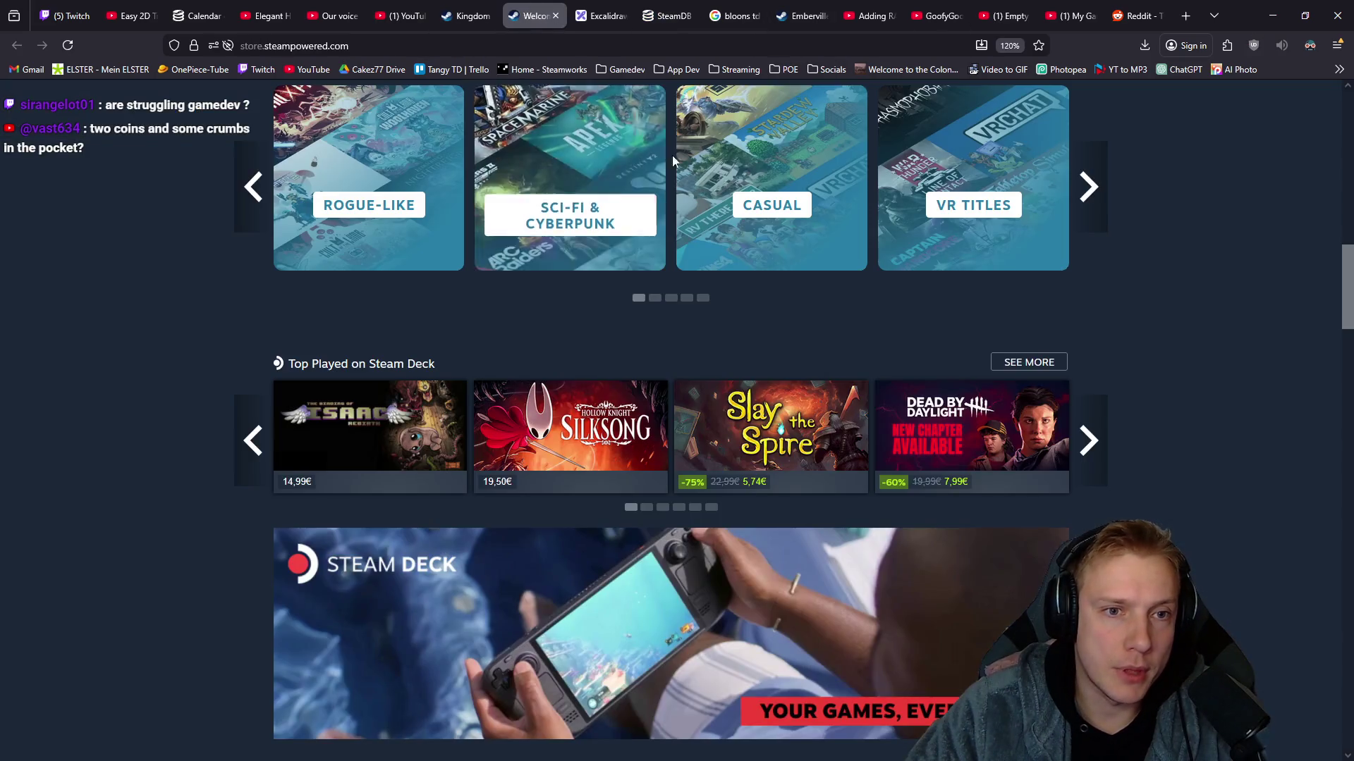
{"action": "scroll", "coordinate": [989, 312], "scroll_direction": "up", "scroll_amount": 5}
{"action": "scroll", "coordinate": [989, 311], "scroll_direction": "up", "scroll_amount": 5}
{"action": "left_click", "coordinate": [743, 187]}
{"action": "type", "text": "ta"}
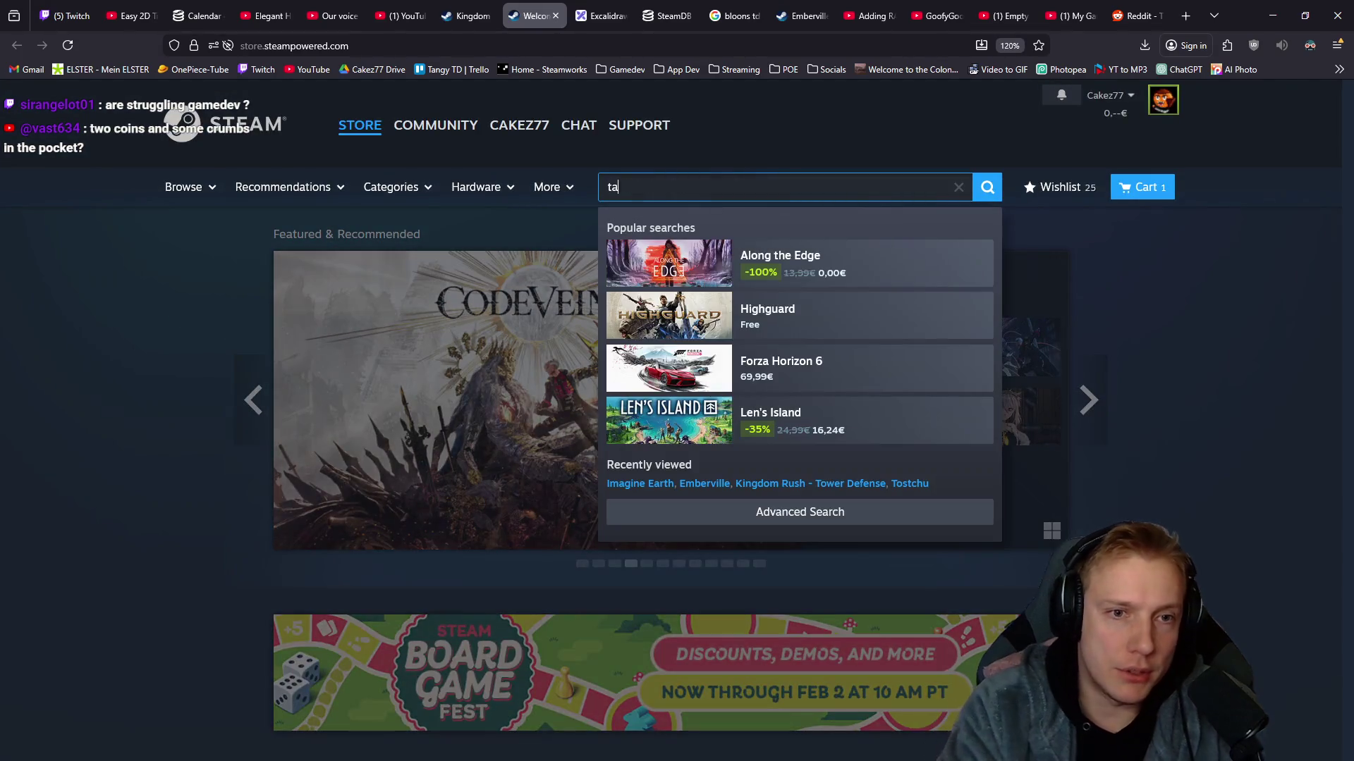
{"action": "type", "text": "ngy"}
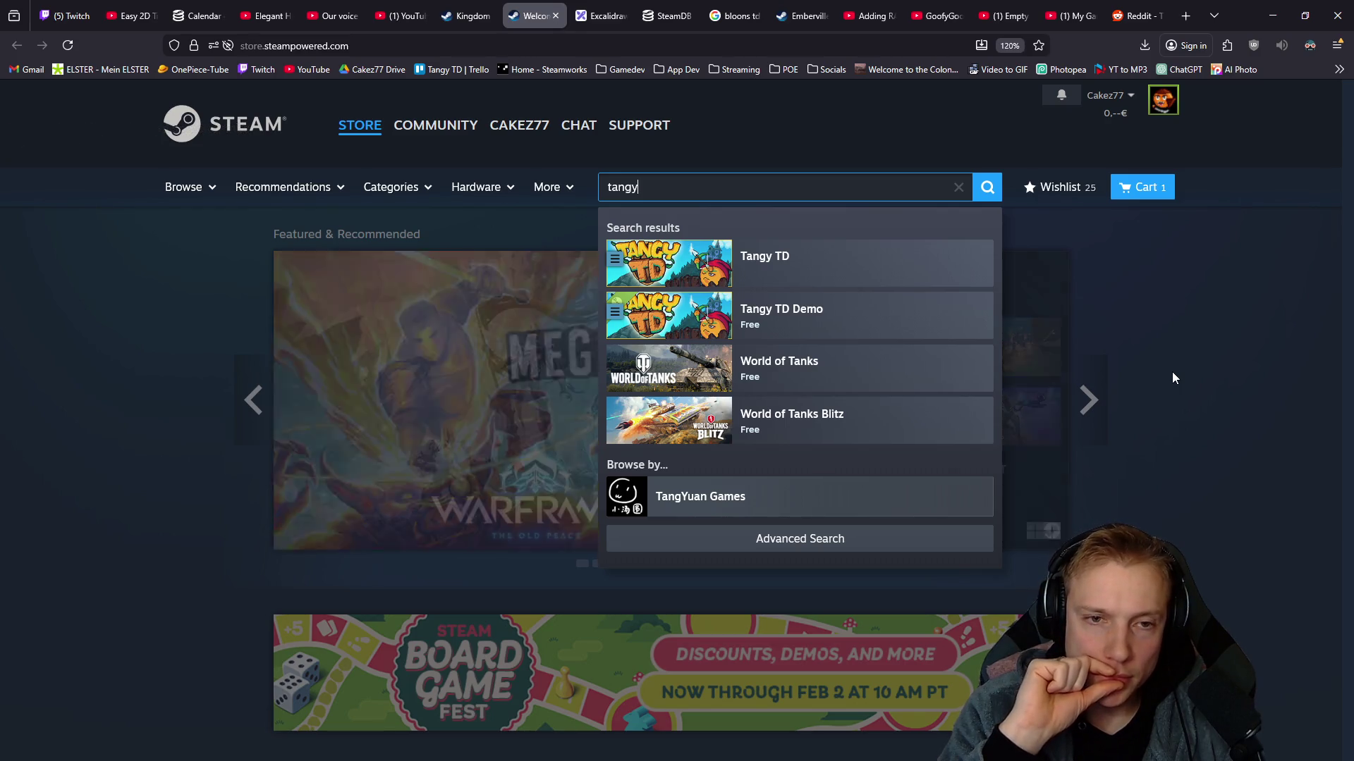
Back in Photopea, show the Capa 26 layer and hide it again.
{"action": "key", "text": "alt+Tab"}
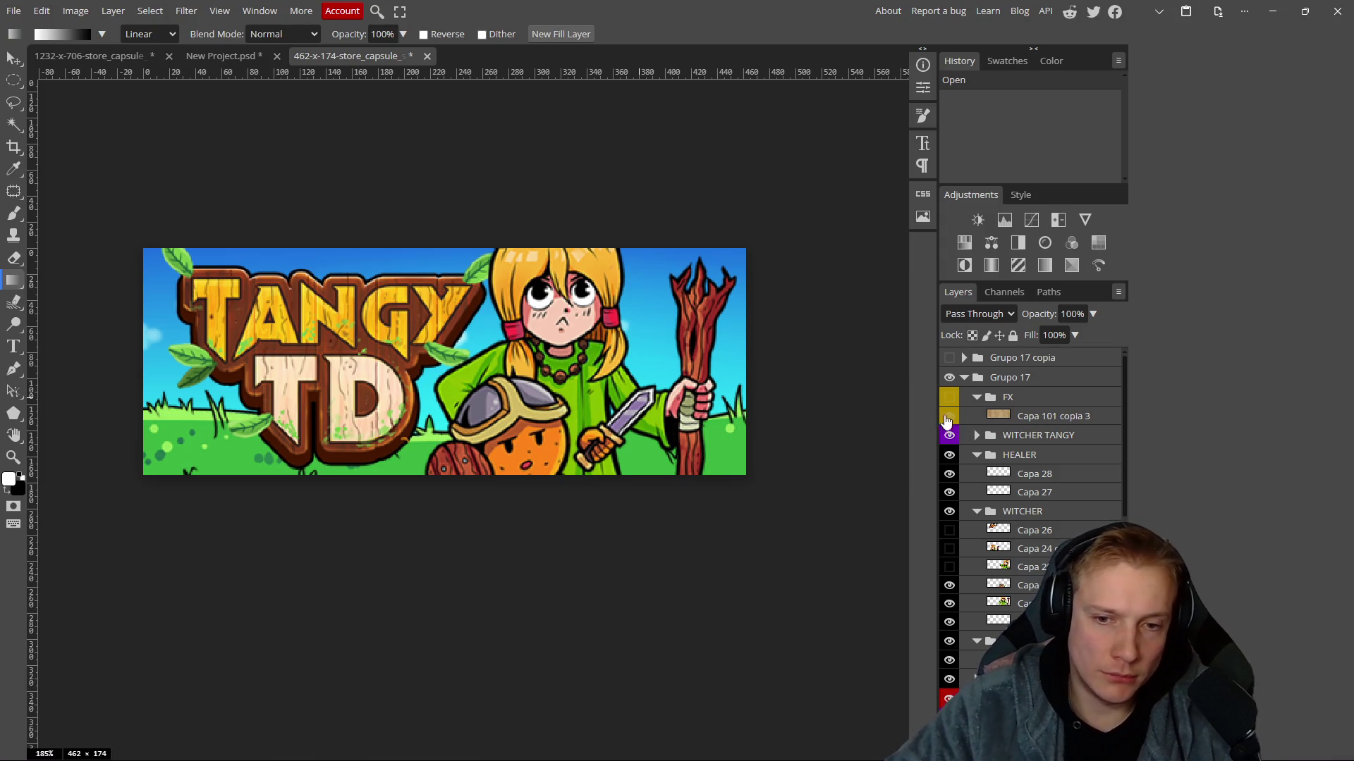
{"action": "left_click", "coordinate": [950, 531]}
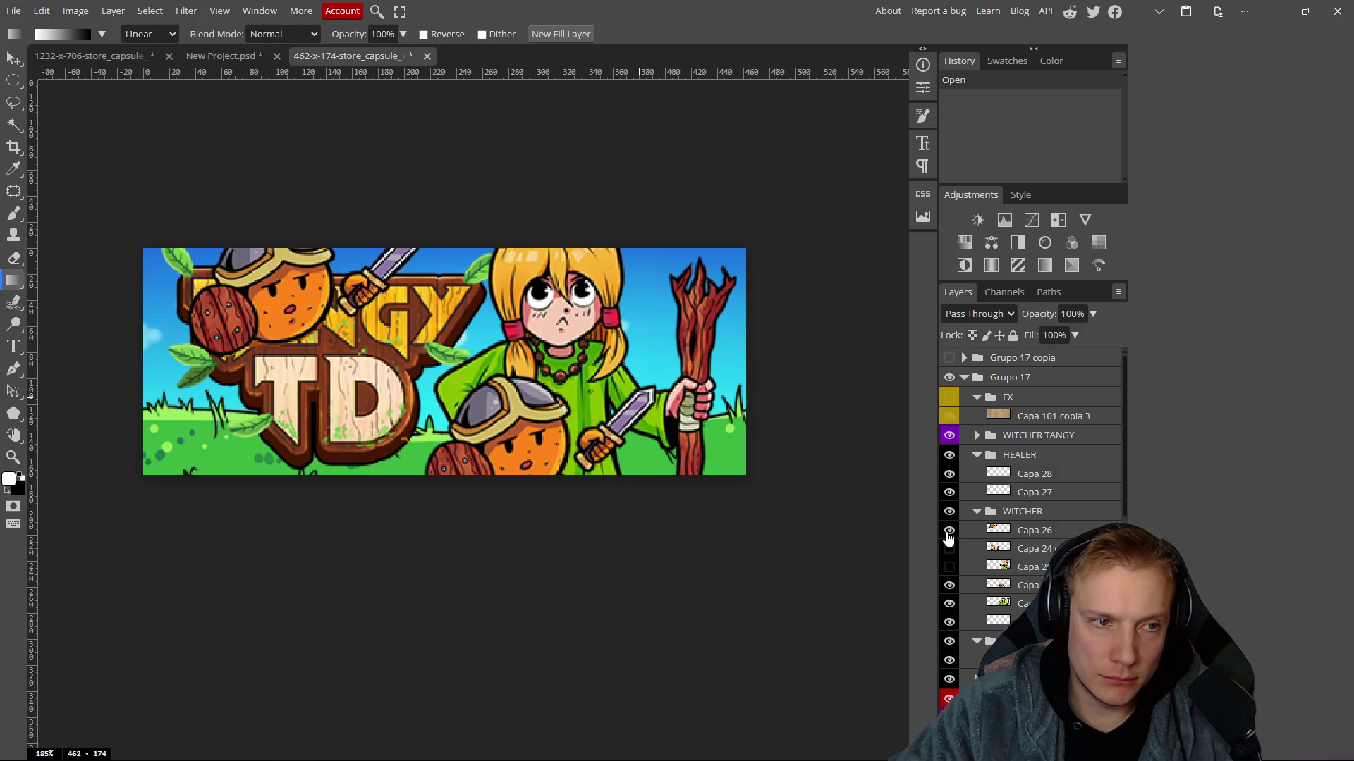
{"action": "left_click", "coordinate": [949, 533]}
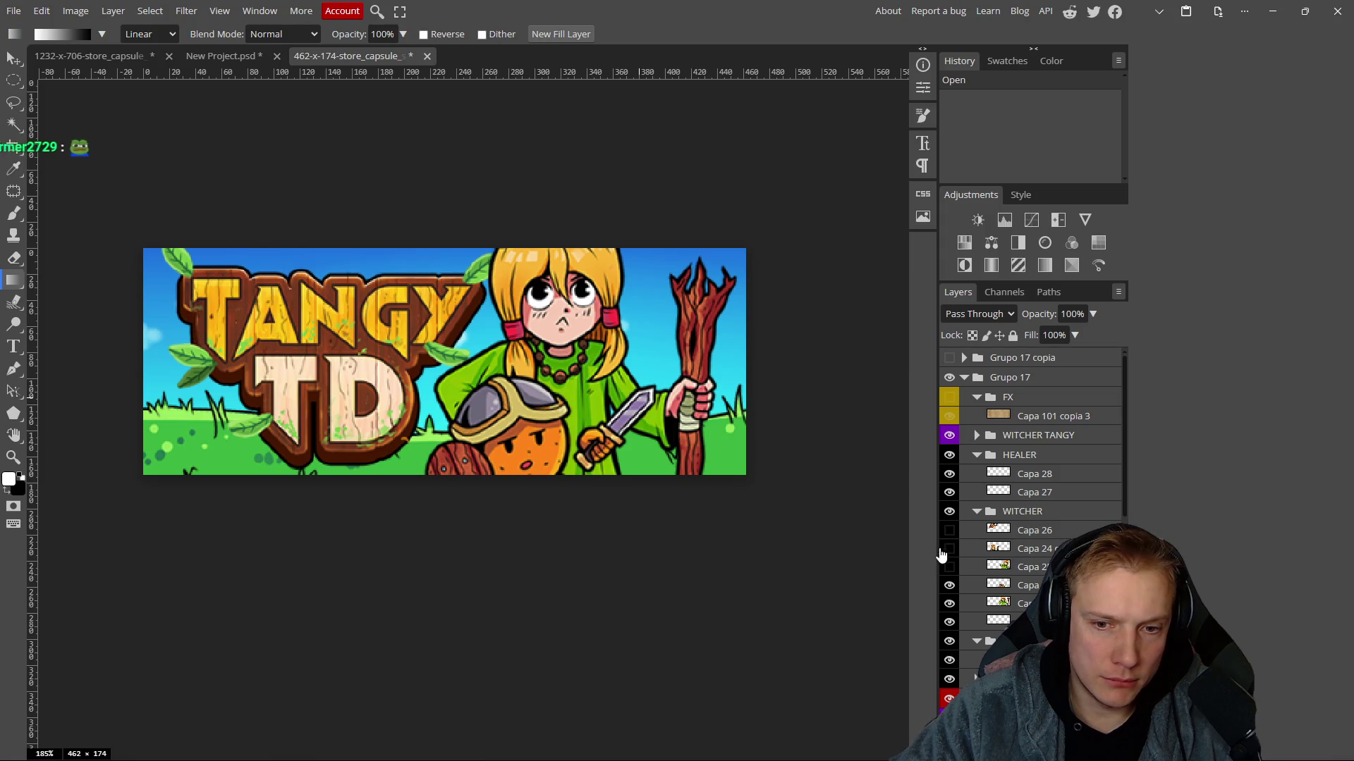
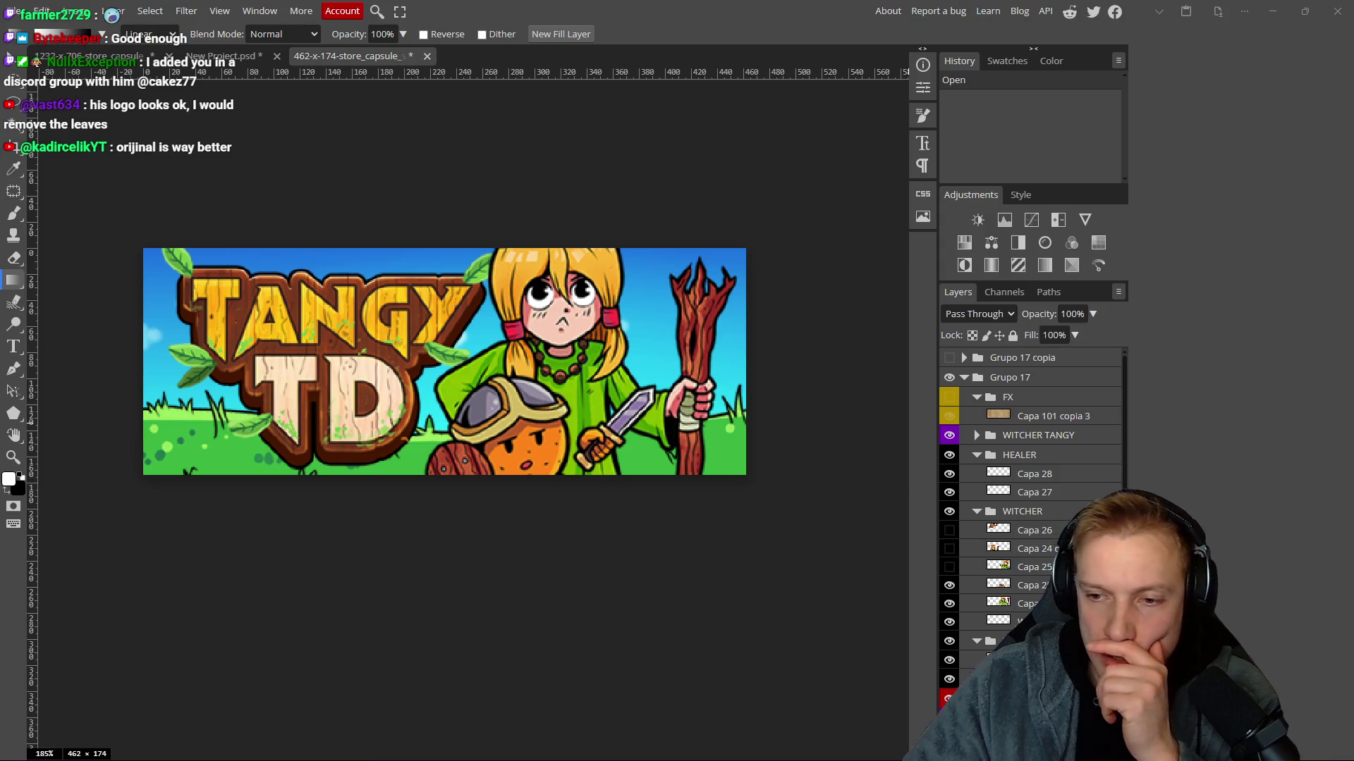
Compare the two capsules and hide the Hue/Saturation 1 adjustment on the 1232×706 capsule.
{"action": "left_click_drag", "start_coordinate": [625, 341], "coordinate": [588, 307]}
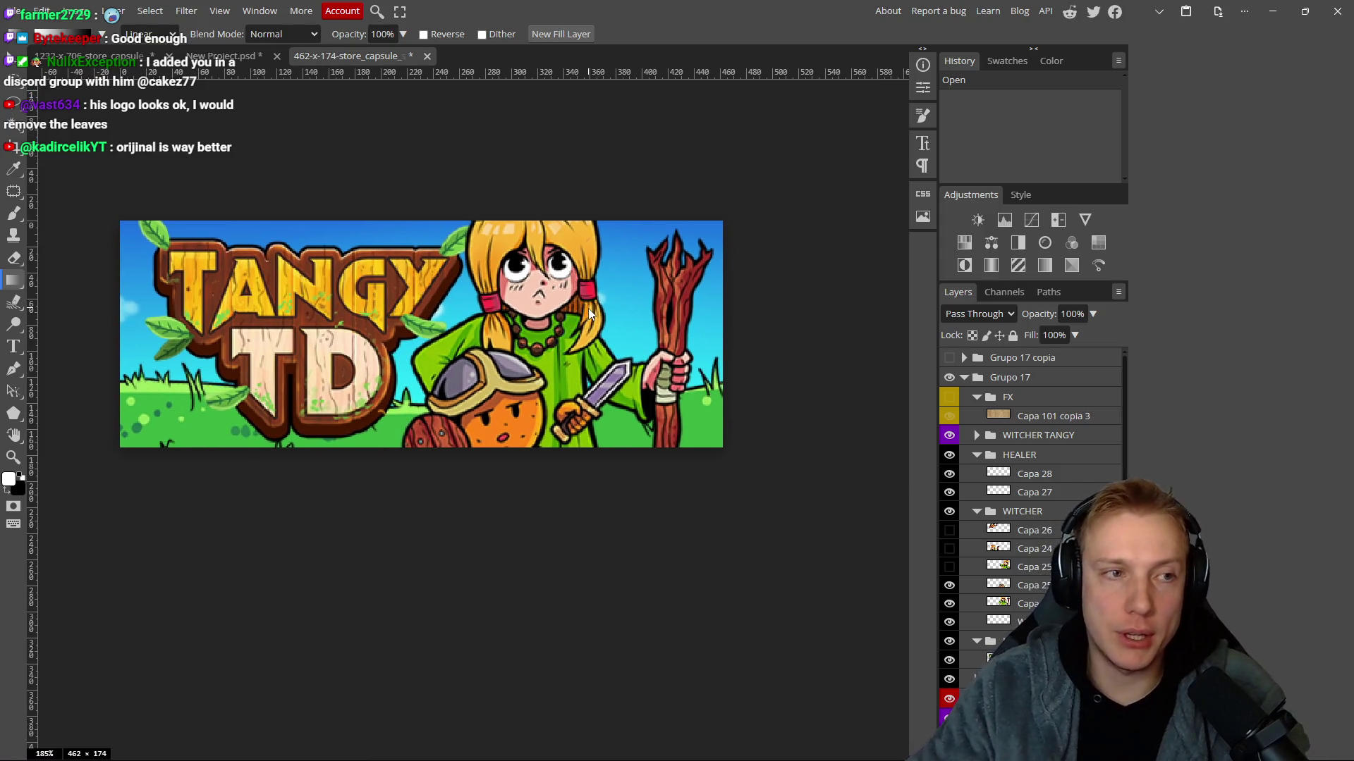
{"action": "left_click", "coordinate": [77, 58]}
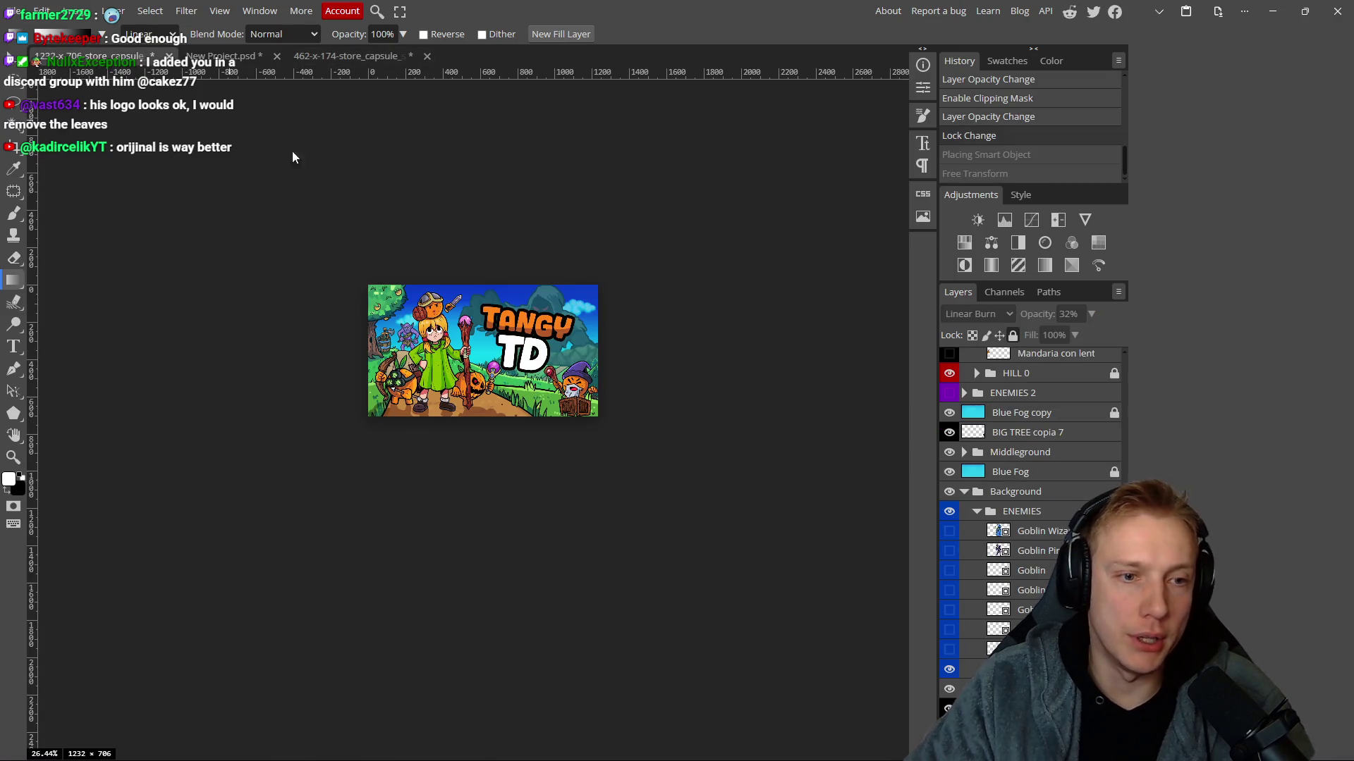
{"action": "left_click", "coordinate": [326, 55]}
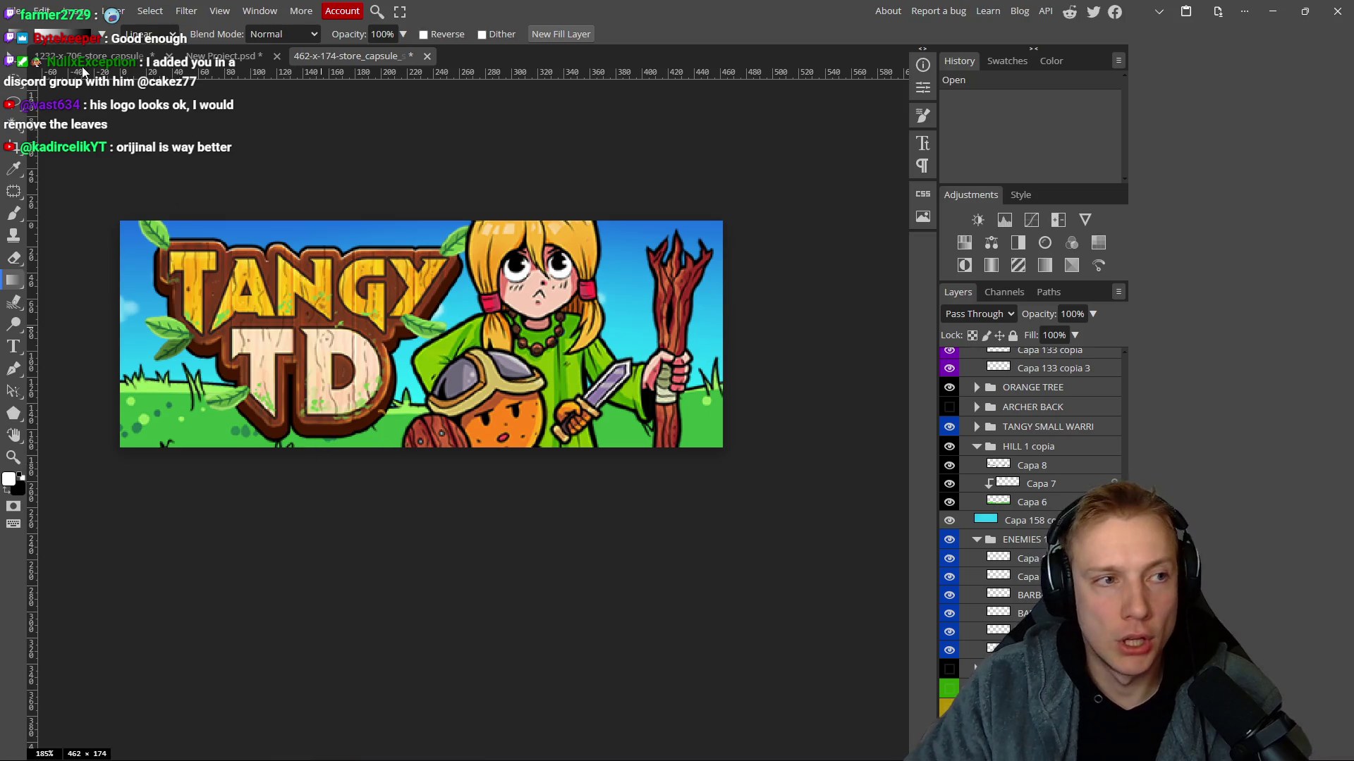
{"action": "left_click", "coordinate": [82, 57]}
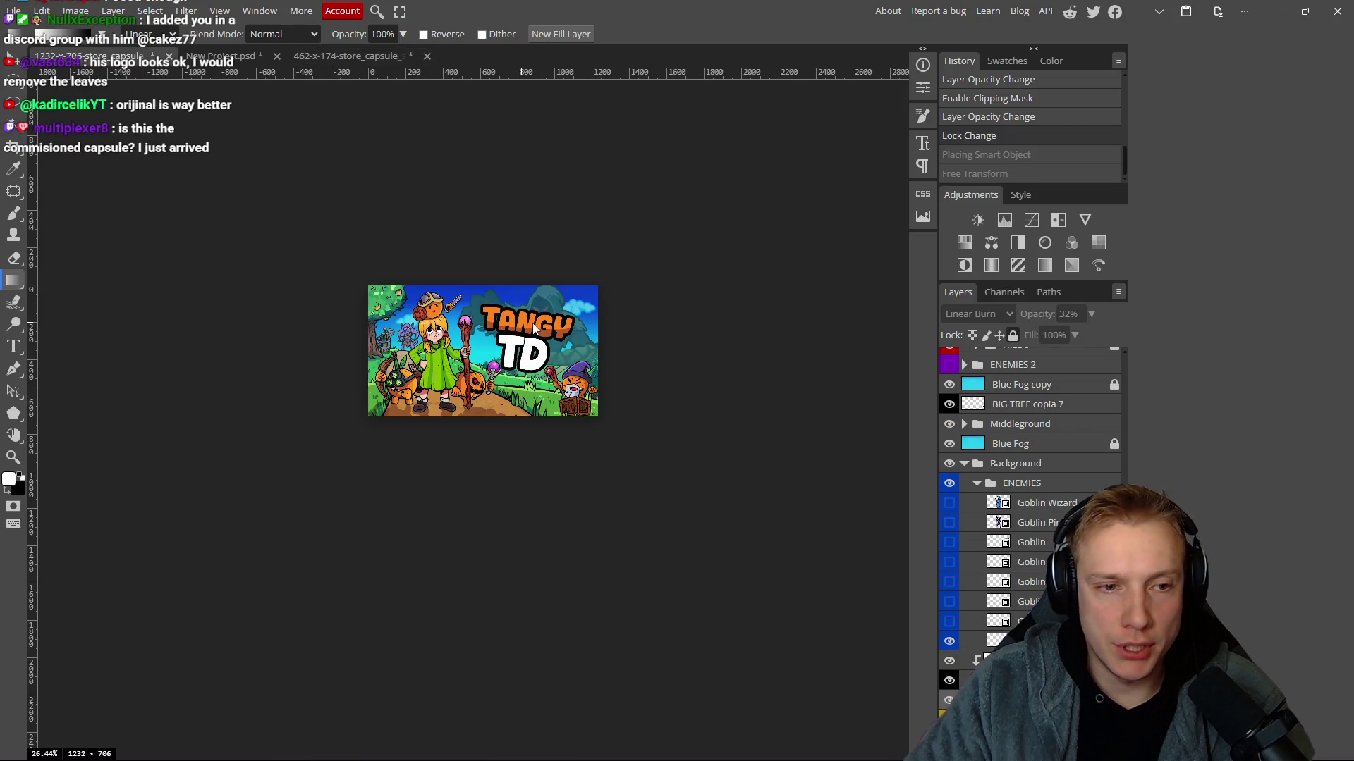
{"action": "scroll", "coordinate": [1000, 459], "scroll_direction": "up", "scroll_amount": 5}
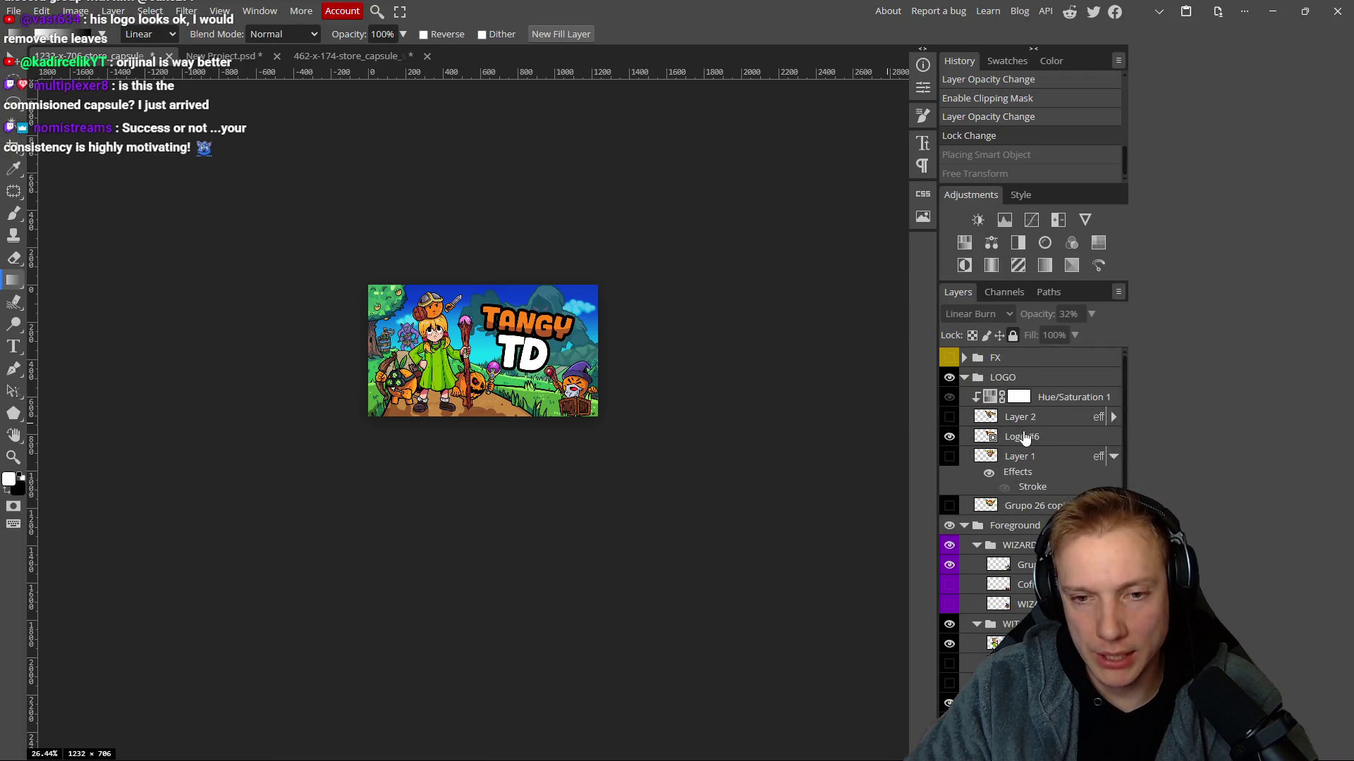
{"action": "left_click", "coordinate": [1026, 437]}
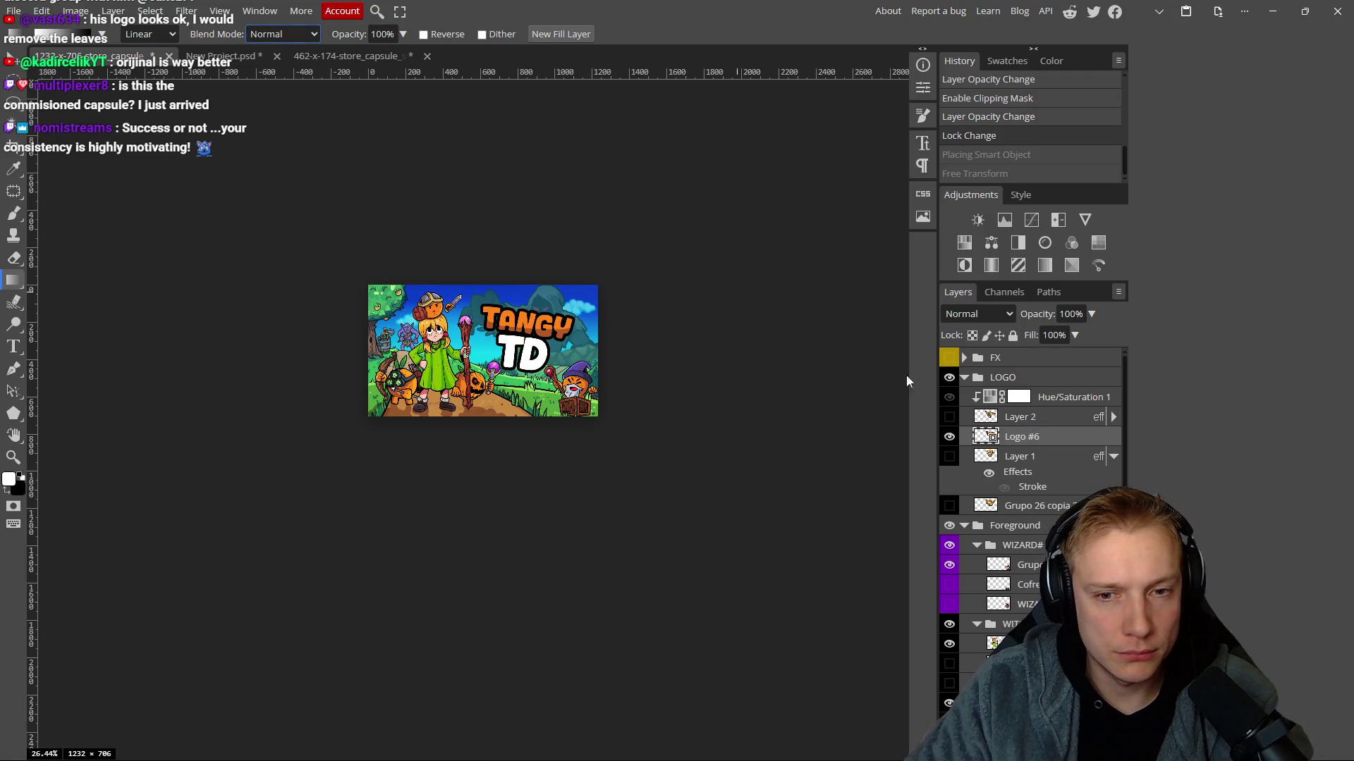
{"action": "left_click", "coordinate": [950, 398]}
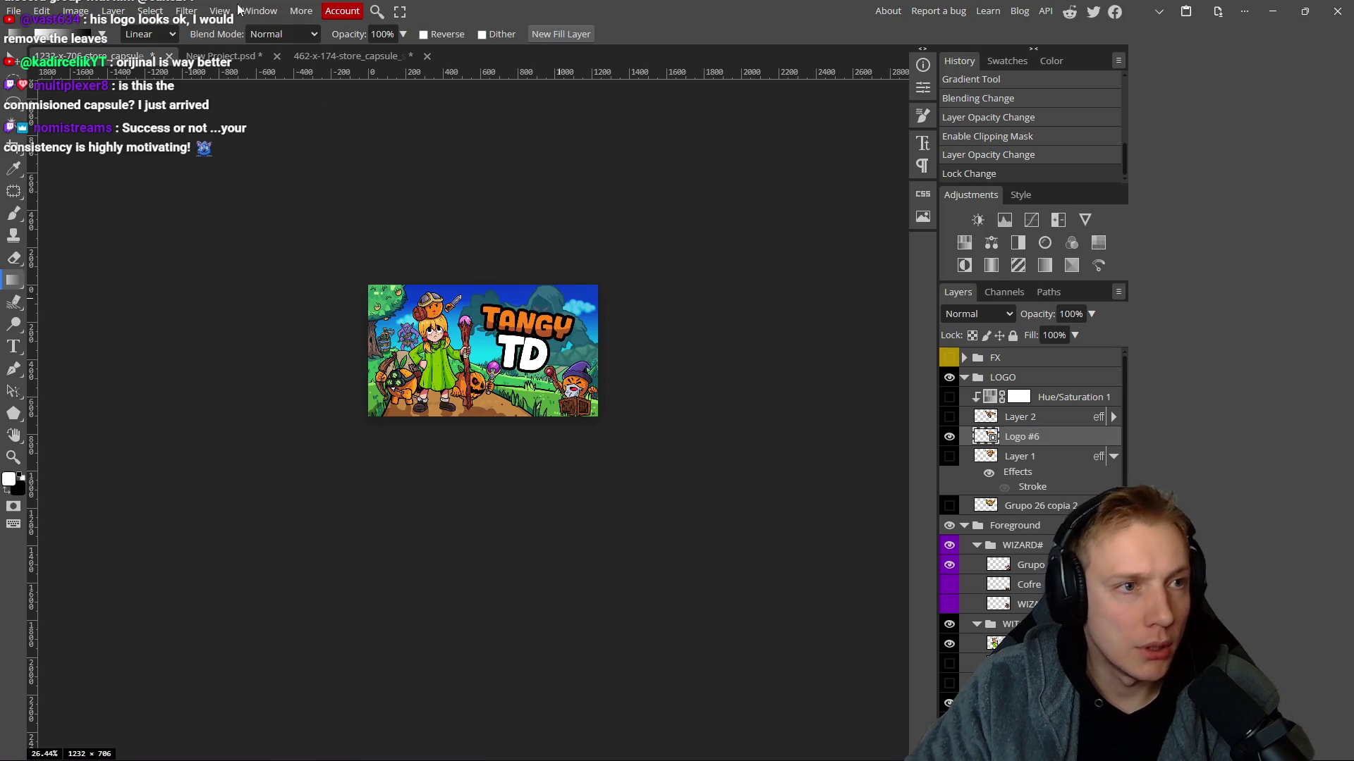
On the 462×174 capsule, select the HEALER folder and delete it.
{"action": "left_click", "coordinate": [341, 57]}
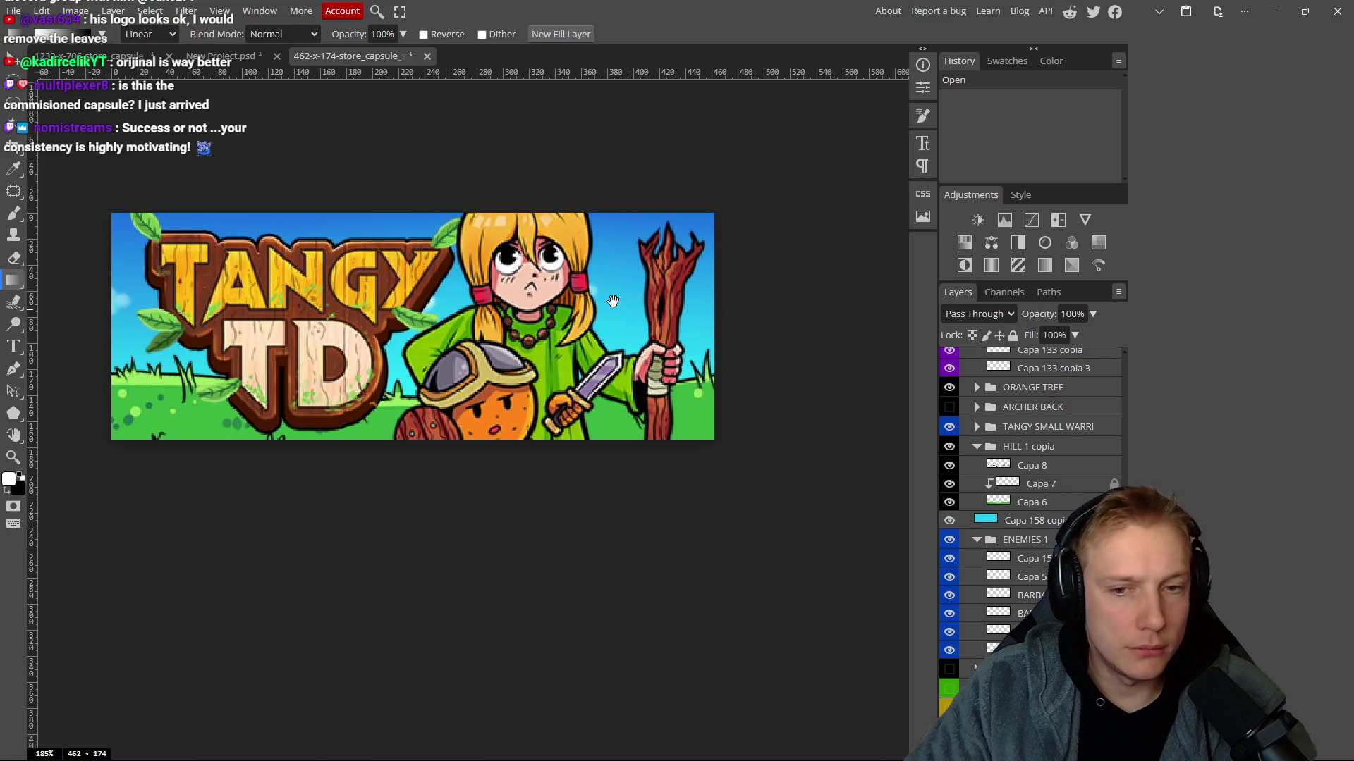
{"action": "scroll", "coordinate": [1069, 467], "scroll_direction": "up", "scroll_amount": 1}
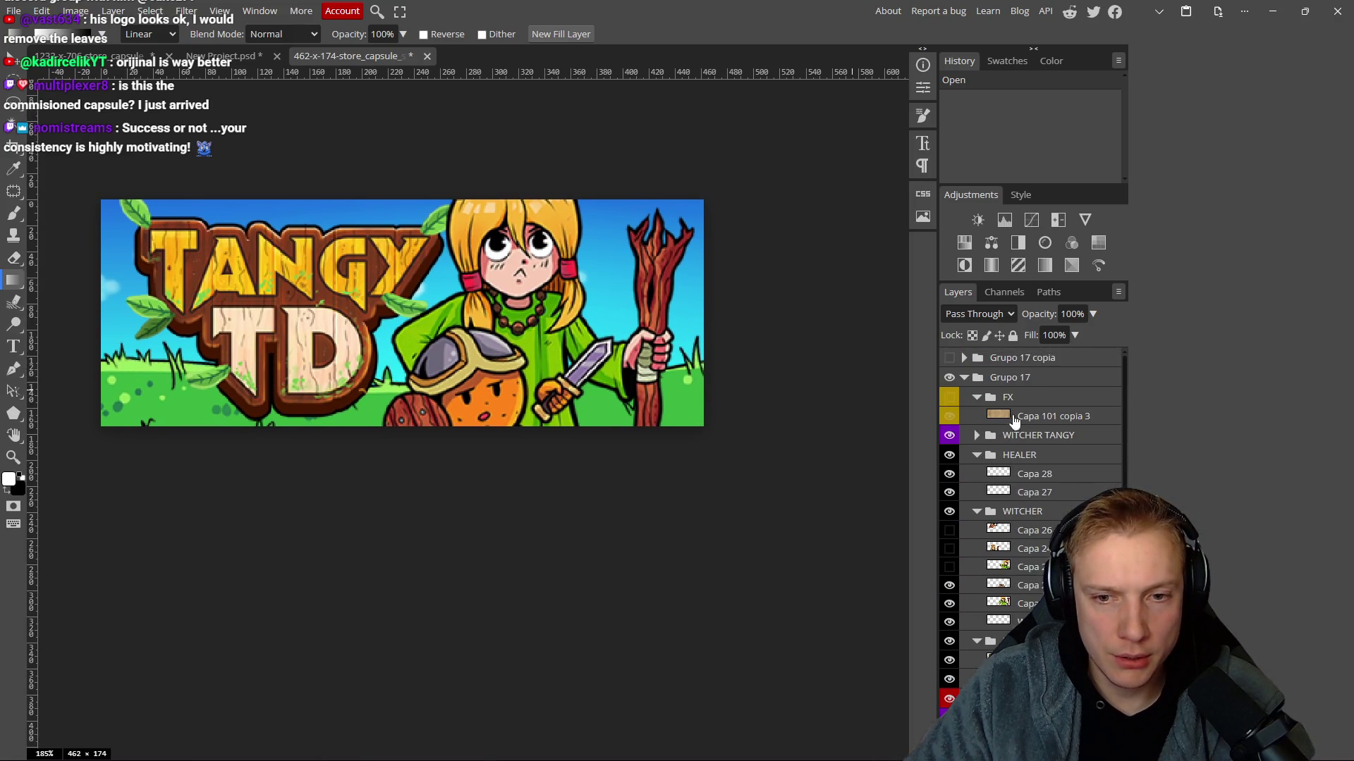
{"action": "left_click", "coordinate": [963, 379]}
{"action": "left_click", "coordinate": [963, 378]}
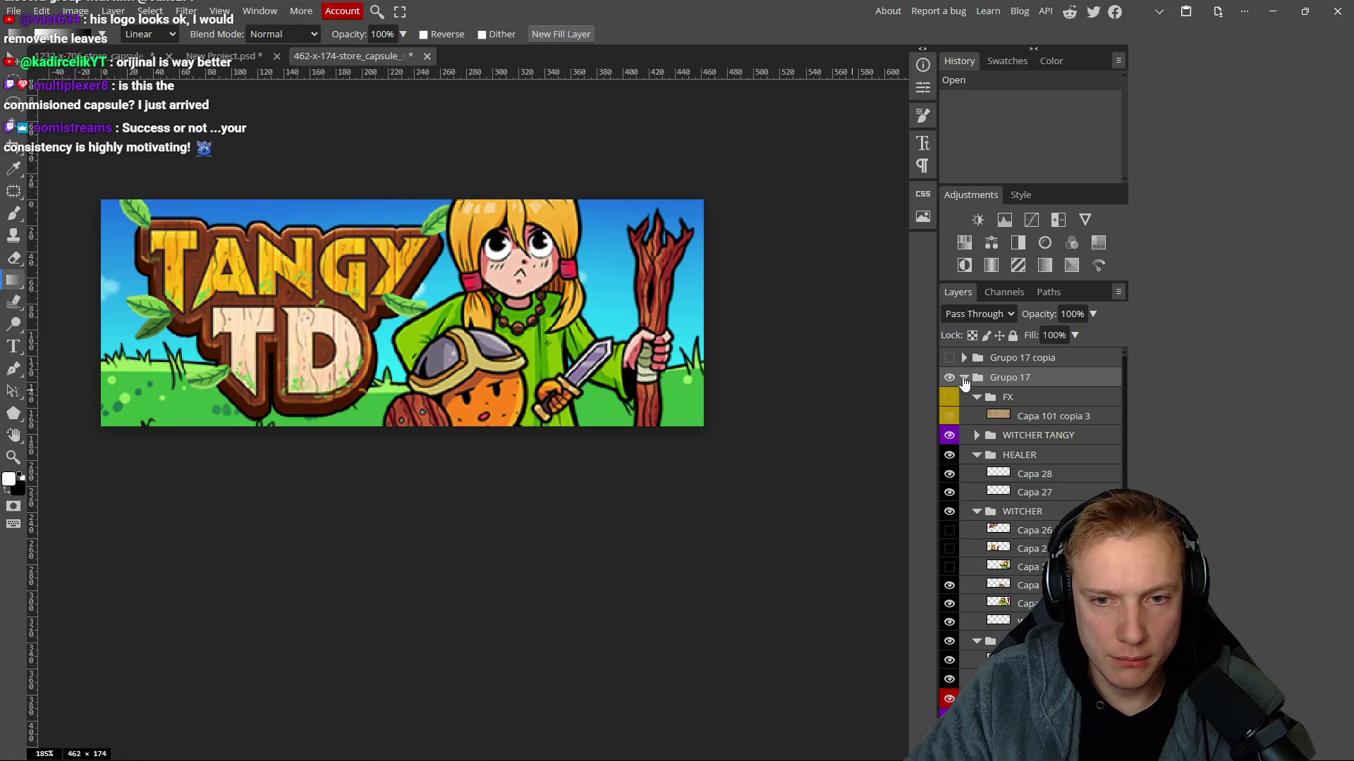
{"action": "left_click", "coordinate": [976, 437]}
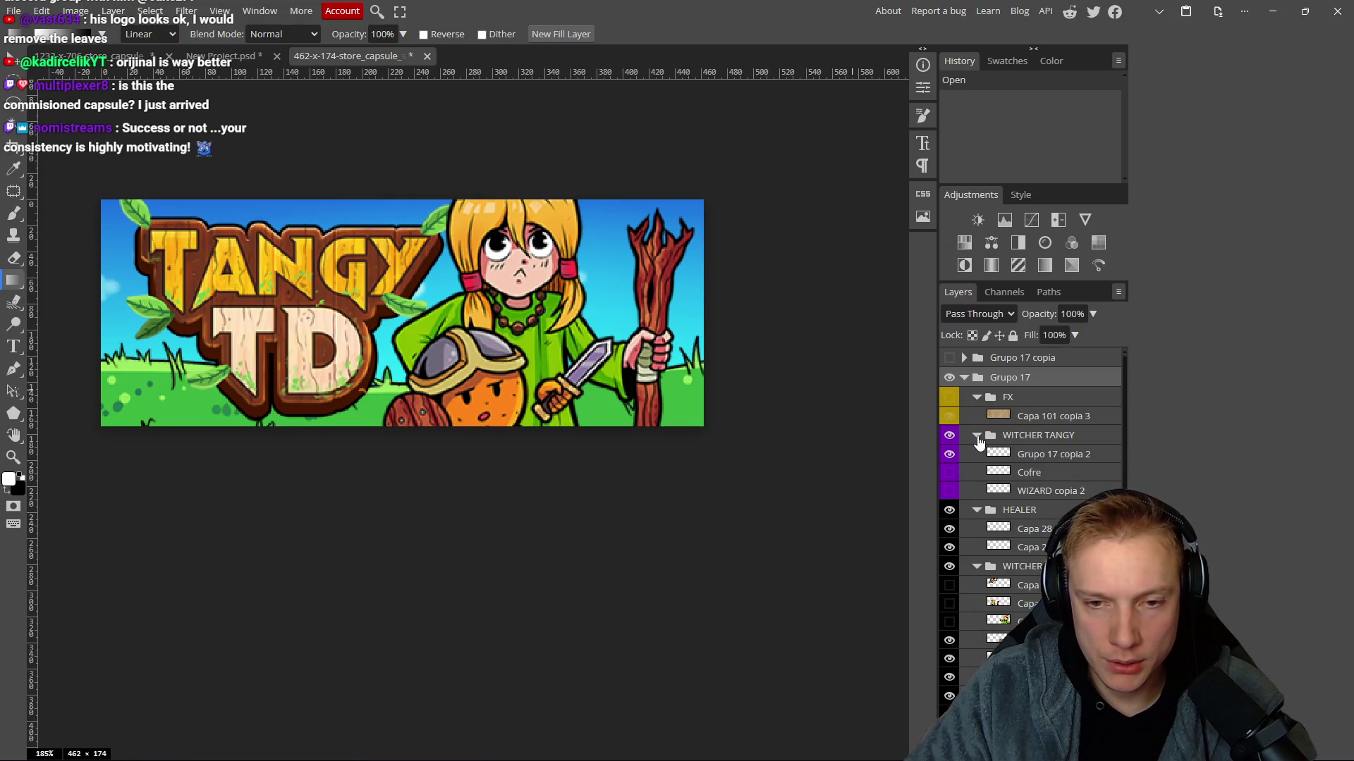
{"action": "left_click", "coordinate": [977, 438]}
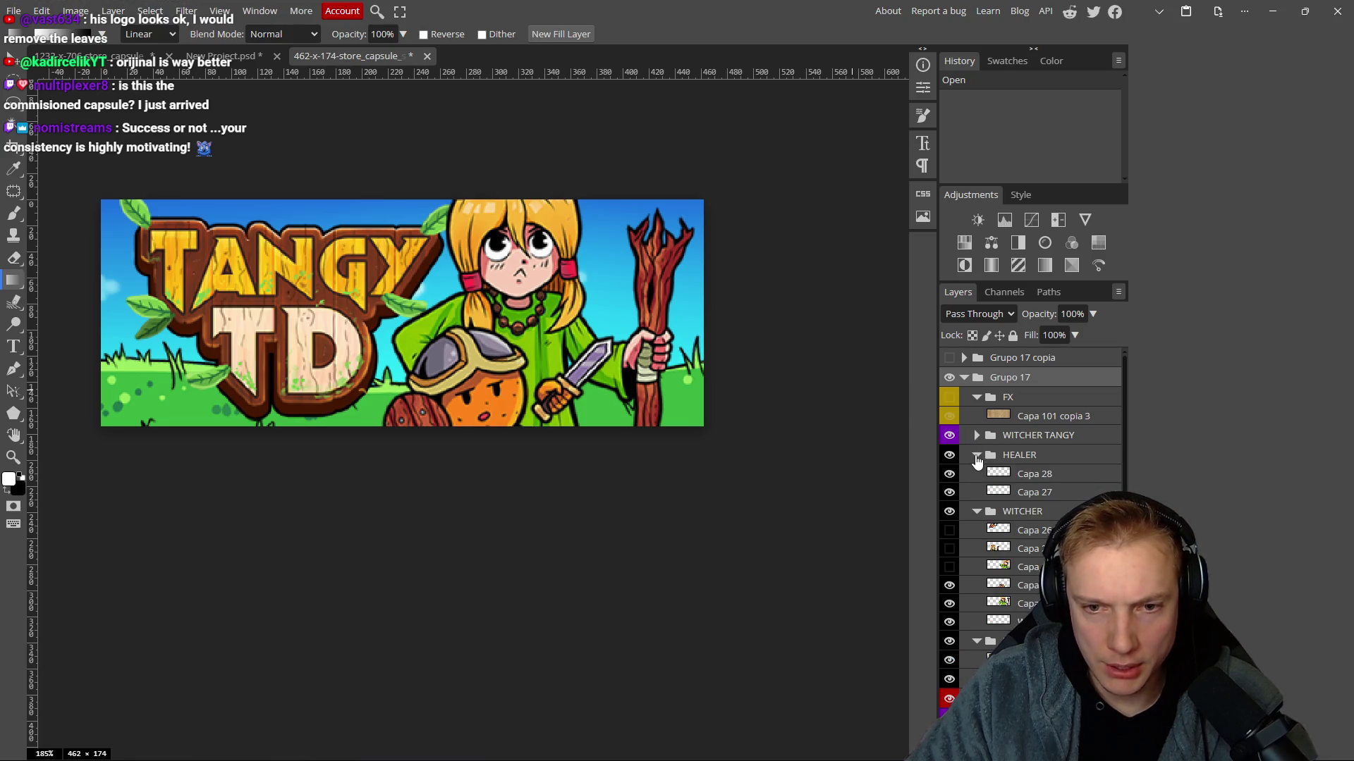
{"action": "left_click", "coordinate": [976, 457]}
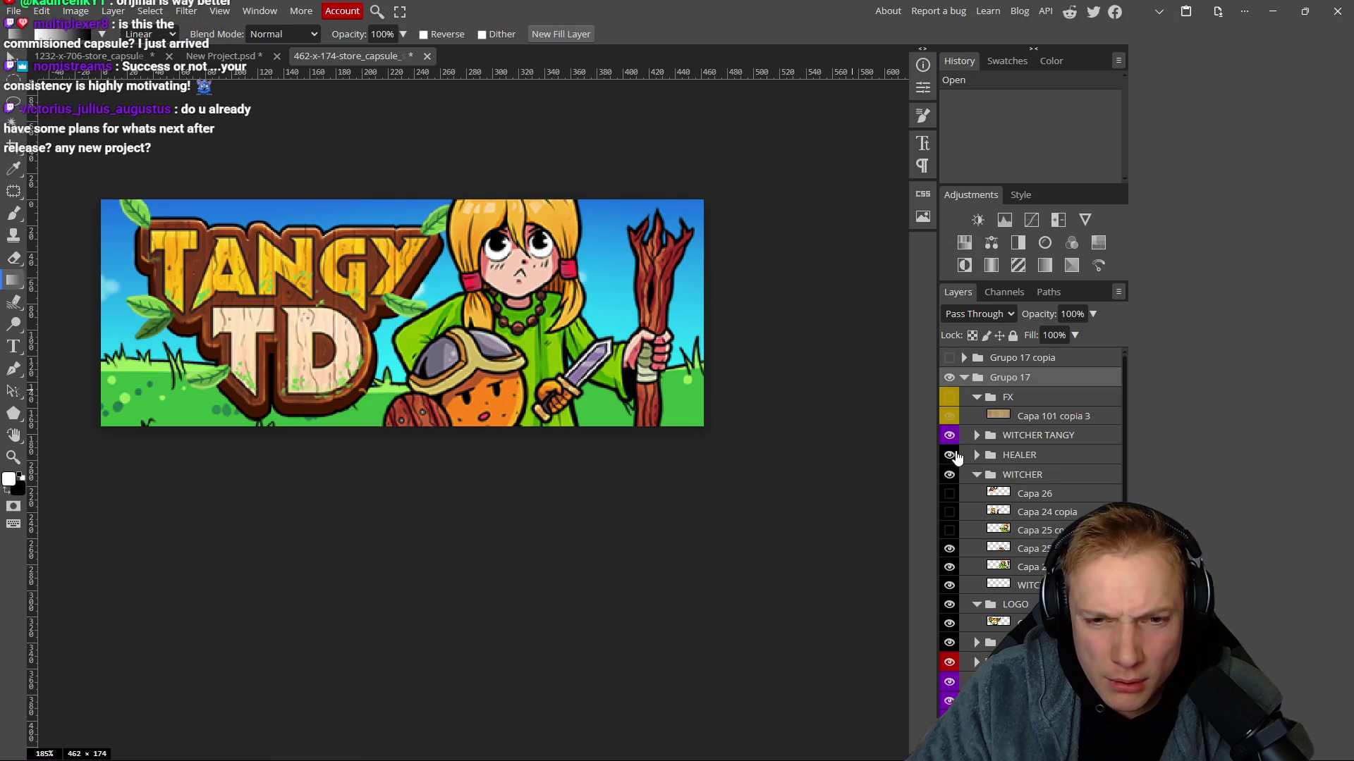
{"action": "left_click", "coordinate": [950, 455]}
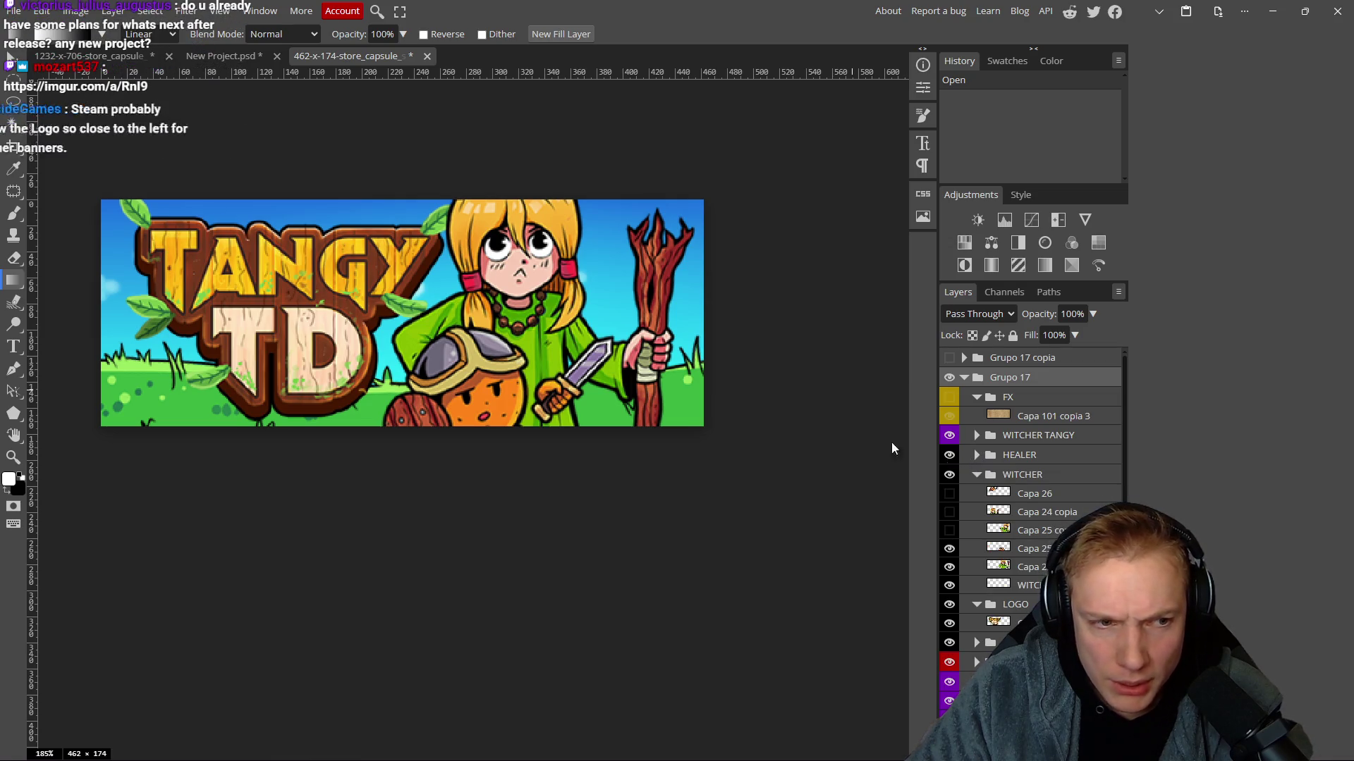
{"action": "left_click", "coordinate": [1046, 459]}
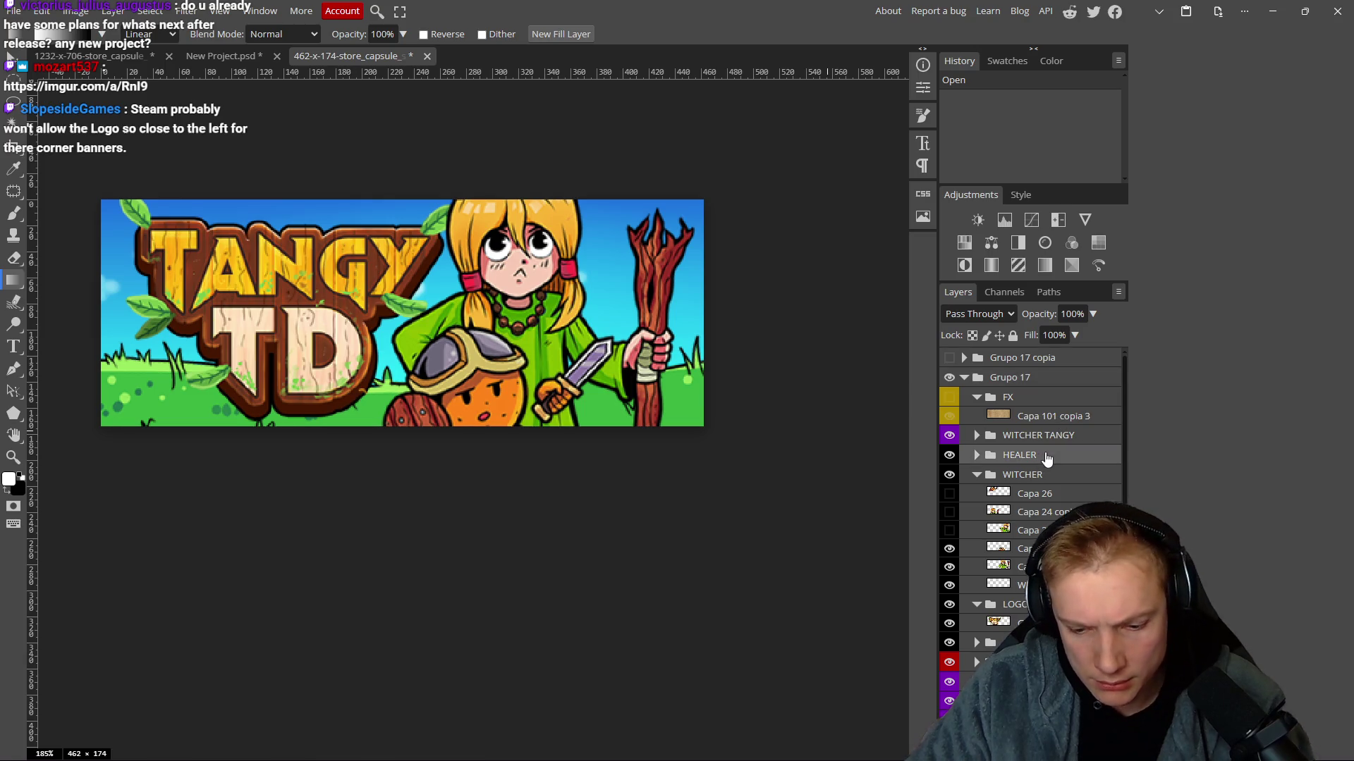
{"action": "key", "text": "Delete"}
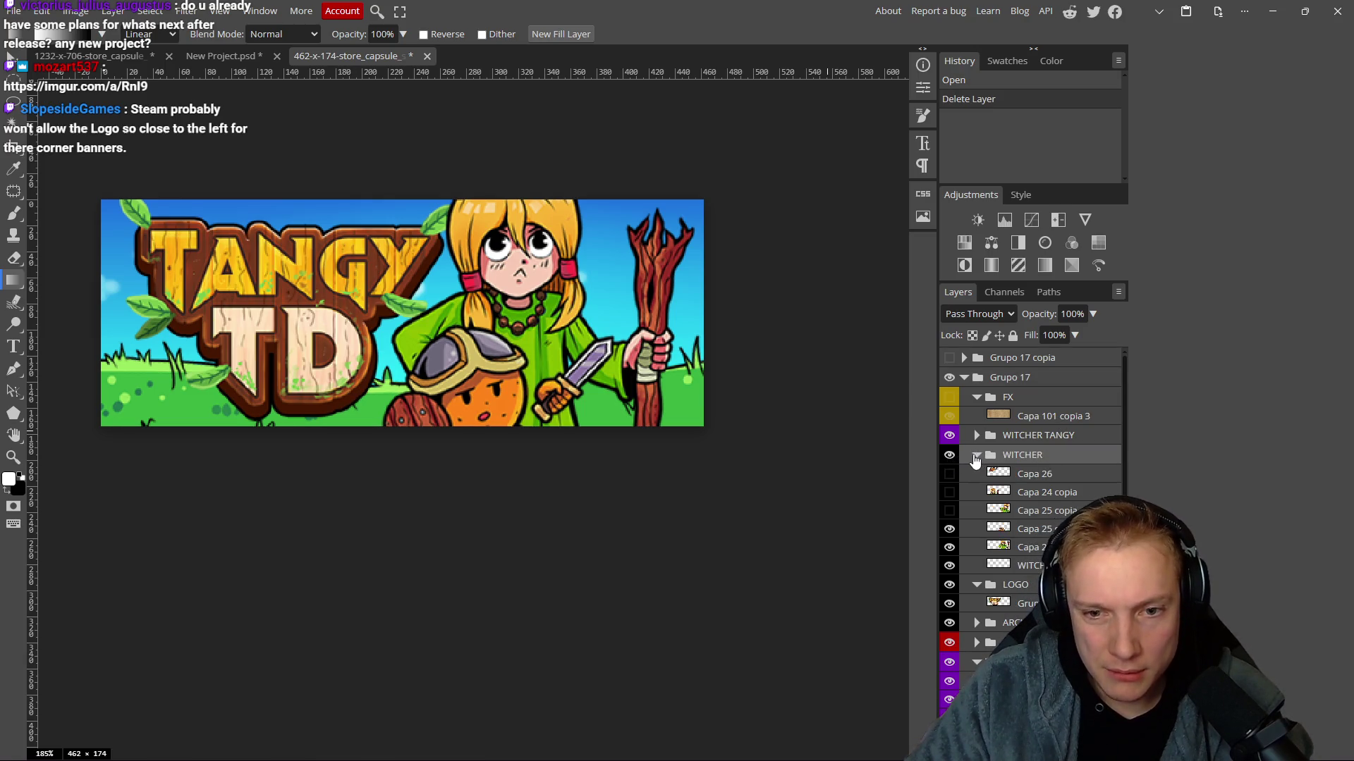
{"action": "left_click", "coordinate": [976, 457]}
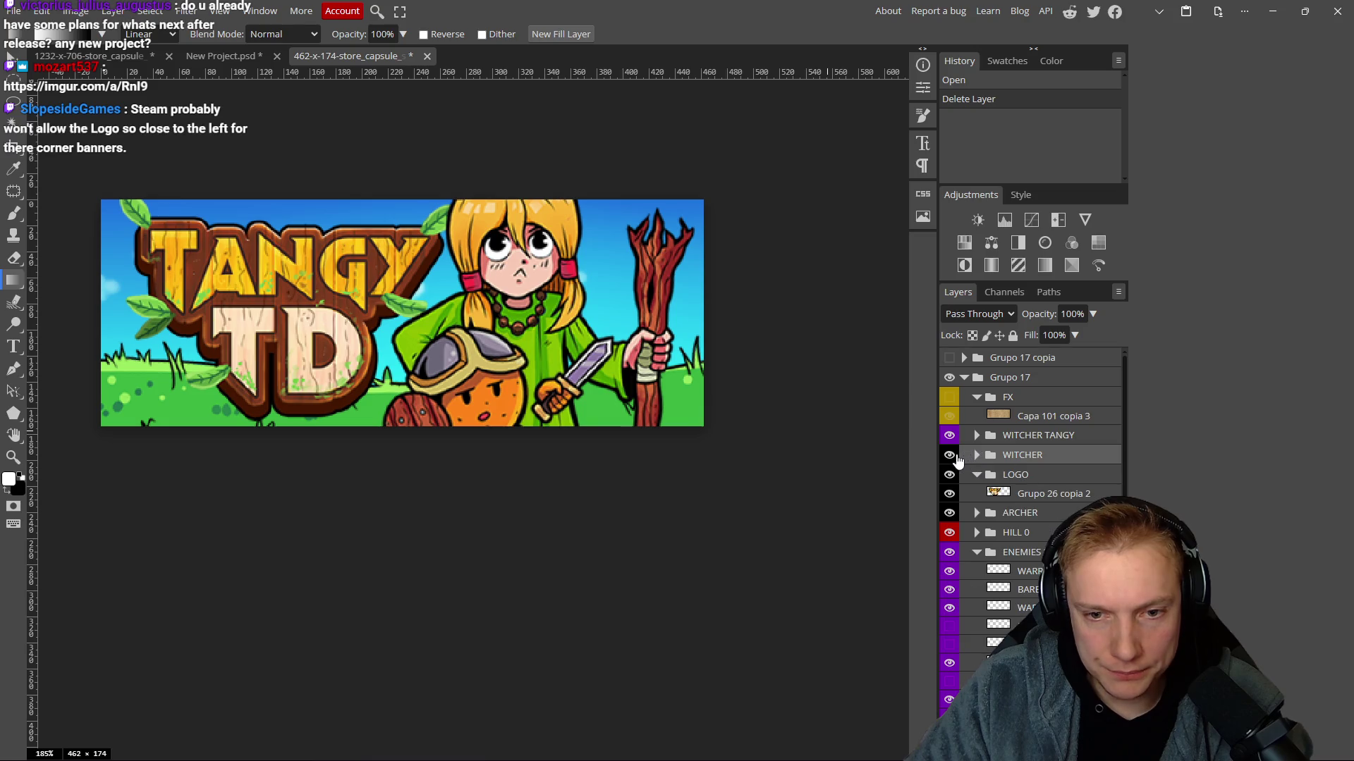
Duplicate the logo layer and transform the copy to about 11% scale with an 8° tilt on the left.
{"action": "left_click", "coordinate": [1054, 493]}
{"action": "key", "text": "ctrl+j"}
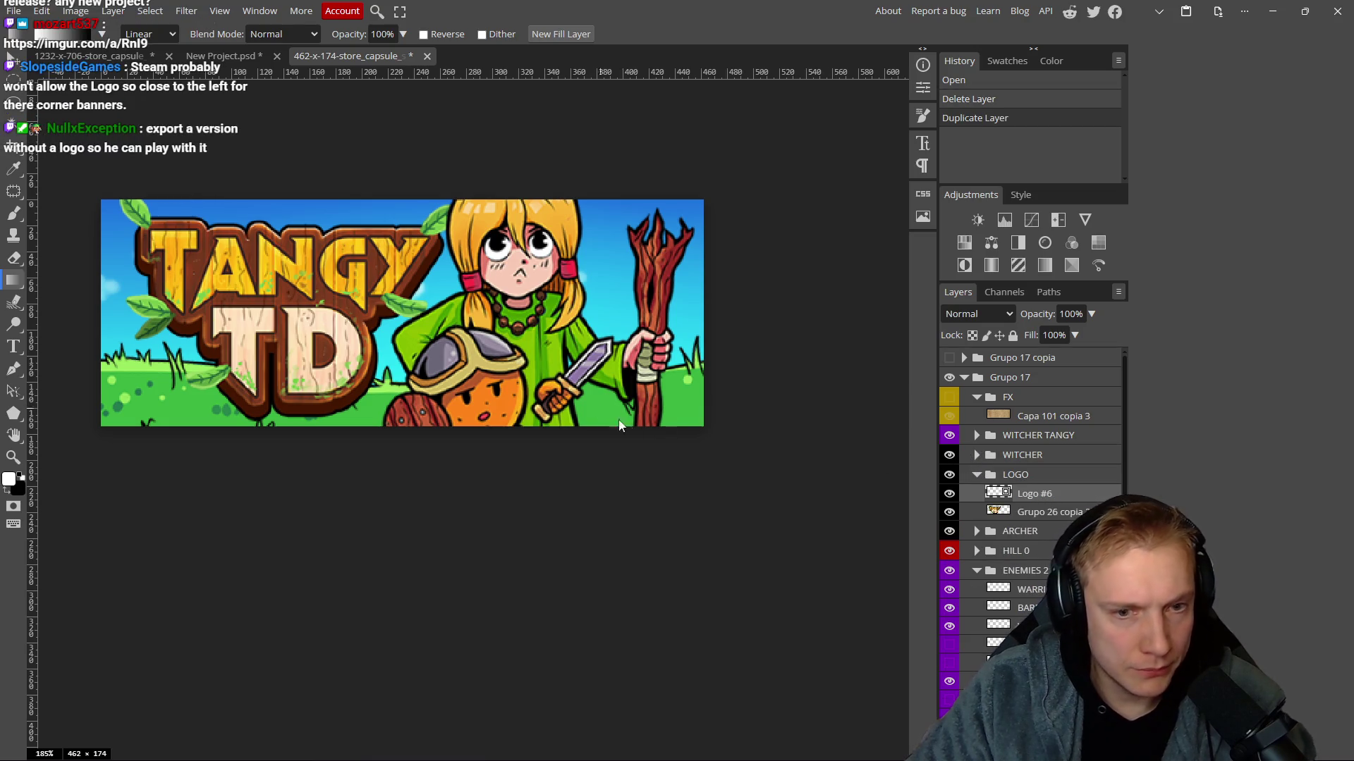
{"action": "scroll", "coordinate": [632, 416], "scroll_direction": "down", "scroll_amount": 3}
{"action": "scroll", "coordinate": [631, 416], "scroll_direction": "down", "scroll_amount": 5}
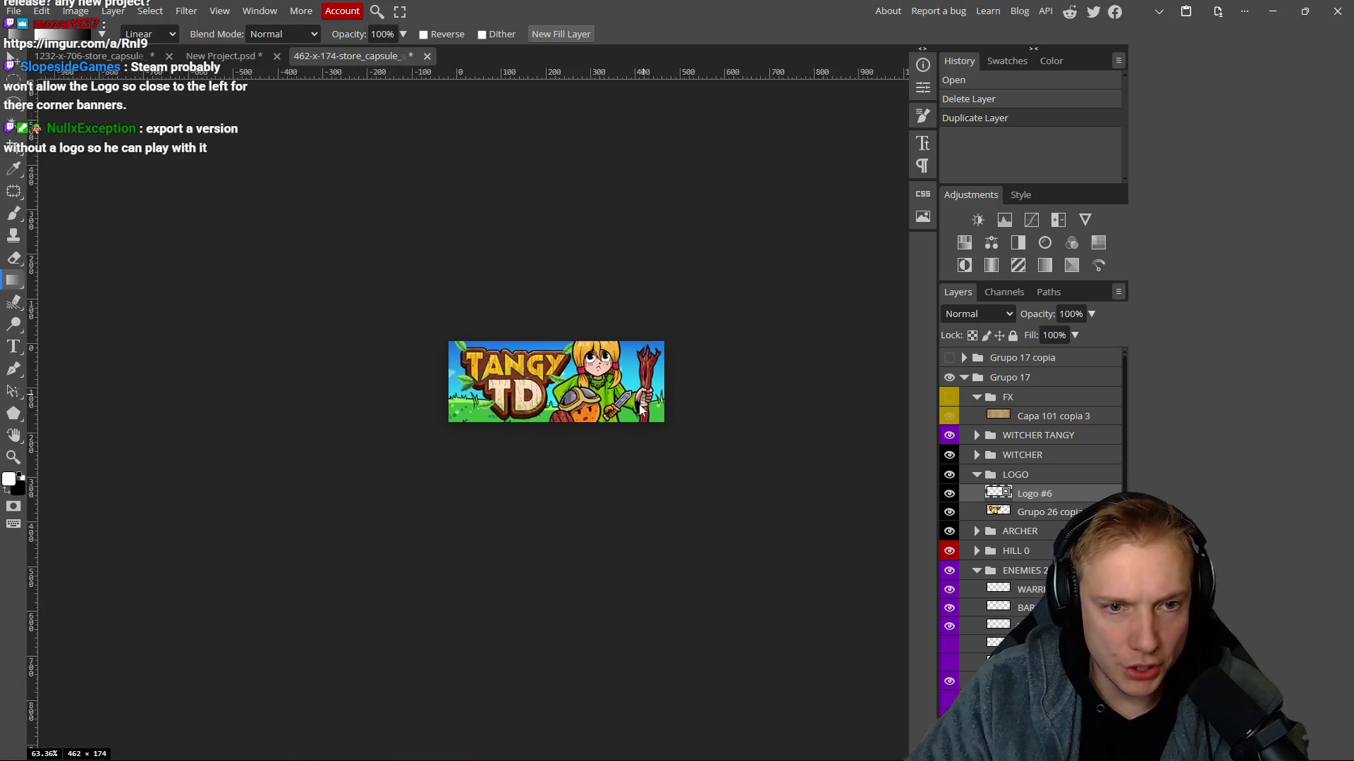
{"action": "key", "text": "ctrl+t"}
{"action": "left_click_drag", "start_coordinate": [530, 427], "coordinate": [327, 375]}
{"action": "mouse_move", "coordinate": [406, 350]}
{"action": "left_mouse_down"}
{"action": "mouse_move", "coordinate": [405, 319]}
{"action": "mouse_move", "coordinate": [288, 400]}
{"action": "left_mouse_up"}
{"action": "scroll", "coordinate": [287, 400], "scroll_direction": "up", "scroll_amount": 3}
{"action": "scroll", "coordinate": [294, 382], "scroll_direction": "up", "scroll_amount": 4}
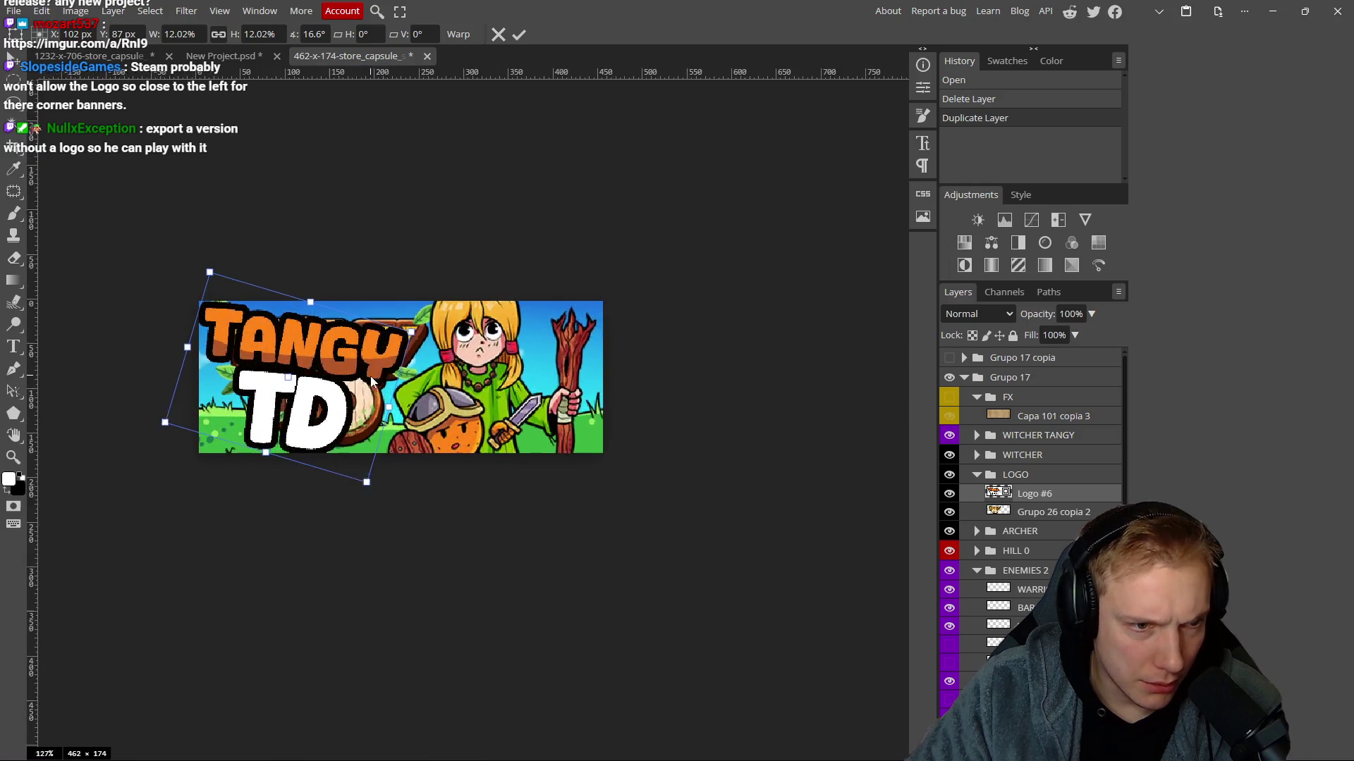
{"action": "left_click_drag", "start_coordinate": [433, 324], "coordinate": [380, 339]}
{"action": "left_click_drag", "start_coordinate": [296, 380], "coordinate": [334, 369]}
{"action": "left_click_drag", "start_coordinate": [213, 260], "coordinate": [200, 277]}
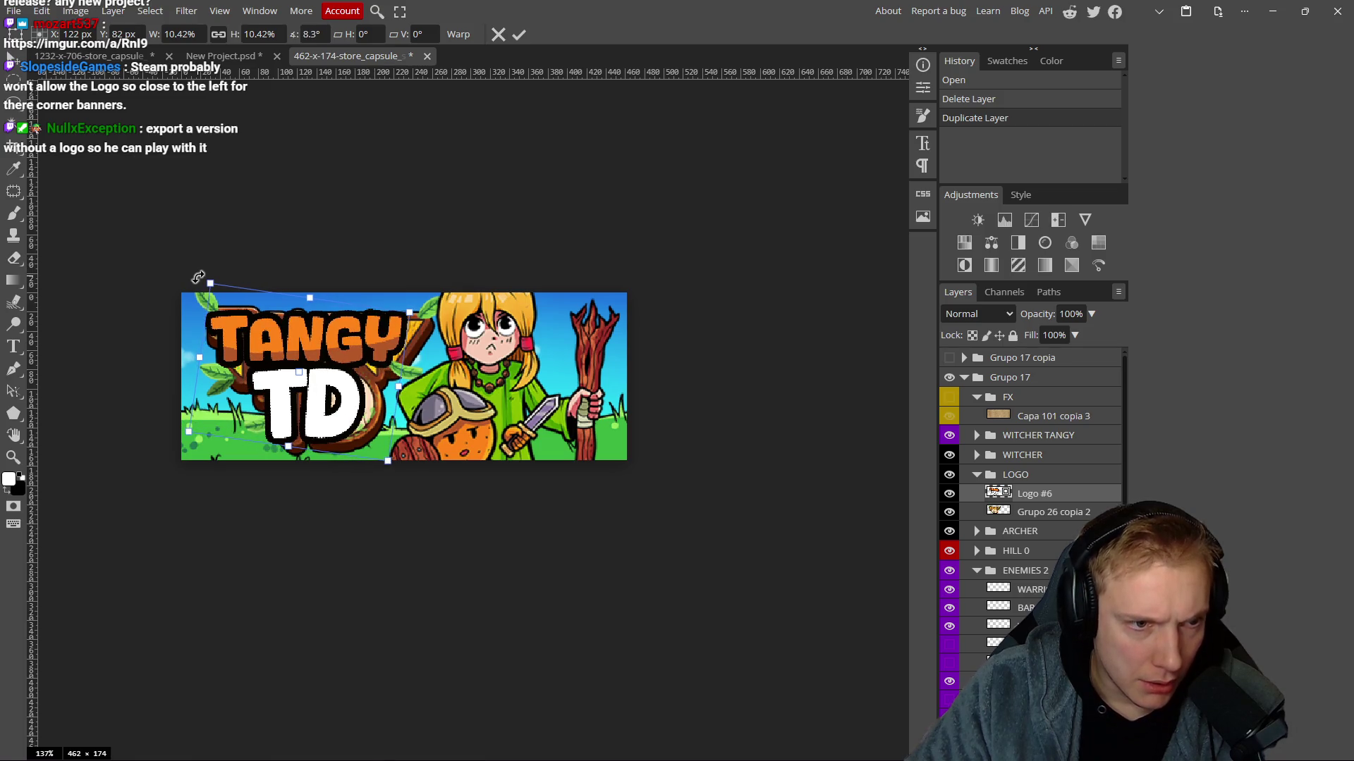
Nudge and slightly enlarge the new logo, then commit the transform.
{"action": "left_click_drag", "start_coordinate": [362, 364], "coordinate": [363, 363]}
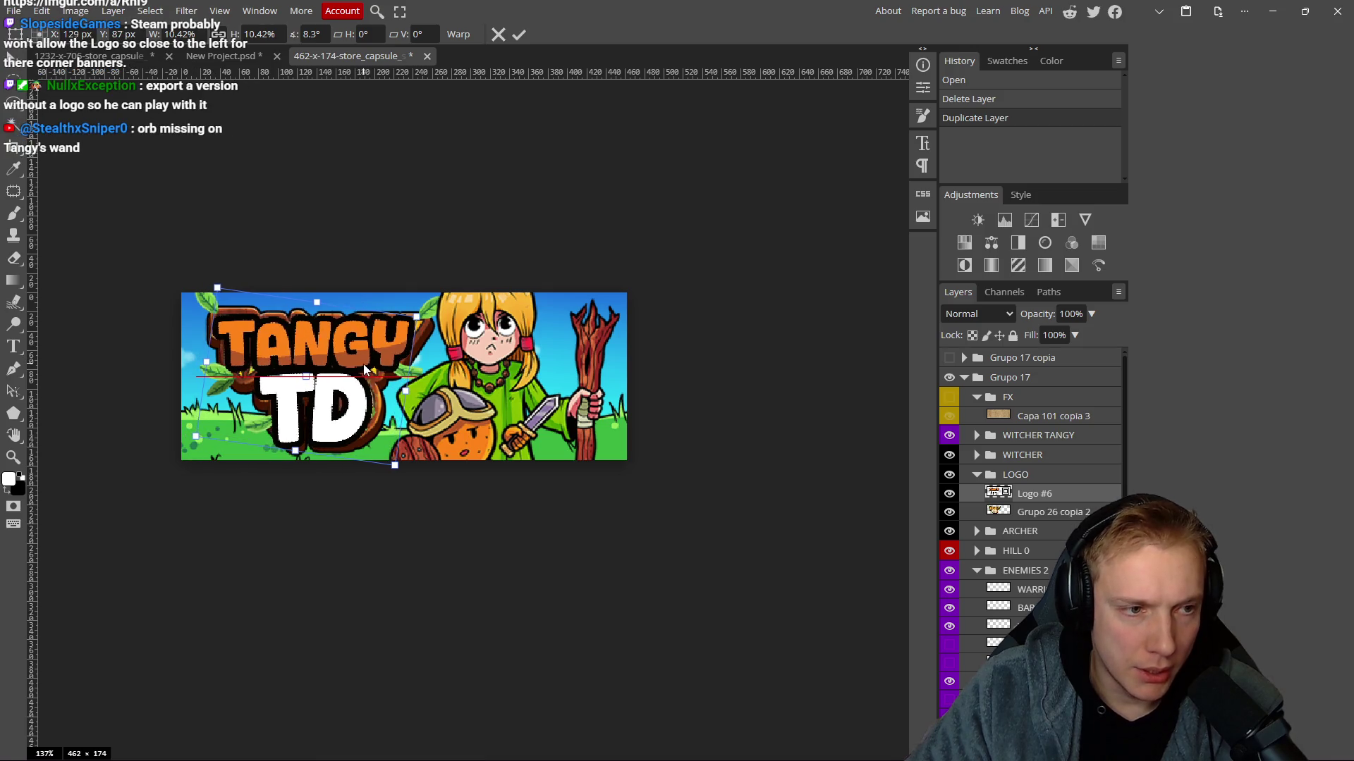
{"action": "key", "text": "Up"}
{"action": "key", "text": "Up"}
{"action": "key", "text": "Up"}
{"action": "key", "text": "Right"}
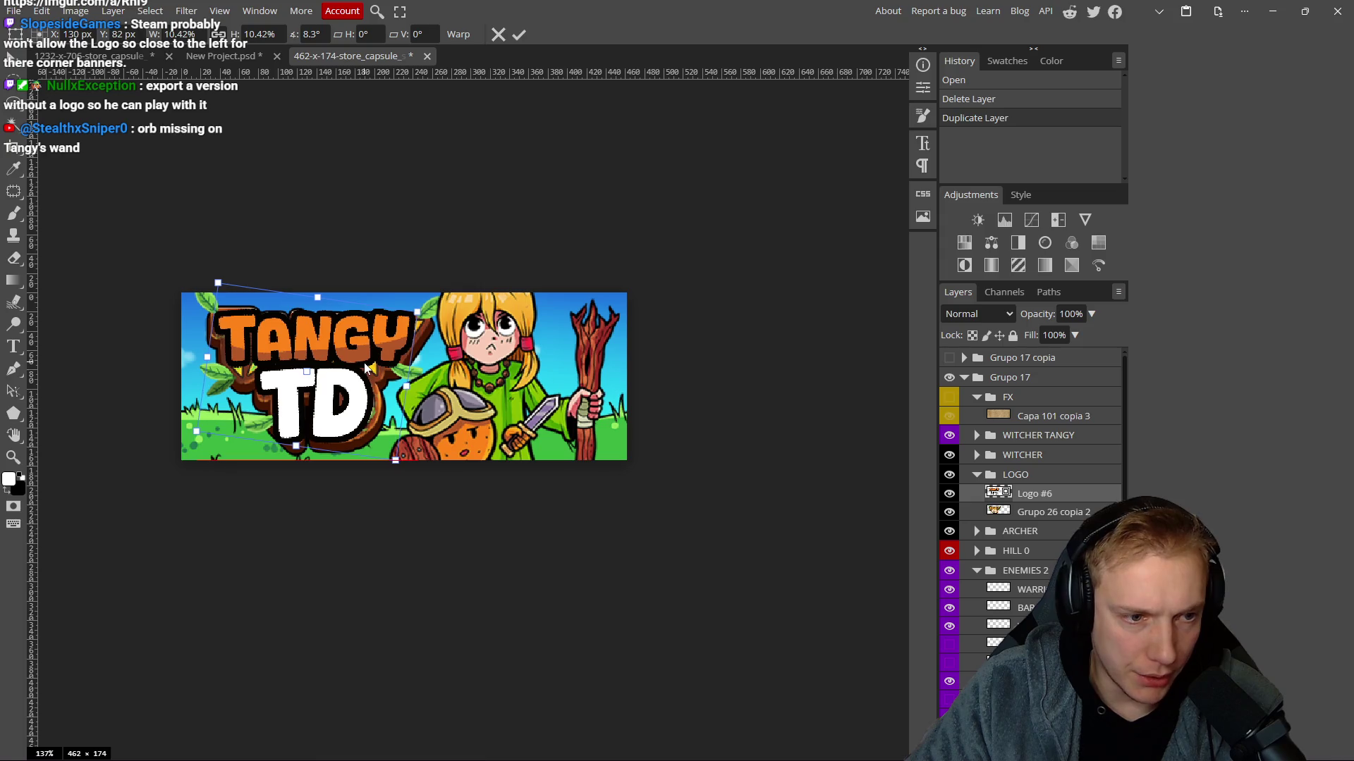
{"action": "left_click_drag", "start_coordinate": [395, 462], "coordinate": [402, 466]}
{"action": "key", "text": "Left"}
{"action": "key", "text": "Left"}
{"action": "key", "text": "Left"}
{"action": "key", "text": "Up"}
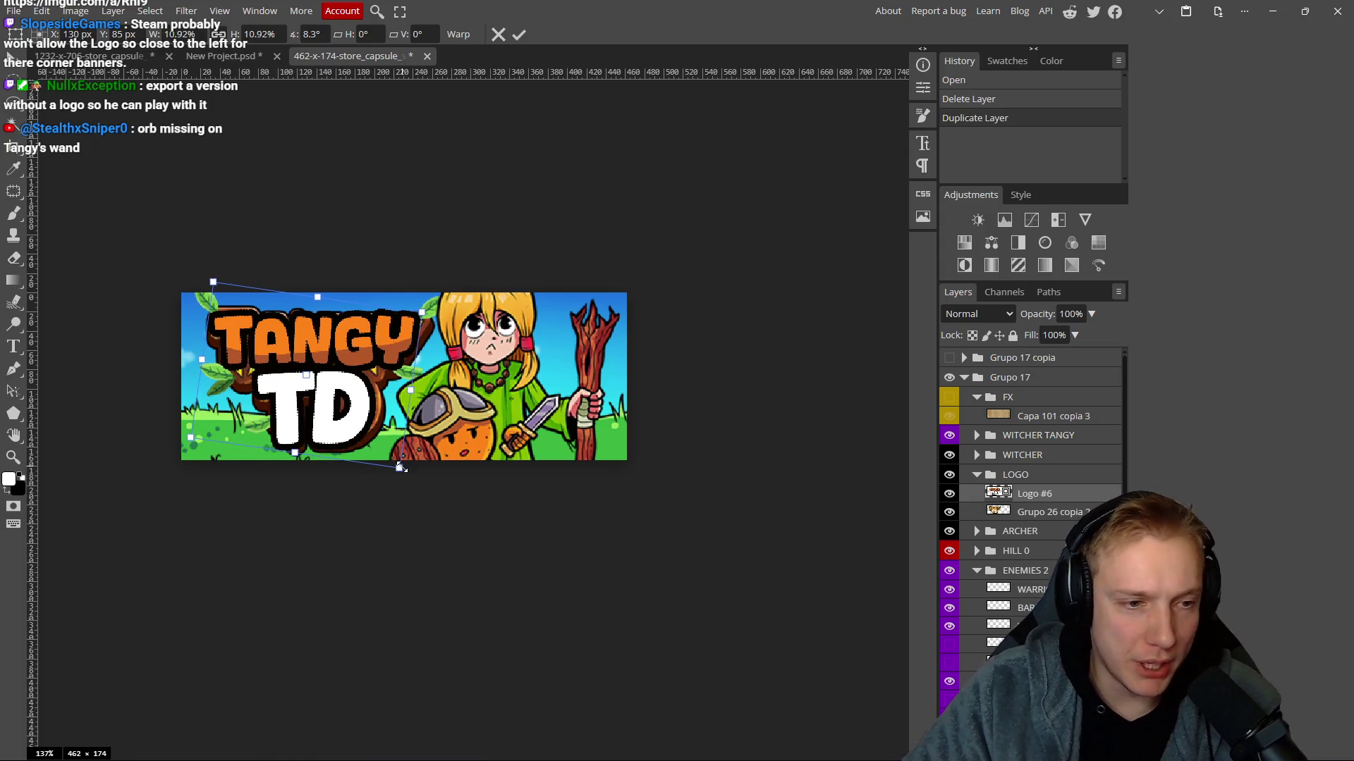
{"action": "key", "text": "Right"}
{"action": "key", "text": "Right"}
{"action": "key", "text": "Right"}
{"action": "key", "text": "Down"}
{"action": "key", "text": "Down"}
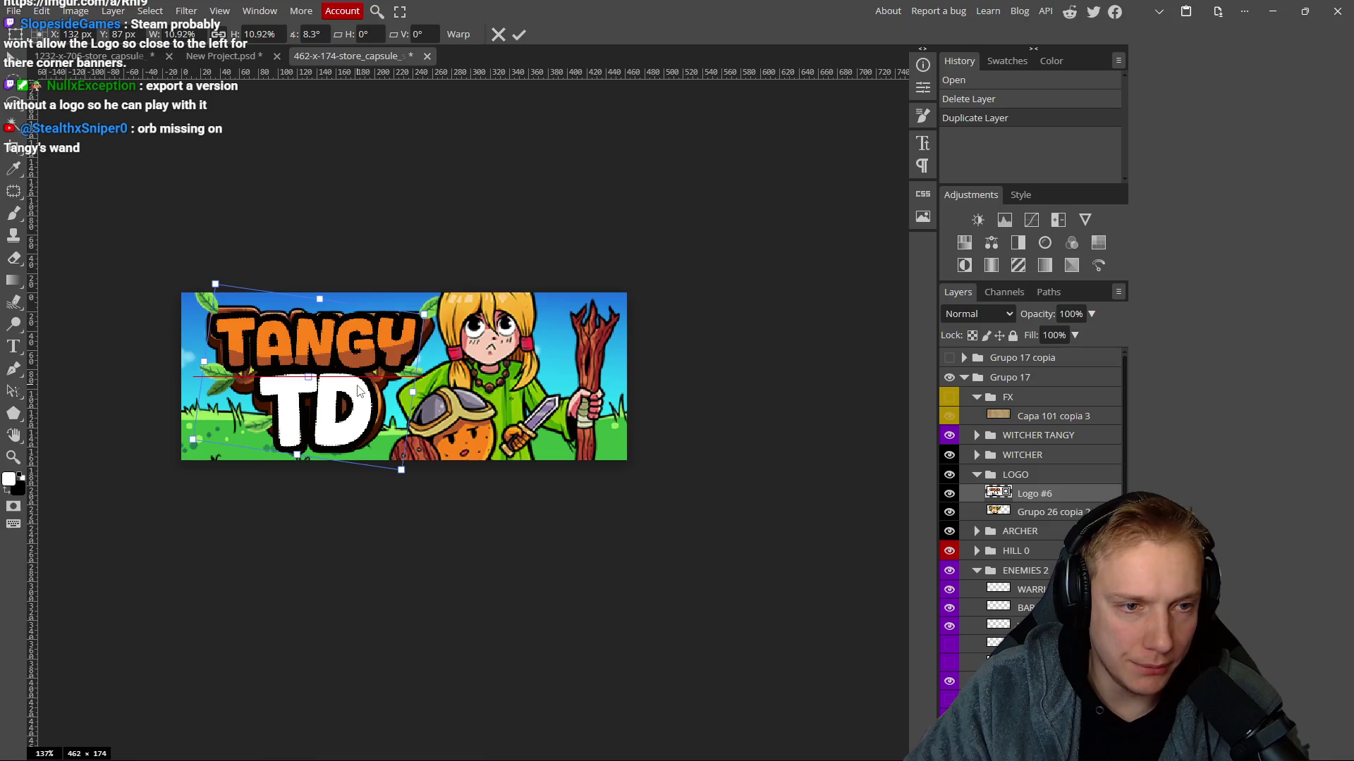
{"action": "left_click", "coordinate": [518, 34]}
{"action": "scroll", "coordinate": [361, 343], "scroll_direction": "up", "scroll_amount": 3}
{"action": "scroll", "coordinate": [364, 343], "scroll_direction": "down", "scroll_amount": 2}
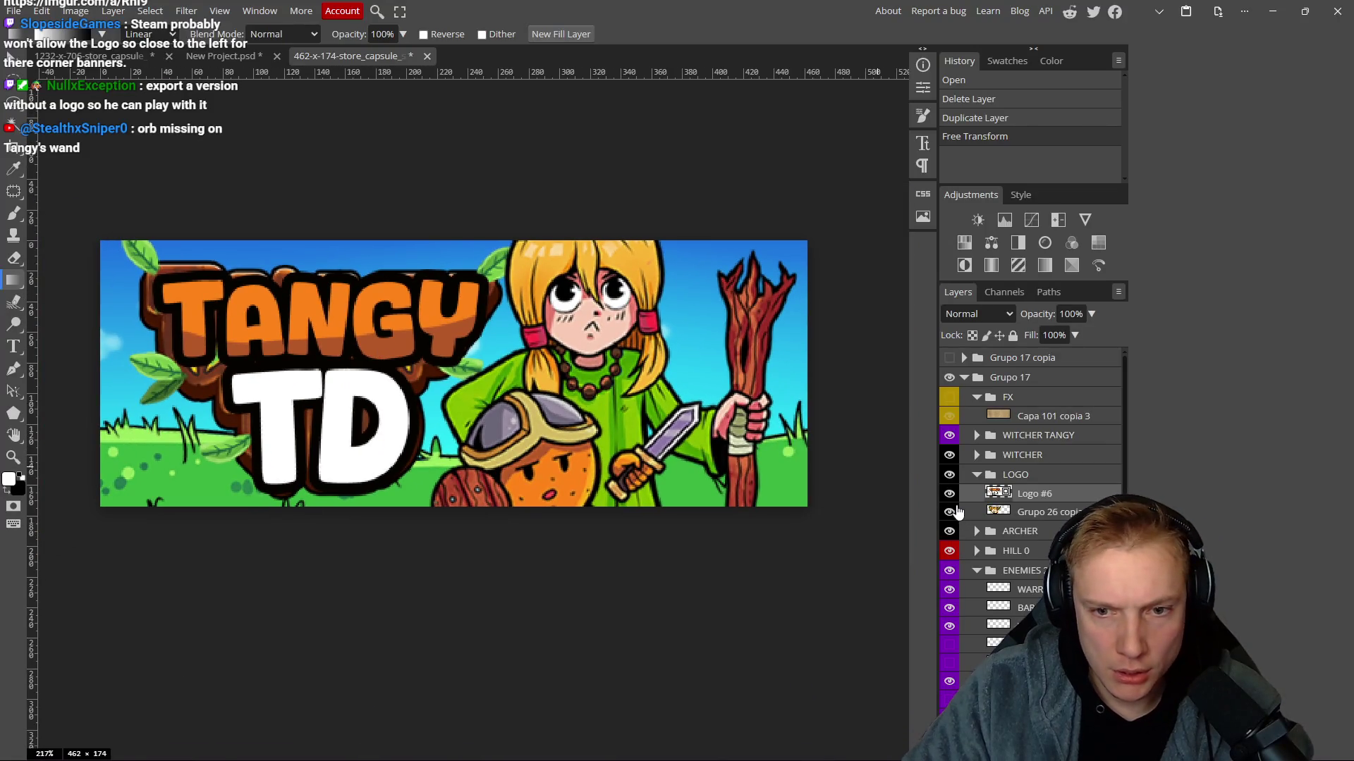
Hide the old wooden logo layer and move the new logo up and left.
{"action": "left_click", "coordinate": [949, 512]}
{"action": "scroll", "coordinate": [532, 366], "scroll_direction": "down", "scroll_amount": 6}
{"action": "scroll", "coordinate": [546, 391], "scroll_direction": "down", "scroll_amount": 1}
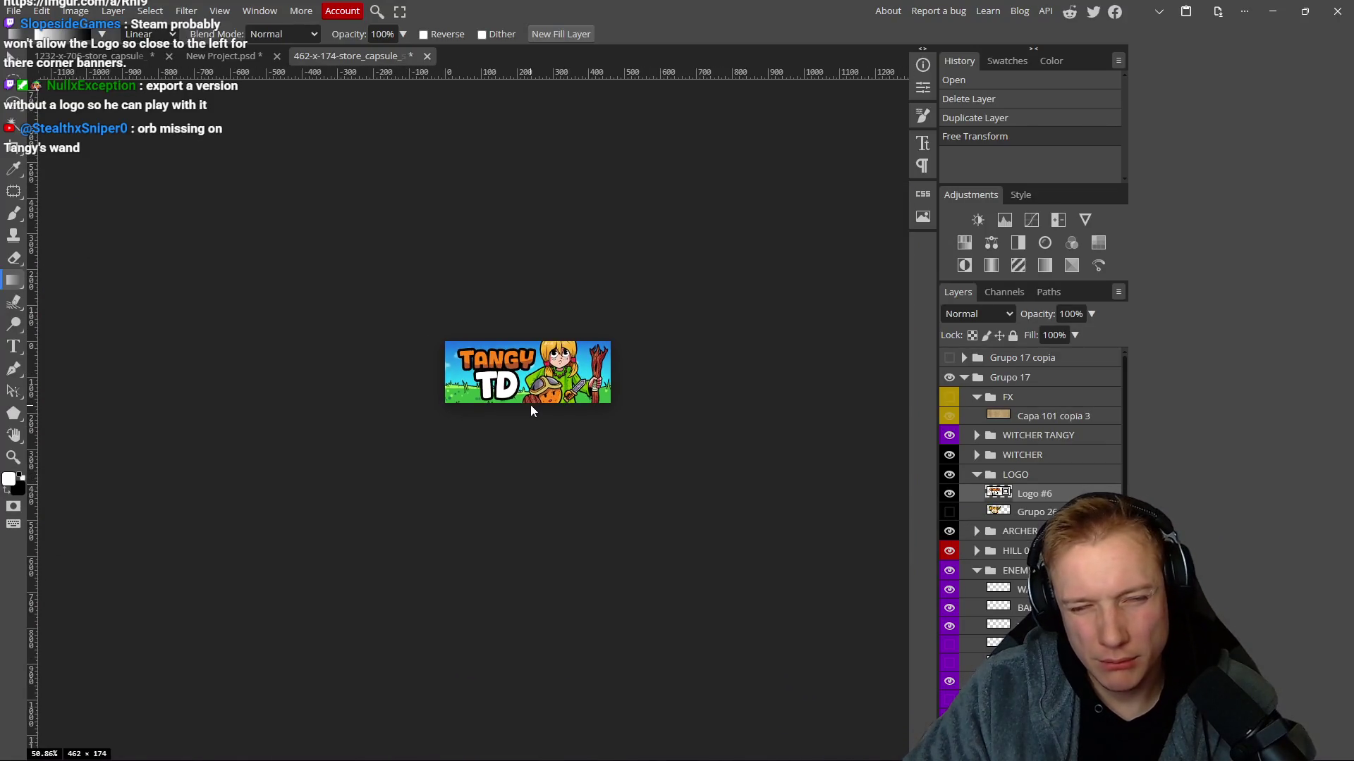
{"action": "scroll", "coordinate": [529, 353], "scroll_direction": "up", "scroll_amount": 5}
{"action": "left_click", "coordinate": [443, 353]}
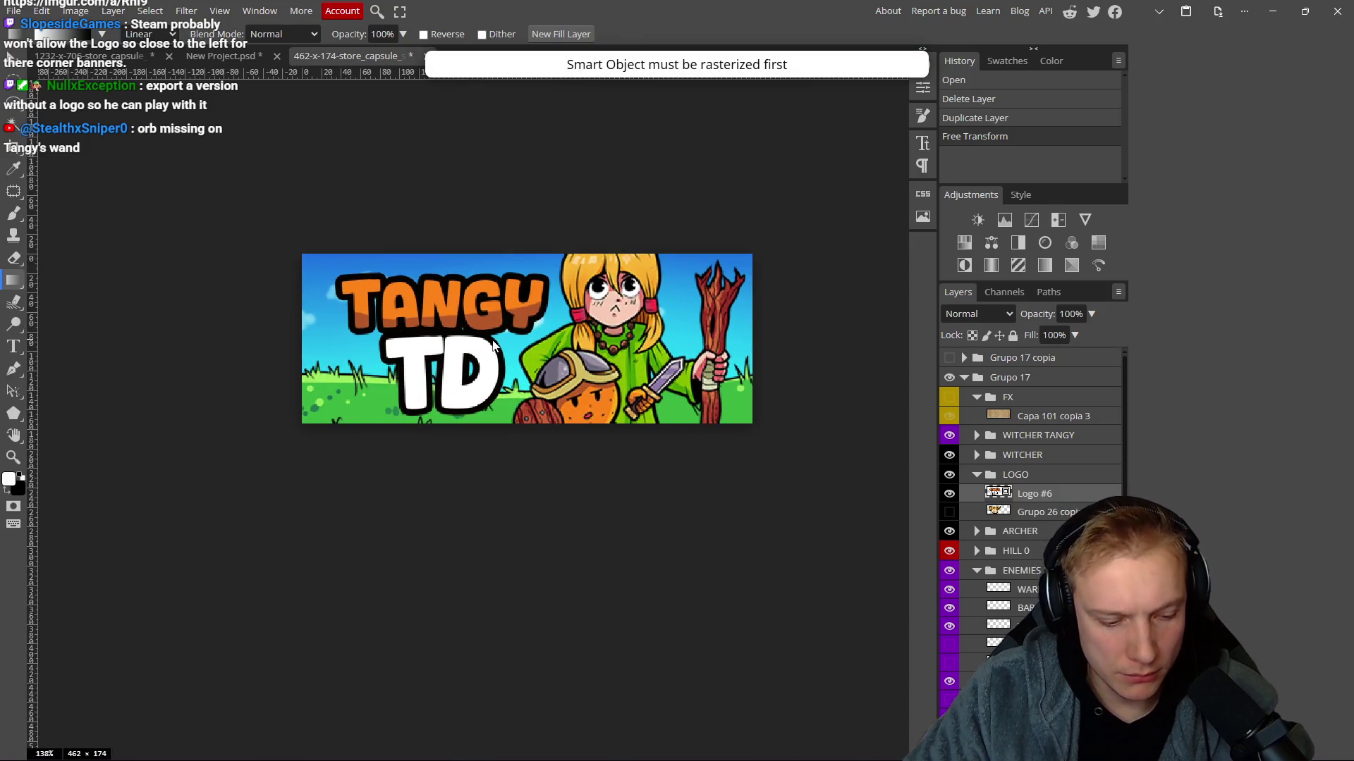
{"action": "key", "text": "v"}
{"action": "left_click_drag", "start_coordinate": [467, 347], "coordinate": [448, 346]}
Shift the girl character to the right and switch to the Photoshop artwork.
{"action": "scroll", "coordinate": [552, 360], "scroll_direction": "down", "scroll_amount": 3}
{"action": "scroll", "coordinate": [593, 362], "scroll_direction": "up", "scroll_amount": 4}
{"action": "scroll", "coordinate": [594, 362], "scroll_direction": "up", "scroll_amount": 1}
{"action": "mouse_move", "coordinate": [593, 362]}
{"action": "left_mouse_down"}
{"action": "mouse_move", "coordinate": [591, 340]}
{"action": "mouse_move", "coordinate": [645, 406]}
{"action": "mouse_move", "coordinate": [638, 248]}
{"action": "mouse_move", "coordinate": [644, 331]}
{"action": "mouse_move", "coordinate": [600, 359]}
{"action": "mouse_move", "coordinate": [634, 289]}
{"action": "mouse_move", "coordinate": [652, 287]}
{"action": "mouse_move", "coordinate": [631, 294]}
{"action": "mouse_move", "coordinate": [643, 317]}
{"action": "mouse_move", "coordinate": [668, 305]}
{"action": "left_mouse_up"}
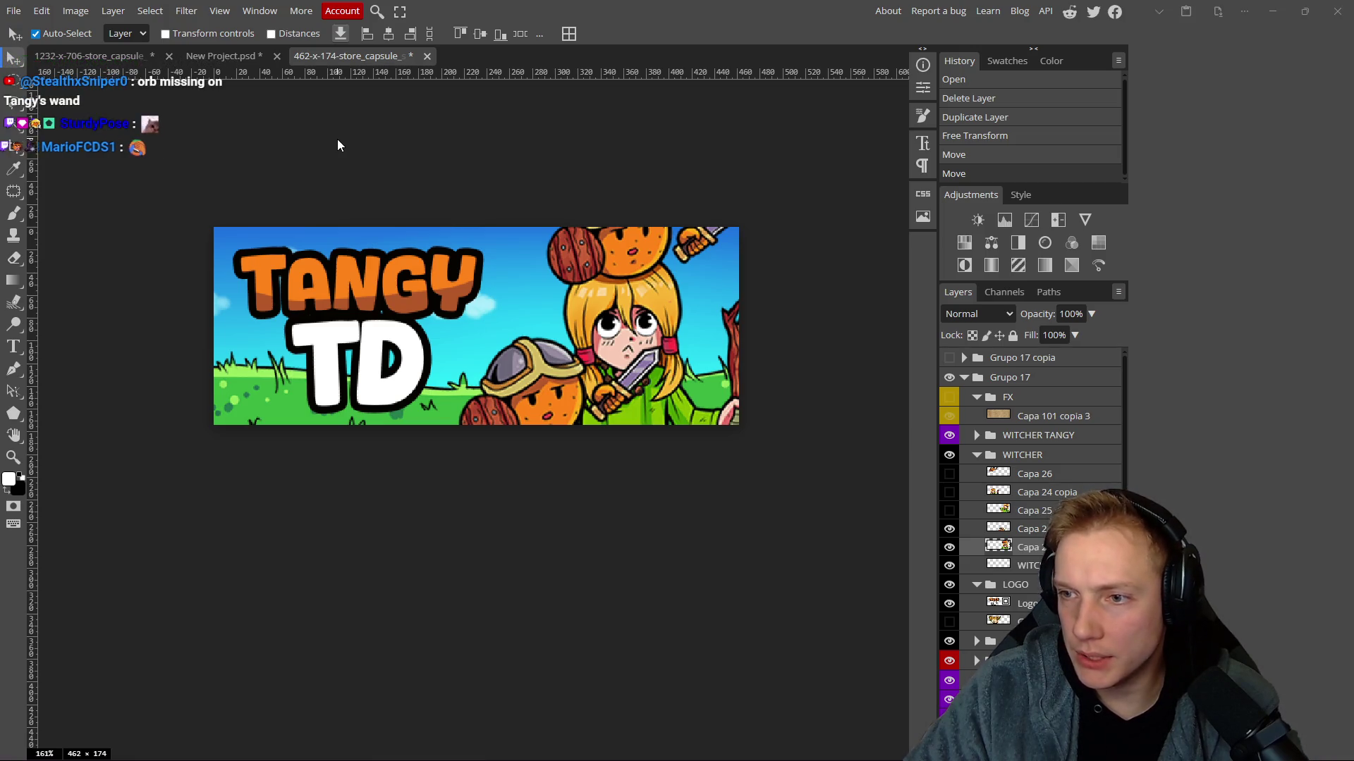
{"action": "key", "text": "alt+Tab"}
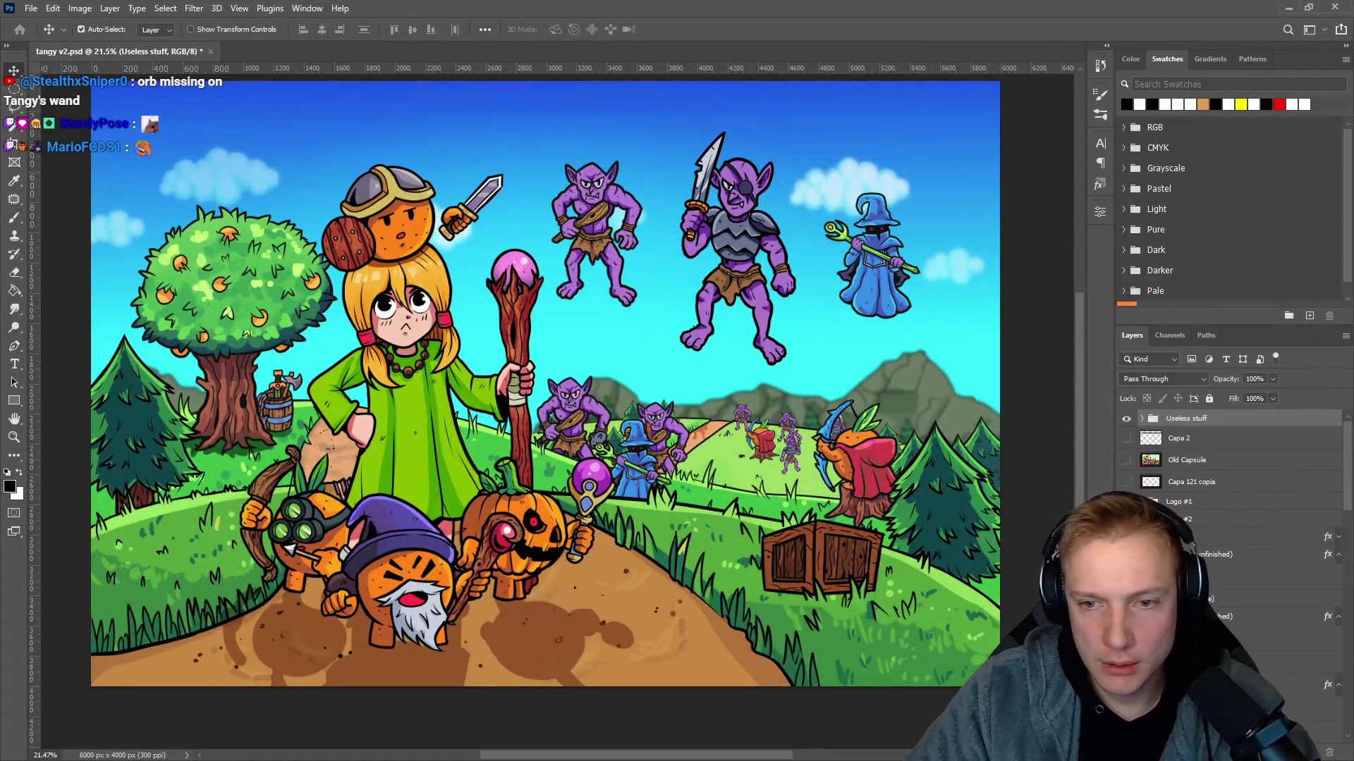
Select the Witch layer and open its Defender.psb smart object contents.
{"action": "scroll", "coordinate": [1188, 515], "scroll_direction": "down", "scroll_amount": 5}
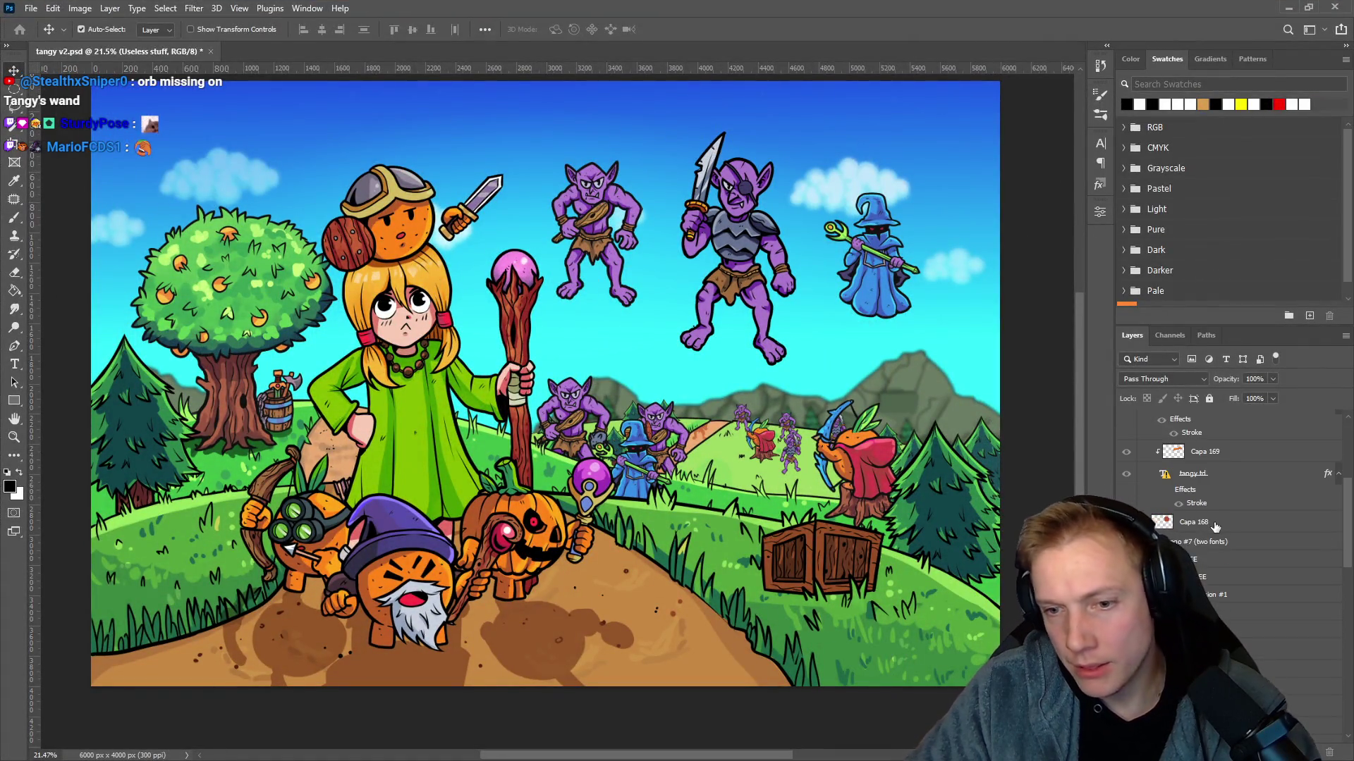
{"action": "mouse_move", "coordinate": [417, 412]}
{"action": "left_mouse_down"}
{"action": "mouse_move", "coordinate": [405, 424]}
{"action": "mouse_move", "coordinate": [402, 413]}
{"action": "left_mouse_up"}
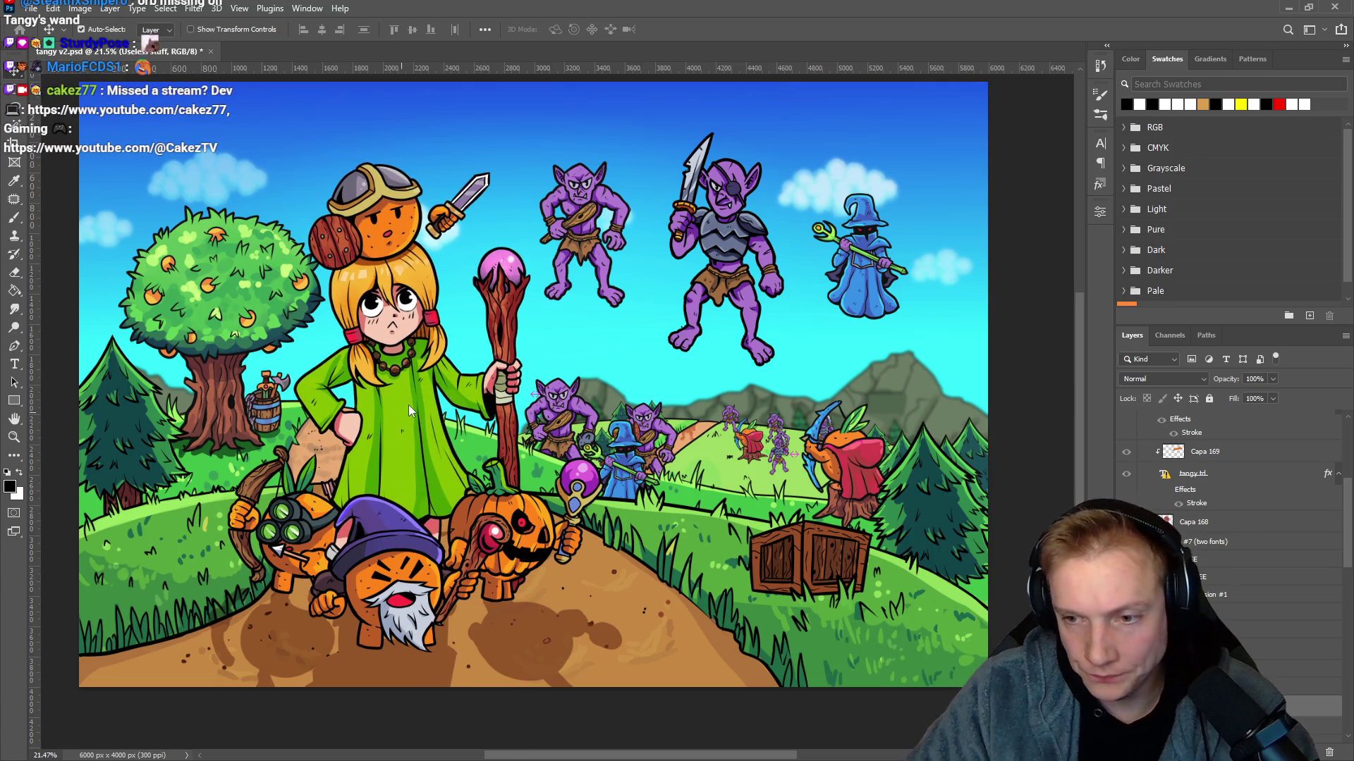
{"action": "left_click", "coordinate": [566, 451]}
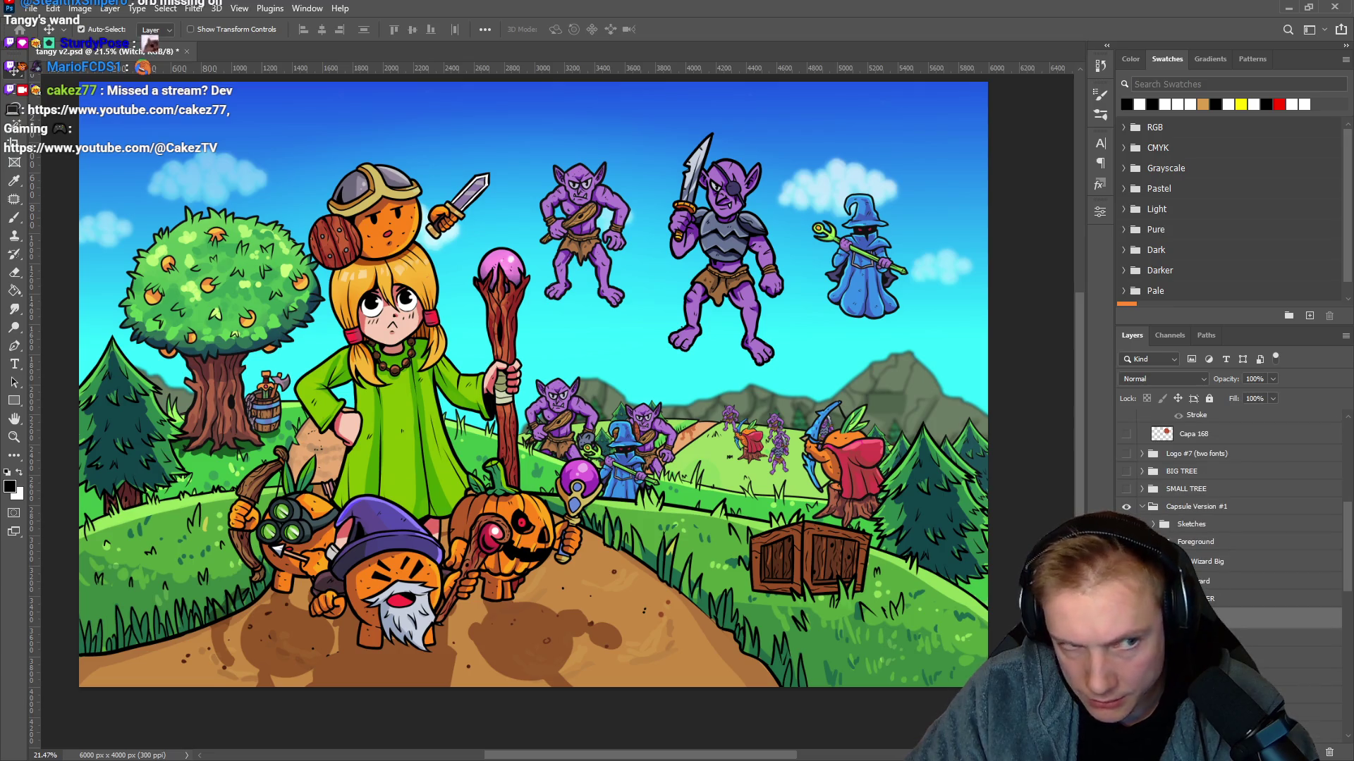
{"action": "key", "text": "ctrl+comma"}
{"action": "key", "text": "ctrl+comma"}
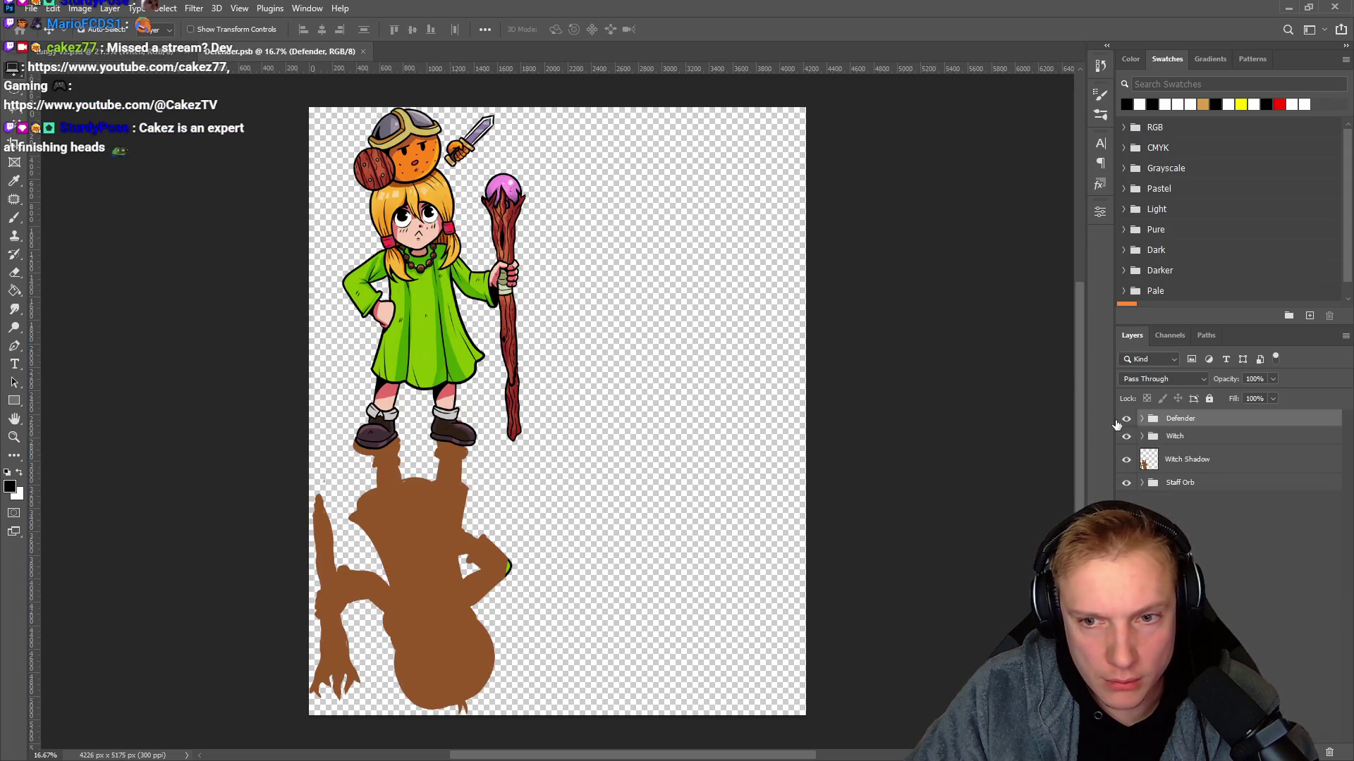
Hide the Defender layer and toggle Grupo 17 copia to compare the blue hair overlay.
{"action": "left_click", "coordinate": [1126, 419]}
{"action": "scroll", "coordinate": [467, 242], "scroll_direction": "up", "scroll_amount": 10}
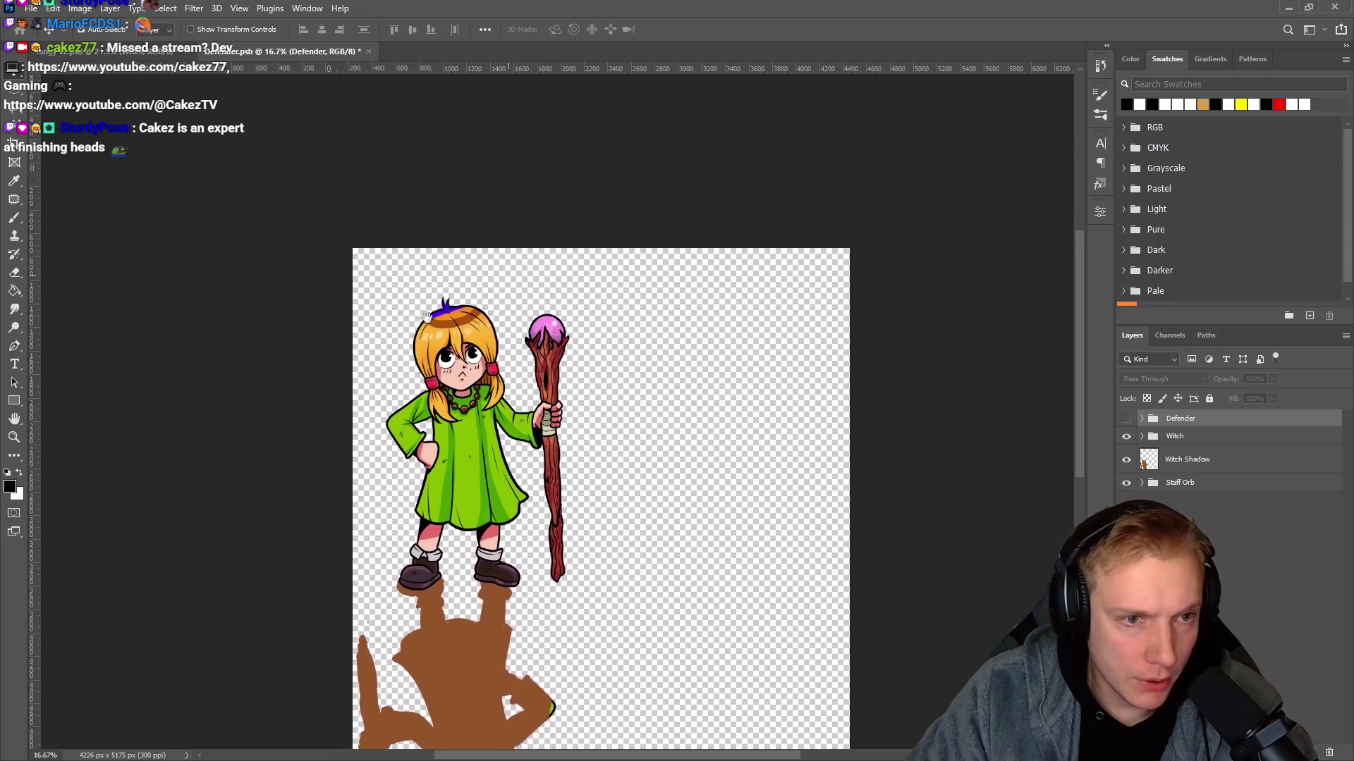
{"action": "scroll", "coordinate": [561, 362], "scroll_direction": "up", "scroll_amount": 2}
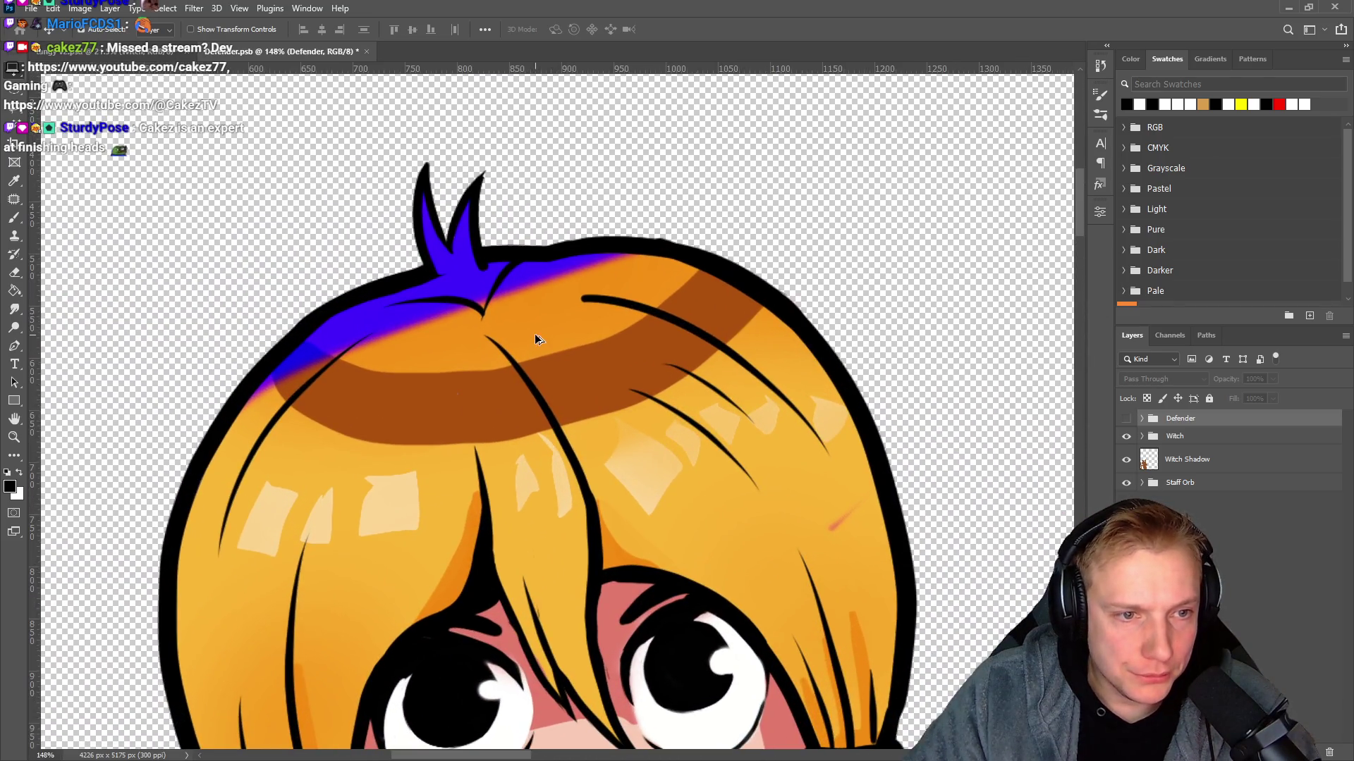
{"action": "scroll", "coordinate": [493, 325], "scroll_direction": "down", "scroll_amount": 2}
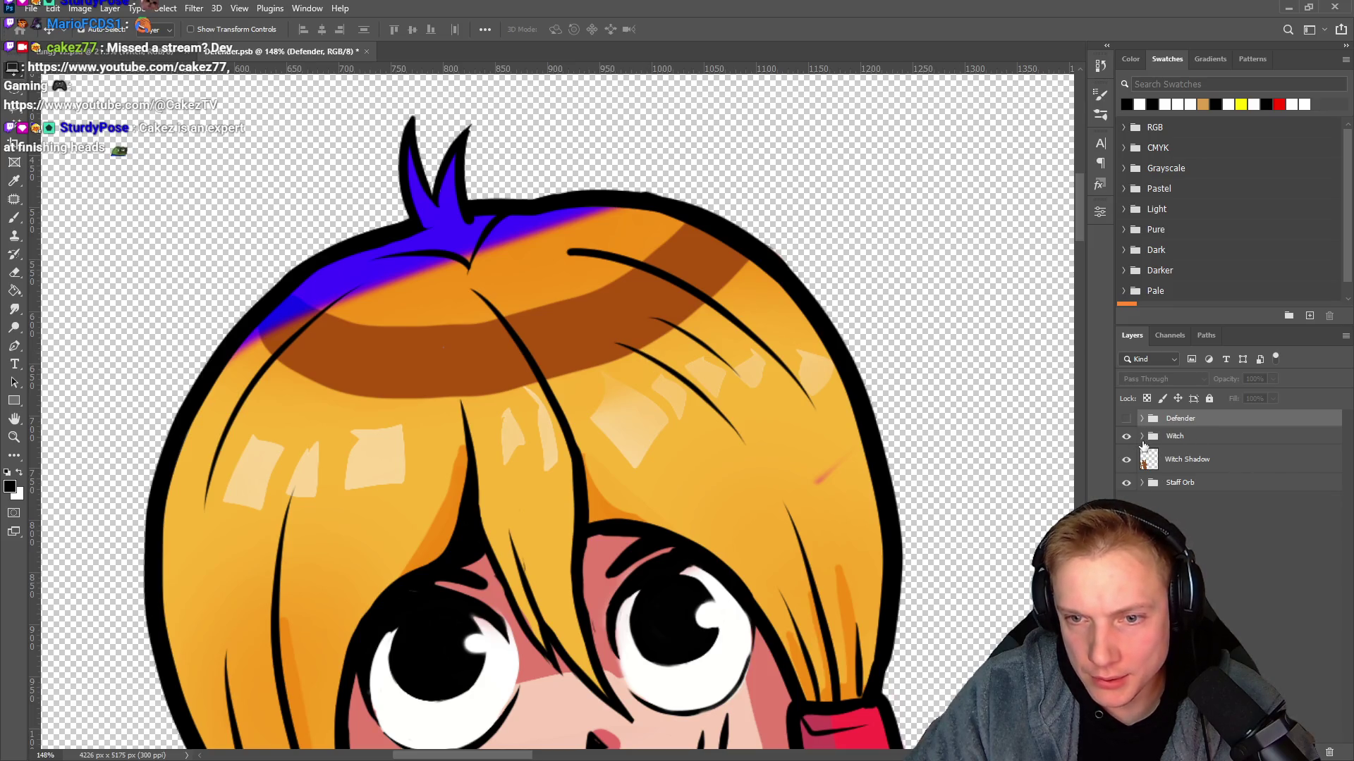
{"action": "left_click", "coordinate": [1190, 491]}
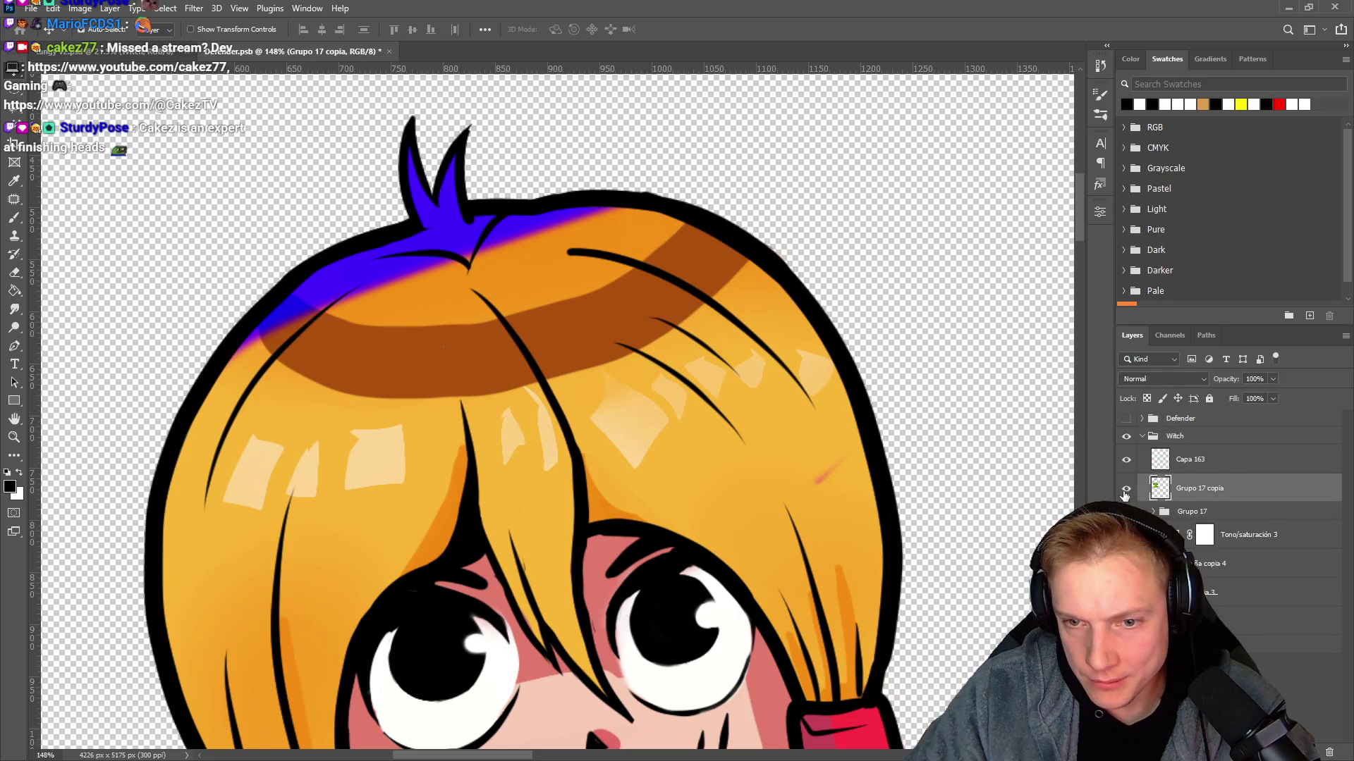
{"action": "left_click", "coordinate": [1125, 490]}
{"action": "left_click", "coordinate": [1126, 490]}
{"action": "left_click", "coordinate": [1126, 490]}
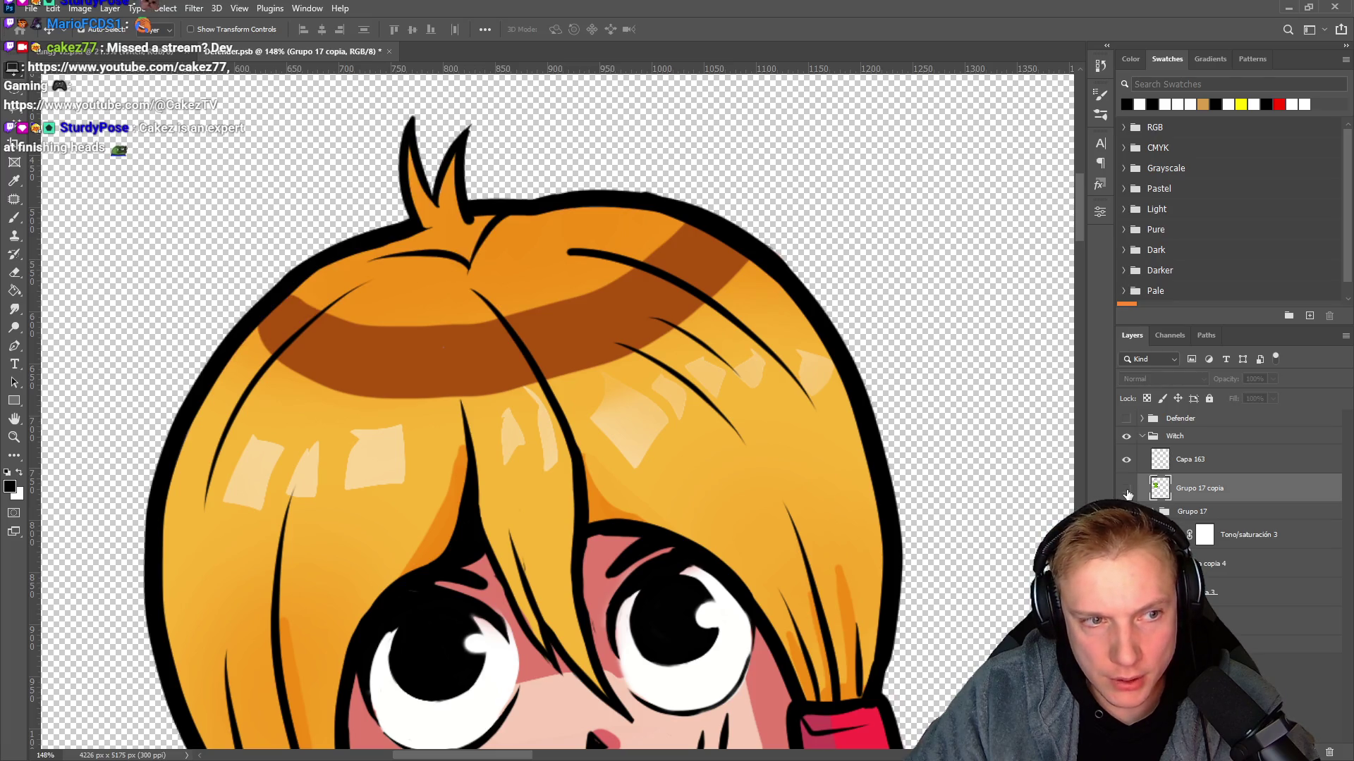
{"action": "scroll", "coordinate": [613, 282], "scroll_direction": "down", "scroll_amount": 5}
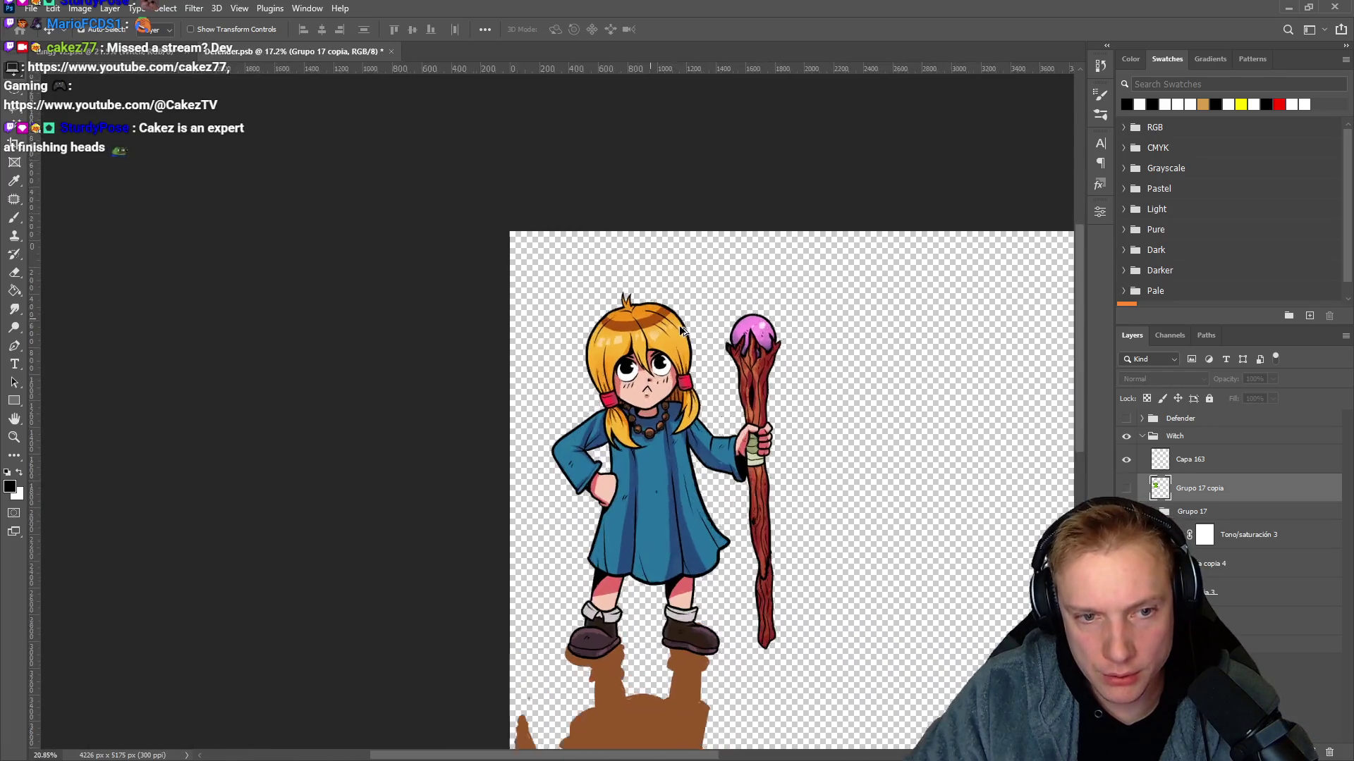
{"action": "scroll", "coordinate": [711, 366], "scroll_direction": "up", "scroll_amount": 2}
{"action": "left_click", "coordinate": [1128, 490]}
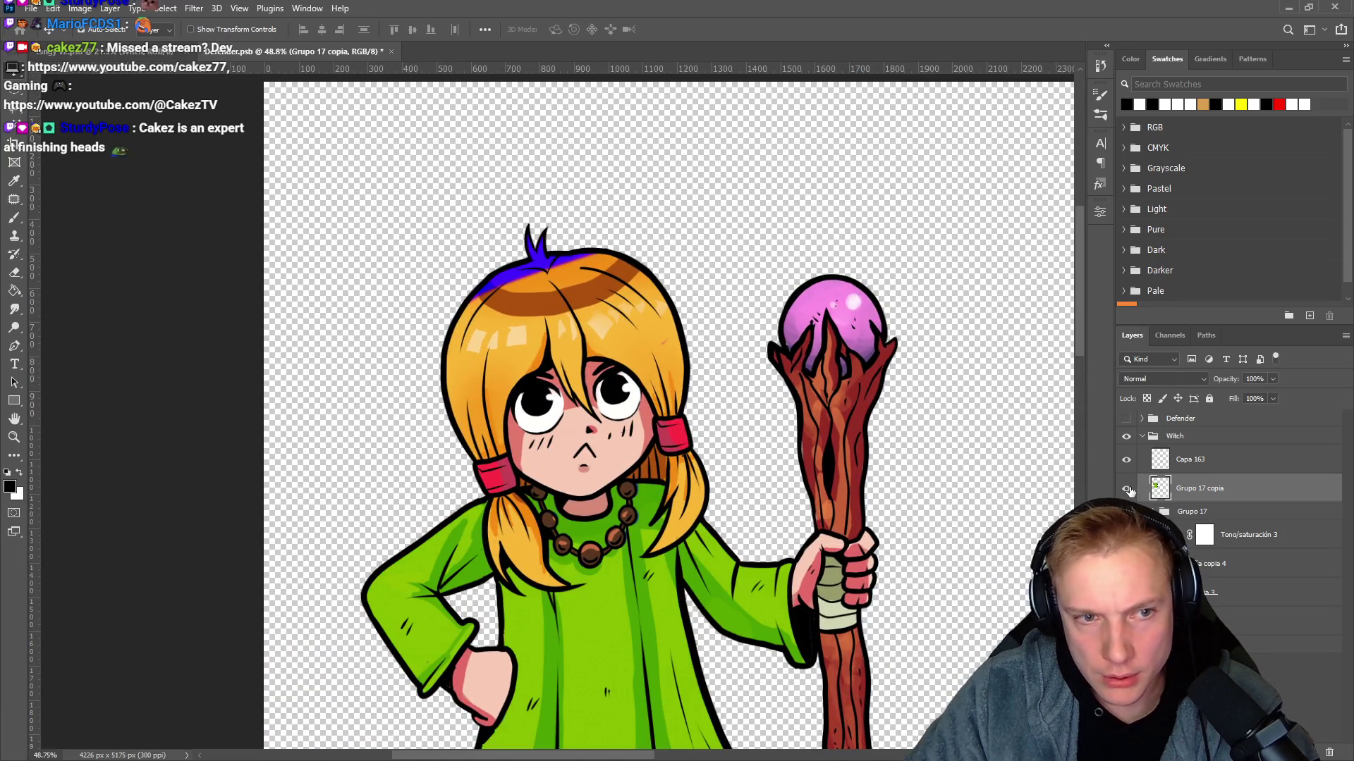
{"action": "scroll", "coordinate": [585, 342], "scroll_direction": "up", "scroll_amount": 3}
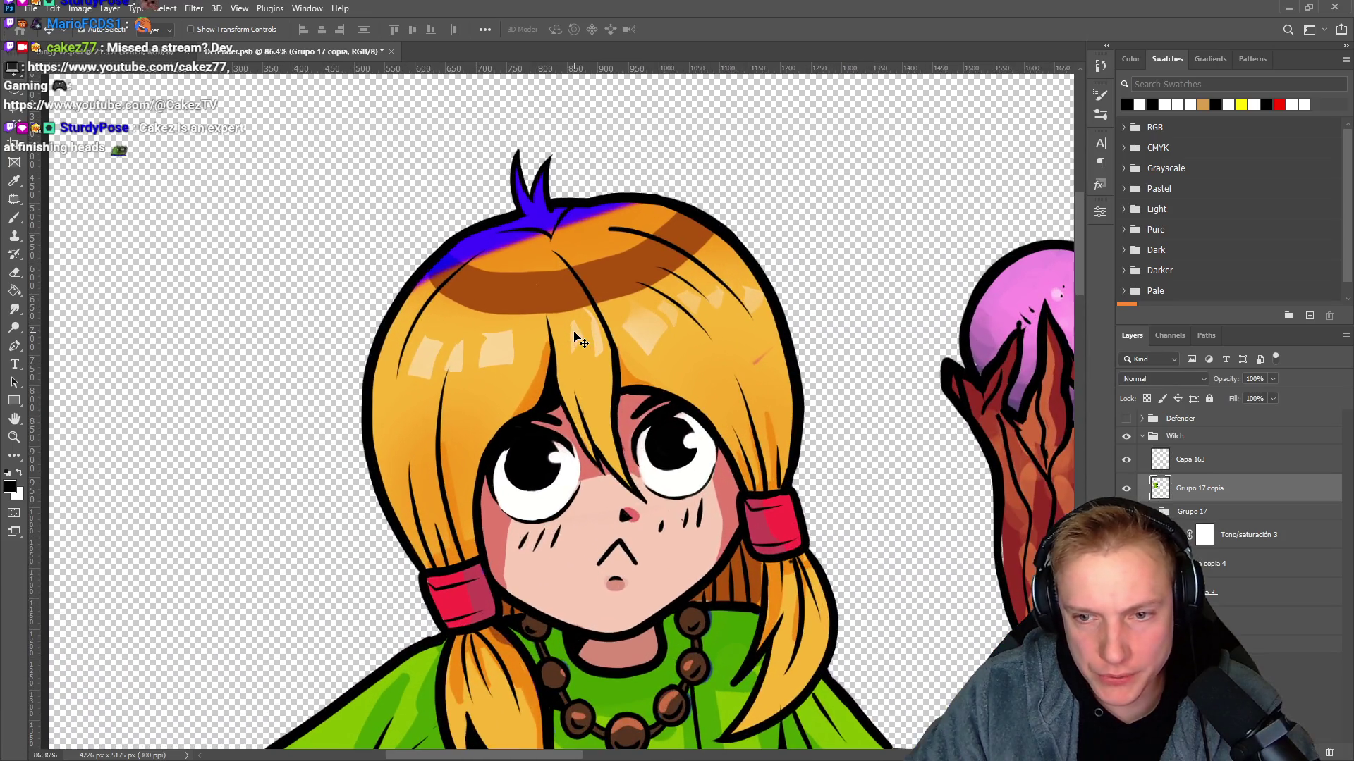
Erase the blue streak from the witch's hair, then compare with Grupo 17 copia on and off.
{"action": "left_click_drag", "start_coordinate": [496, 353], "coordinate": [461, 348]}
{"action": "key", "text": "e"}
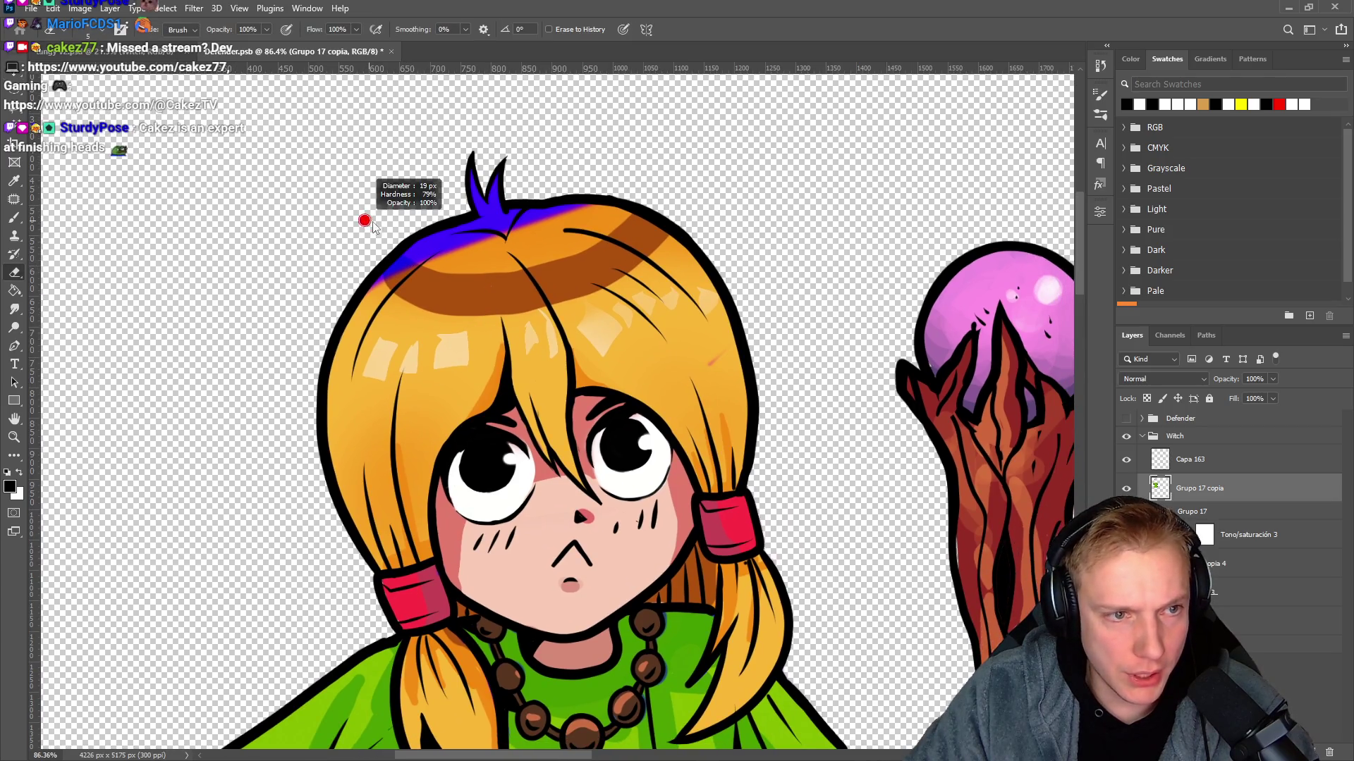
{"action": "mouse_move", "coordinate": [341, 266]}
{"action": "left_mouse_down"}
{"action": "mouse_move", "coordinate": [484, 211]}
{"action": "mouse_move", "coordinate": [471, 228]}
{"action": "left_mouse_up"}
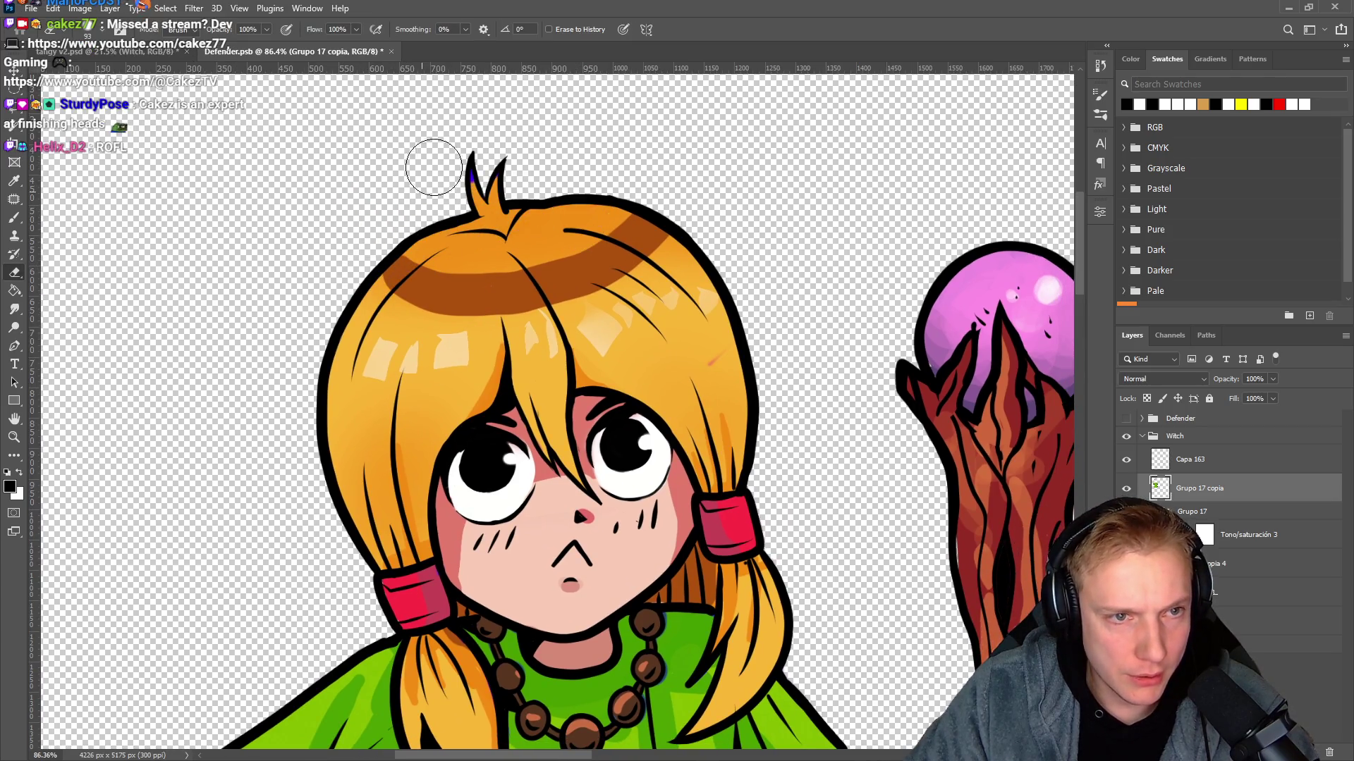
{"action": "scroll", "coordinate": [571, 250], "scroll_direction": "down", "scroll_amount": 4}
{"action": "scroll", "coordinate": [571, 250], "scroll_direction": "down", "scroll_amount": 2}
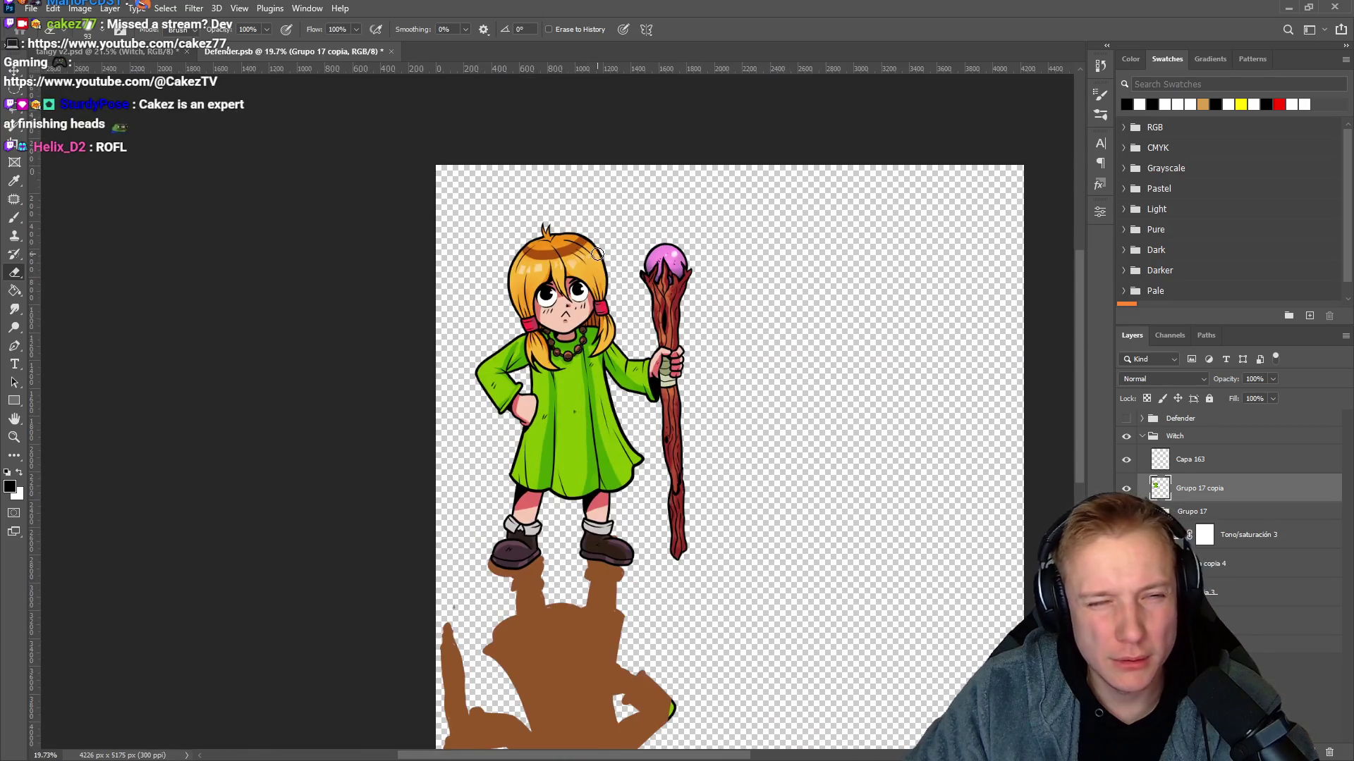
{"action": "scroll", "coordinate": [586, 238], "scroll_direction": "up", "scroll_amount": 7}
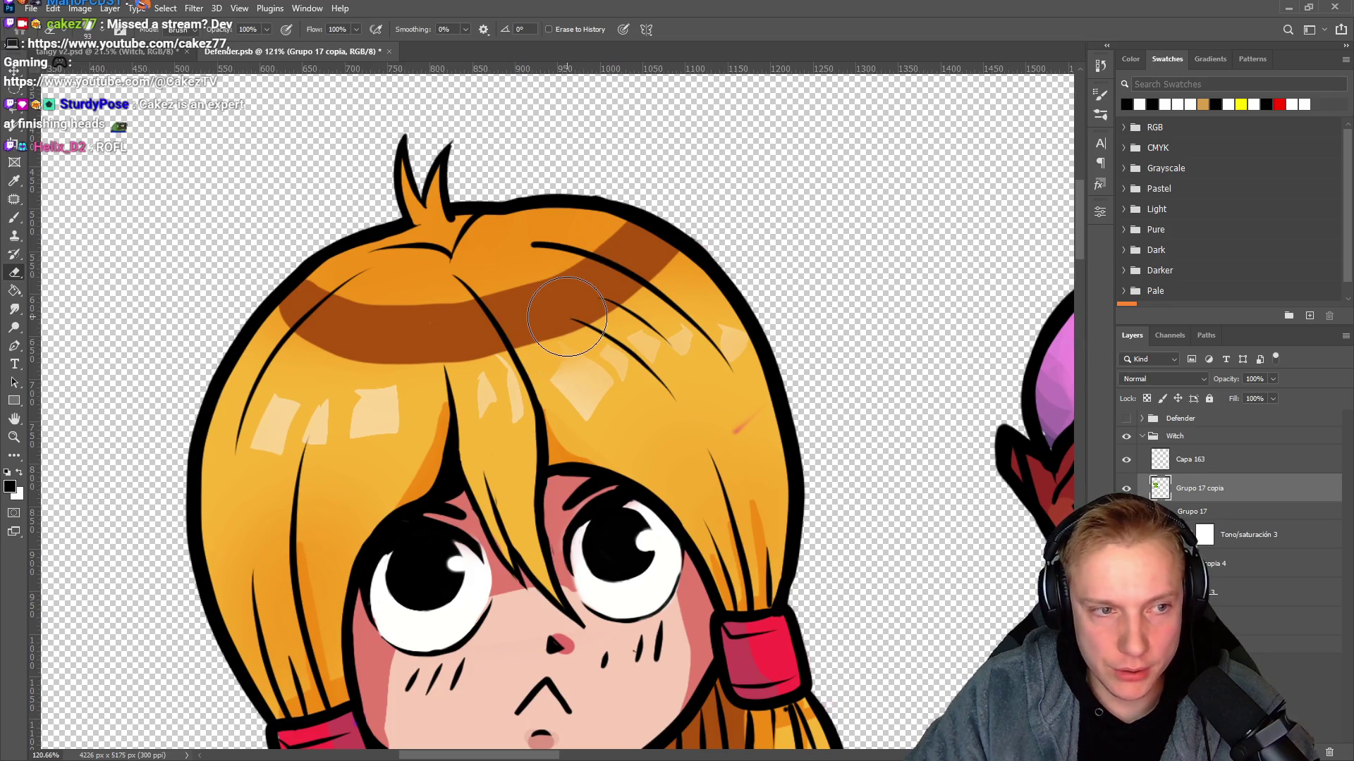
{"action": "scroll", "coordinate": [567, 316], "scroll_direction": "up", "scroll_amount": 1}
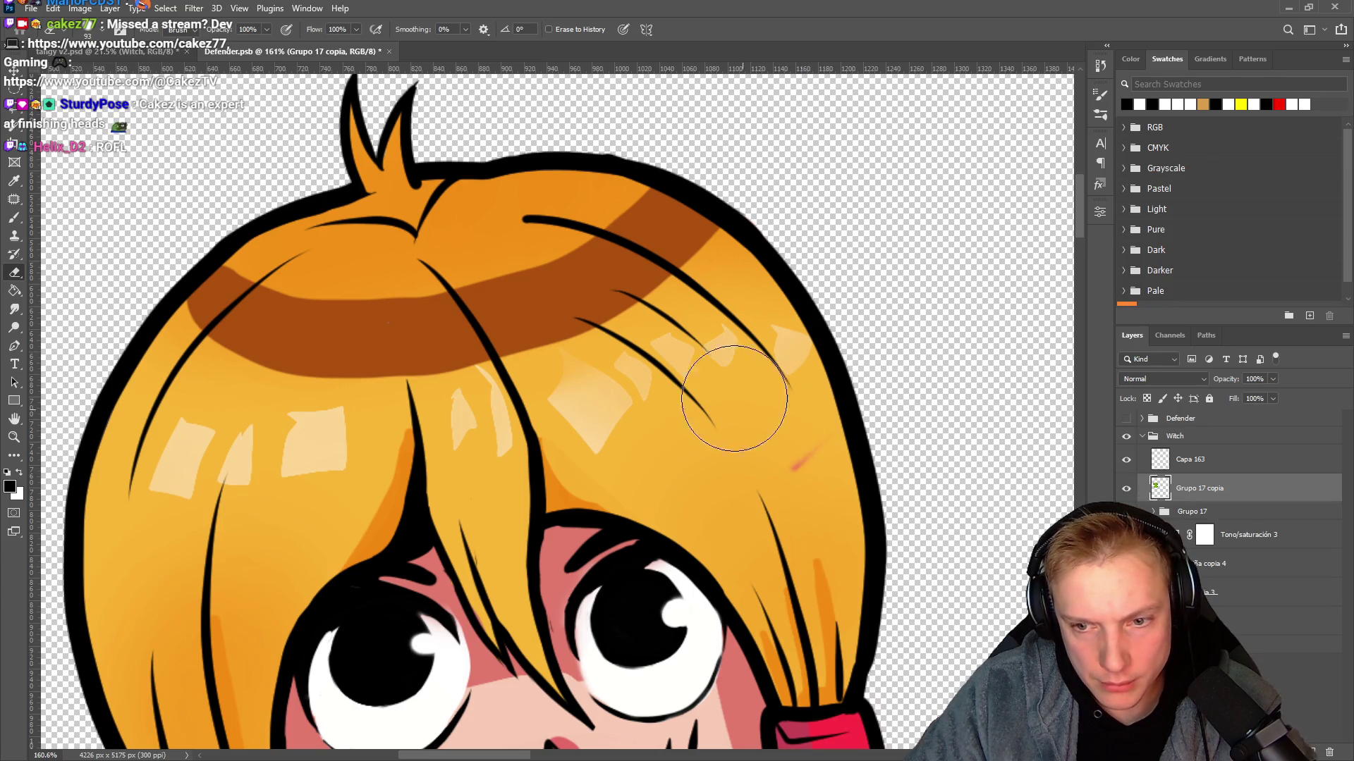
{"action": "scroll", "coordinate": [734, 399], "scroll_direction": "down", "scroll_amount": 6}
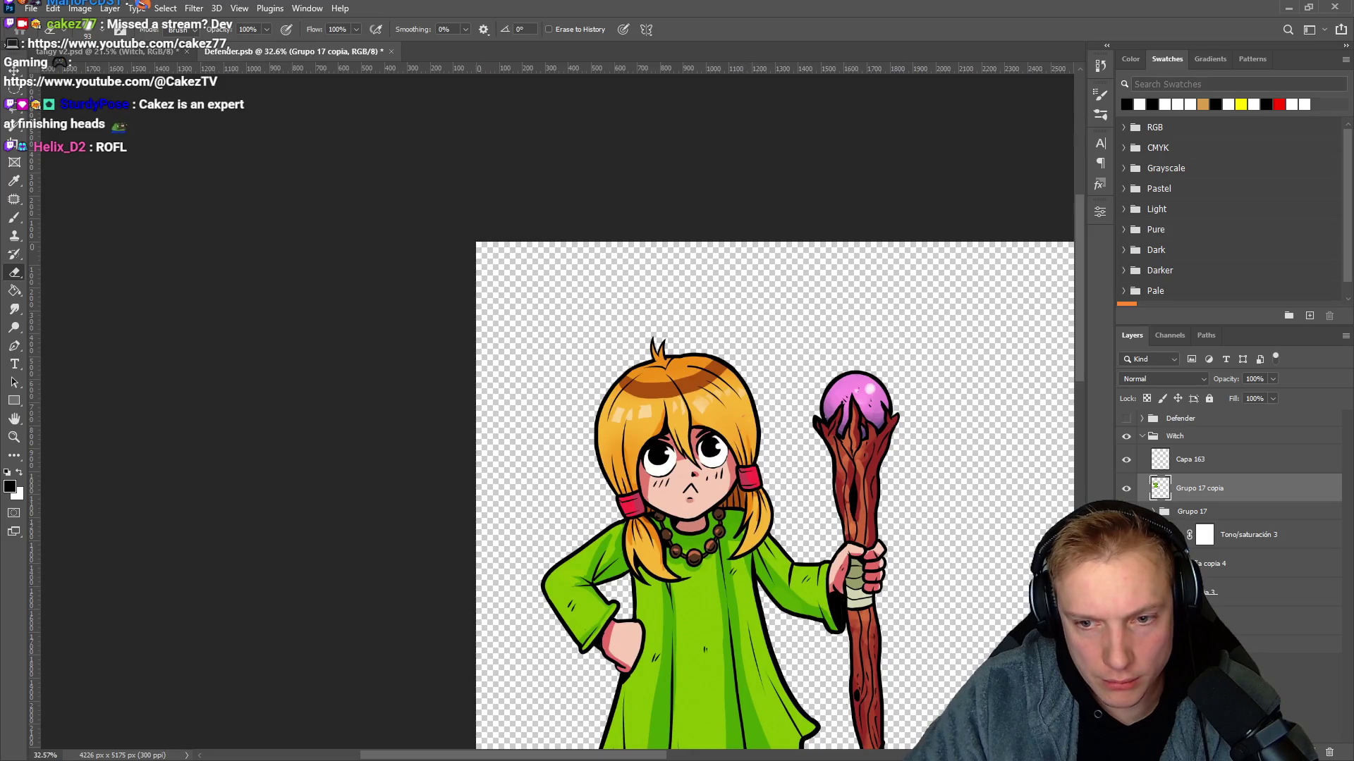
{"action": "left_click", "coordinate": [1126, 491]}
{"action": "left_click", "coordinate": [1126, 491]}
{"action": "left_click", "coordinate": [1126, 492]}
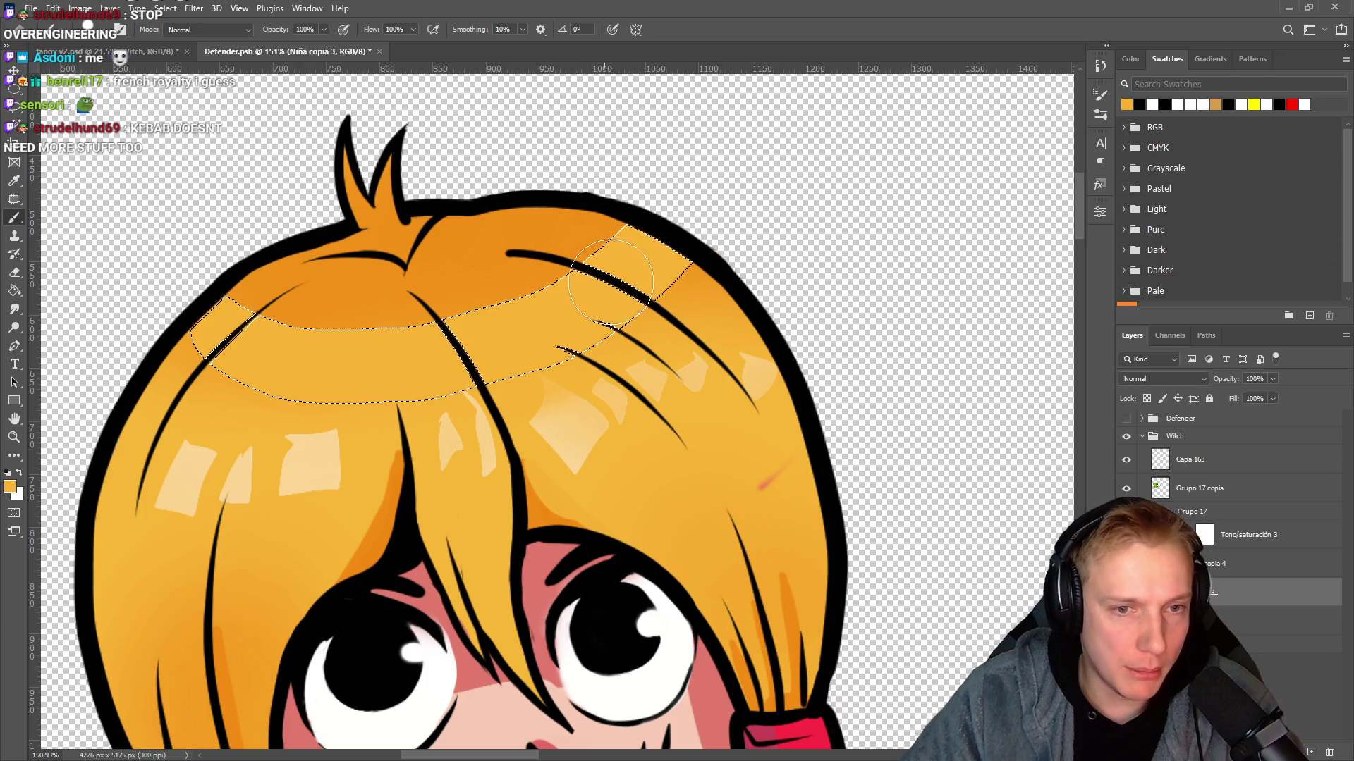
Eyedrop the hair orange and paint over the selected dark band, entering 24 and enlarging the brush.
{"action": "left_click", "coordinate": [689, 287], "text": "alt"}
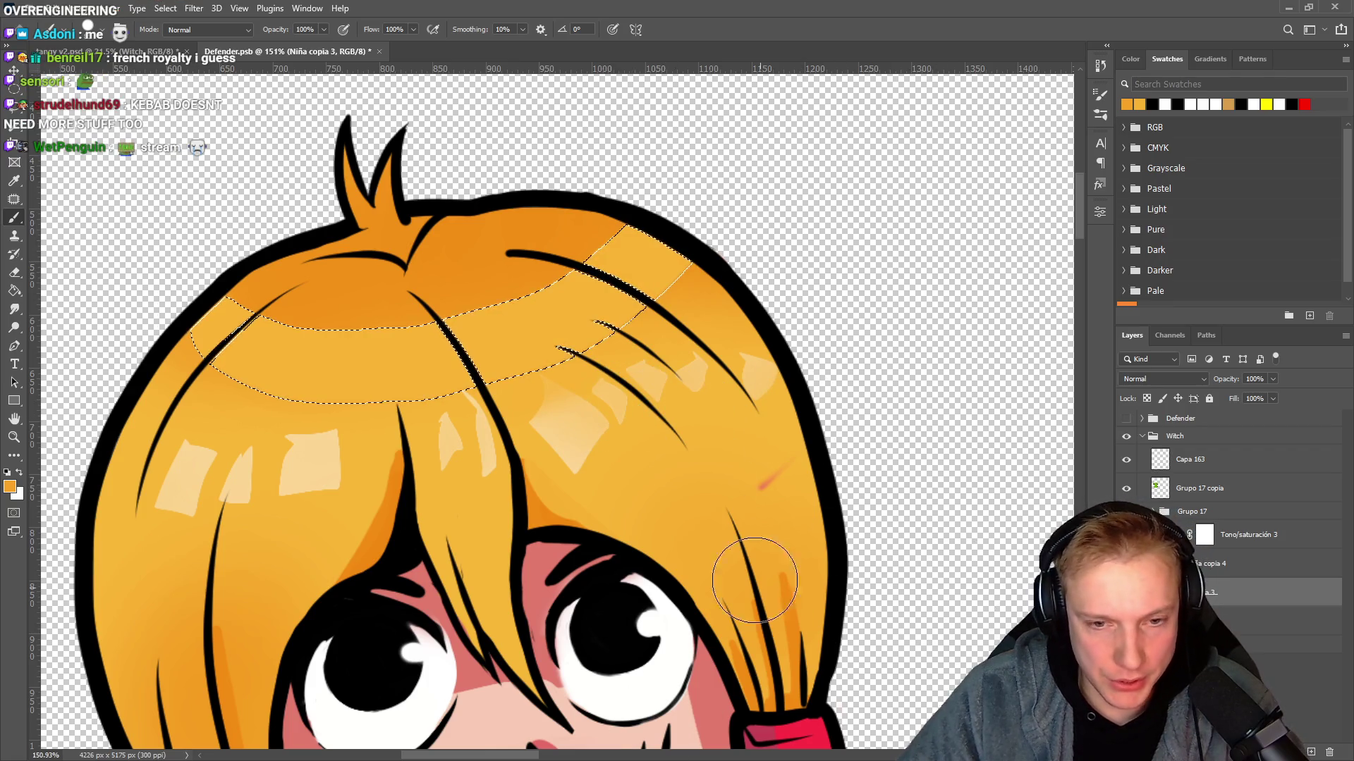
{"action": "left_click", "coordinate": [619, 229], "text": "alt"}
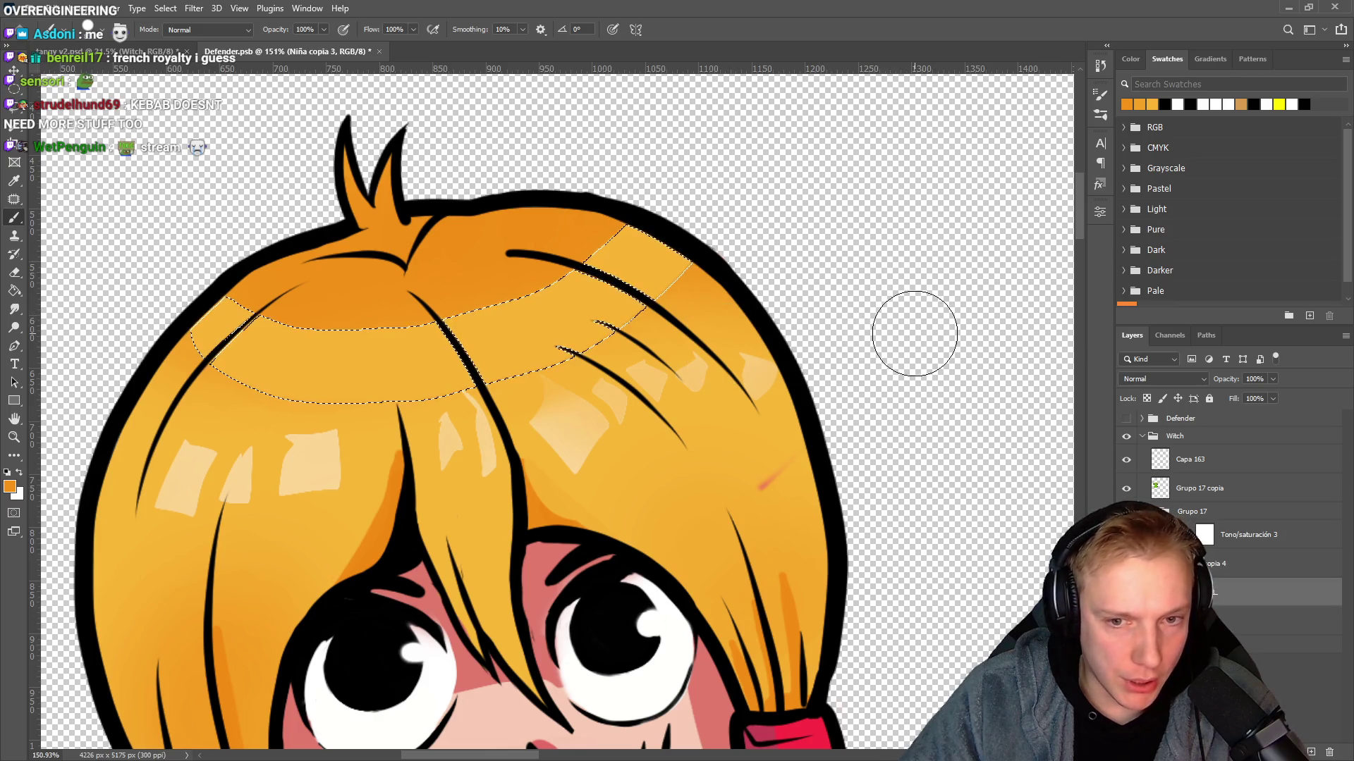
{"action": "right_click", "coordinate": [914, 333]}
{"action": "right_click", "coordinate": [899, 277], "text": "alt"}
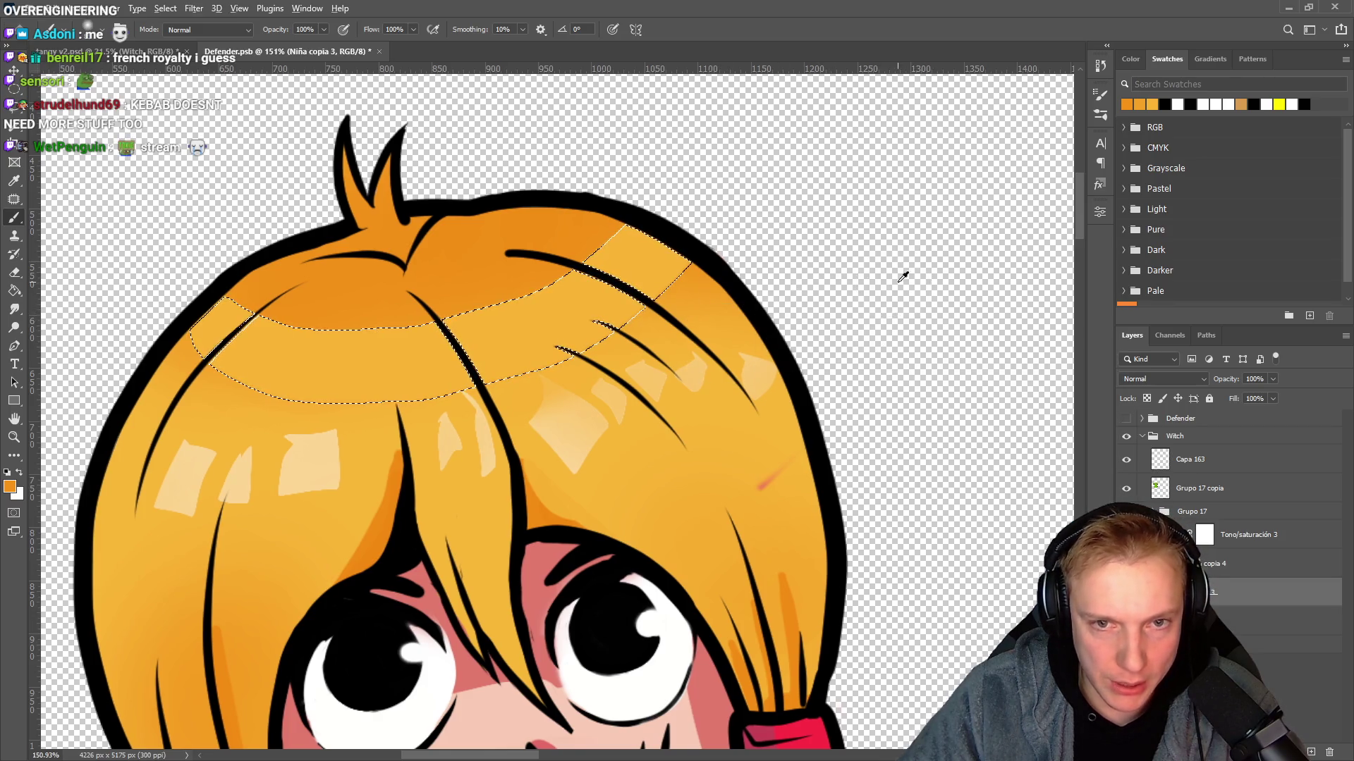
{"action": "left_click_drag", "start_coordinate": [485, 227], "coordinate": [957, 280]}
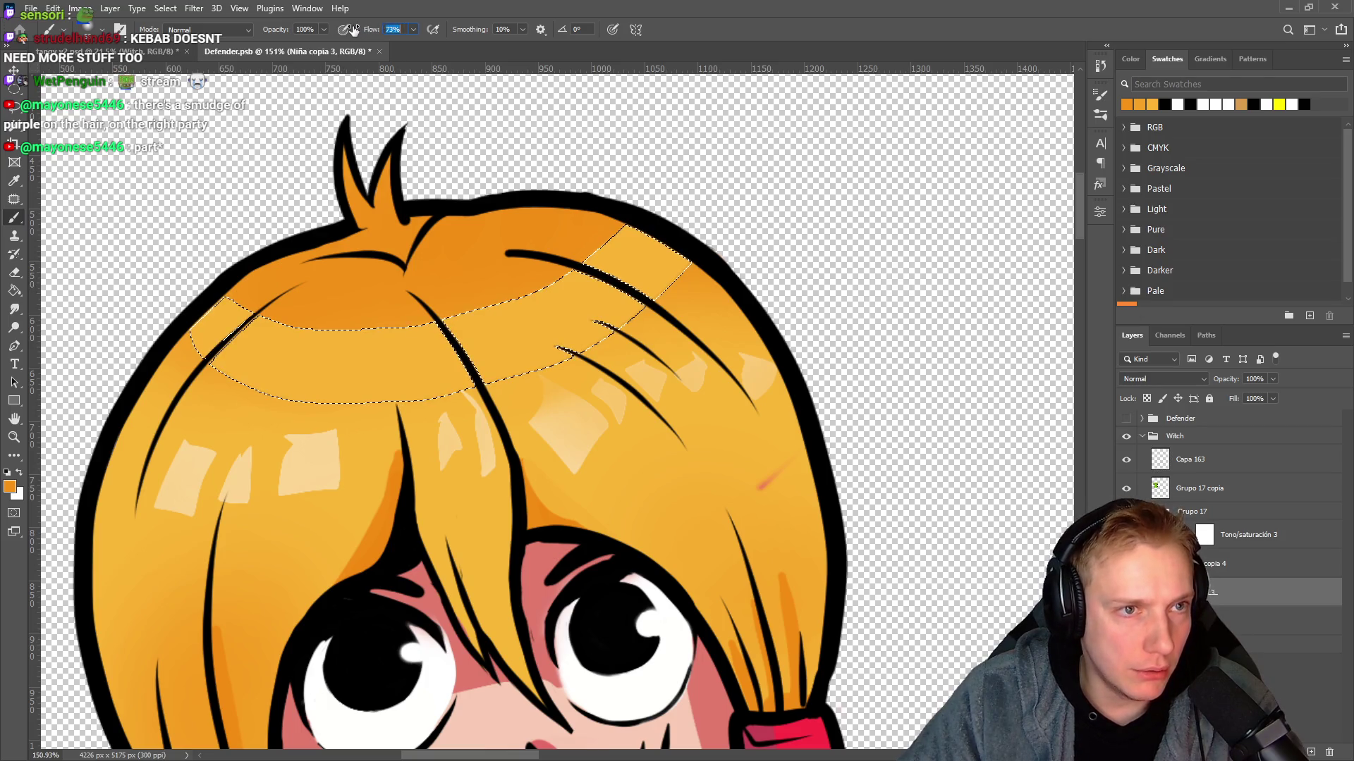
{"action": "type", "text": "24"}
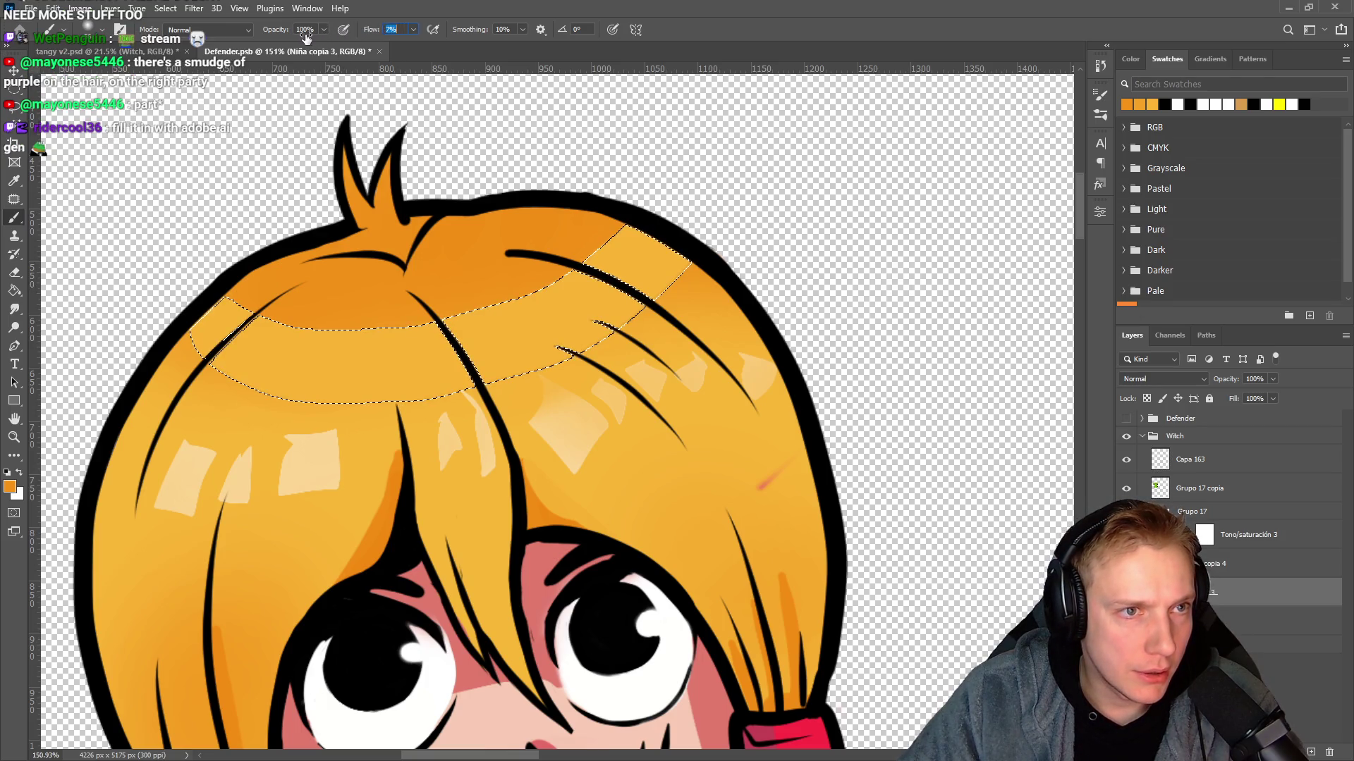
{"action": "key", "text": "bracketright"}
{"action": "key", "text": "bracketright"}
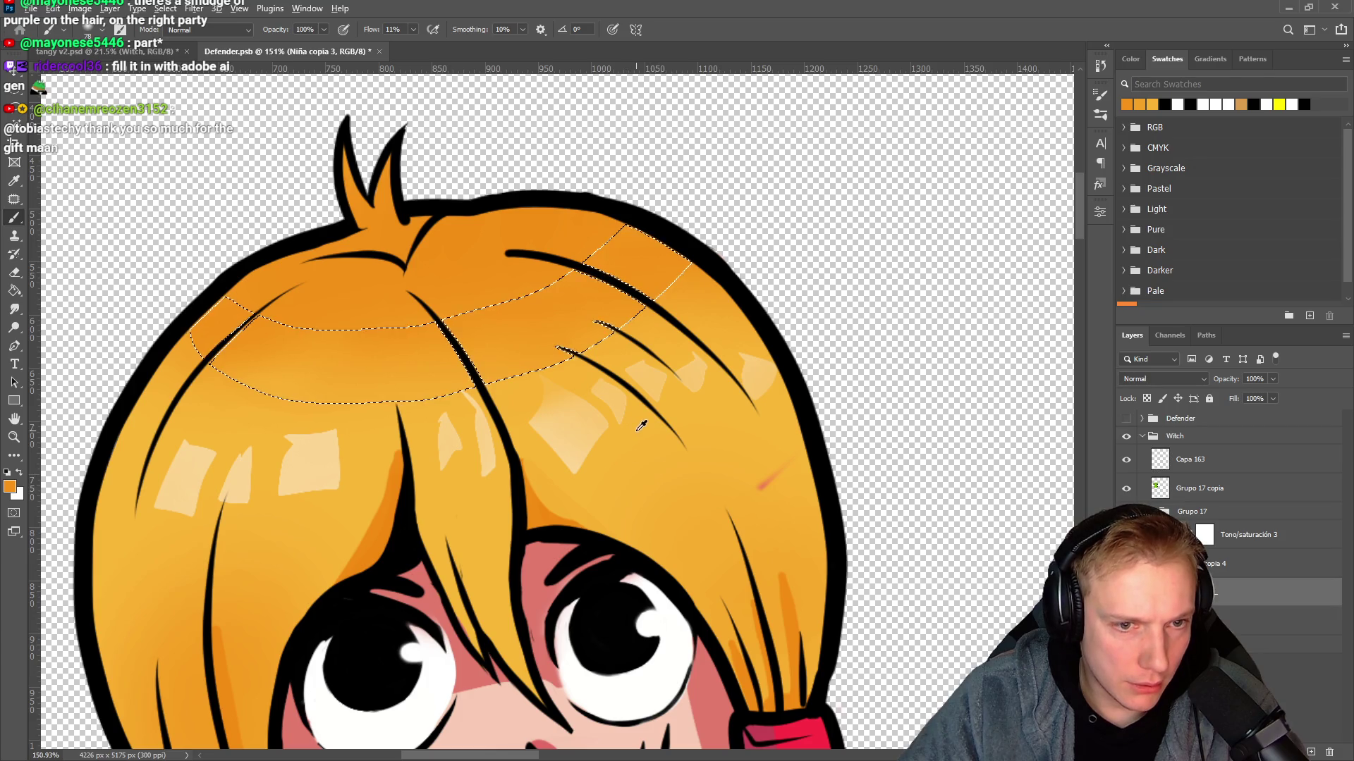
{"action": "left_click", "coordinate": [664, 332], "text": "alt"}
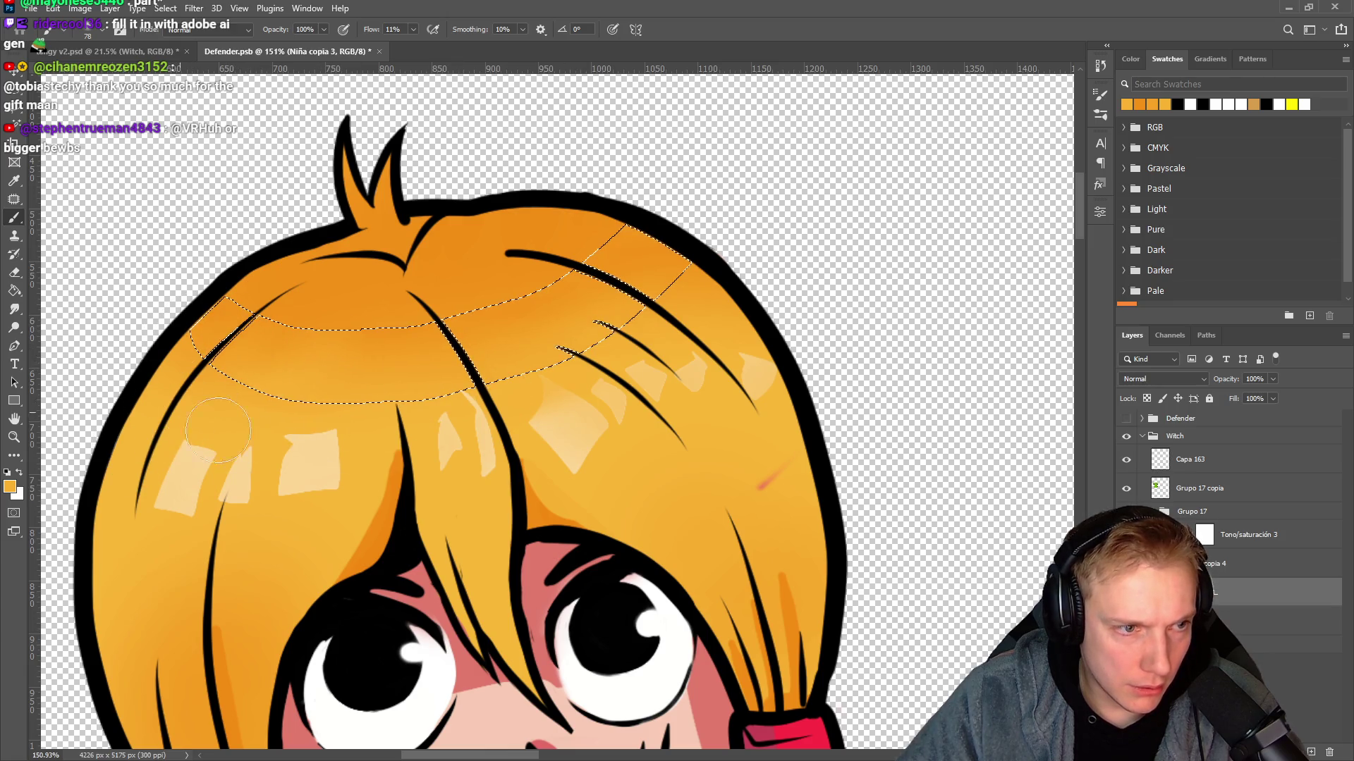
{"action": "scroll", "coordinate": [529, 402], "scroll_direction": "down", "scroll_amount": 8}
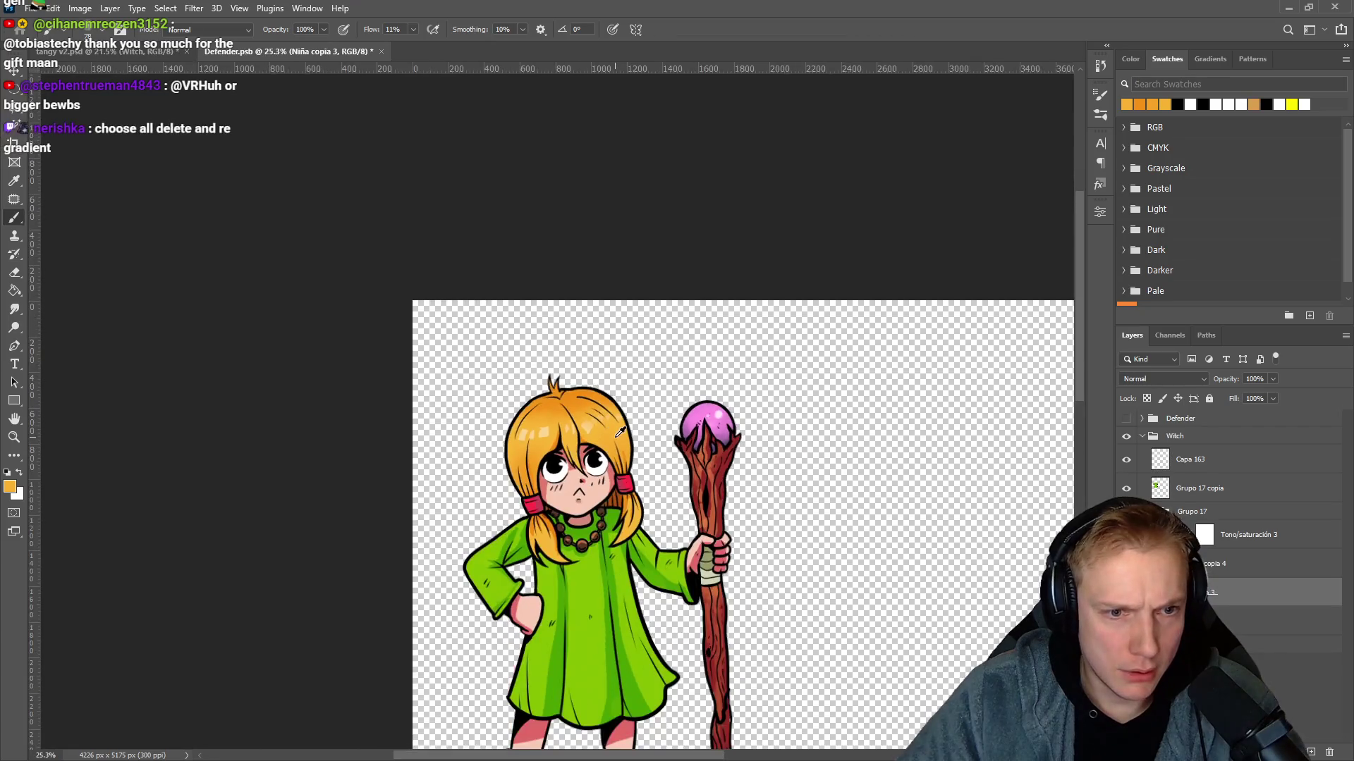
Shrink the brush to 7 px and sample the hair orange around the band.
{"action": "scroll", "coordinate": [620, 431], "scroll_direction": "up", "scroll_amount": 10}
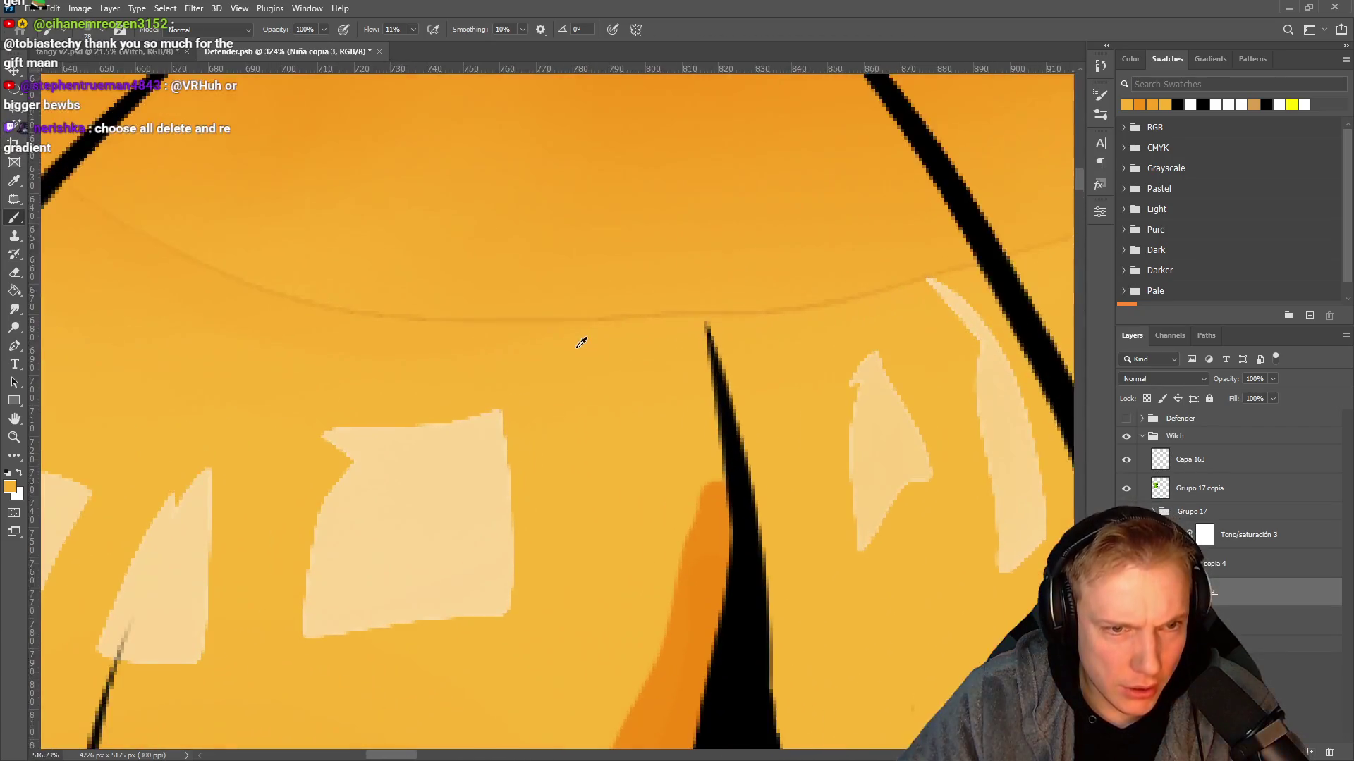
{"action": "left_click_drag", "start_coordinate": [576, 378], "coordinate": [446, 385]}
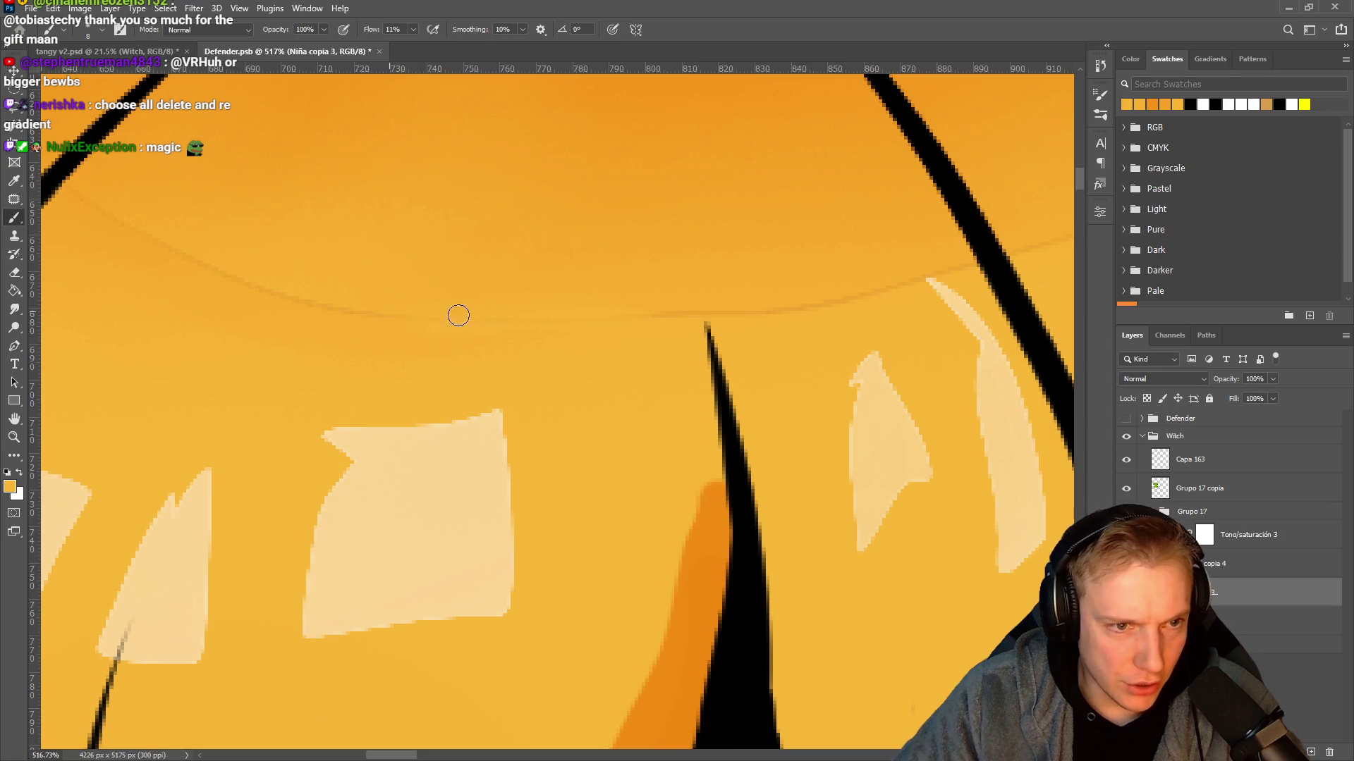
{"action": "left_click_drag", "start_coordinate": [164, 309], "coordinate": [415, 388]}
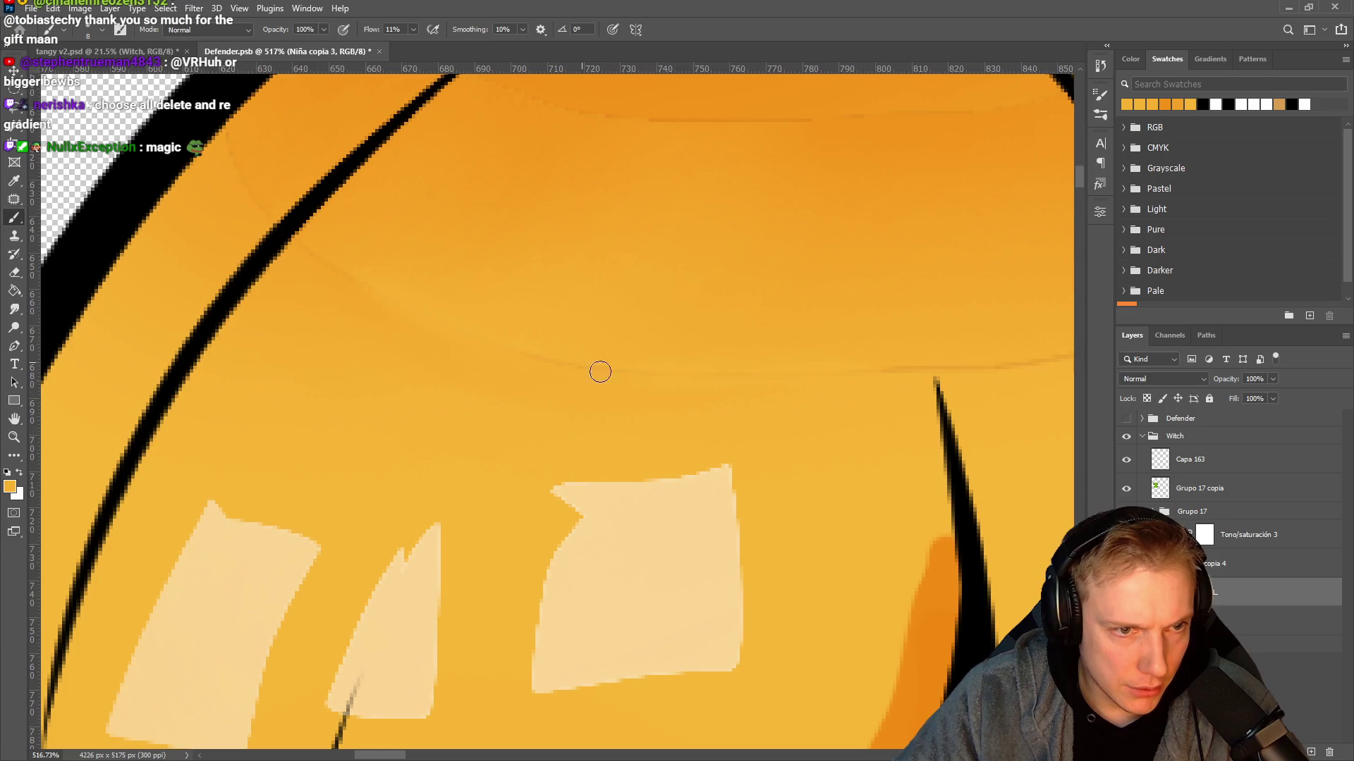
{"action": "left_click_drag", "start_coordinate": [504, 350], "coordinate": [494, 341]}
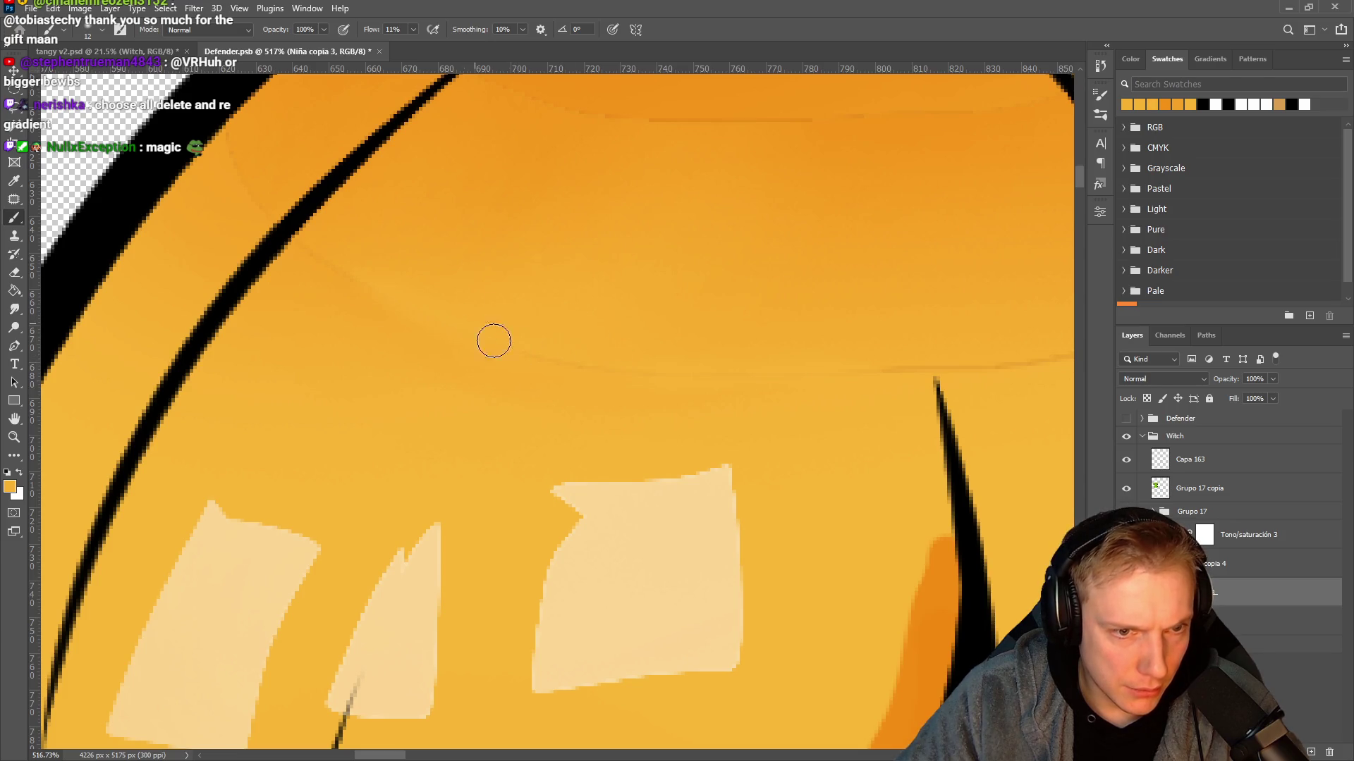
{"action": "left_click_drag", "start_coordinate": [394, 317], "coordinate": [302, 310]}
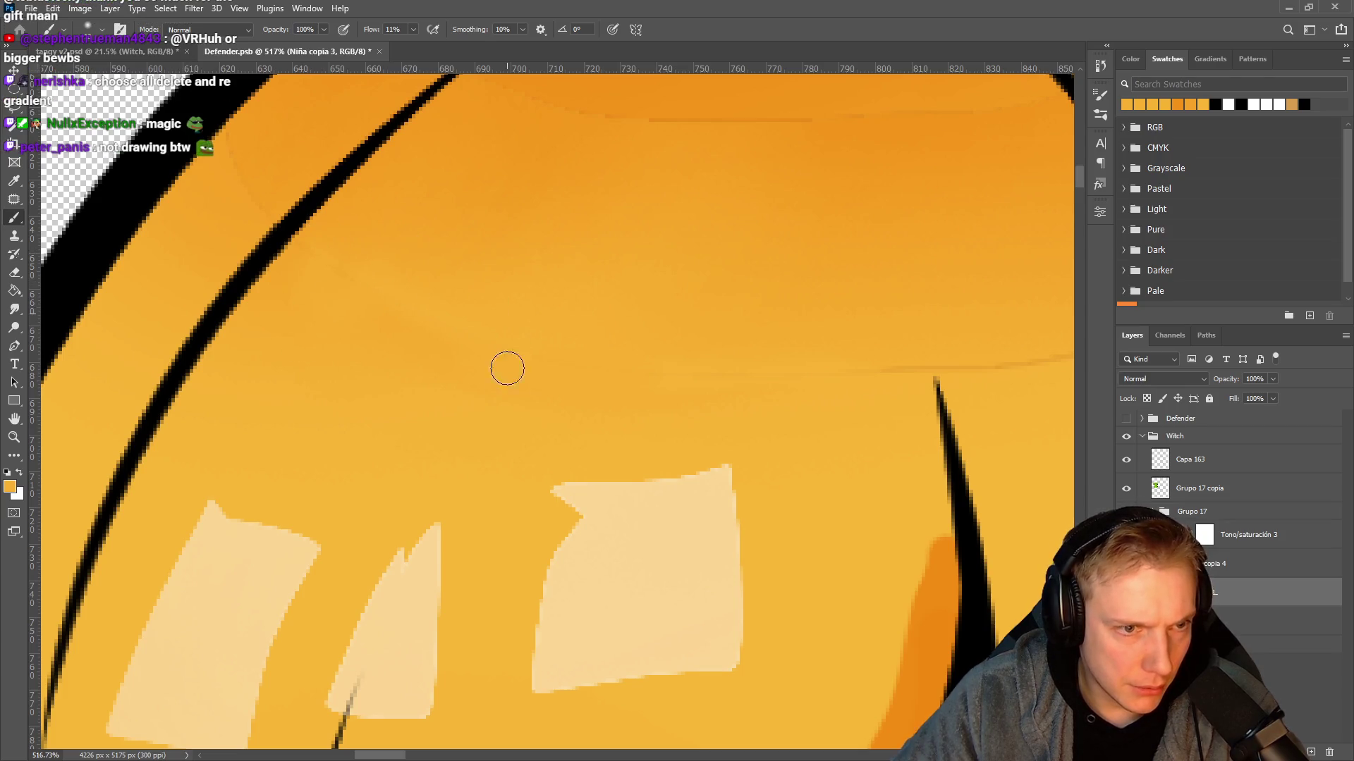
{"action": "left_click", "coordinate": [311, 379], "text": "alt"}
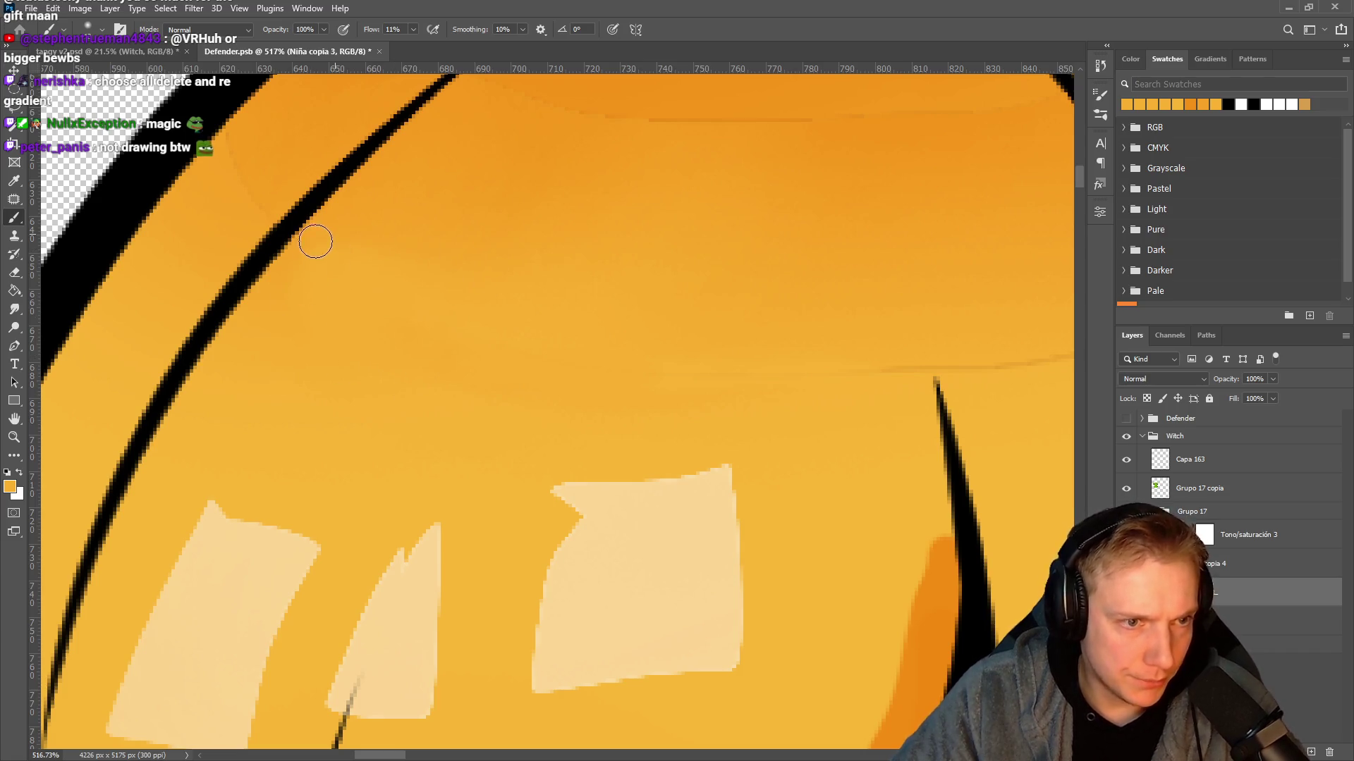
{"action": "scroll", "coordinate": [691, 388], "scroll_direction": "right", "scroll_amount": 5}
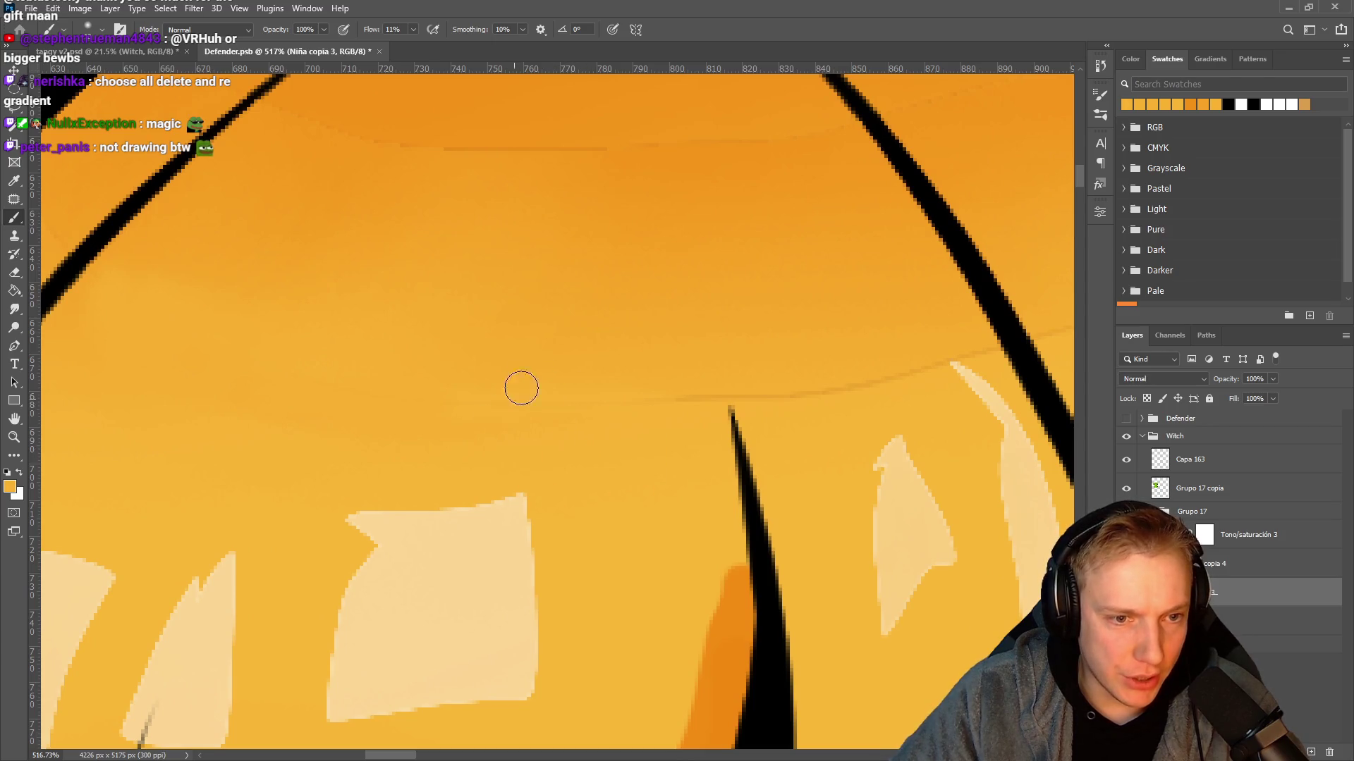
{"action": "left_click", "coordinate": [683, 450], "text": "alt"}
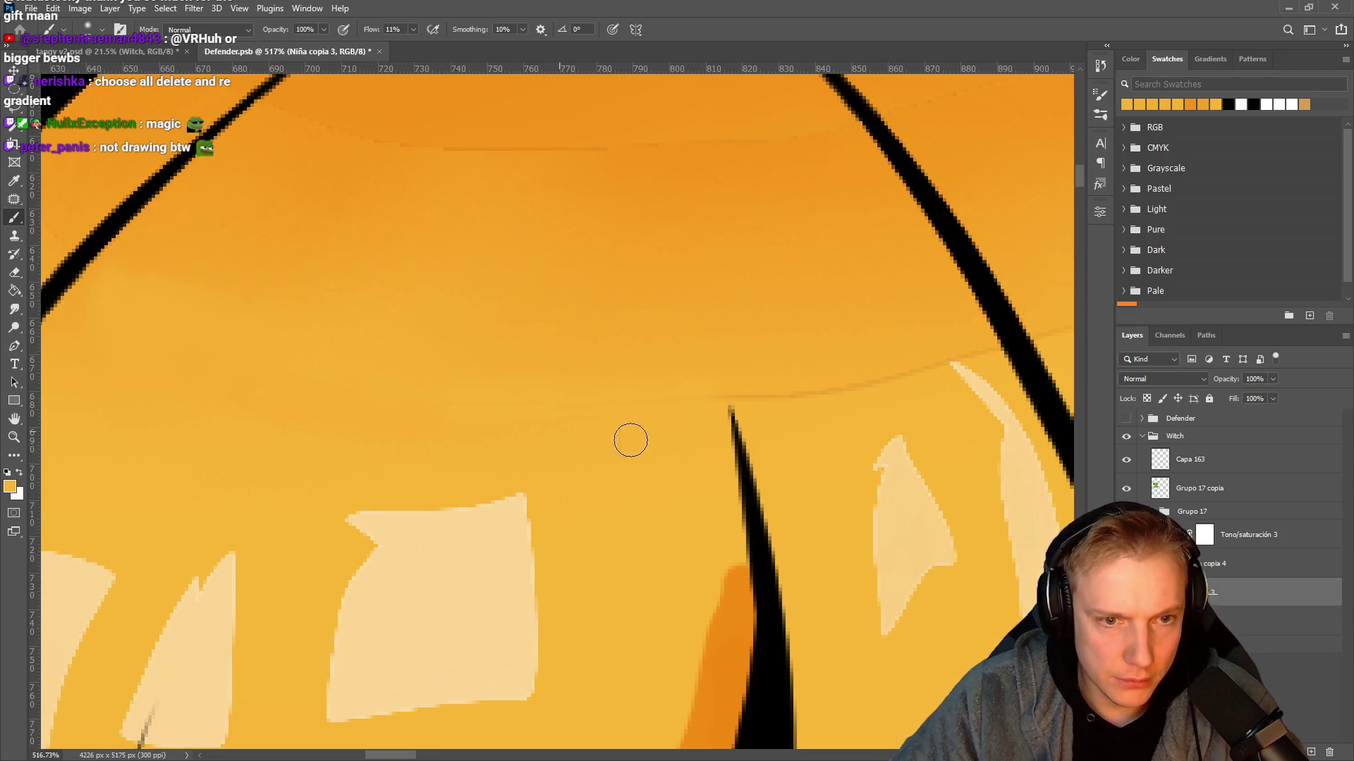
Resample the orange, set a soft 64 px brush, and paint a faint blend over the hair.
{"action": "scroll", "coordinate": [630, 441], "scroll_direction": "down", "scroll_amount": 10}
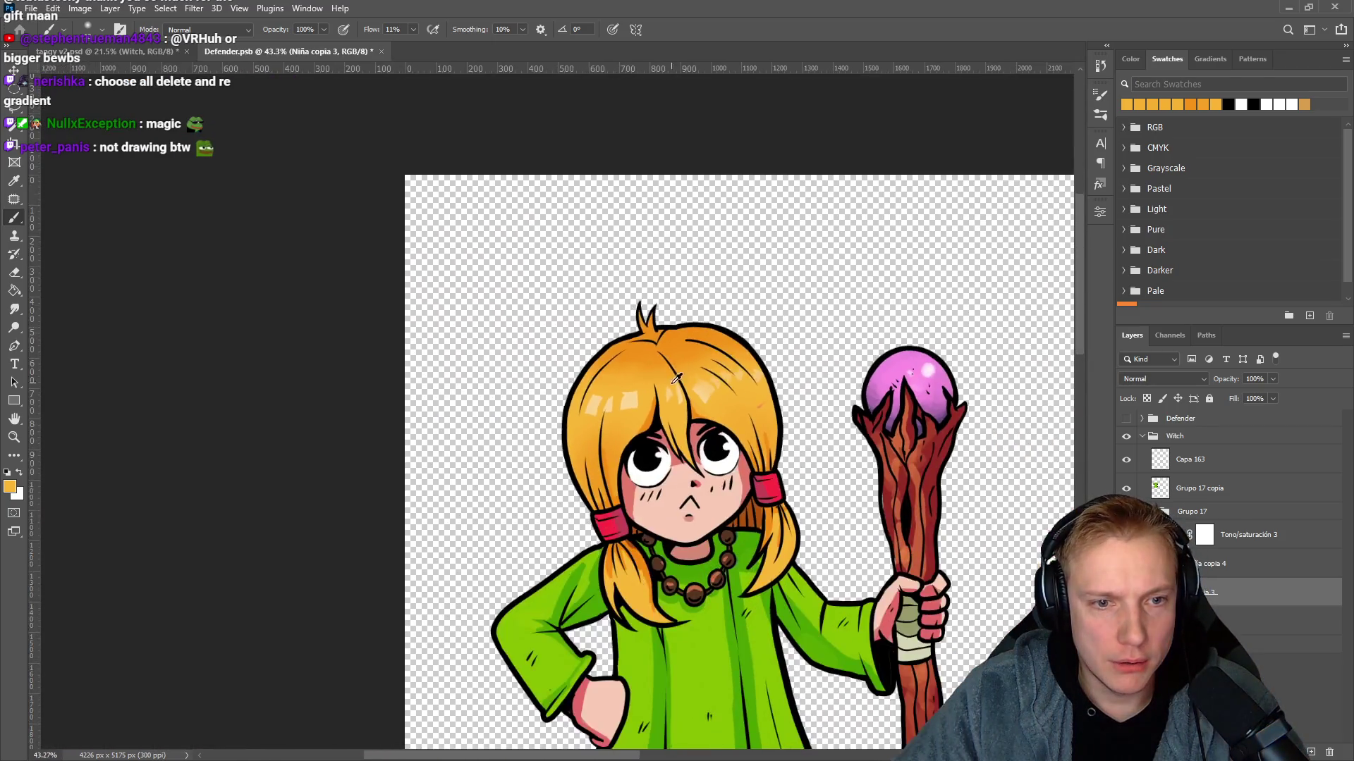
{"action": "scroll", "coordinate": [675, 379], "scroll_direction": "down", "scroll_amount": 4}
{"action": "scroll", "coordinate": [695, 362], "scroll_direction": "up", "scroll_amount": 1}
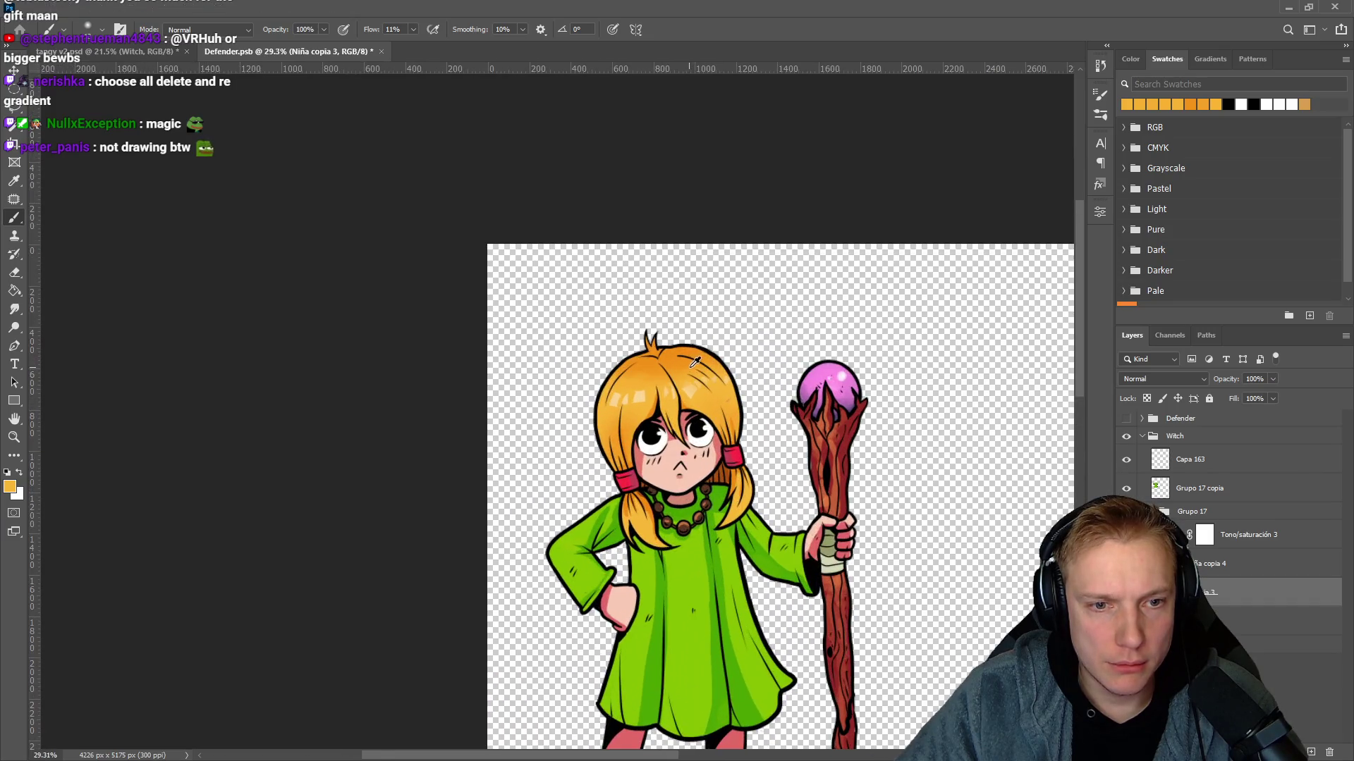
{"action": "scroll", "coordinate": [695, 362], "scroll_direction": "up", "scroll_amount": 10}
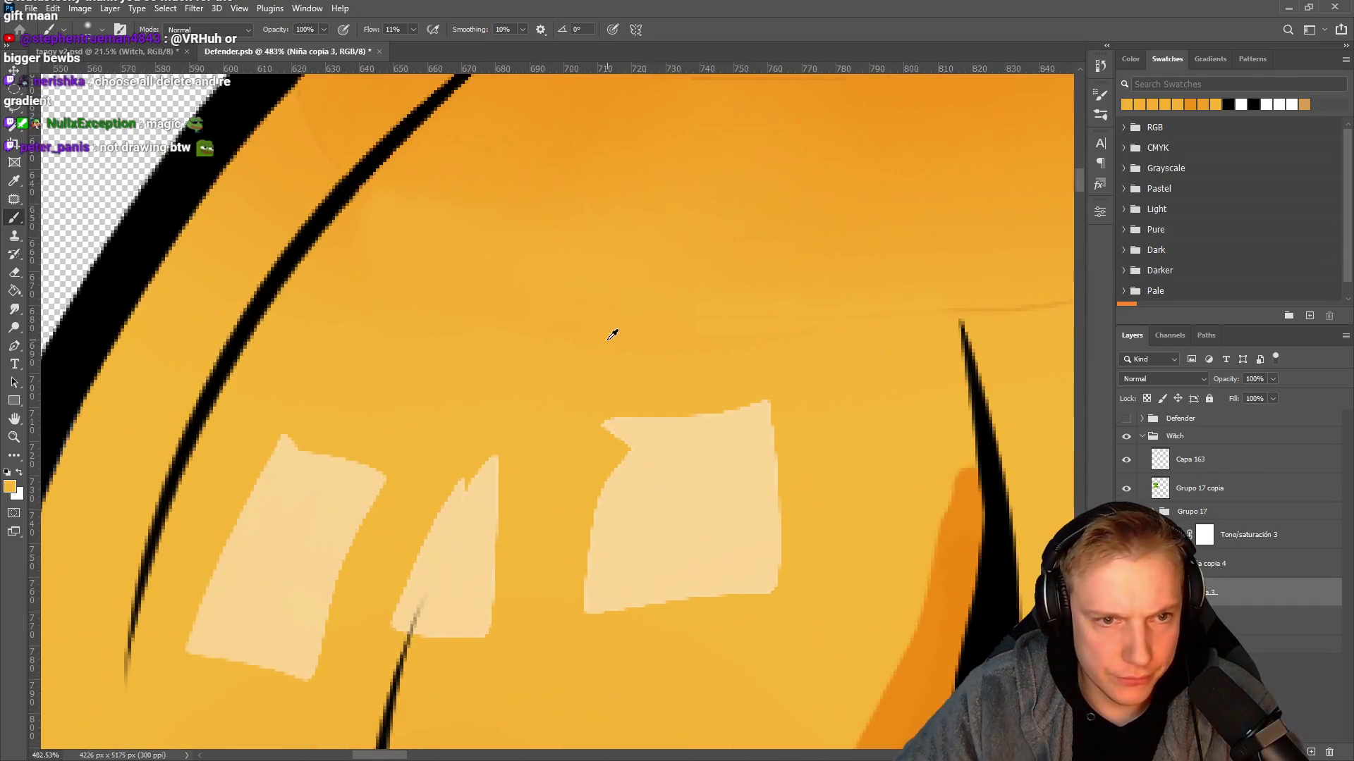
{"action": "left_click_drag", "start_coordinate": [444, 326], "coordinate": [441, 326]}
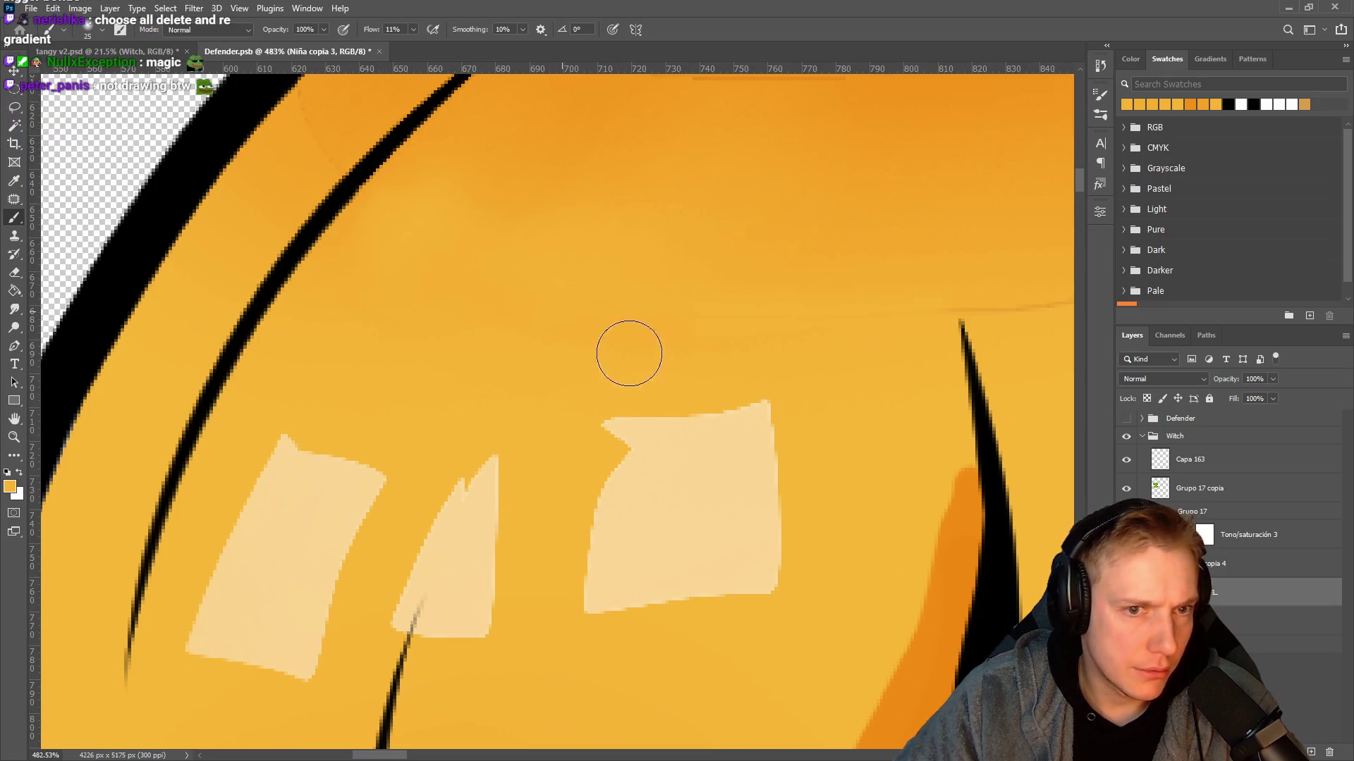
{"action": "left_click", "coordinate": [583, 148], "text": "alt"}
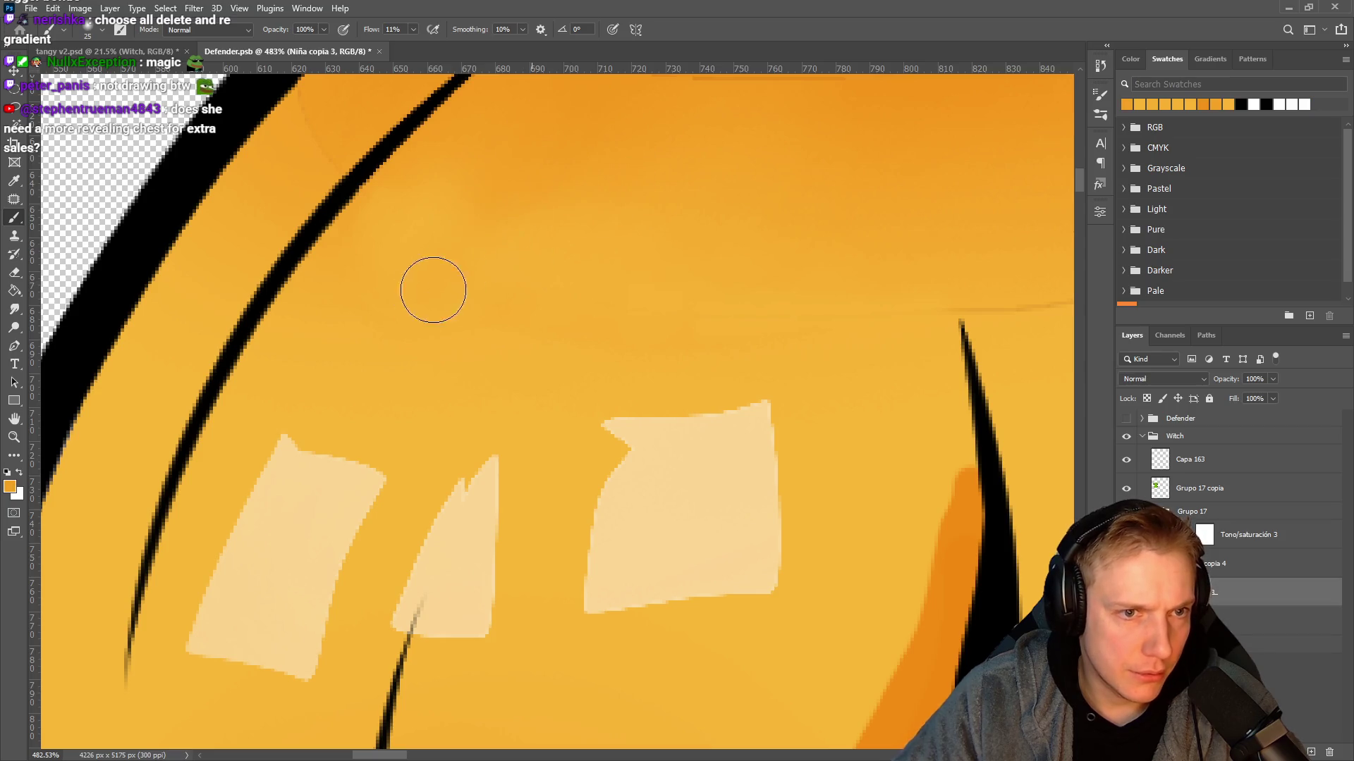
{"action": "left_click_drag", "start_coordinate": [464, 330], "coordinate": [536, 334]}
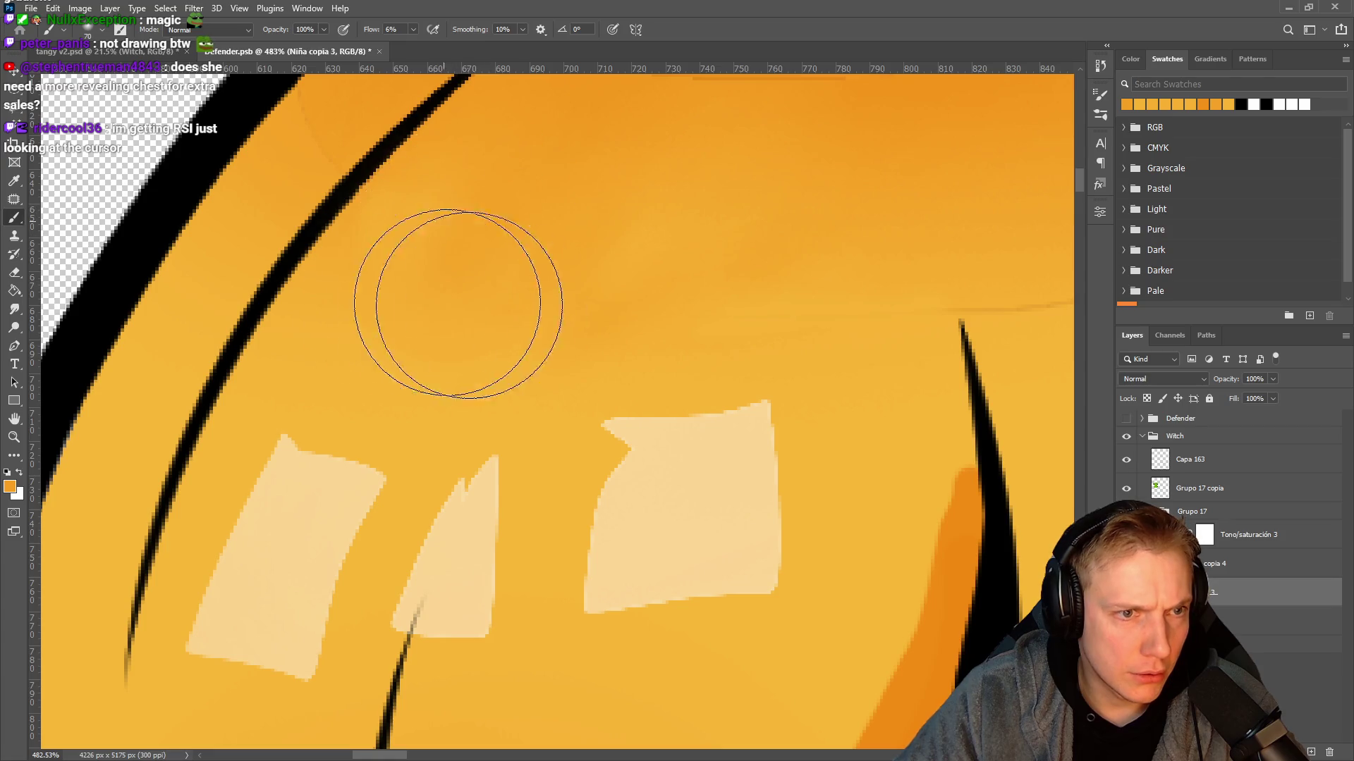
{"action": "left_click_drag", "start_coordinate": [529, 387], "coordinate": [558, 283]}
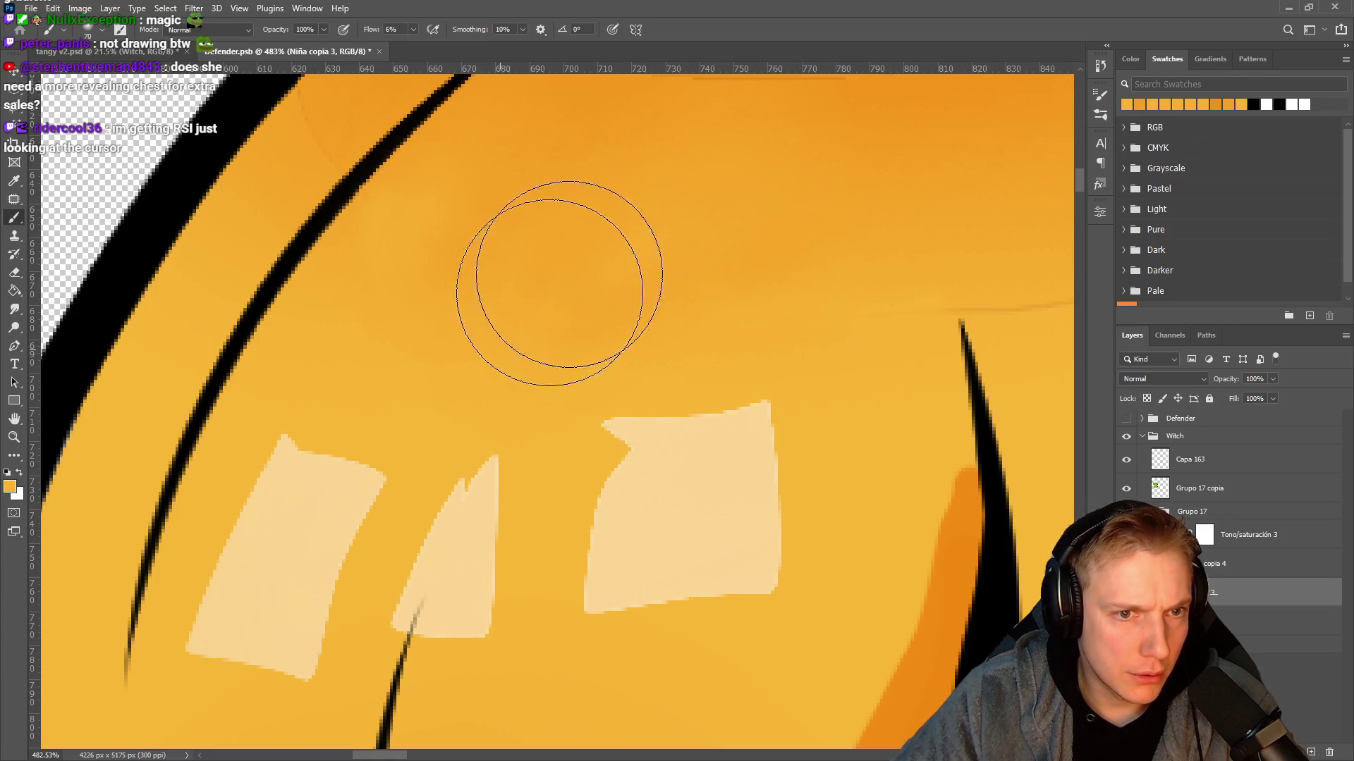
{"action": "scroll", "coordinate": [755, 248], "scroll_direction": "down", "scroll_amount": 10, "text": "alt"}
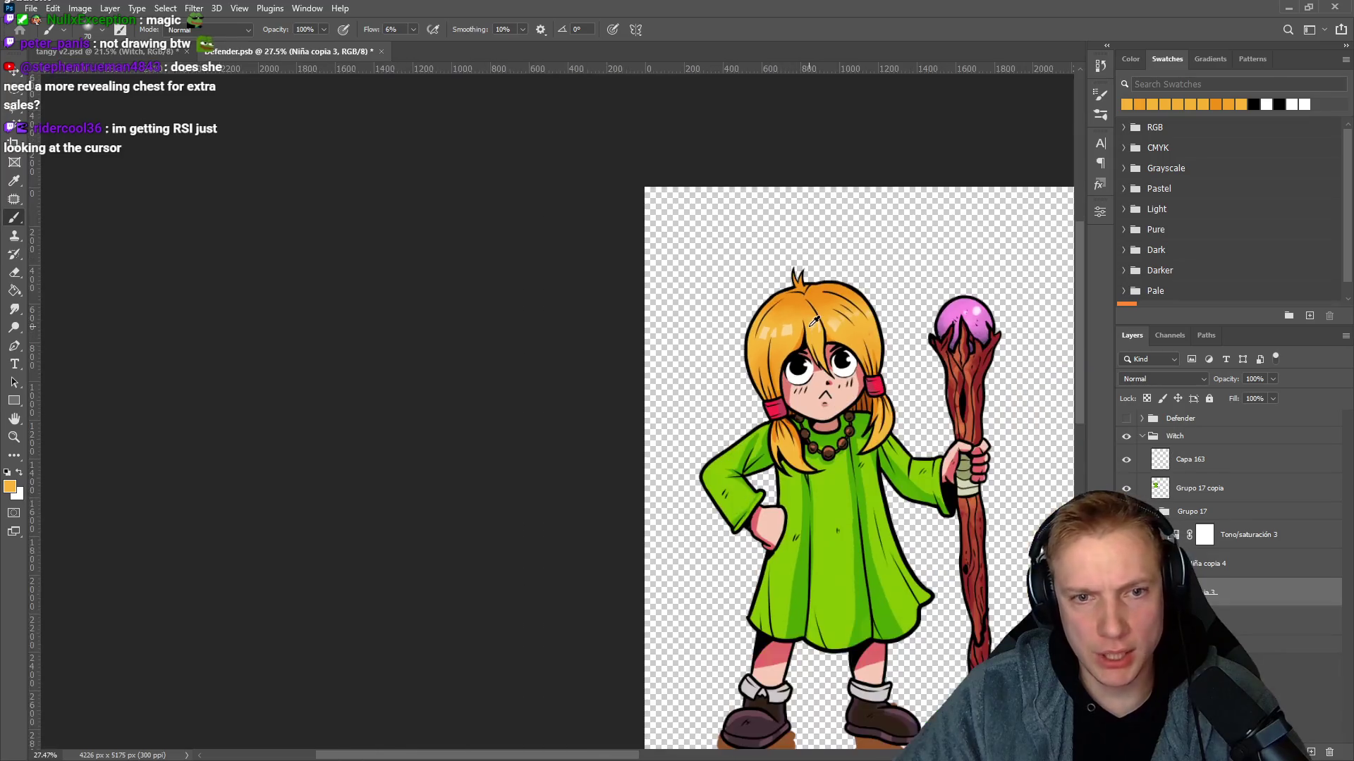
Sample a darker orange and brush faint shading over the upper hair with a soft 44 px brush.
{"action": "scroll", "coordinate": [821, 324], "scroll_direction": "up", "scroll_amount": 10, "text": "alt"}
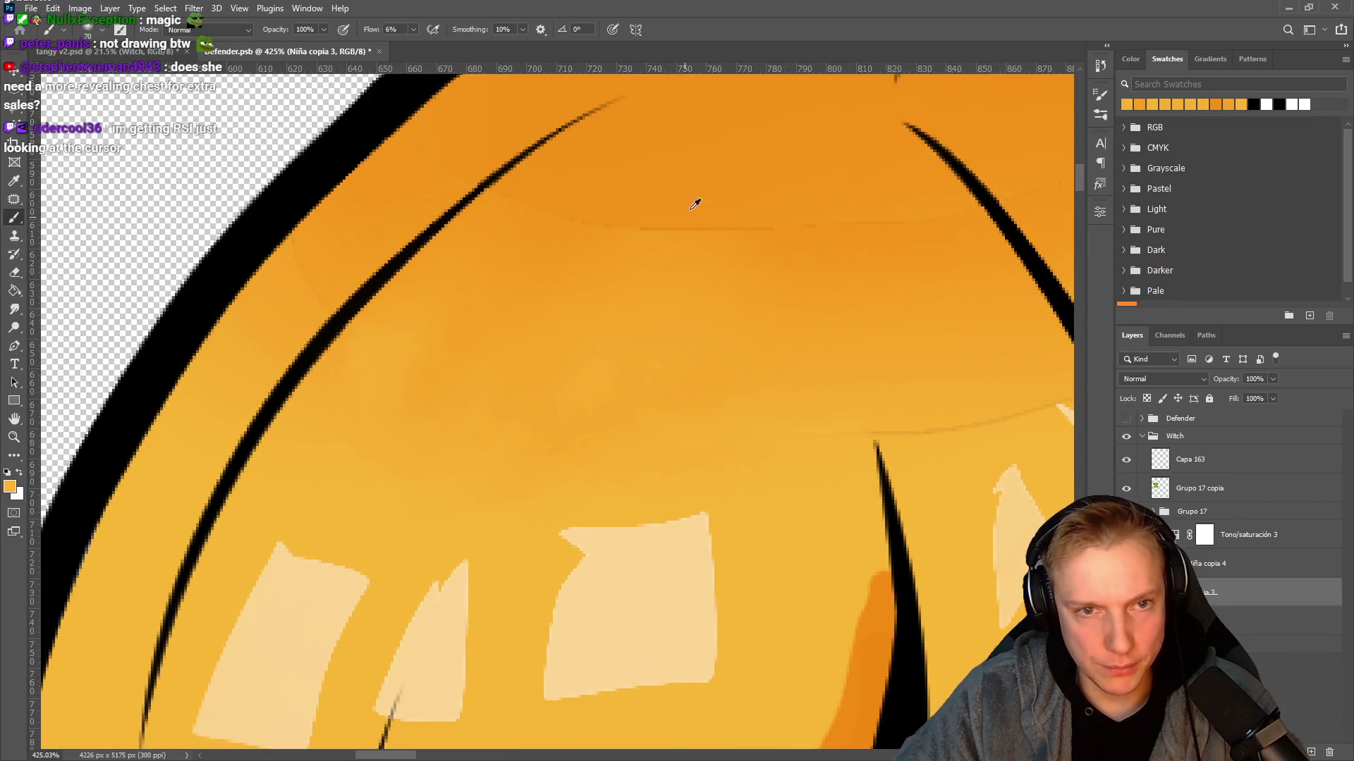
{"action": "left_click", "coordinate": [692, 208], "text": "alt"}
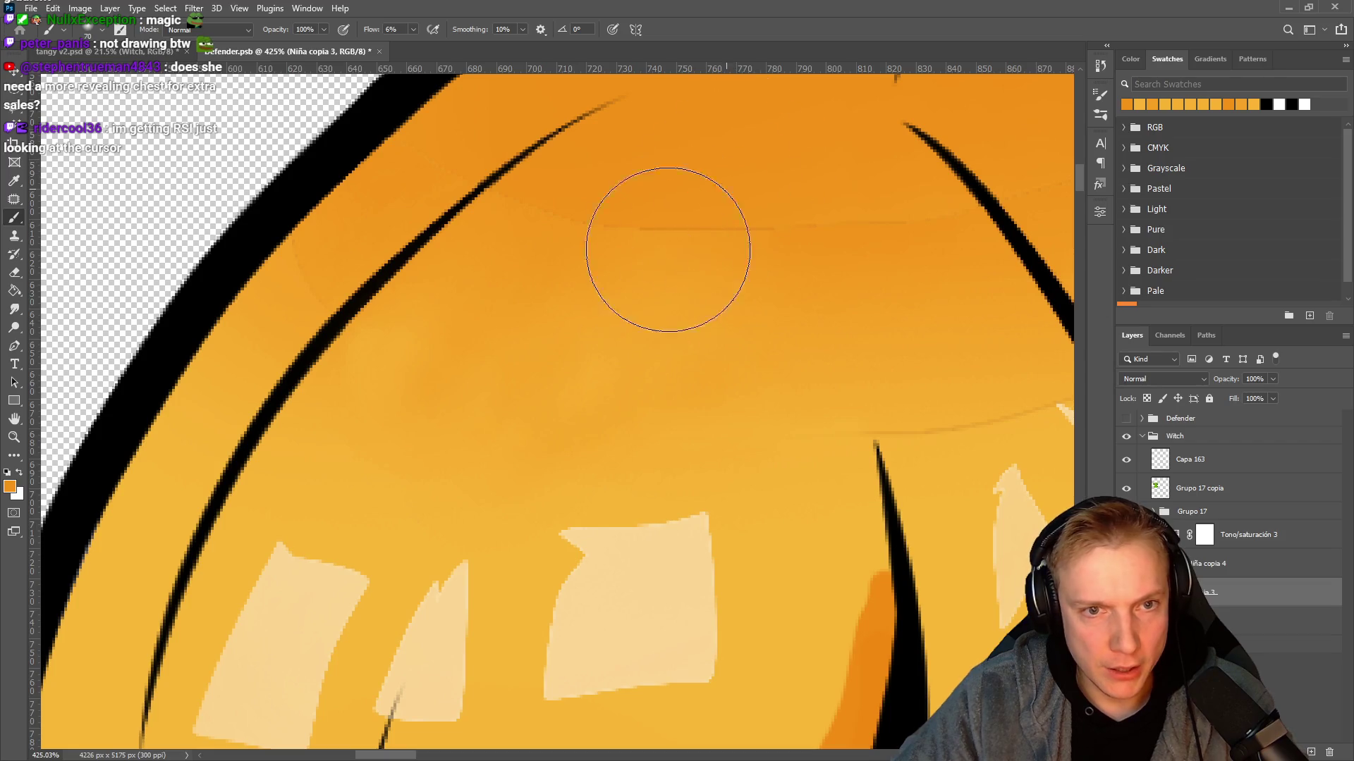
{"action": "mouse_move", "coordinate": [710, 237]}
{"action": "left_mouse_down"}
{"action": "mouse_move", "coordinate": [634, 292]}
{"action": "mouse_move", "coordinate": [761, 220]}
{"action": "mouse_move", "coordinate": [652, 182]}
{"action": "mouse_move", "coordinate": [598, 223]}
{"action": "mouse_move", "coordinate": [620, 236]}
{"action": "mouse_move", "coordinate": [785, 218]}
{"action": "mouse_move", "coordinate": [846, 257]}
{"action": "mouse_move", "coordinate": [866, 239]}
{"action": "mouse_move", "coordinate": [622, 338]}
{"action": "mouse_move", "coordinate": [695, 266]}
{"action": "mouse_move", "coordinate": [710, 296]}
{"action": "mouse_move", "coordinate": [642, 212]}
{"action": "left_mouse_up"}
{"action": "mouse_move", "coordinate": [564, 263]}
{"action": "left_mouse_down"}
{"action": "mouse_move", "coordinate": [553, 315]}
{"action": "mouse_move", "coordinate": [429, 319]}
{"action": "mouse_move", "coordinate": [498, 296]}
{"action": "mouse_move", "coordinate": [514, 305]}
{"action": "mouse_move", "coordinate": [535, 282]}
{"action": "left_mouse_up"}
{"action": "mouse_move", "coordinate": [525, 340]}
{"action": "left_mouse_down"}
{"action": "mouse_move", "coordinate": [453, 317]}
{"action": "mouse_move", "coordinate": [544, 317]}
{"action": "mouse_move", "coordinate": [535, 303]}
{"action": "left_mouse_up"}
{"action": "mouse_move", "coordinate": [325, 301]}
{"action": "left_mouse_down"}
{"action": "mouse_move", "coordinate": [421, 332]}
{"action": "mouse_move", "coordinate": [668, 296]}
{"action": "left_mouse_up"}
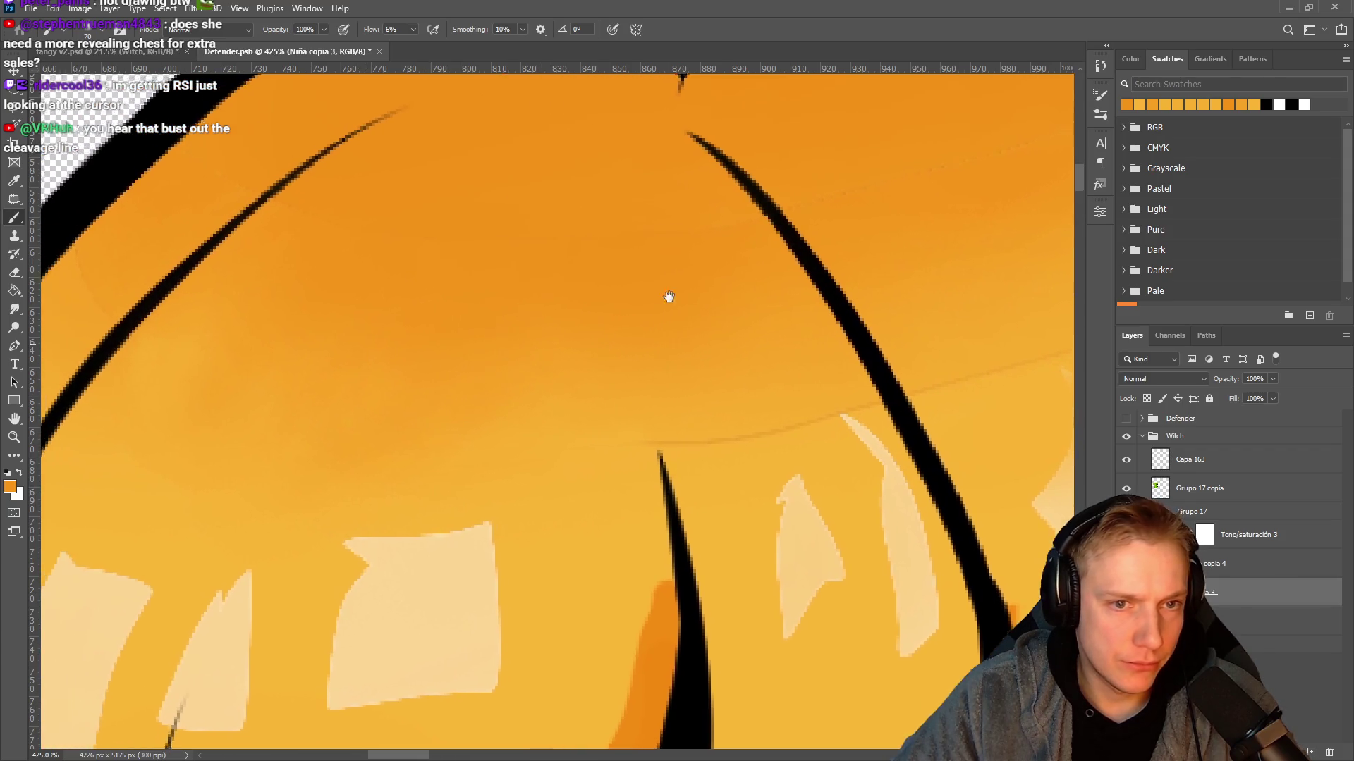
{"action": "mouse_move", "coordinate": [707, 461]}
{"action": "left_mouse_down"}
{"action": "mouse_move", "coordinate": [640, 474]}
{"action": "mouse_move", "coordinate": [702, 464]}
{"action": "mouse_move", "coordinate": [676, 432]}
{"action": "left_mouse_up"}
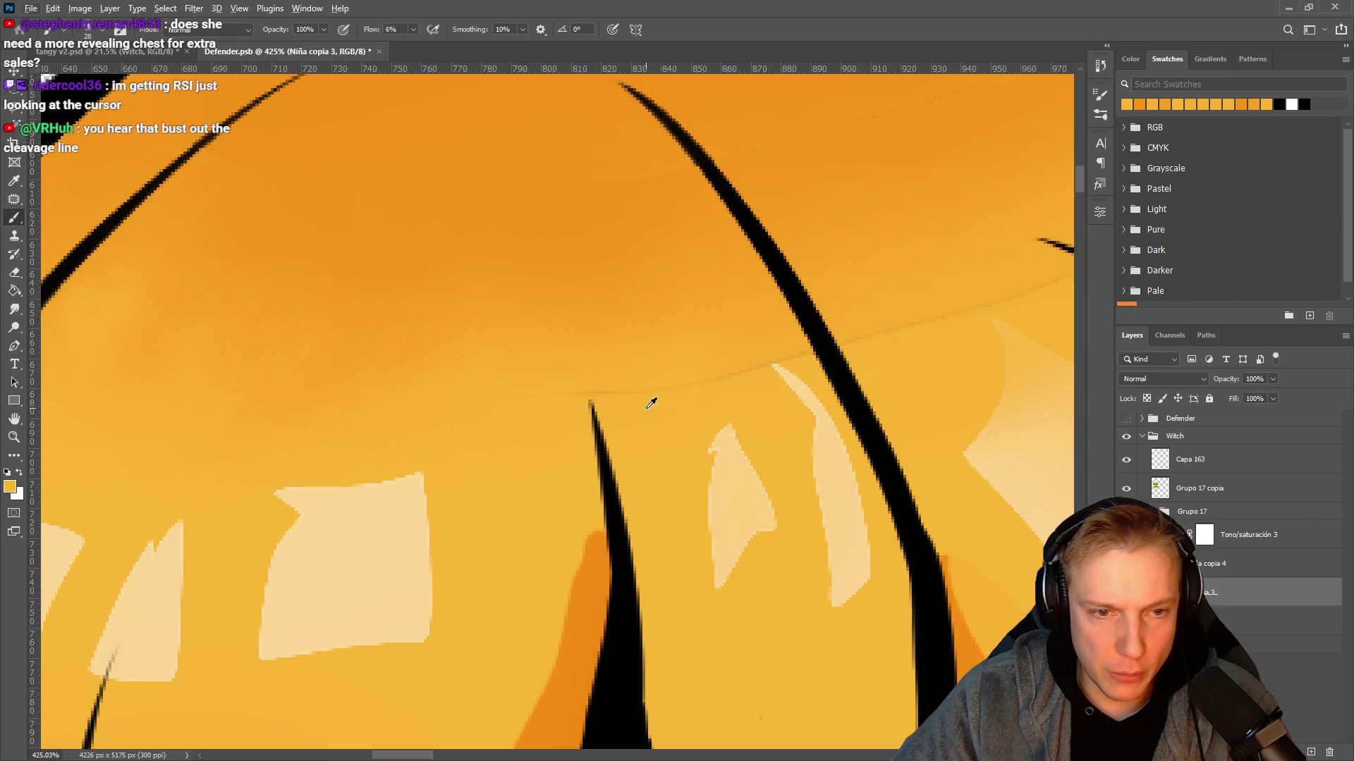
{"action": "scroll", "coordinate": [651, 403], "scroll_direction": "up", "scroll_amount": 5}
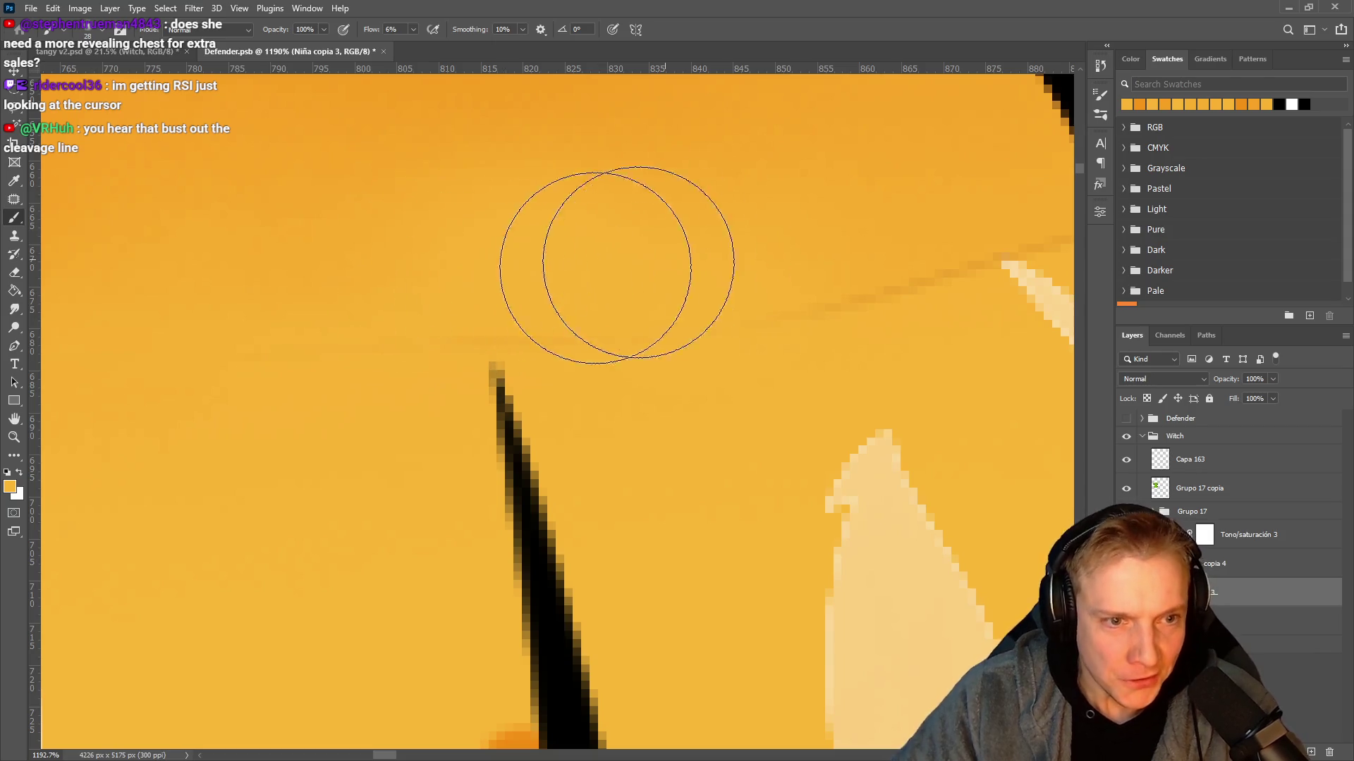
{"action": "left_click_drag", "start_coordinate": [705, 282], "coordinate": [503, 296]}
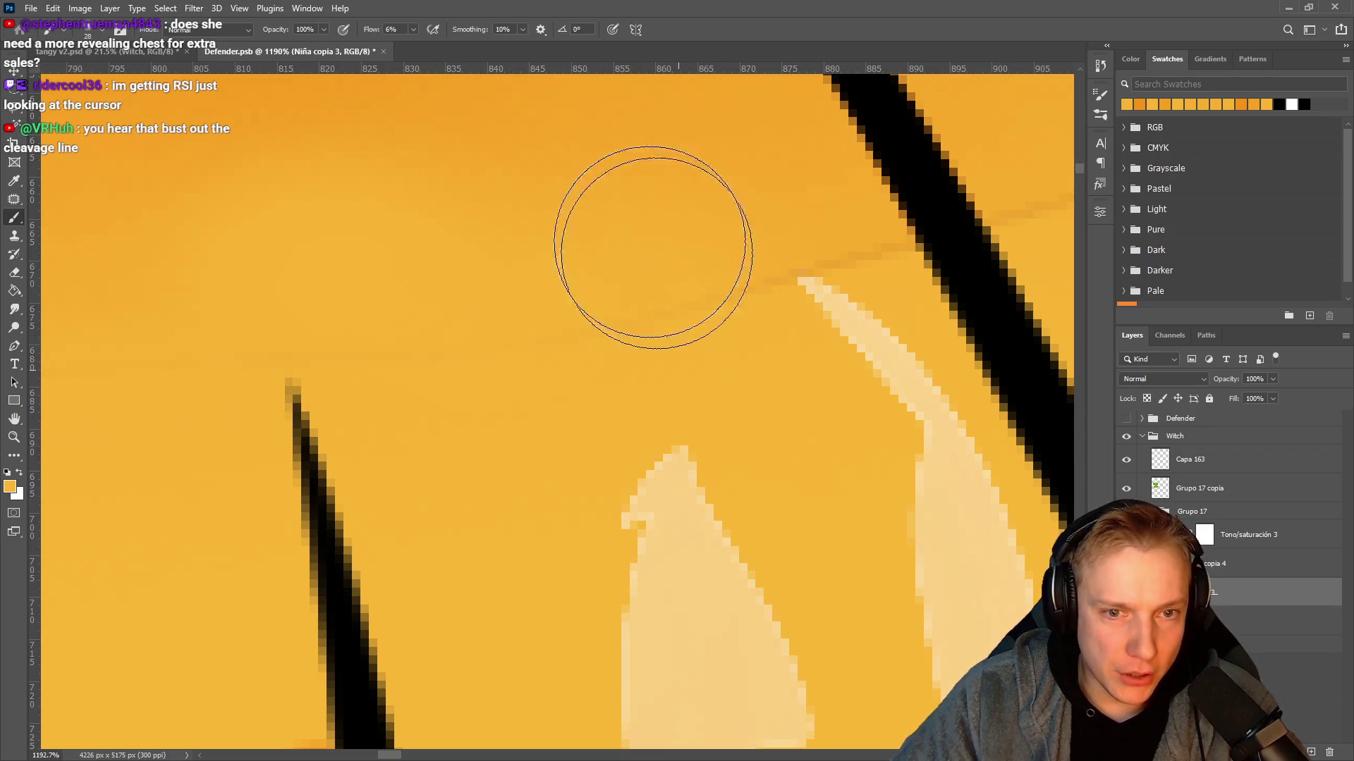
{"action": "scroll", "coordinate": [613, 323], "scroll_direction": "down", "scroll_amount": 3}
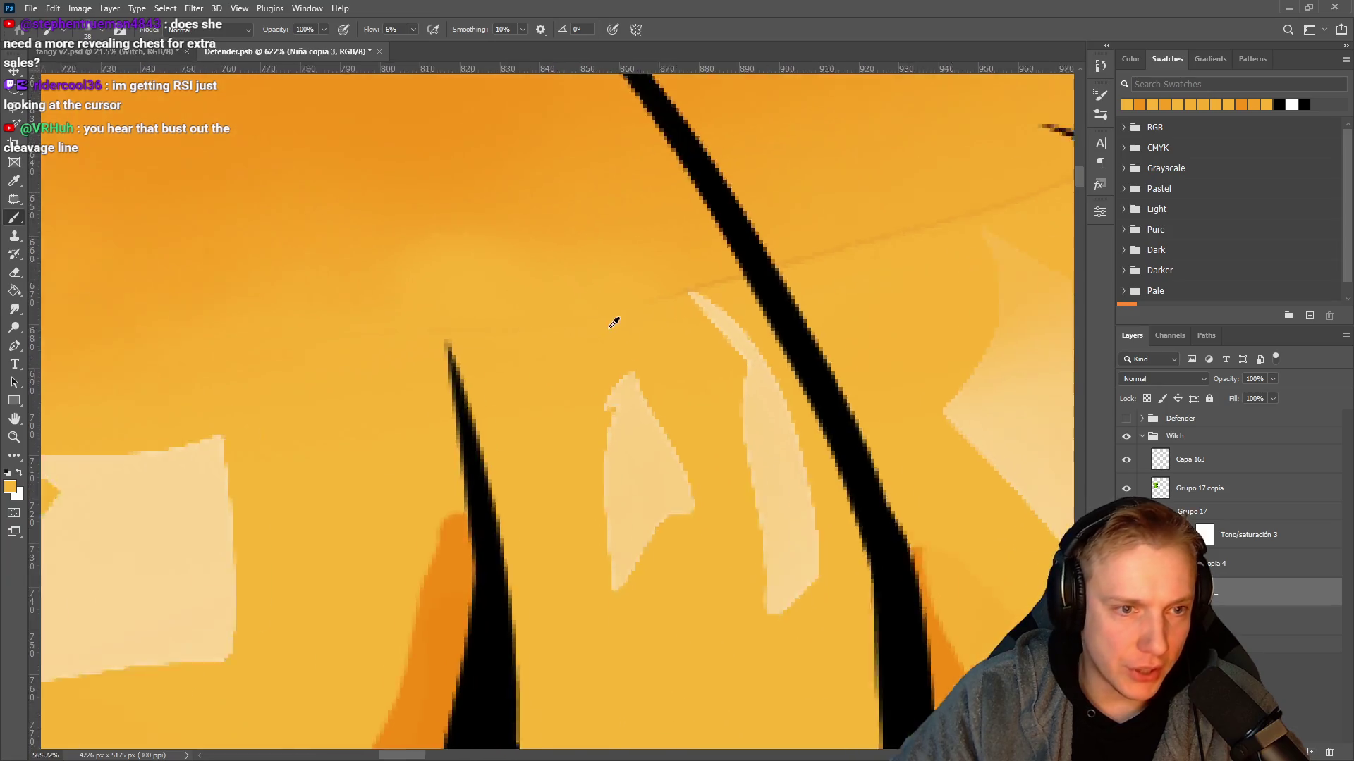
{"action": "scroll", "coordinate": [613, 323], "scroll_direction": "down", "scroll_amount": 3}
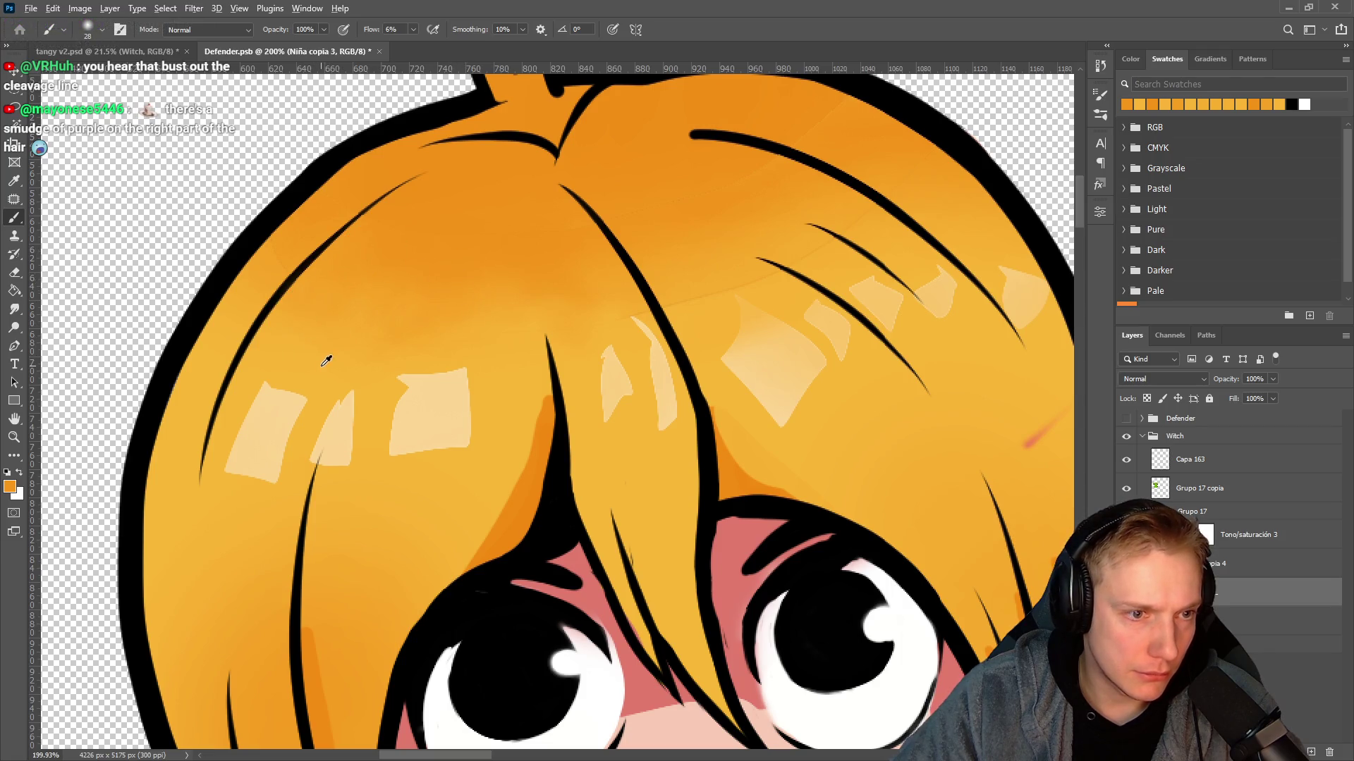
{"action": "scroll", "coordinate": [654, 344], "scroll_direction": "down", "scroll_amount": 10}
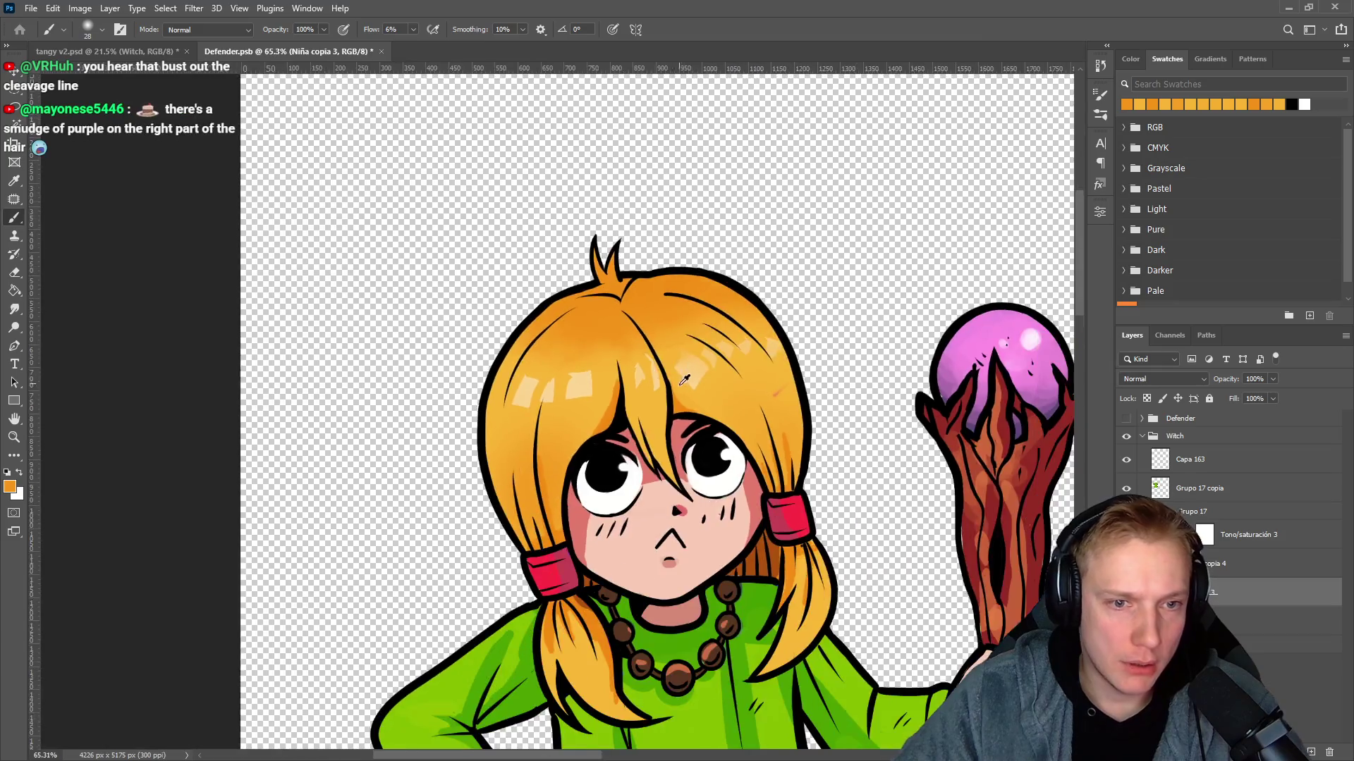
{"action": "scroll", "coordinate": [694, 372], "scroll_direction": "up", "scroll_amount": 15}
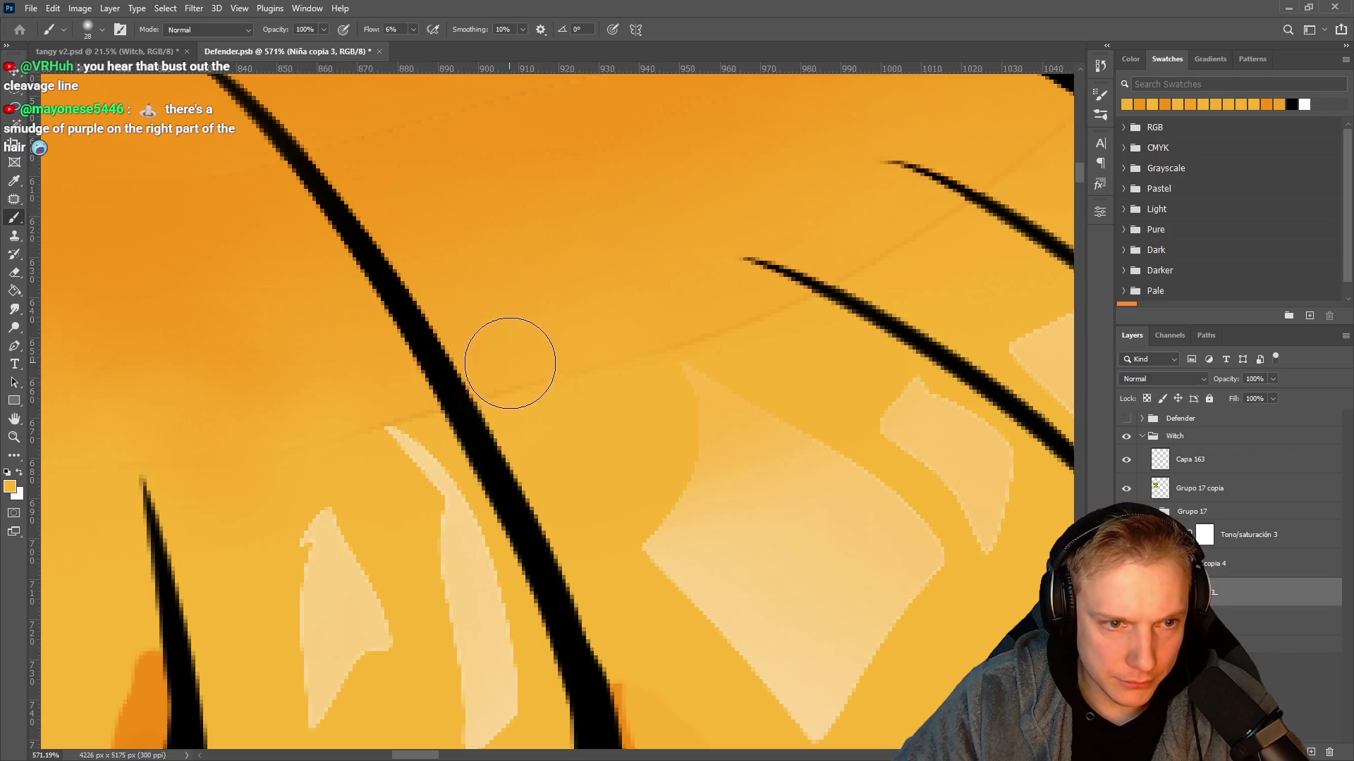
{"action": "mouse_move", "coordinate": [519, 353]}
{"action": "left_mouse_down"}
{"action": "mouse_move", "coordinate": [532, 432]}
{"action": "mouse_move", "coordinate": [565, 410]}
{"action": "left_mouse_up"}
{"action": "key", "text": "ctrl+z"}
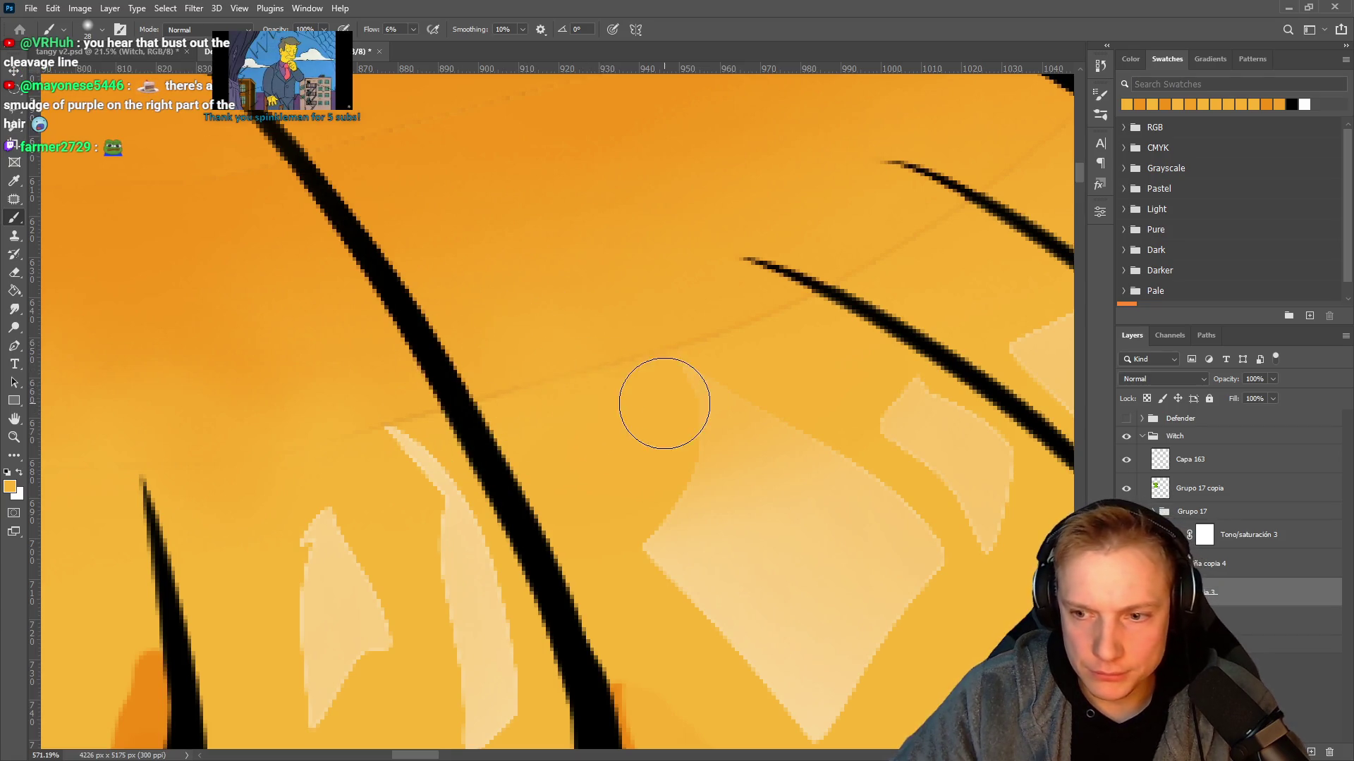
{"action": "left_click_drag", "start_coordinate": [664, 403], "coordinate": [632, 371]}
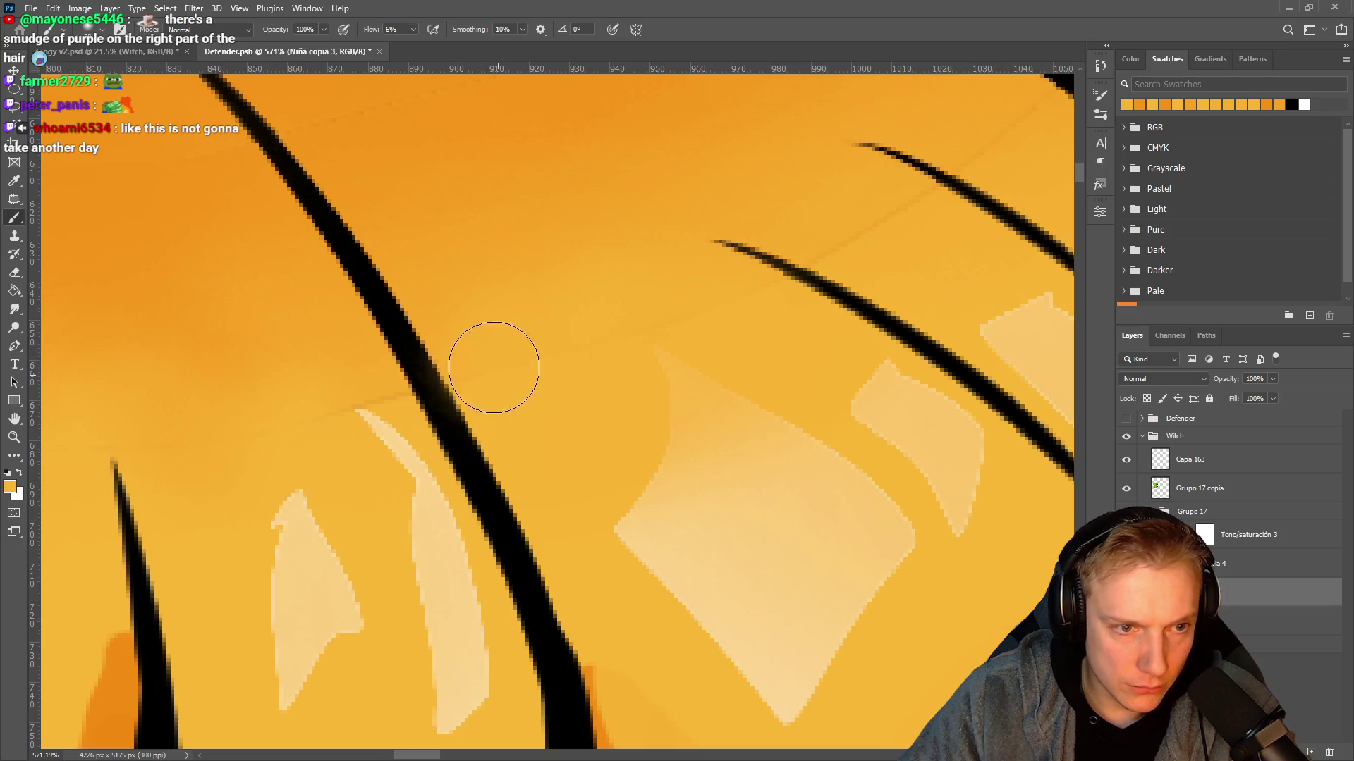
{"action": "mouse_move", "coordinate": [483, 372]}
{"action": "left_mouse_down"}
{"action": "mouse_move", "coordinate": [393, 387]}
{"action": "mouse_move", "coordinate": [628, 329]}
{"action": "mouse_move", "coordinate": [557, 308]}
{"action": "left_mouse_up"}
{"action": "left_click", "coordinate": [562, 352], "text": "alt"}
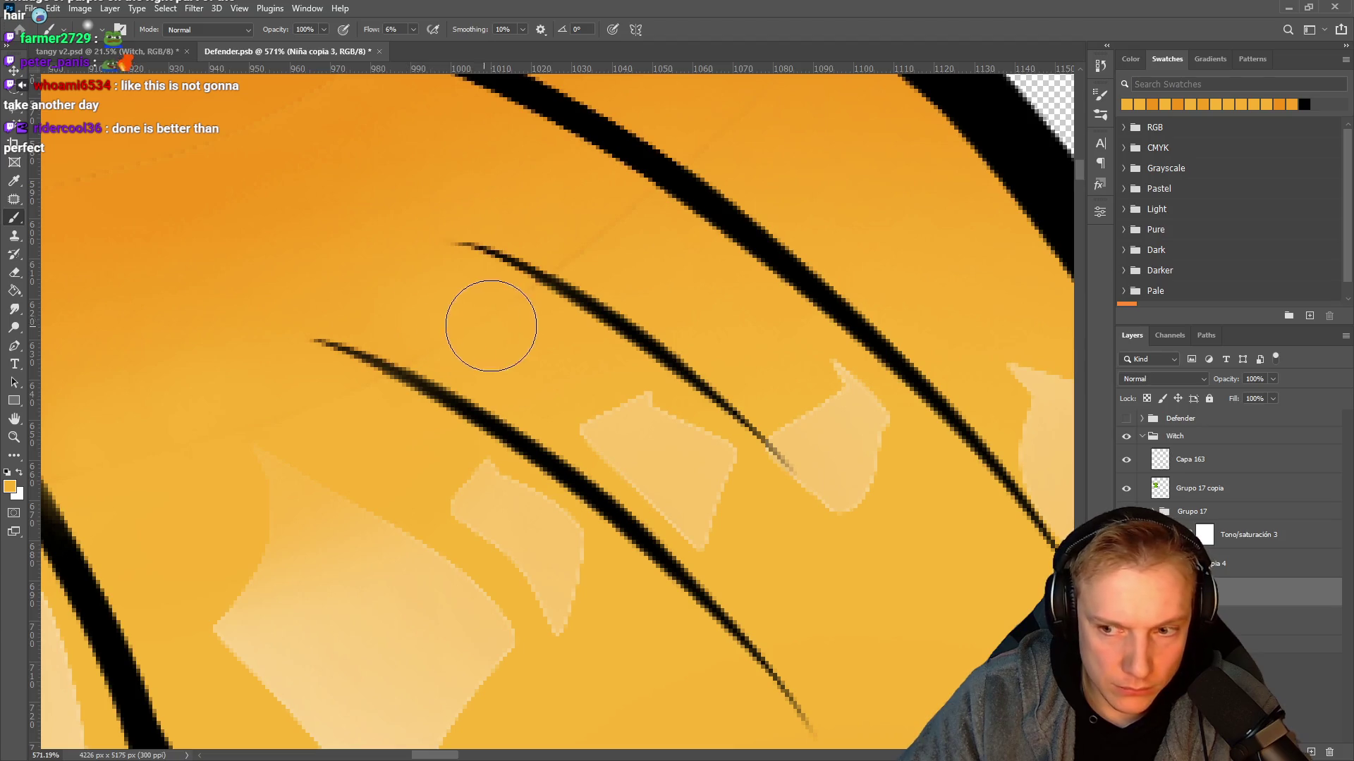
Sample the hair orange and softly paint over a black strand line near the top of the hair.
{"action": "scroll", "coordinate": [491, 325], "scroll_direction": "up", "scroll_amount": 1}
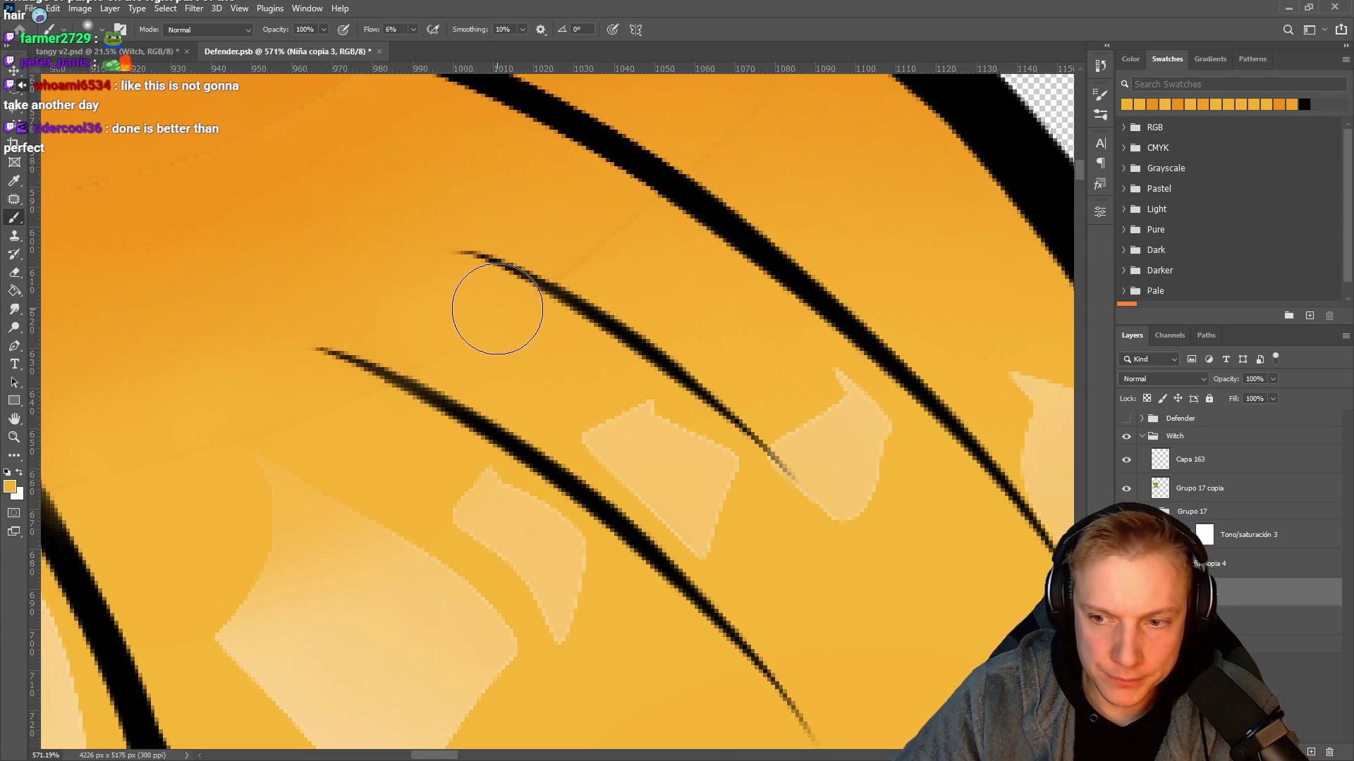
{"action": "left_click_drag", "start_coordinate": [497, 308], "coordinate": [450, 374]}
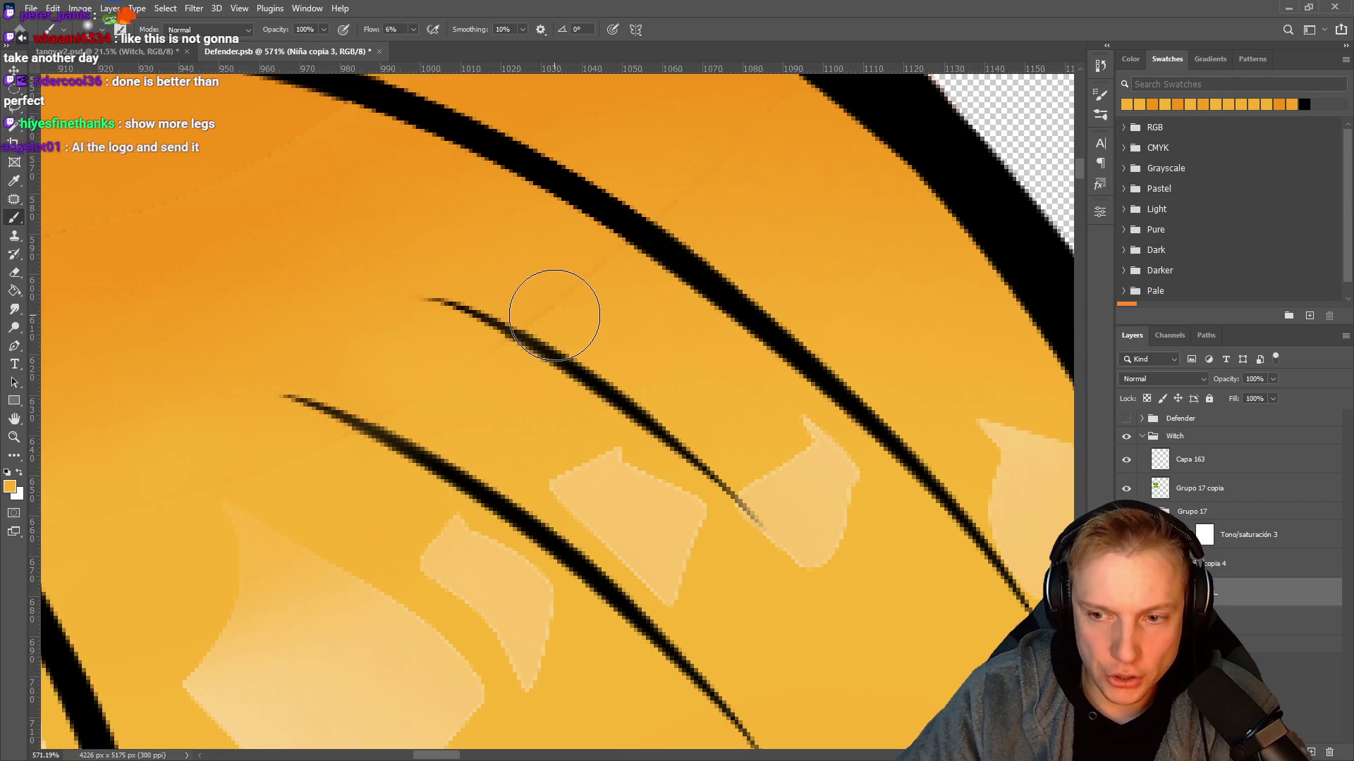
{"action": "left_click", "coordinate": [614, 282], "text": "alt"}
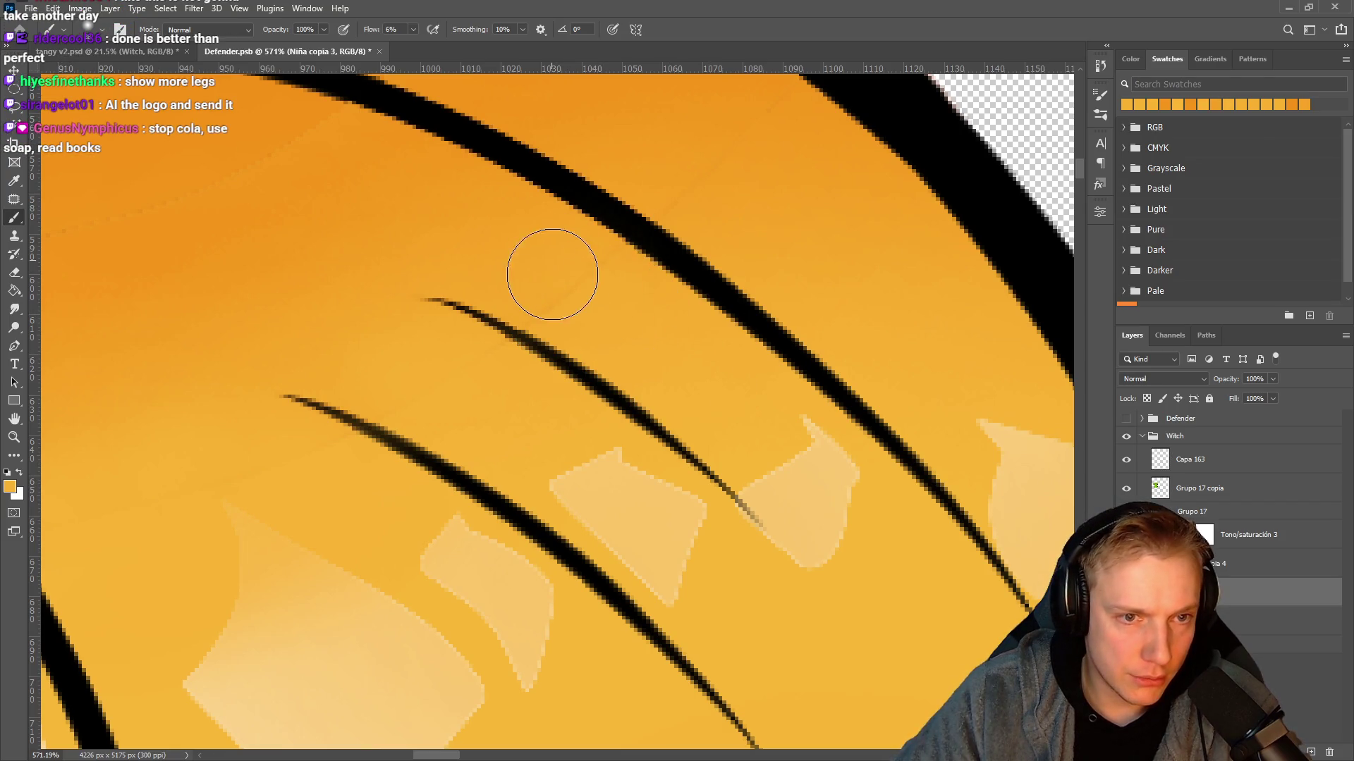
{"action": "left_click_drag", "start_coordinate": [598, 293], "coordinate": [601, 298]}
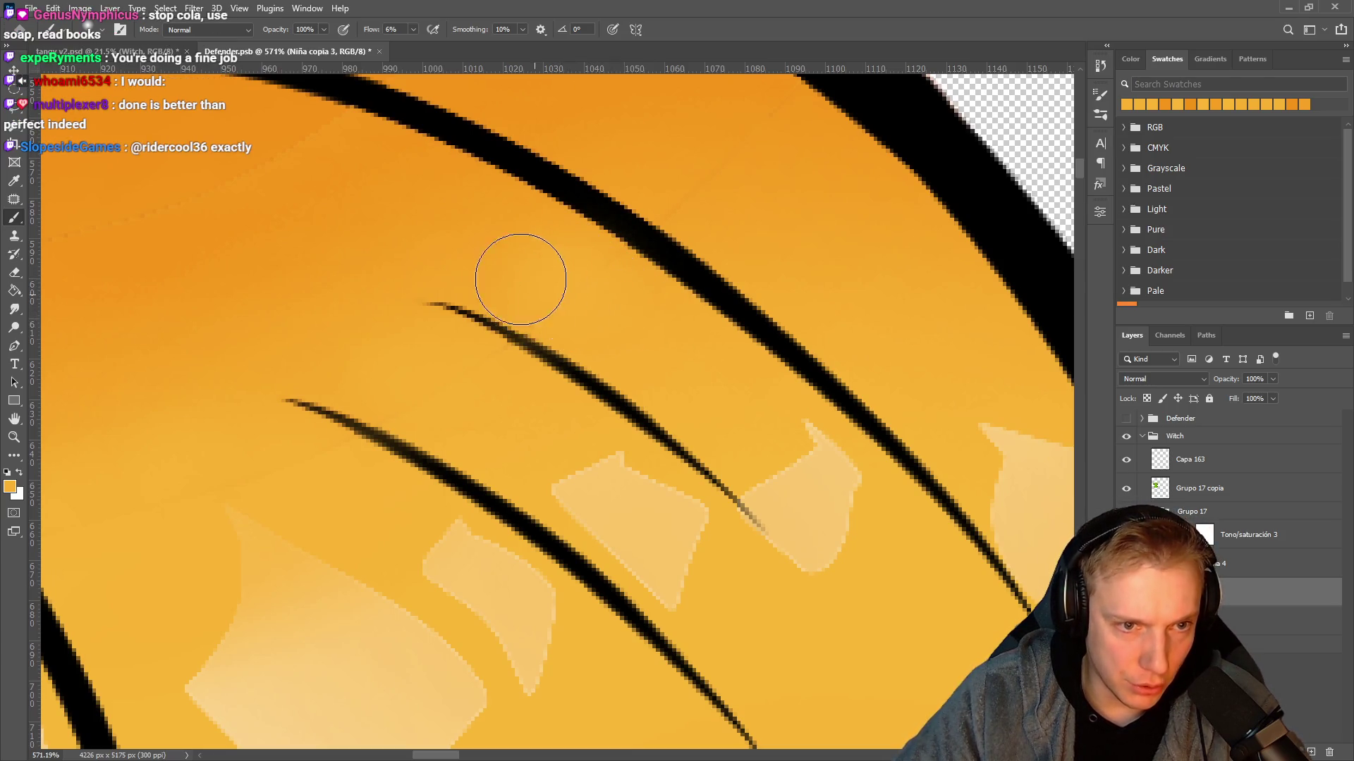
{"action": "left_click_drag", "start_coordinate": [550, 293], "coordinate": [498, 338]}
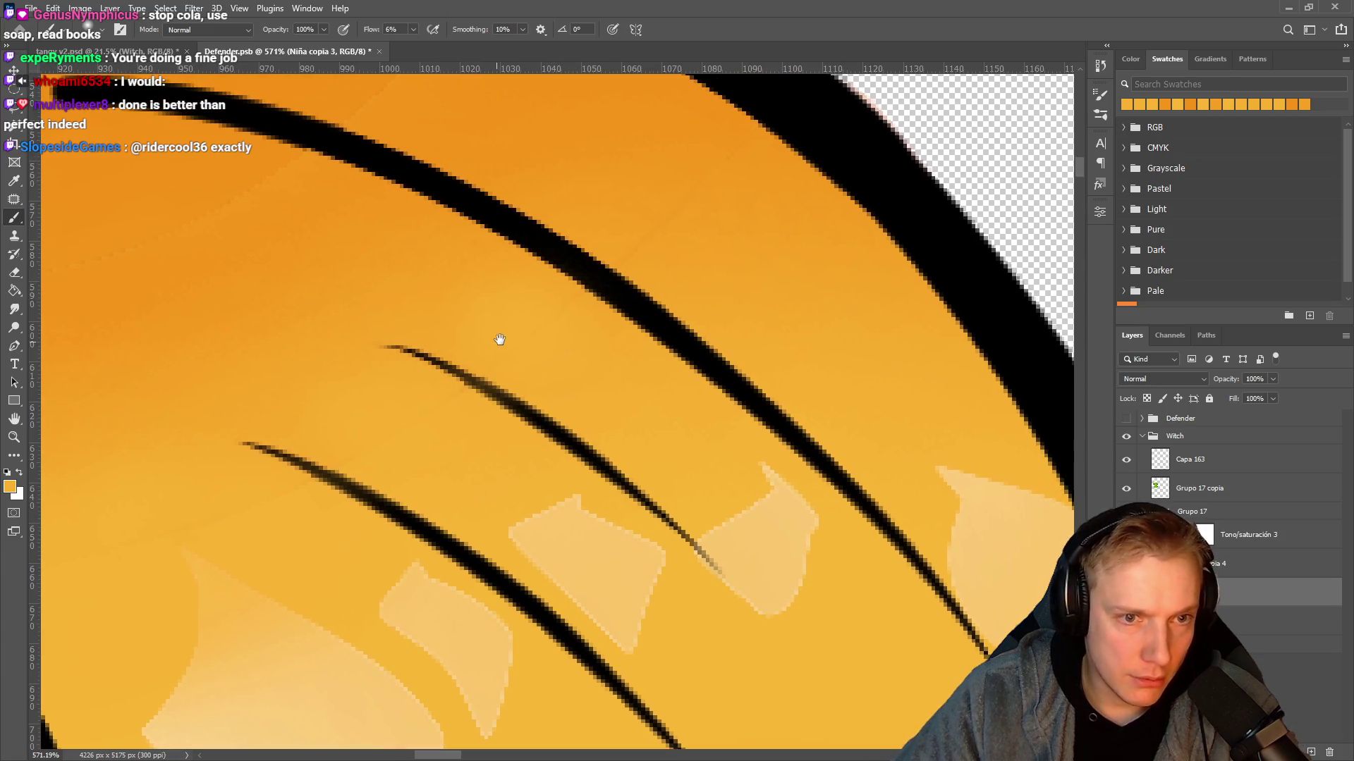
{"action": "left_click", "coordinate": [474, 443], "text": "alt"}
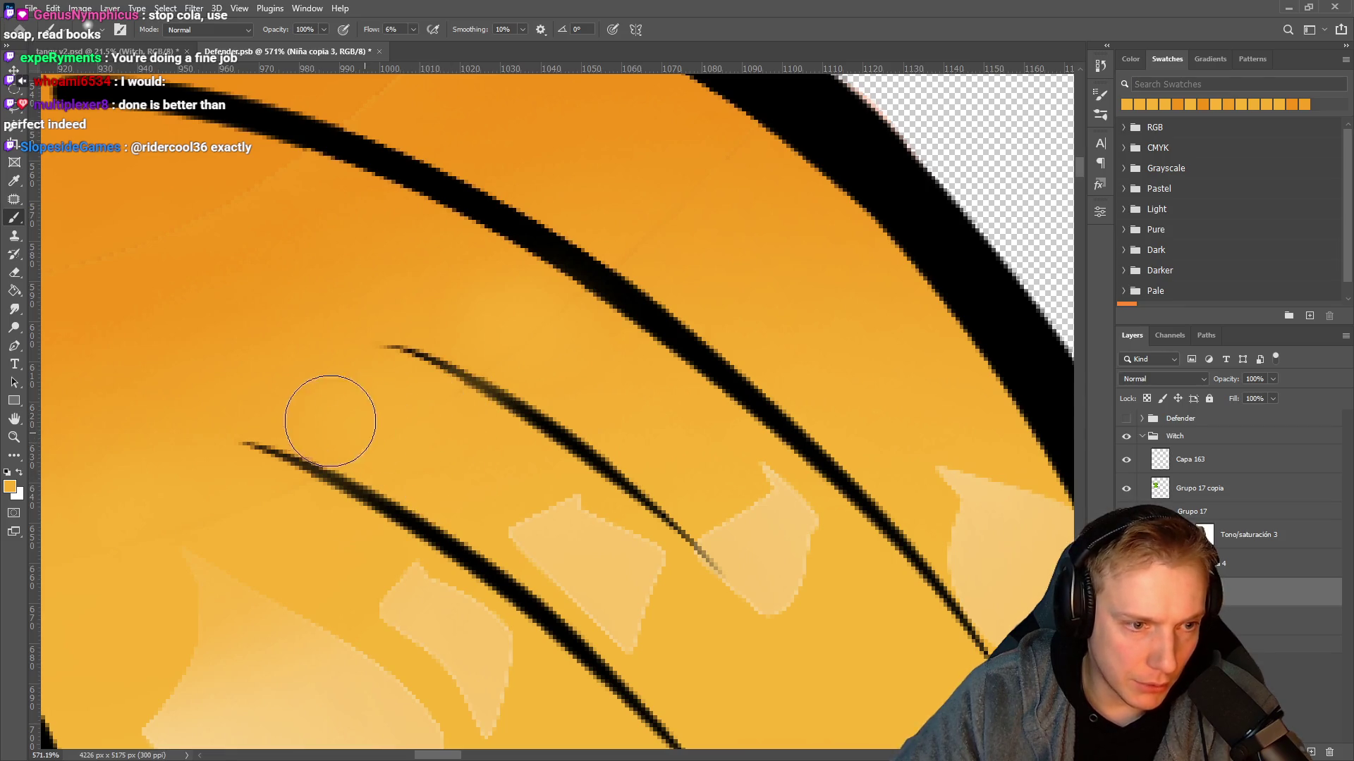
{"action": "left_click_drag", "start_coordinate": [379, 443], "coordinate": [333, 474]}
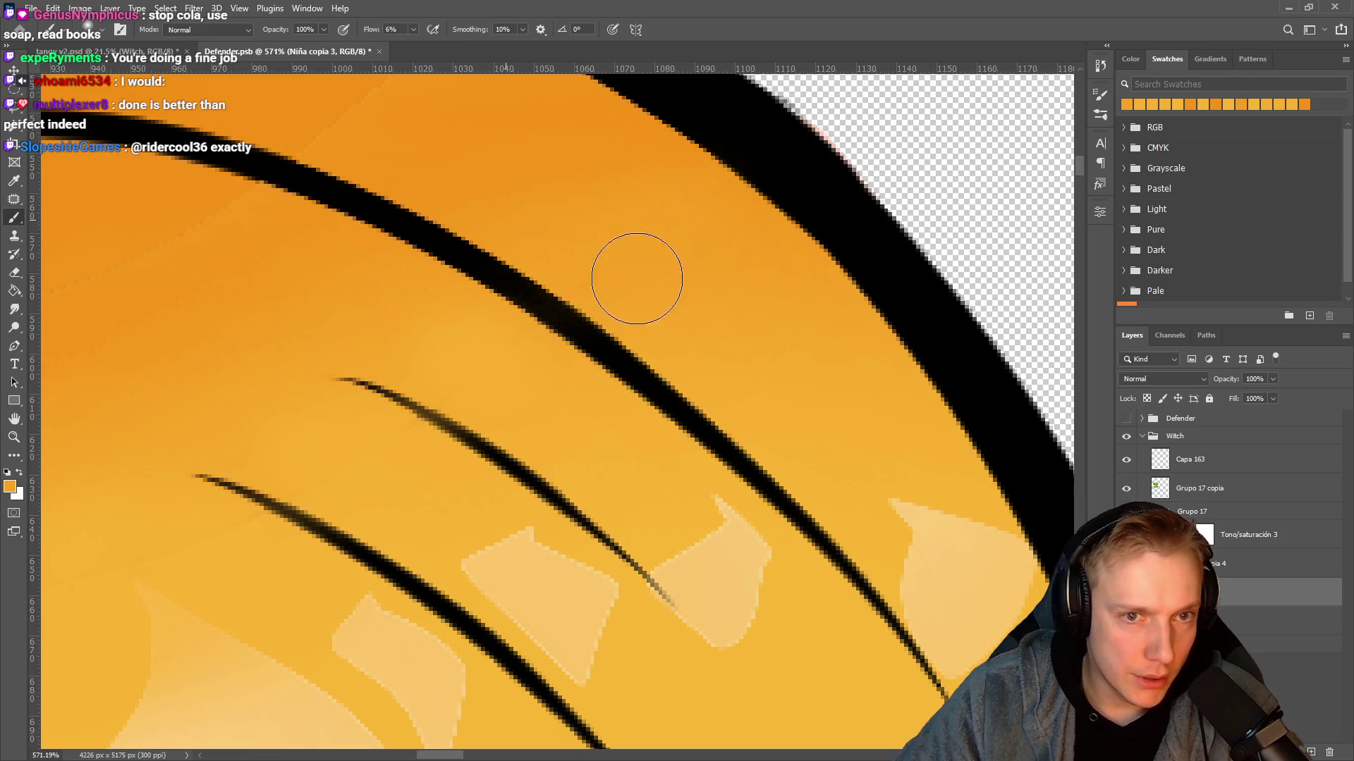
{"action": "left_click_drag", "start_coordinate": [623, 247], "coordinate": [699, 318]}
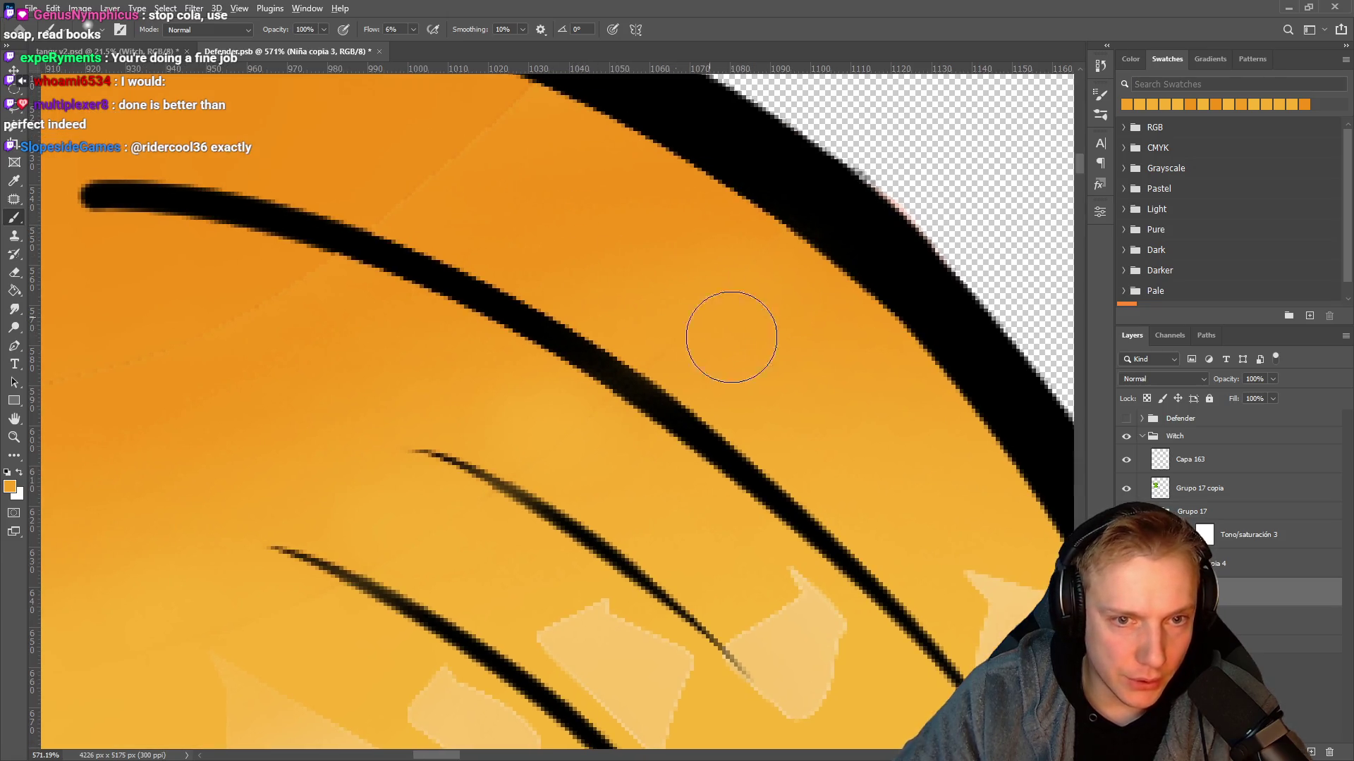
{"action": "left_click_drag", "start_coordinate": [573, 242], "coordinate": [695, 399]}
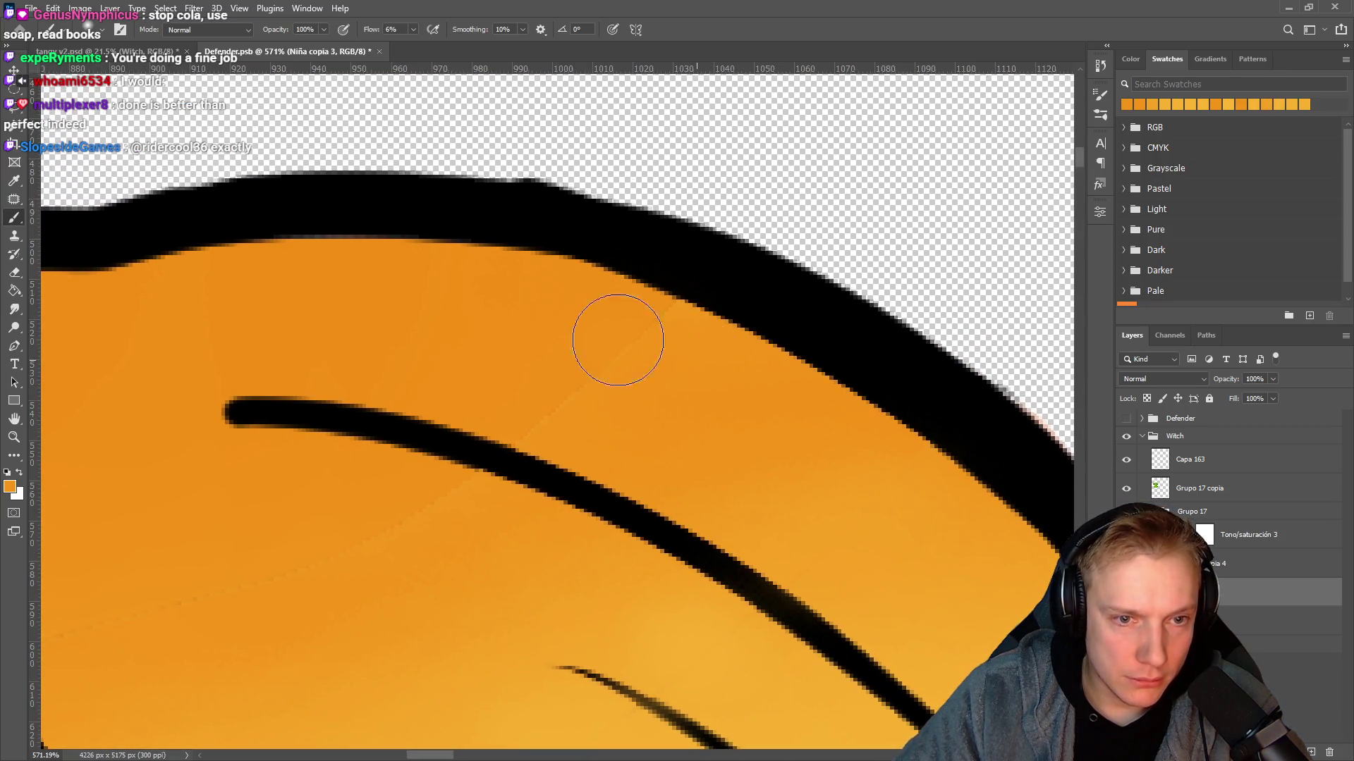
{"action": "mouse_move", "coordinate": [641, 345]}
{"action": "left_mouse_down"}
{"action": "mouse_move", "coordinate": [653, 345]}
{"action": "mouse_move", "coordinate": [623, 341]}
{"action": "mouse_move", "coordinate": [671, 346]}
{"action": "left_mouse_up"}
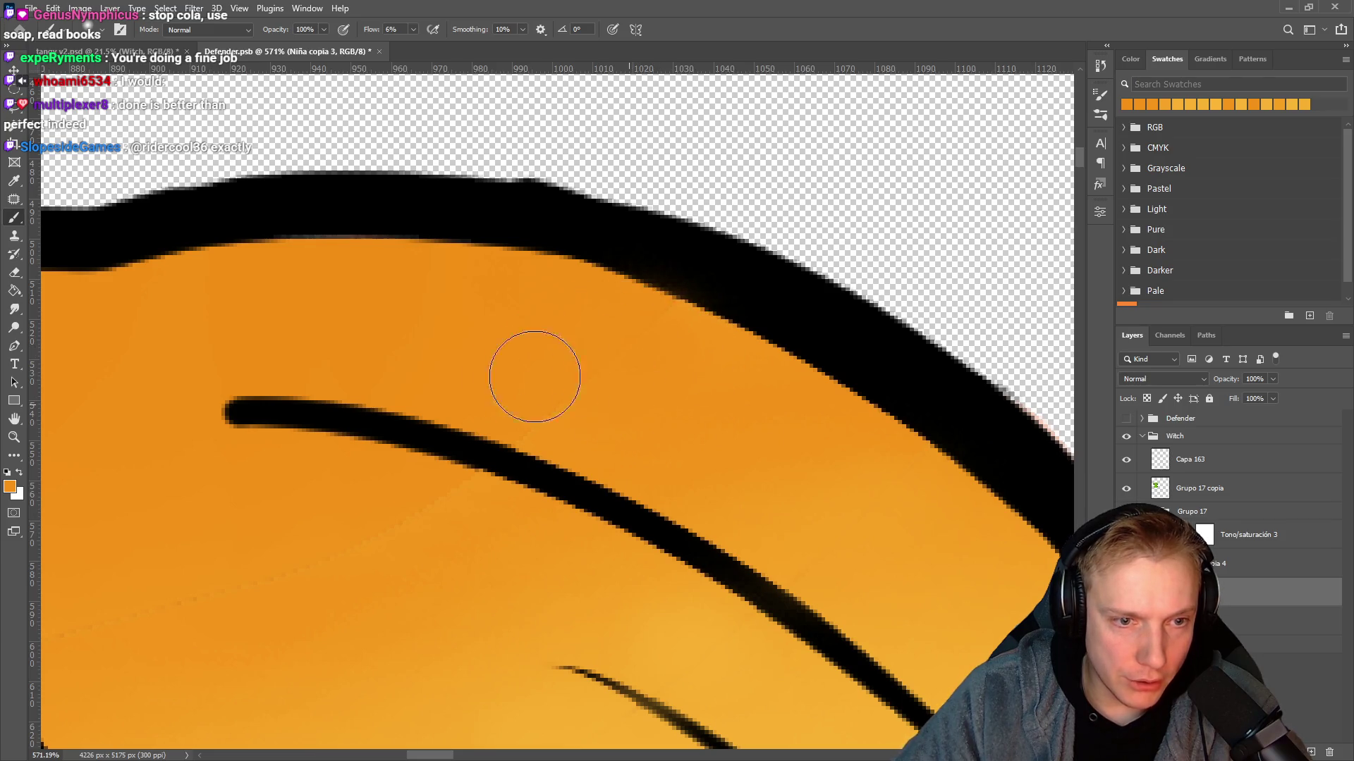
Resample orange near the thick outer outline and blend the upper-left strand edges into it.
{"action": "scroll", "coordinate": [535, 381], "scroll_direction": "down", "scroll_amount": 6}
{"action": "scroll", "coordinate": [494, 352], "scroll_direction": "left", "scroll_amount": 2}
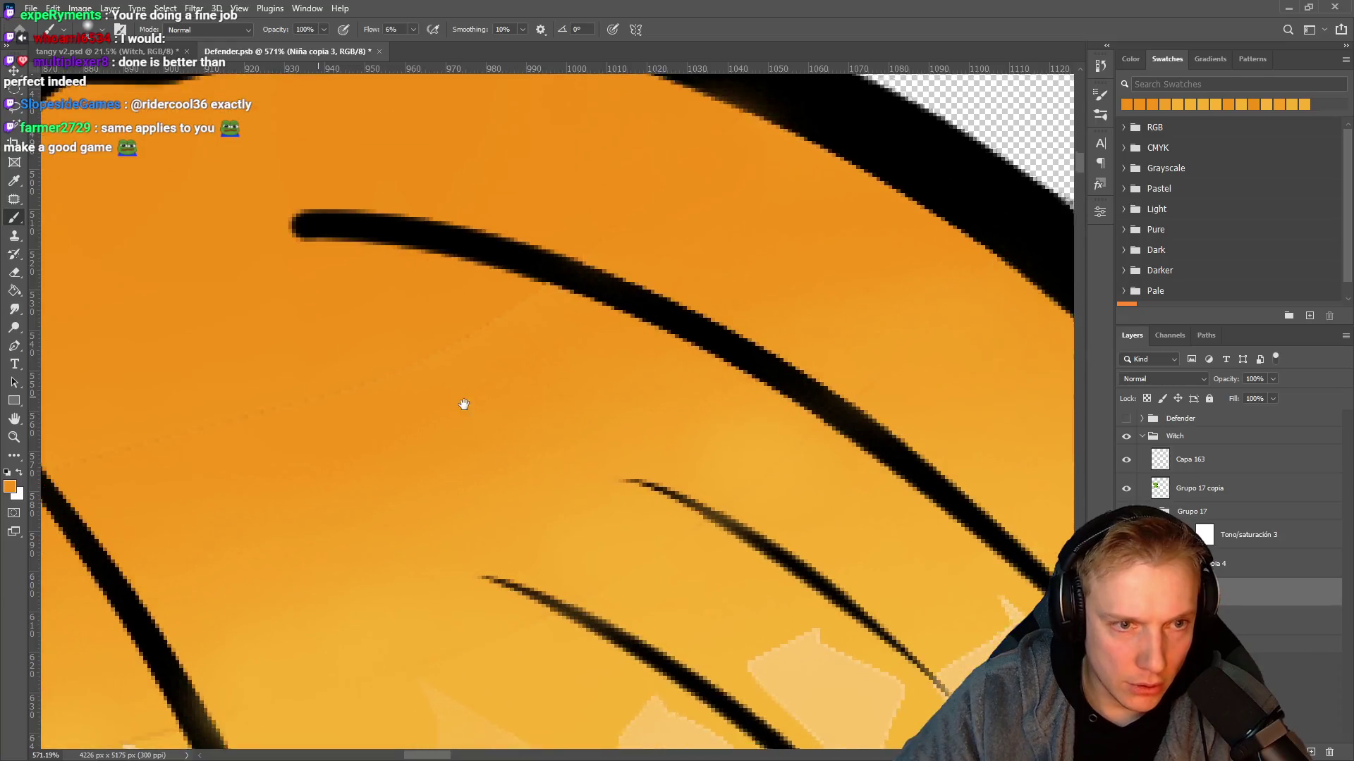
{"action": "left_click", "coordinate": [391, 241], "text": "alt"}
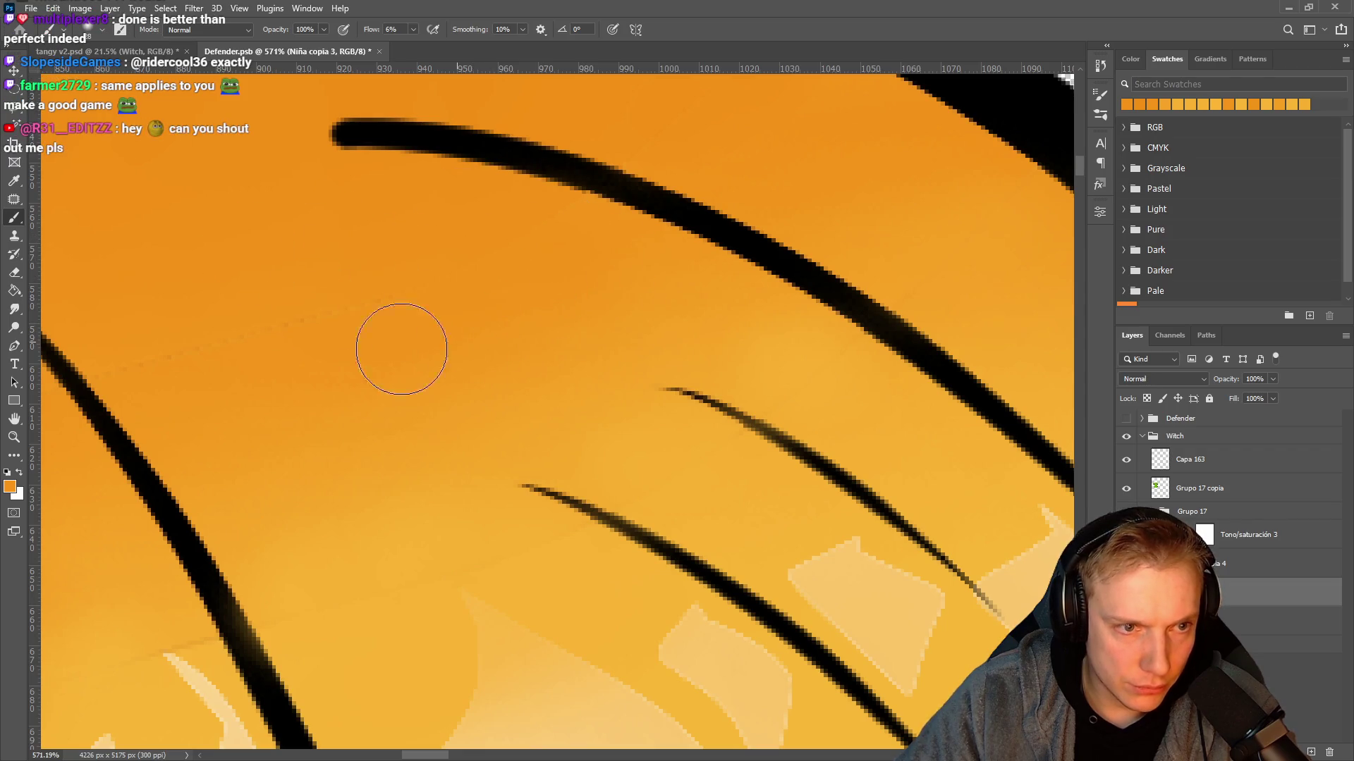
{"action": "mouse_move", "coordinate": [437, 360]}
{"action": "left_mouse_down"}
{"action": "mouse_move", "coordinate": [504, 378]}
{"action": "mouse_move", "coordinate": [599, 362]}
{"action": "left_mouse_up"}
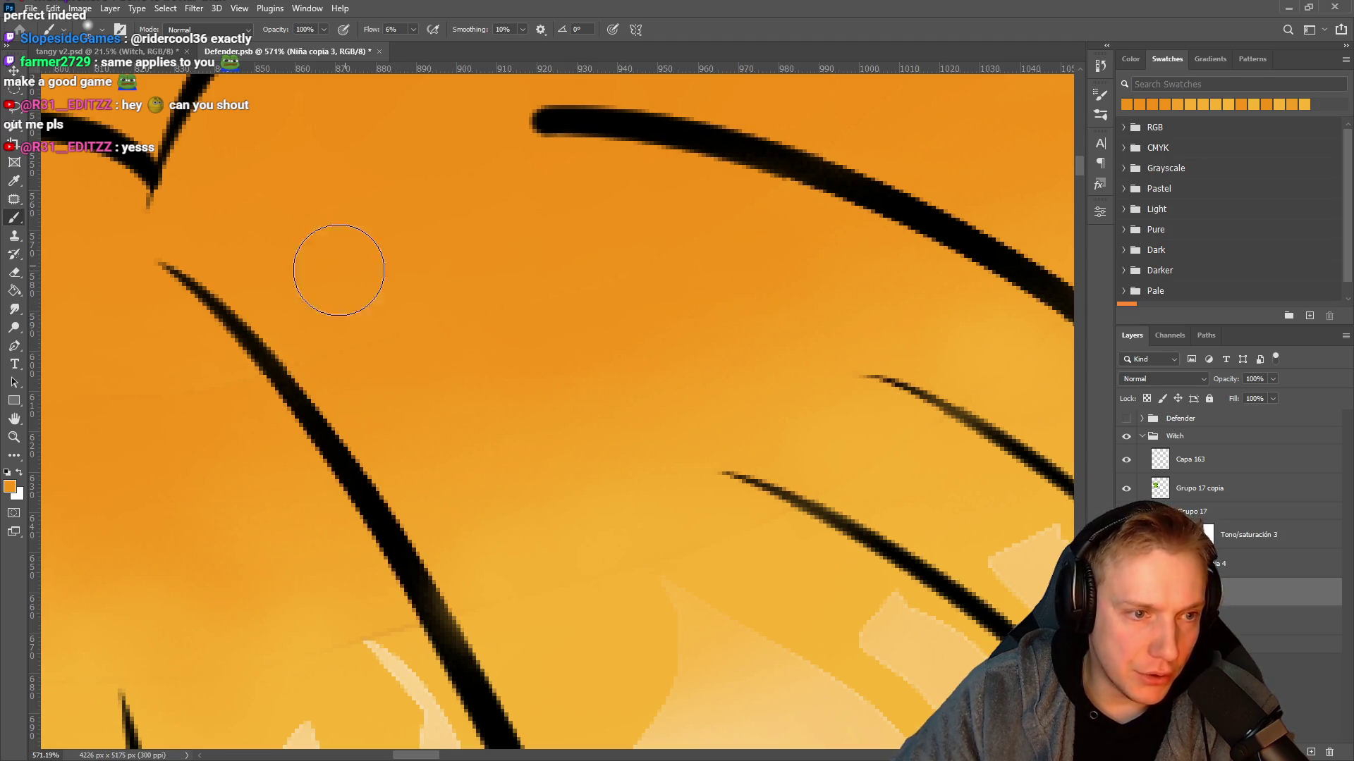
{"action": "mouse_move", "coordinate": [348, 351]}
{"action": "left_mouse_down"}
{"action": "mouse_move", "coordinate": [557, 395]}
{"action": "mouse_move", "coordinate": [656, 317]}
{"action": "mouse_move", "coordinate": [583, 366]}
{"action": "mouse_move", "coordinate": [515, 250]}
{"action": "mouse_move", "coordinate": [532, 253]}
{"action": "left_mouse_up"}
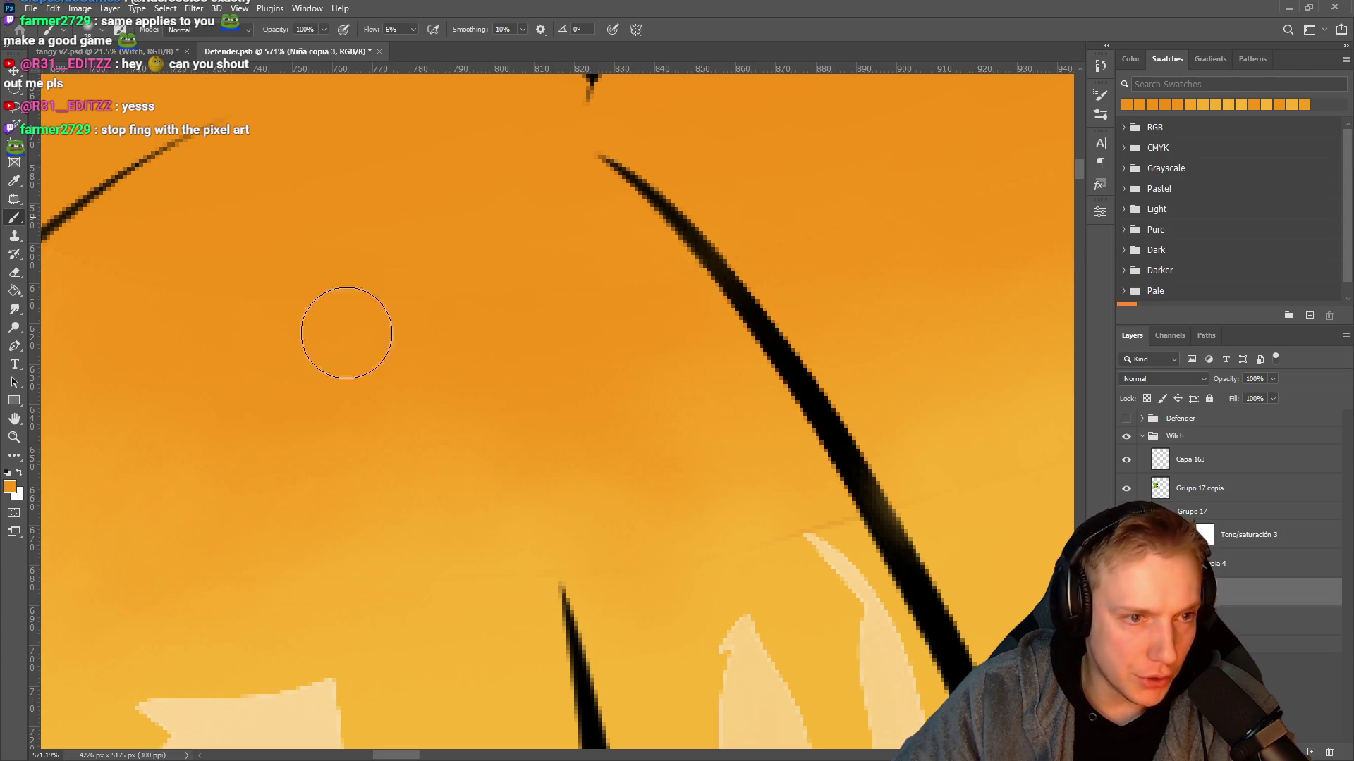
{"action": "left_click_drag", "start_coordinate": [402, 327], "coordinate": [535, 378]}
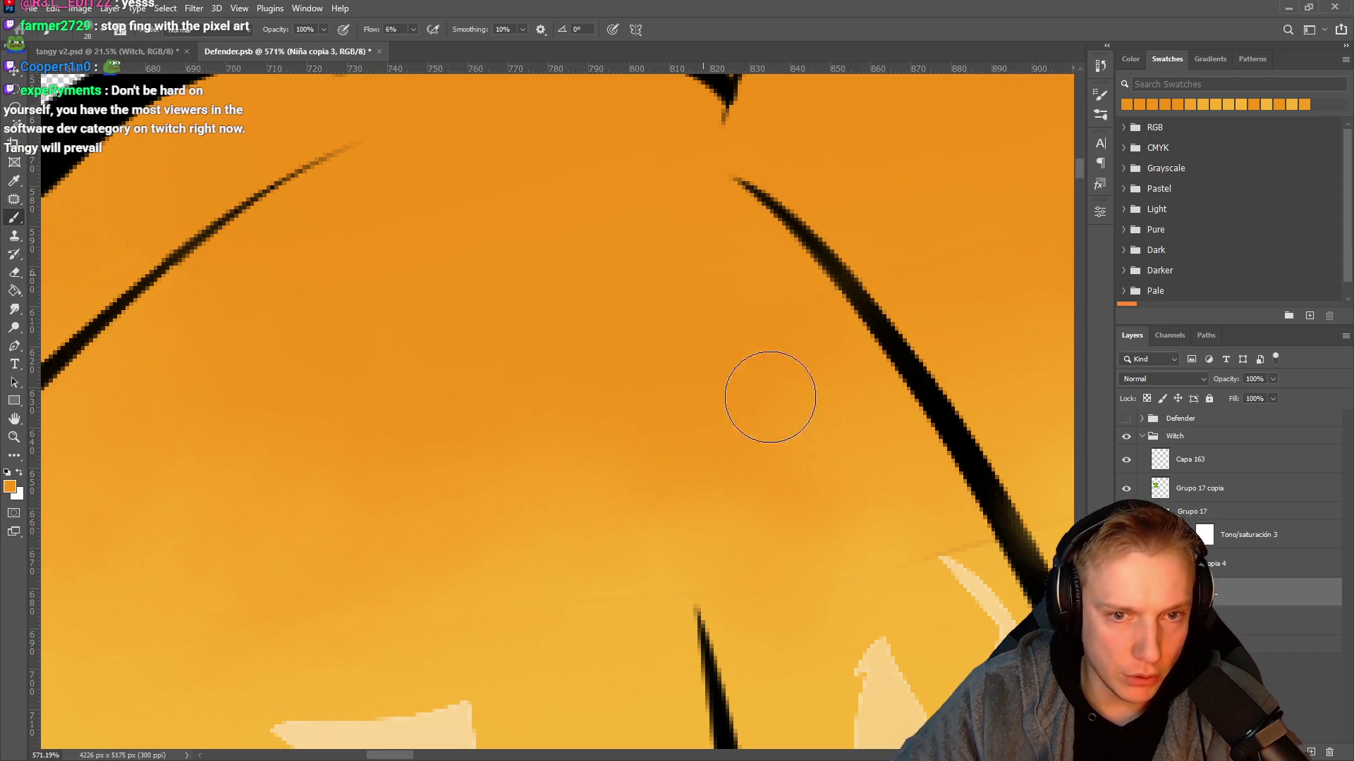
{"action": "left_click_drag", "start_coordinate": [399, 258], "coordinate": [665, 309]}
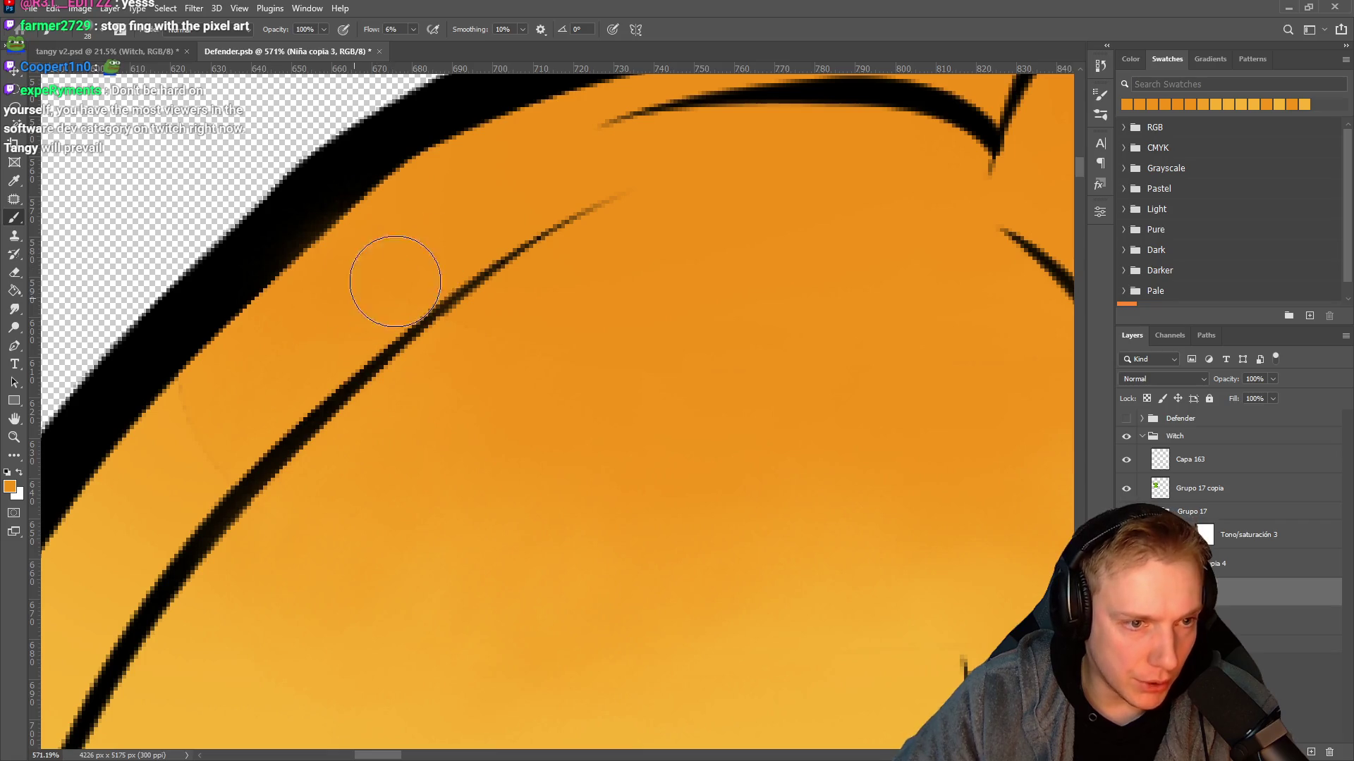
{"action": "left_click_drag", "start_coordinate": [262, 411], "coordinate": [557, 251]}
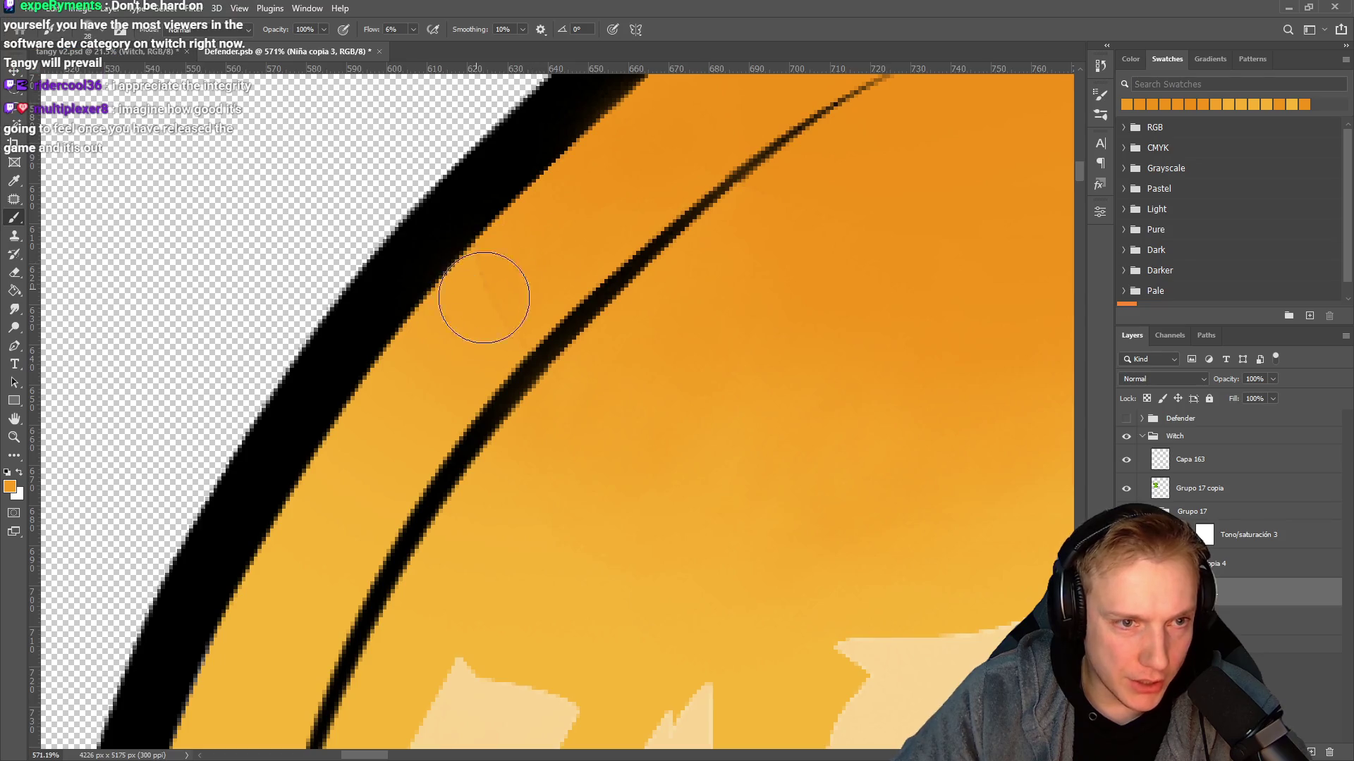
{"action": "left_click", "coordinate": [430, 369], "text": "alt"}
{"action": "mouse_move", "coordinate": [504, 262]}
{"action": "left_mouse_down"}
{"action": "mouse_move", "coordinate": [484, 317]}
{"action": "mouse_move", "coordinate": [574, 218]}
{"action": "mouse_move", "coordinate": [505, 266]}
{"action": "mouse_move", "coordinate": [475, 317]}
{"action": "mouse_move", "coordinate": [519, 272]}
{"action": "mouse_move", "coordinate": [393, 311]}
{"action": "mouse_move", "coordinate": [447, 242]}
{"action": "mouse_move", "coordinate": [628, 295]}
{"action": "left_mouse_up"}
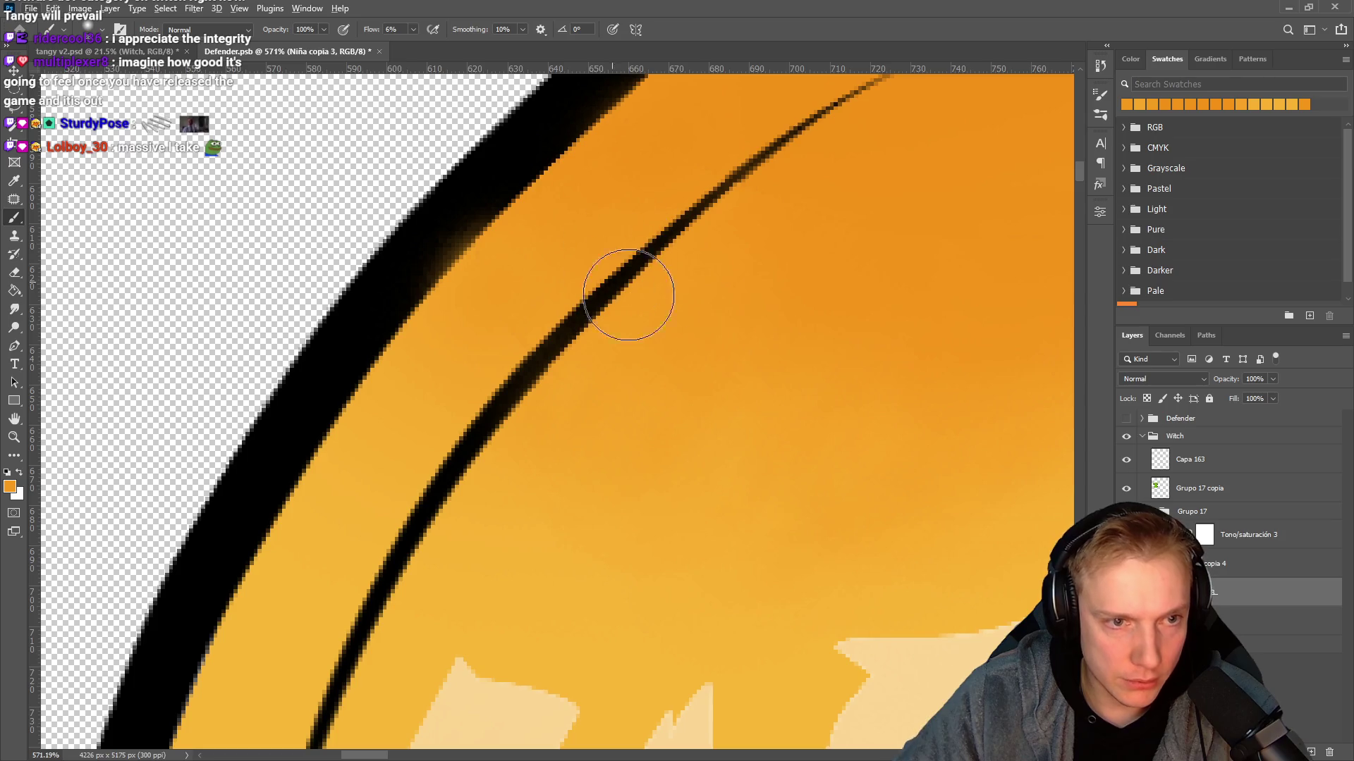
Find the hair streak by toggling Grupo 17 copia's visibility, then select that layer.
{"action": "scroll", "coordinate": [730, 282], "scroll_direction": "down", "scroll_amount": 5}
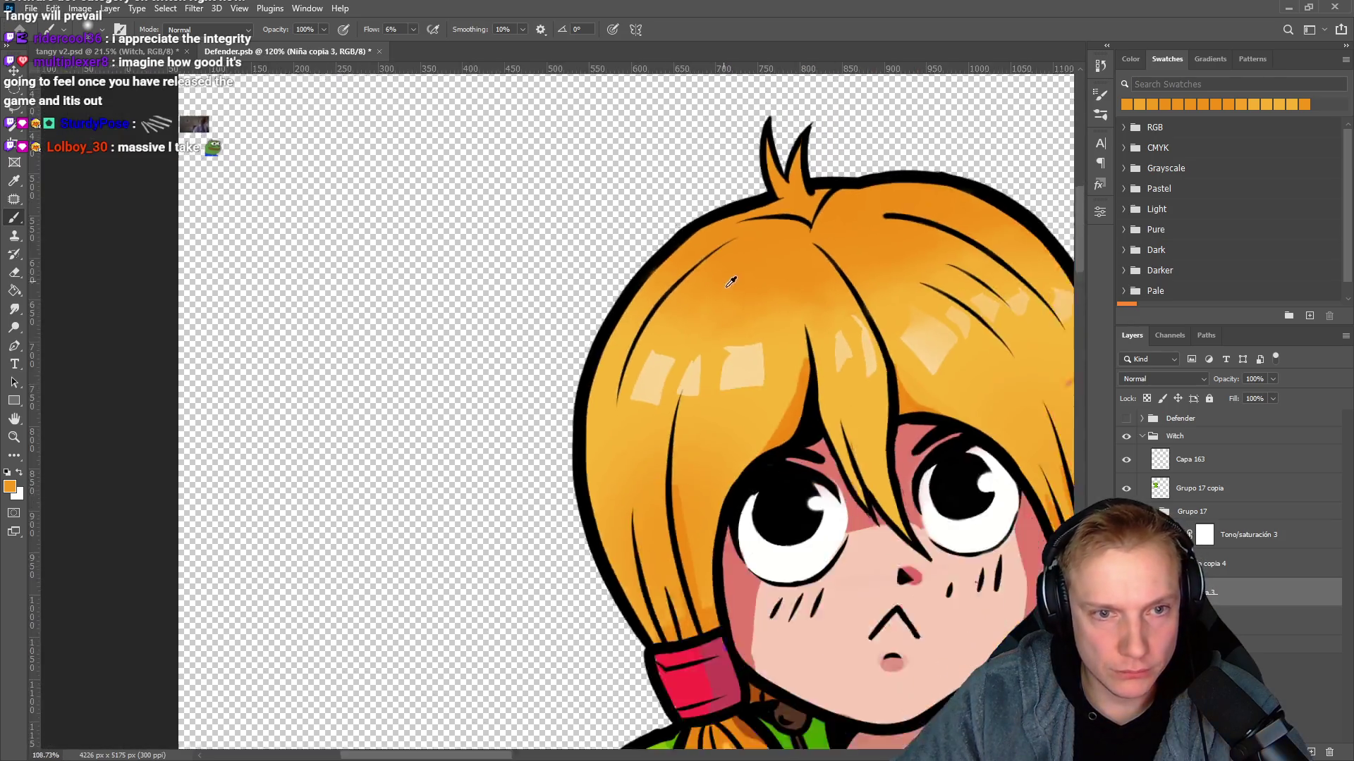
{"action": "scroll", "coordinate": [731, 282], "scroll_direction": "down", "scroll_amount": 3}
{"action": "scroll", "coordinate": [882, 299], "scroll_direction": "down", "scroll_amount": 2}
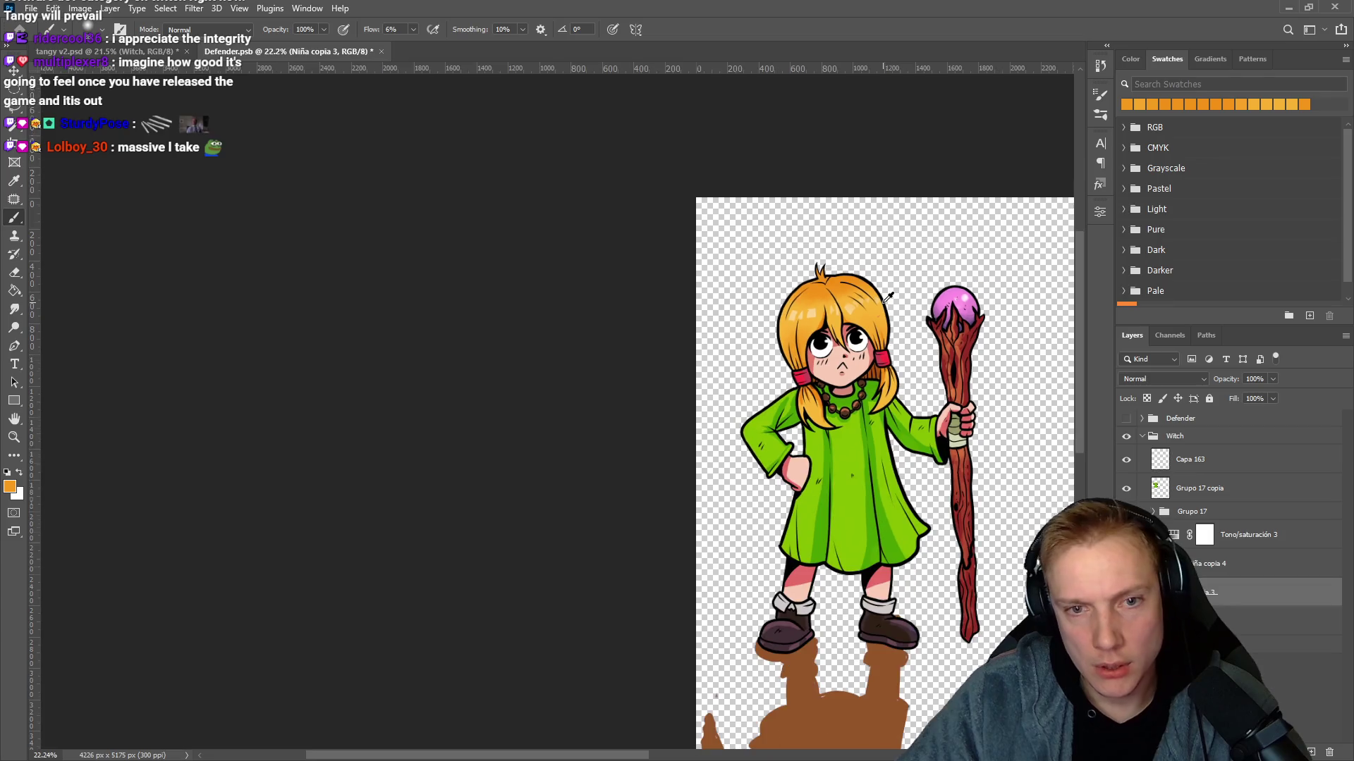
{"action": "scroll", "coordinate": [887, 298], "scroll_direction": "up", "scroll_amount": 3}
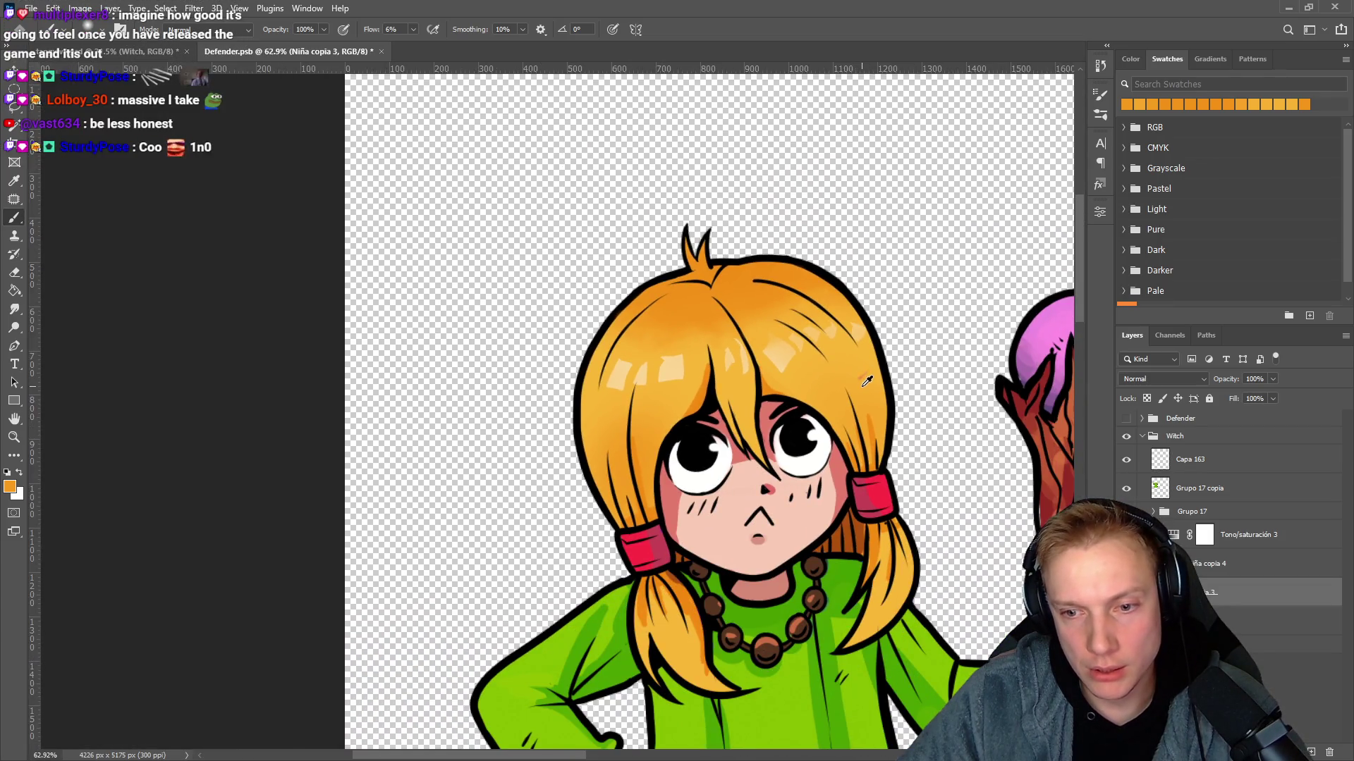
{"action": "scroll", "coordinate": [867, 381], "scroll_direction": "up", "scroll_amount": 6}
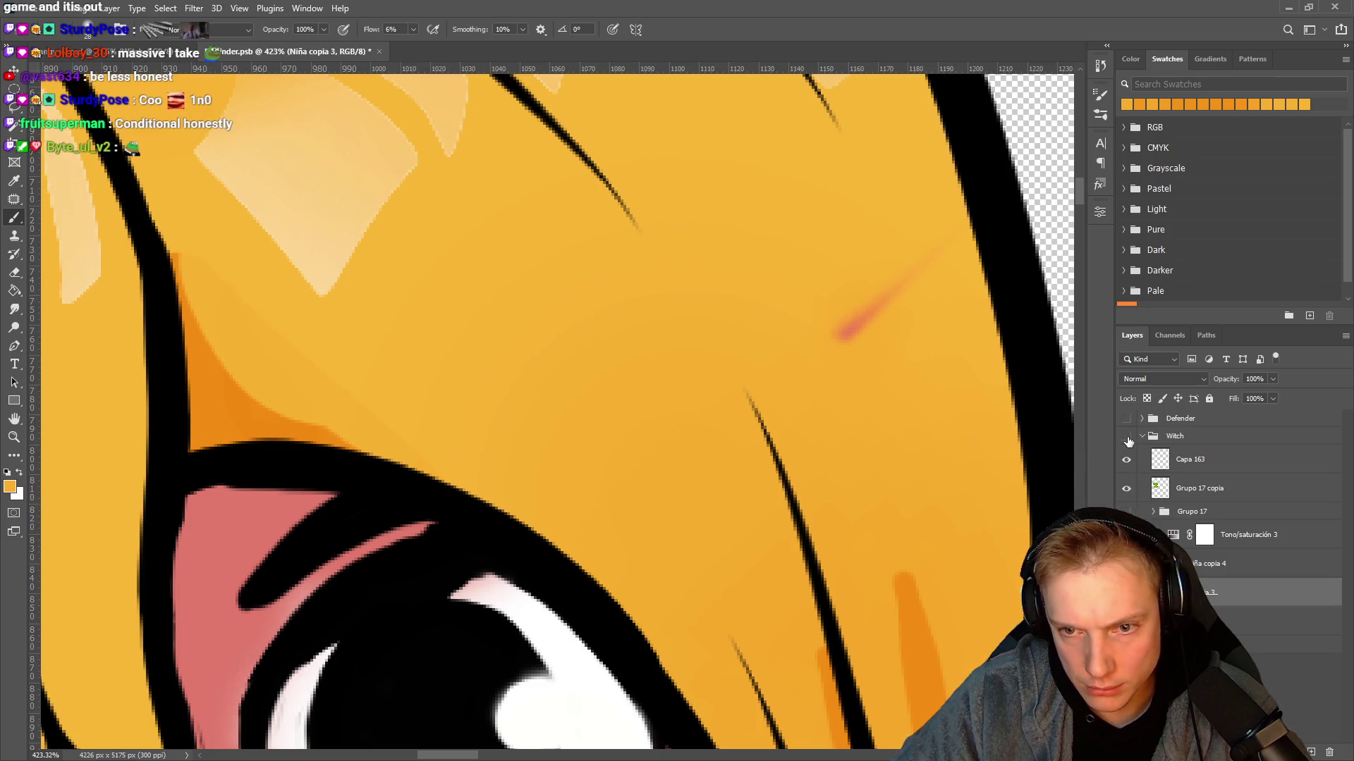
{"action": "left_click", "coordinate": [1128, 493]}
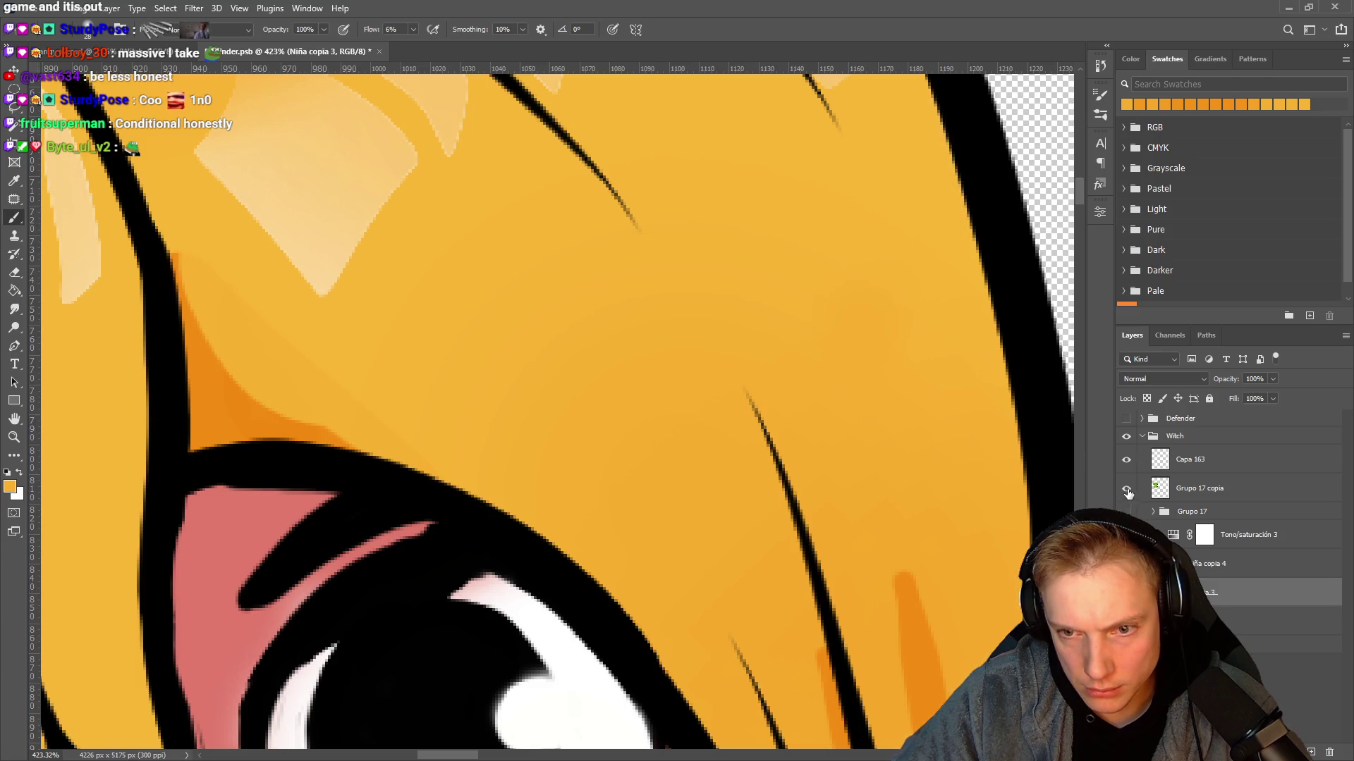
{"action": "left_click", "coordinate": [1128, 493]}
{"action": "left_click", "coordinate": [1199, 488]}
Erase the red streak above the witch's eye with an enlarged Eraser.
{"action": "key", "text": "e"}
{"action": "scroll", "coordinate": [943, 433], "scroll_direction": "right", "scroll_amount": 3}
{"action": "key", "text": "bracketright"}
{"action": "key", "text": "bracketright"}
{"action": "key", "text": "bracketright"}
{"action": "left_click", "coordinate": [798, 321]}
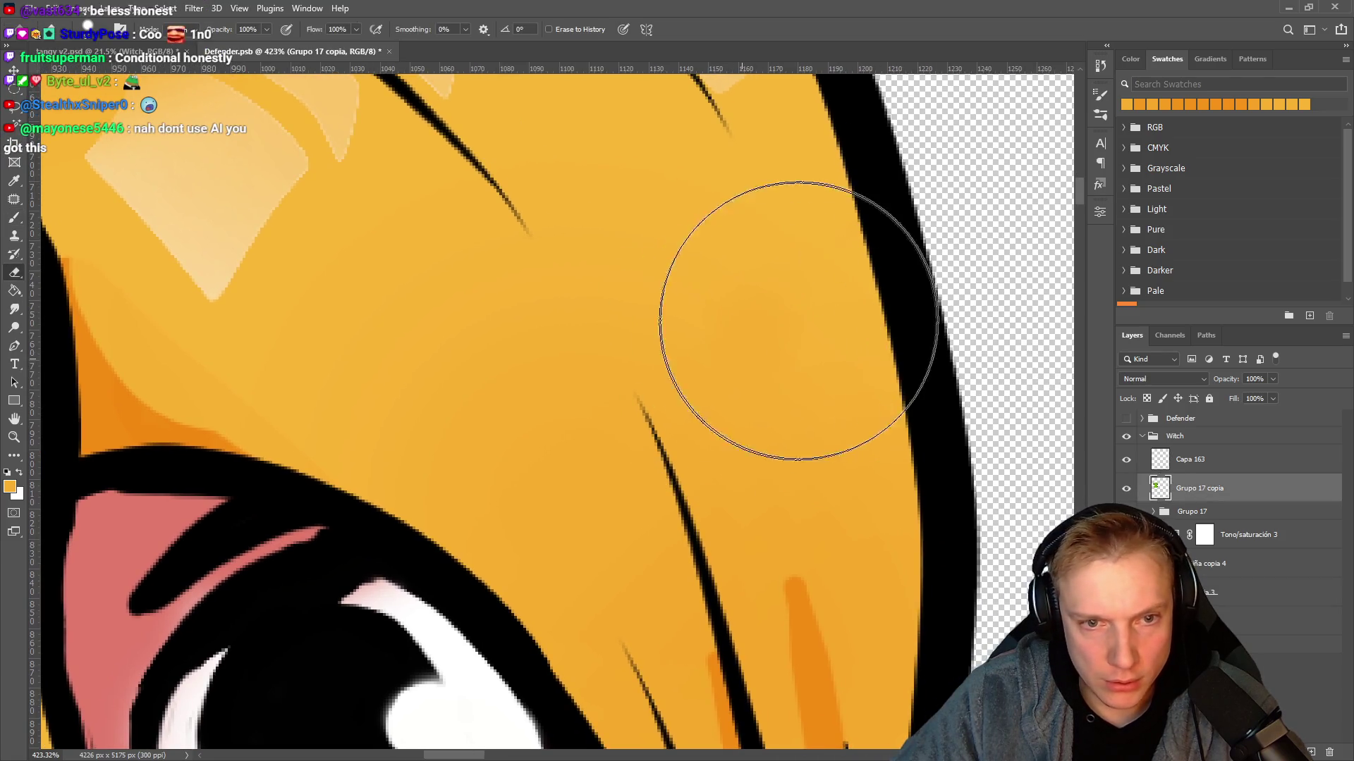
Frame the witch's head and compare it by showing and hiding the Defender group.
{"action": "scroll", "coordinate": [771, 378], "scroll_direction": "down", "scroll_amount": 10}
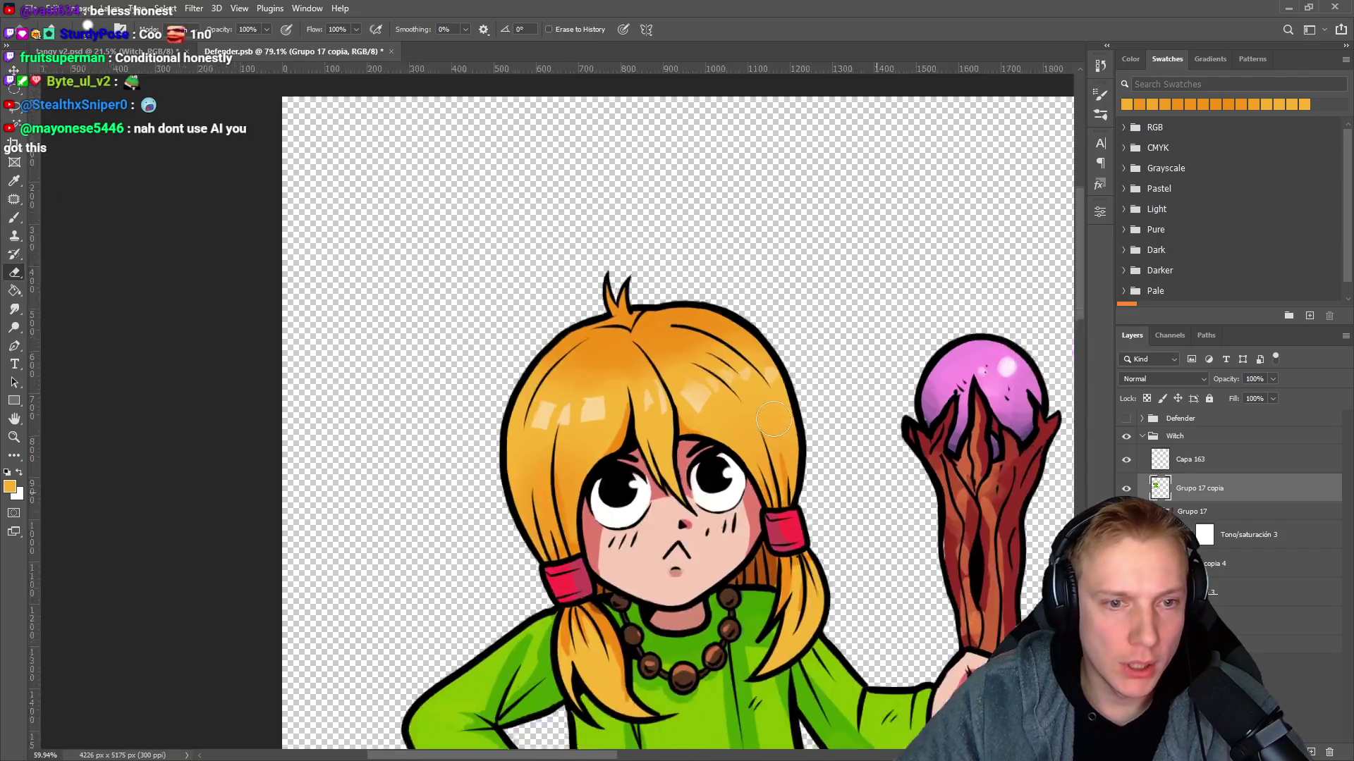
{"action": "scroll", "coordinate": [774, 421], "scroll_direction": "down", "scroll_amount": 4}
{"action": "scroll", "coordinate": [769, 402], "scroll_direction": "up", "scroll_amount": 5}
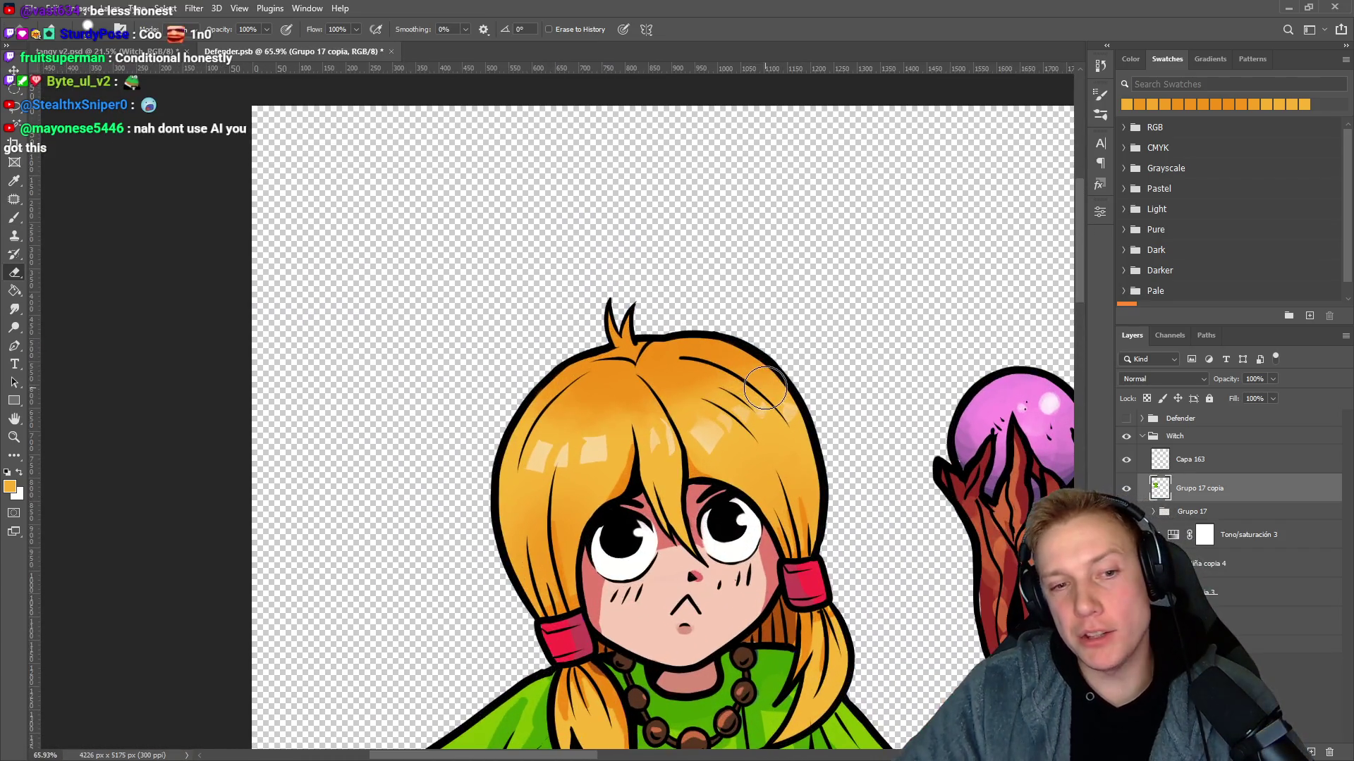
{"action": "left_click_drag", "start_coordinate": [788, 460], "coordinate": [805, 365]}
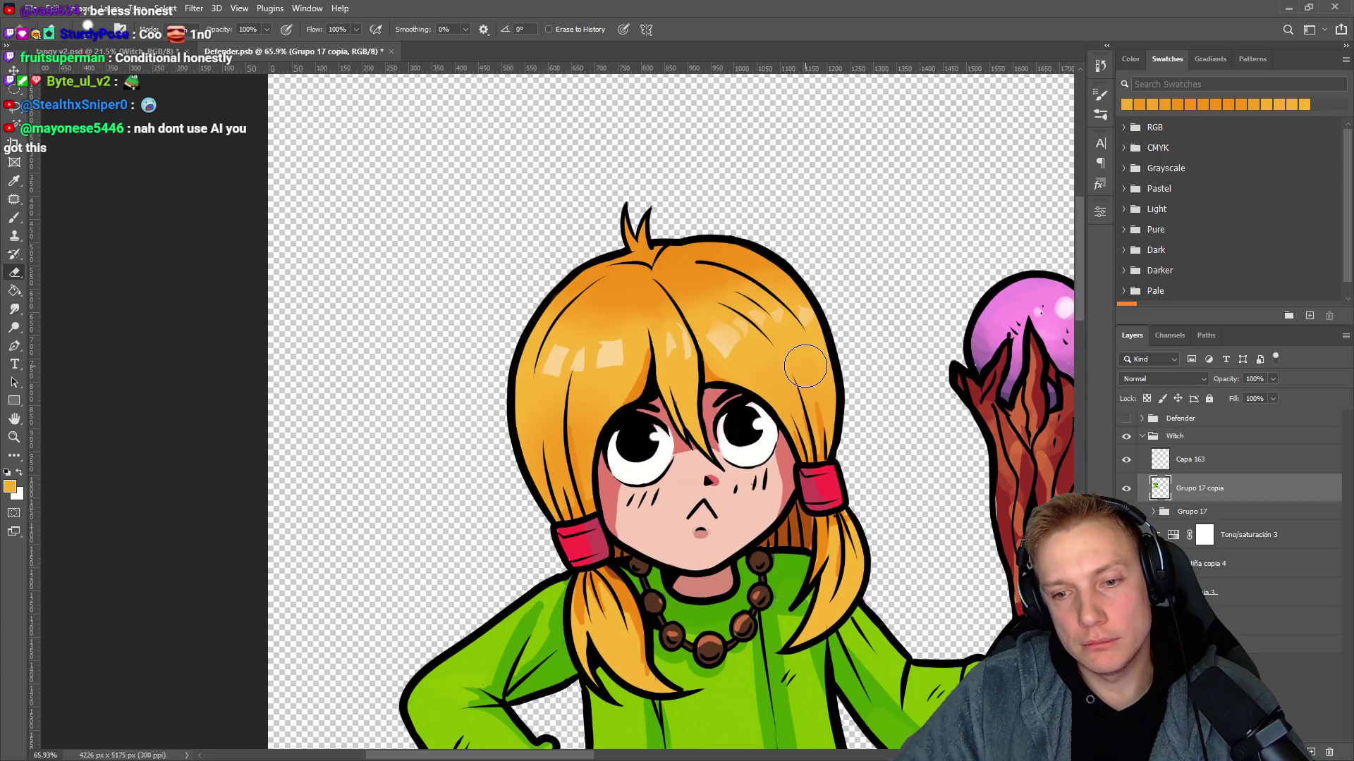
{"action": "left_click", "coordinate": [1125, 419]}
{"action": "left_click", "coordinate": [1126, 418]}
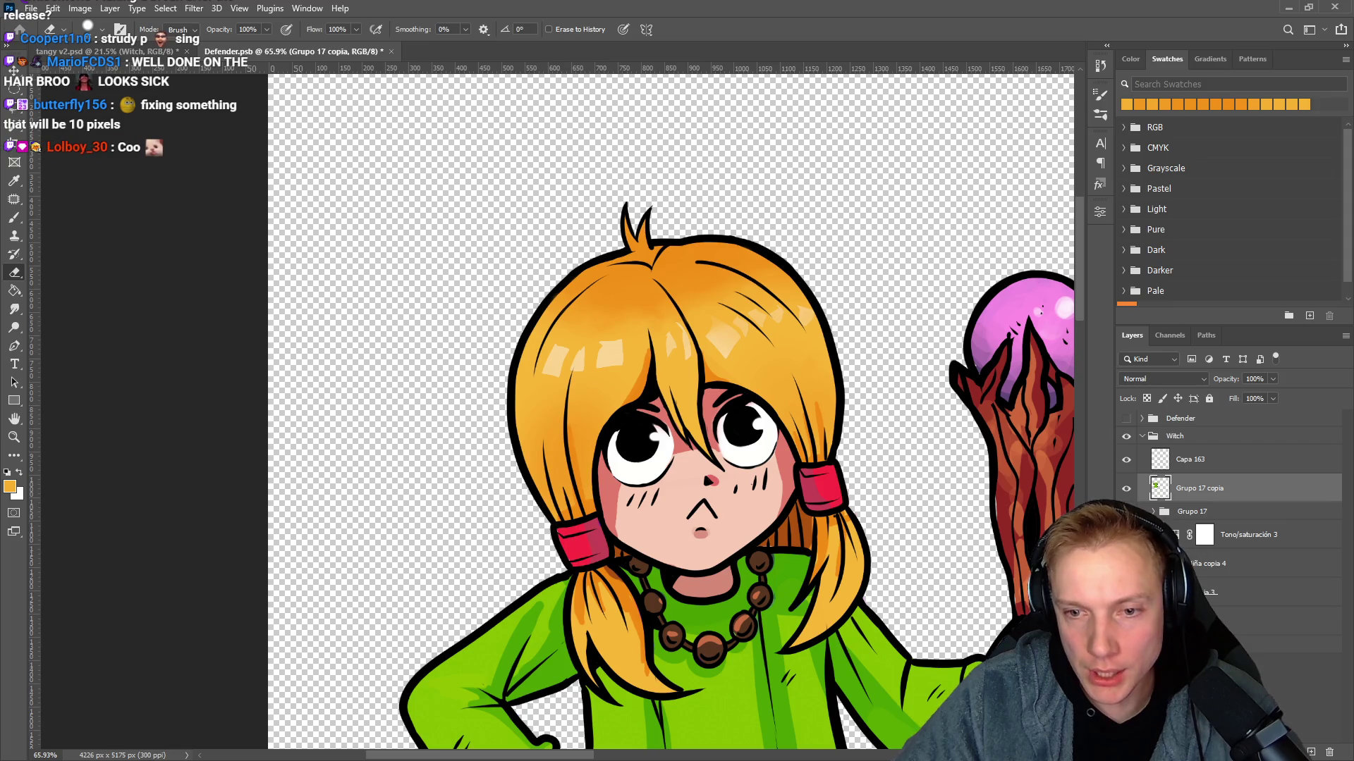
Zoom out to review the whole witch, then fold away the Witch group's layers.
{"action": "scroll", "coordinate": [955, 469], "scroll_direction": "down", "scroll_amount": 5}
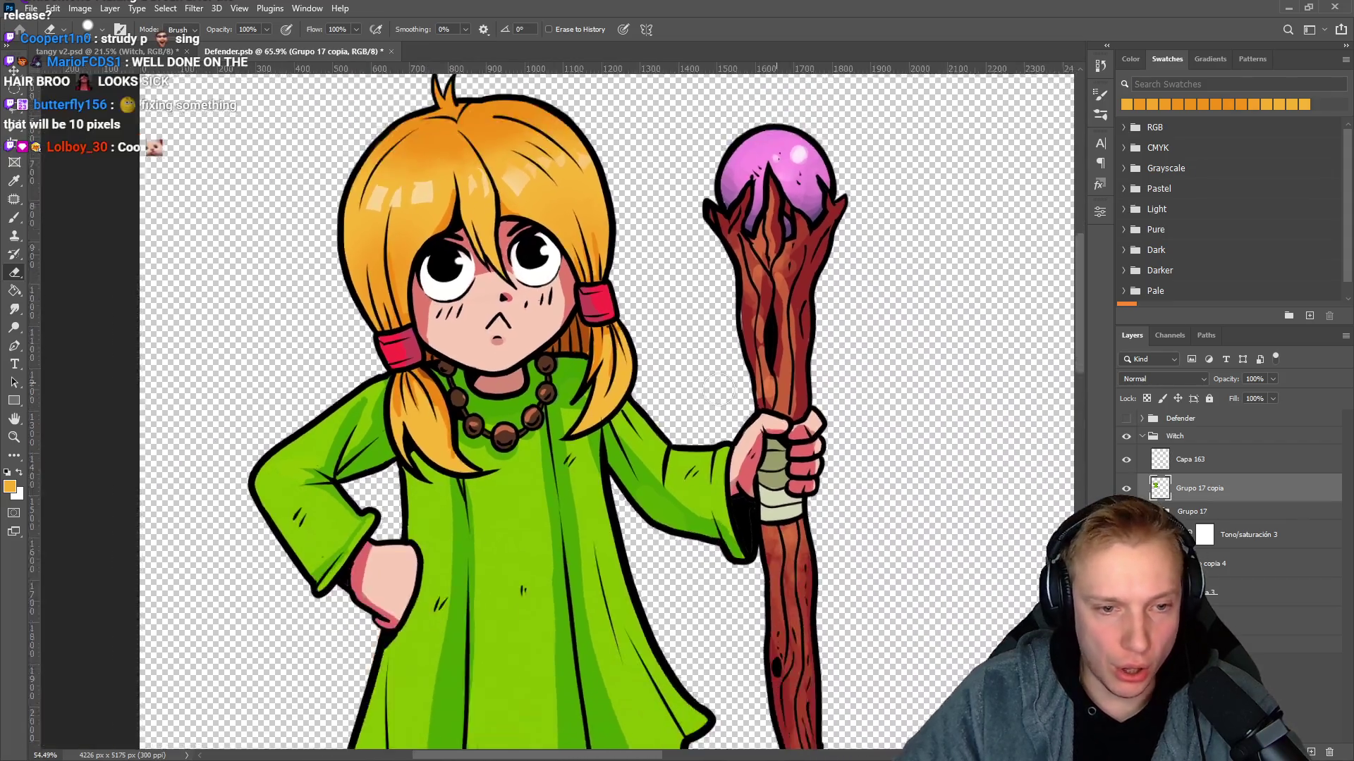
{"action": "scroll", "coordinate": [718, 397], "scroll_direction": "down", "scroll_amount": 4}
{"action": "scroll", "coordinate": [728, 416], "scroll_direction": "down", "scroll_amount": 2}
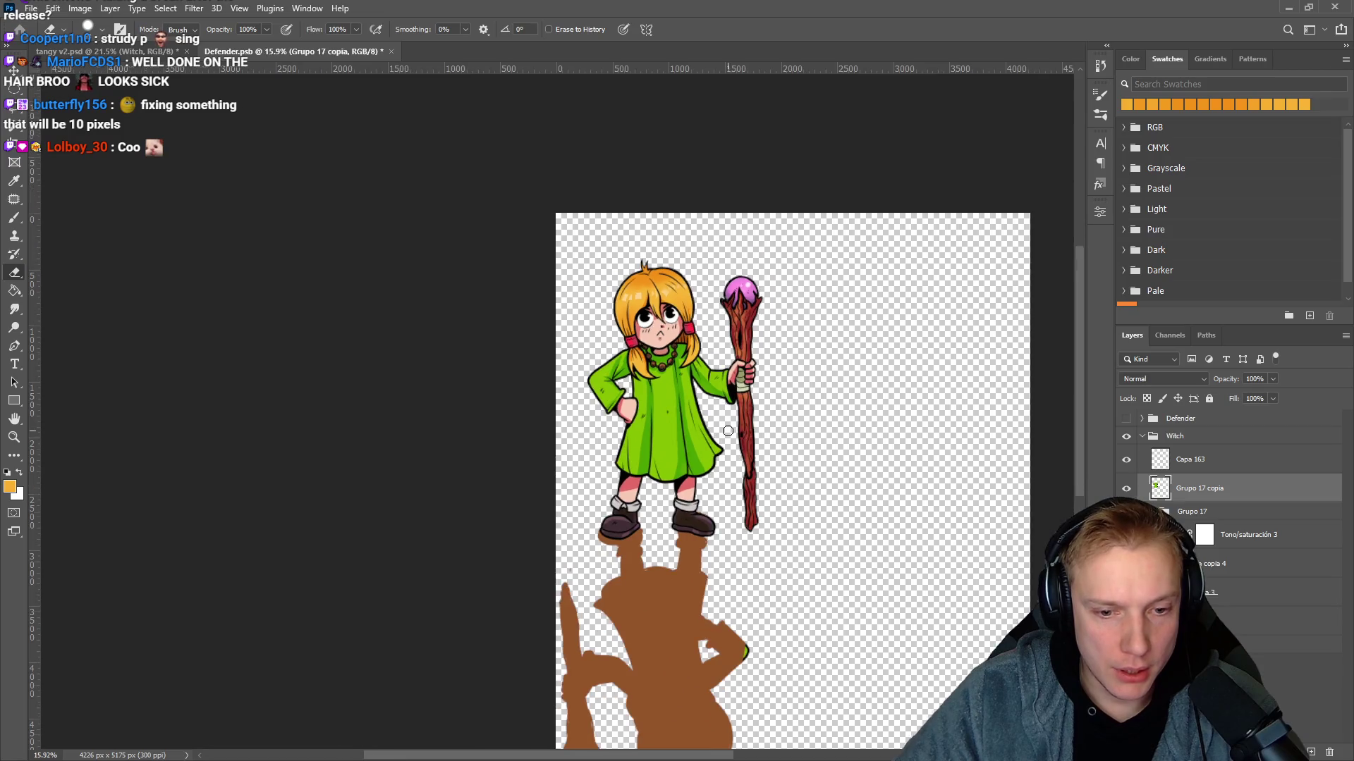
{"action": "scroll", "coordinate": [757, 577], "scroll_direction": "down", "scroll_amount": 3}
{"action": "scroll", "coordinate": [754, 589], "scroll_direction": "up", "scroll_amount": 1}
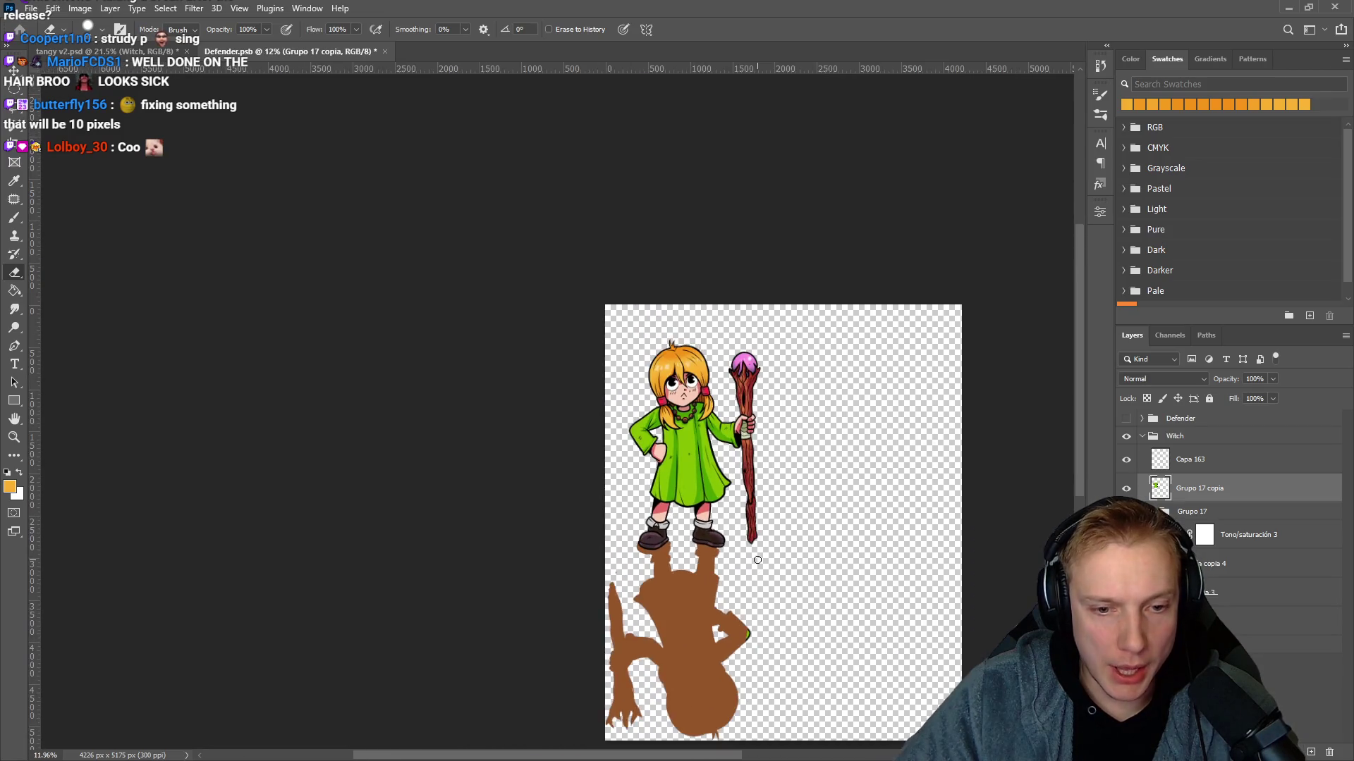
{"action": "scroll", "coordinate": [750, 601], "scroll_direction": "up", "scroll_amount": 1}
{"action": "scroll", "coordinate": [751, 602], "scroll_direction": "up", "scroll_amount": 3}
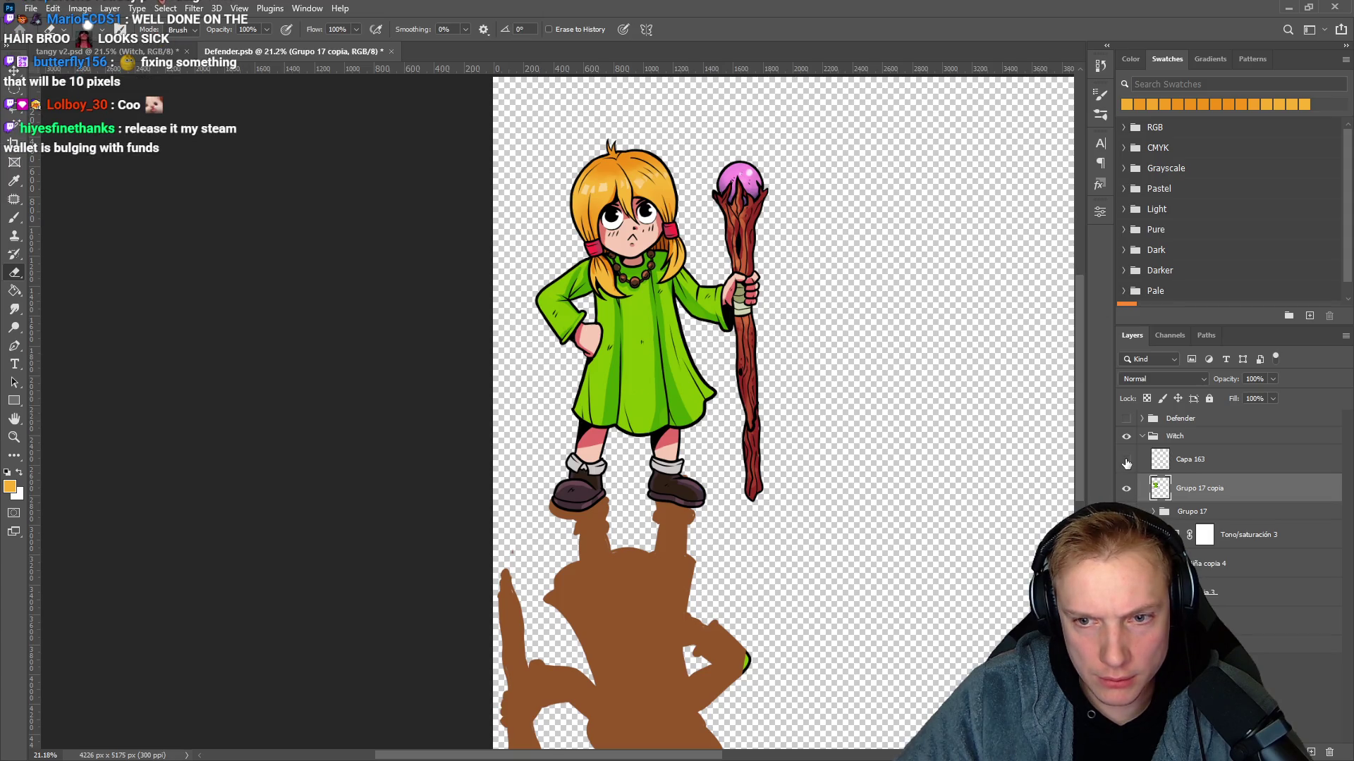
{"action": "left_click", "coordinate": [1142, 439]}
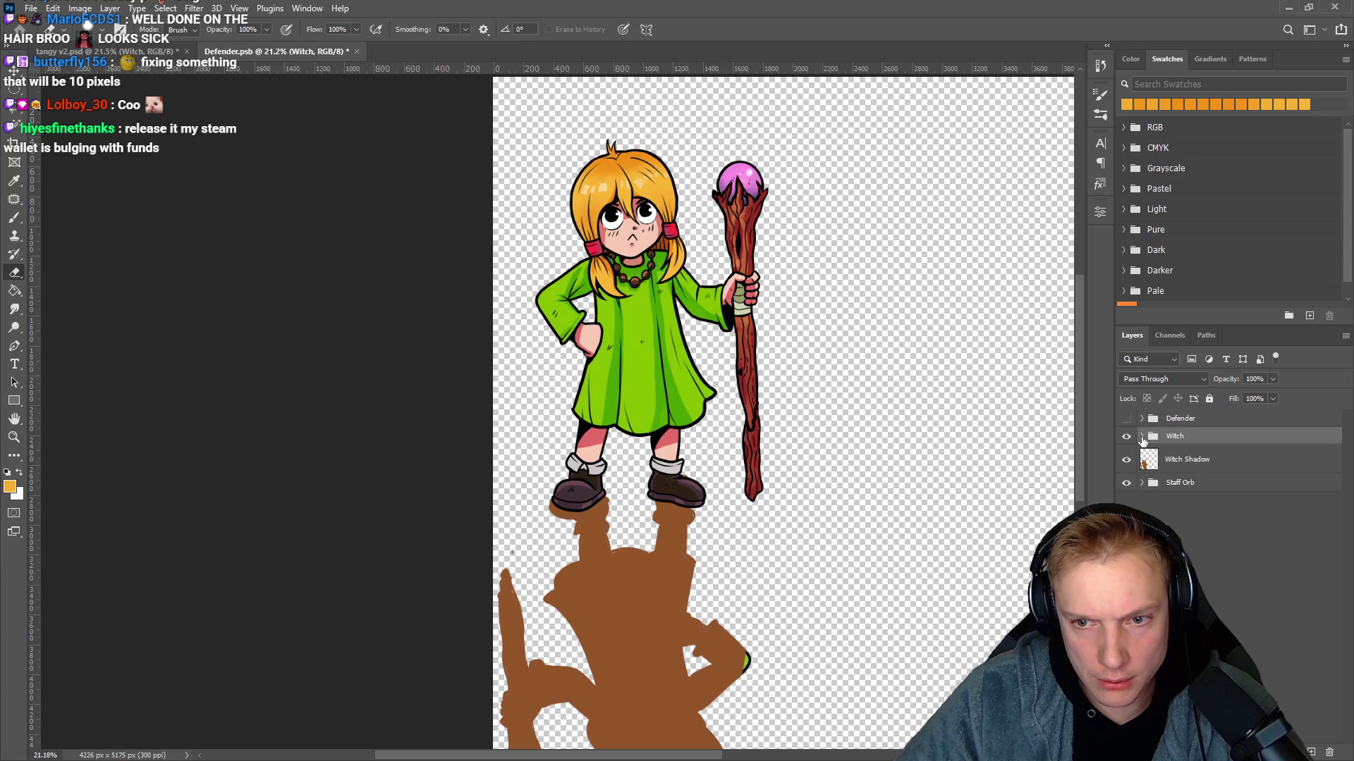
Select the Witch, Witch Shadow and Staff Orb layers, checking shadow and orb visibility.
{"action": "left_click", "coordinate": [1127, 461]}
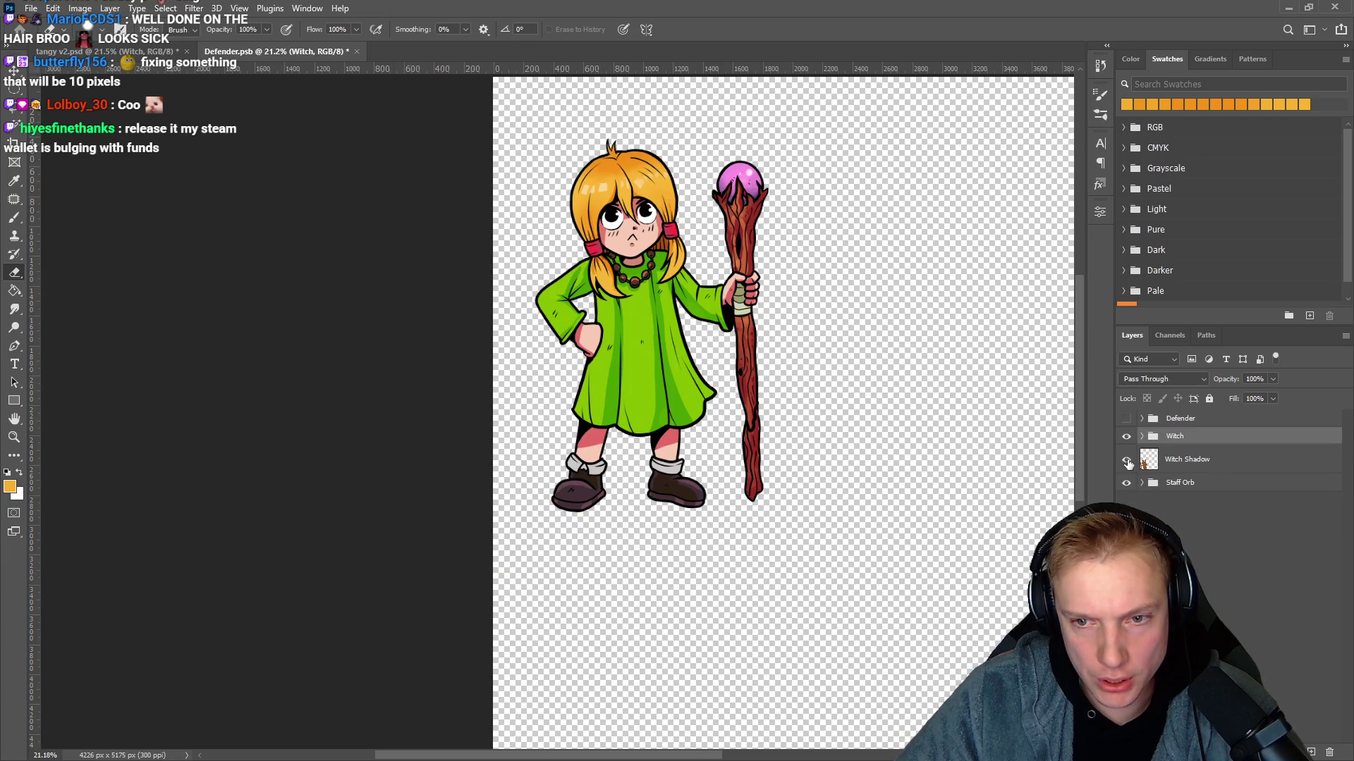
{"action": "left_click", "coordinate": [1127, 461]}
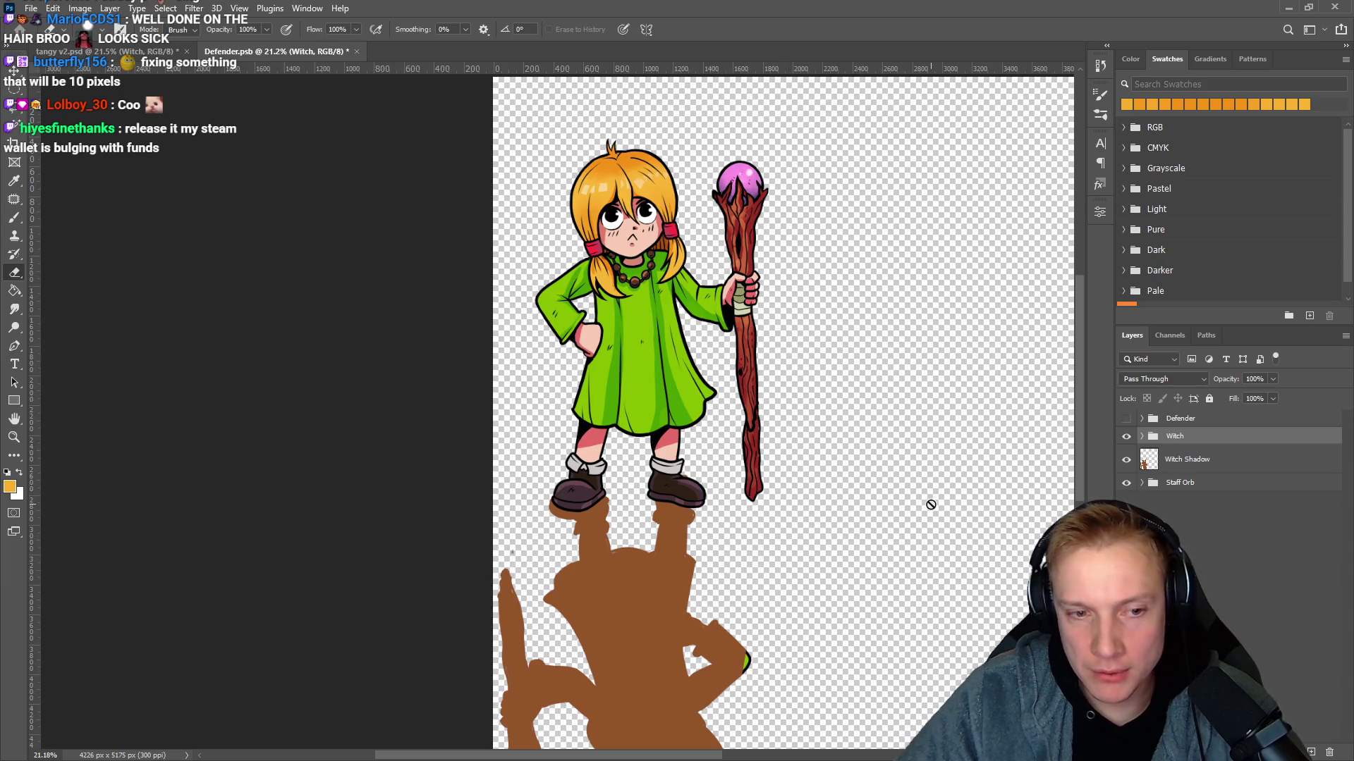
{"action": "left_click", "coordinate": [1220, 461], "text": "shift"}
{"action": "left_click", "coordinate": [1126, 484]}
{"action": "left_click", "coordinate": [1126, 484]}
{"action": "left_click", "coordinate": [1217, 479], "text": "shift"}
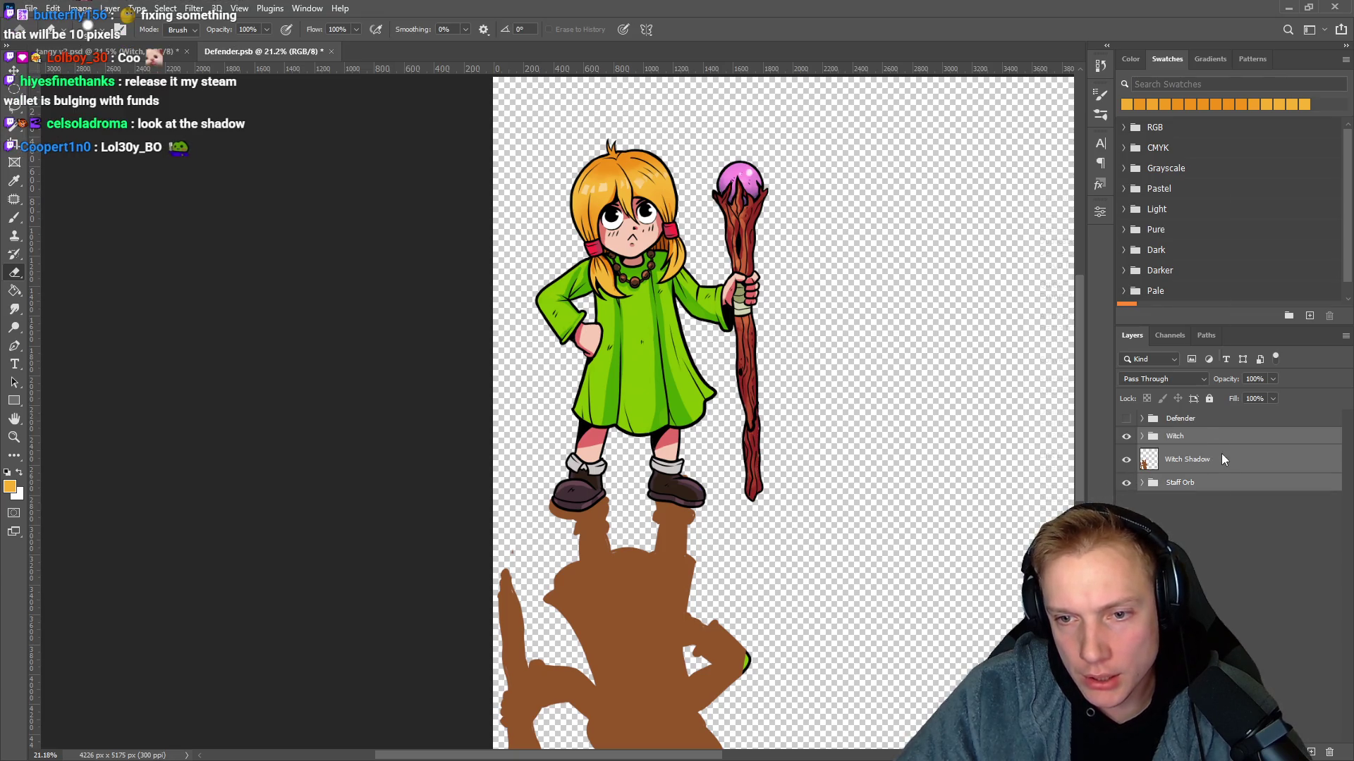
Convert the selected layers into a Witch smart object and start a PNG quick export.
{"action": "right_click", "coordinate": [1223, 460]}
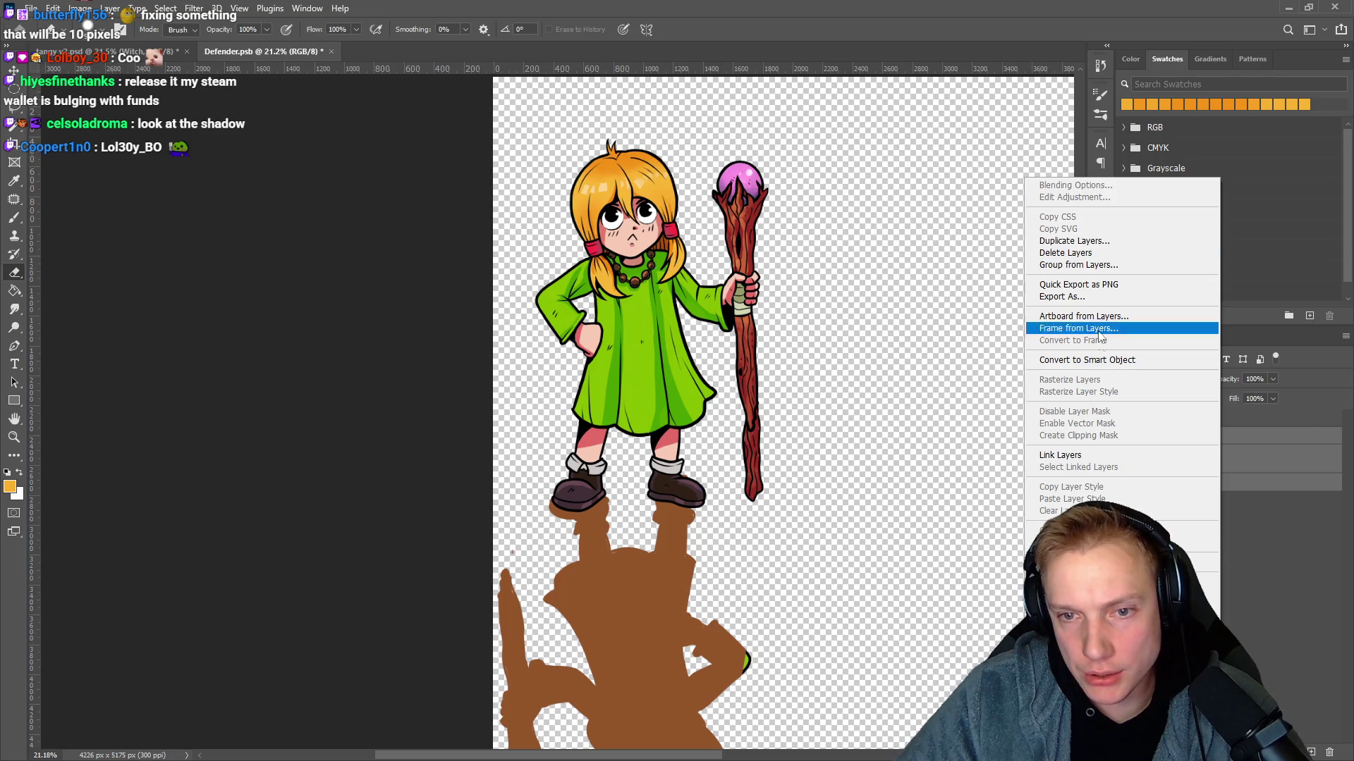
{"action": "left_click", "coordinate": [1100, 360]}
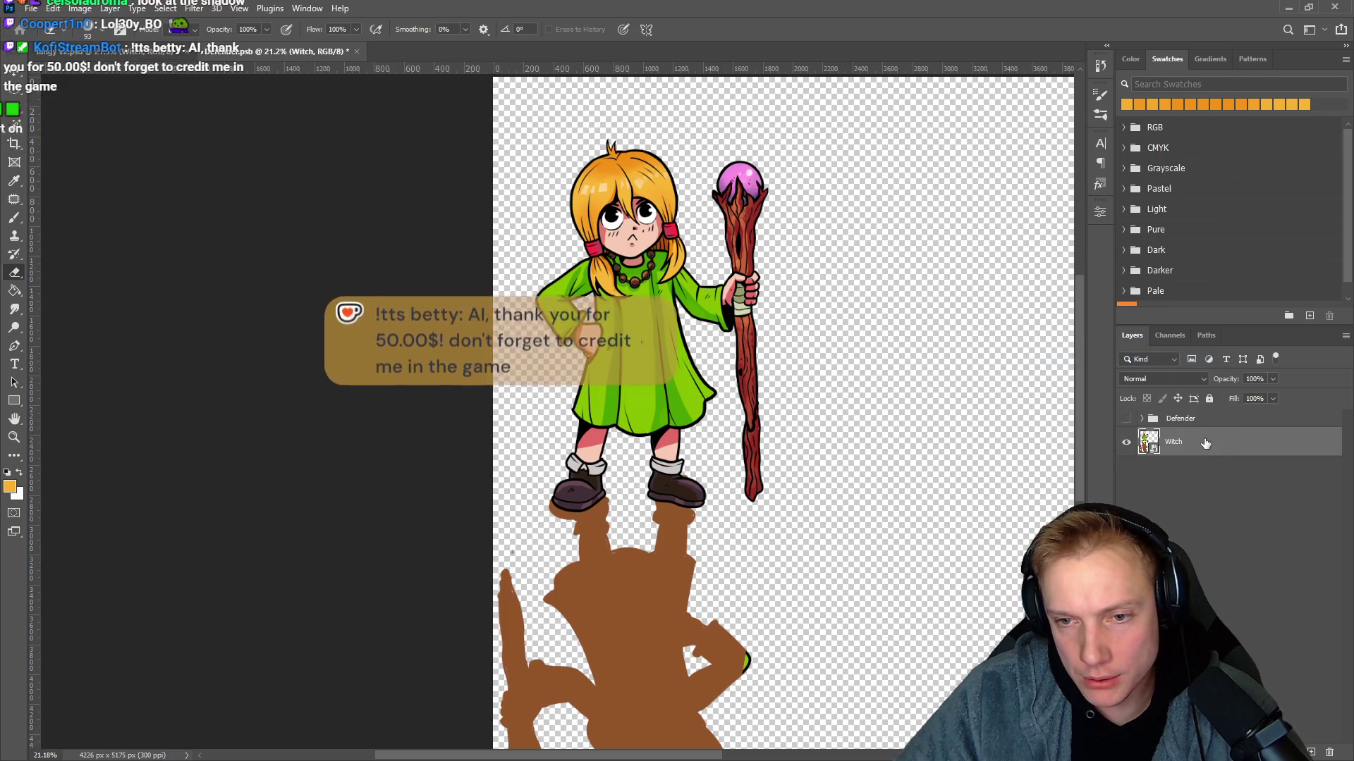
{"action": "right_click", "coordinate": [1206, 443]}
{"action": "left_click", "coordinate": [1082, 219]}
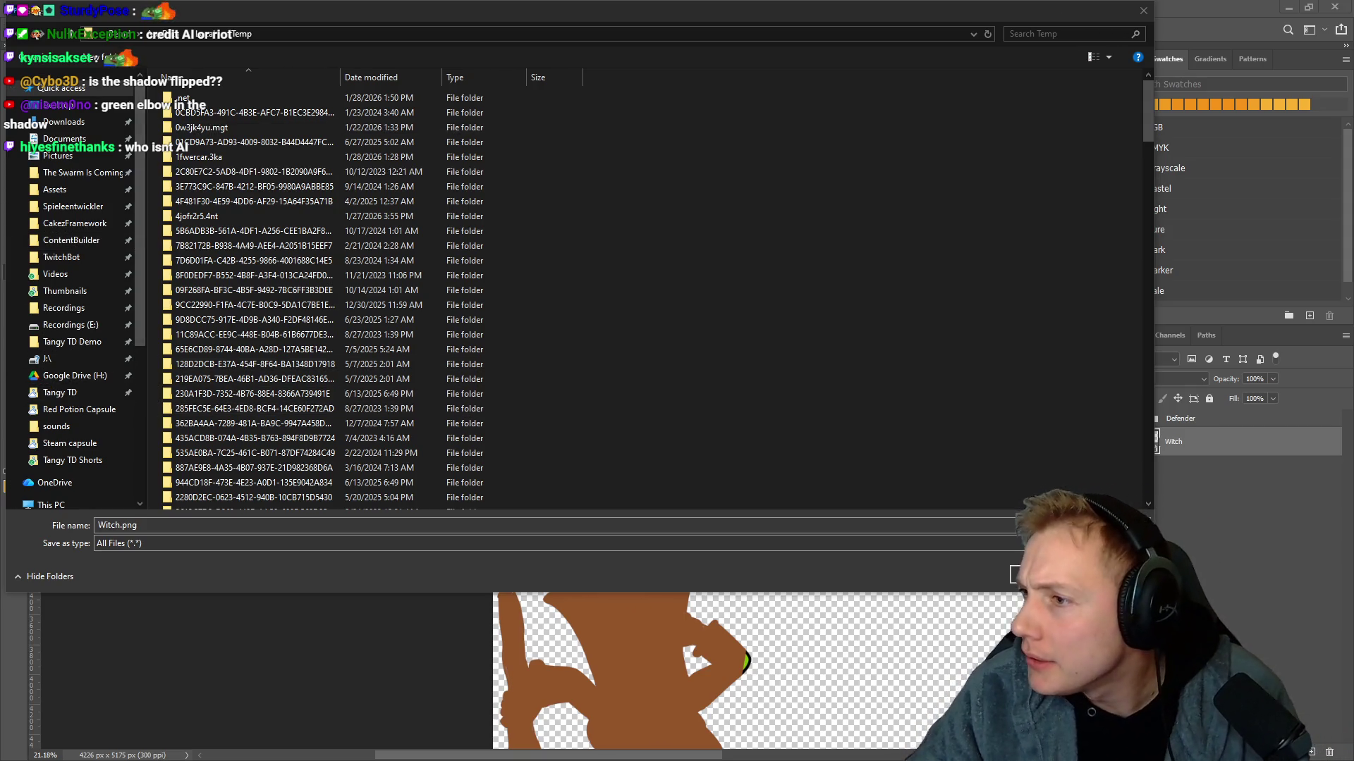
Save the Witch PNG as 'Witch without Defender.png' in the Red Potion Capsule folder.
{"action": "key", "text": "alt+Tab"}
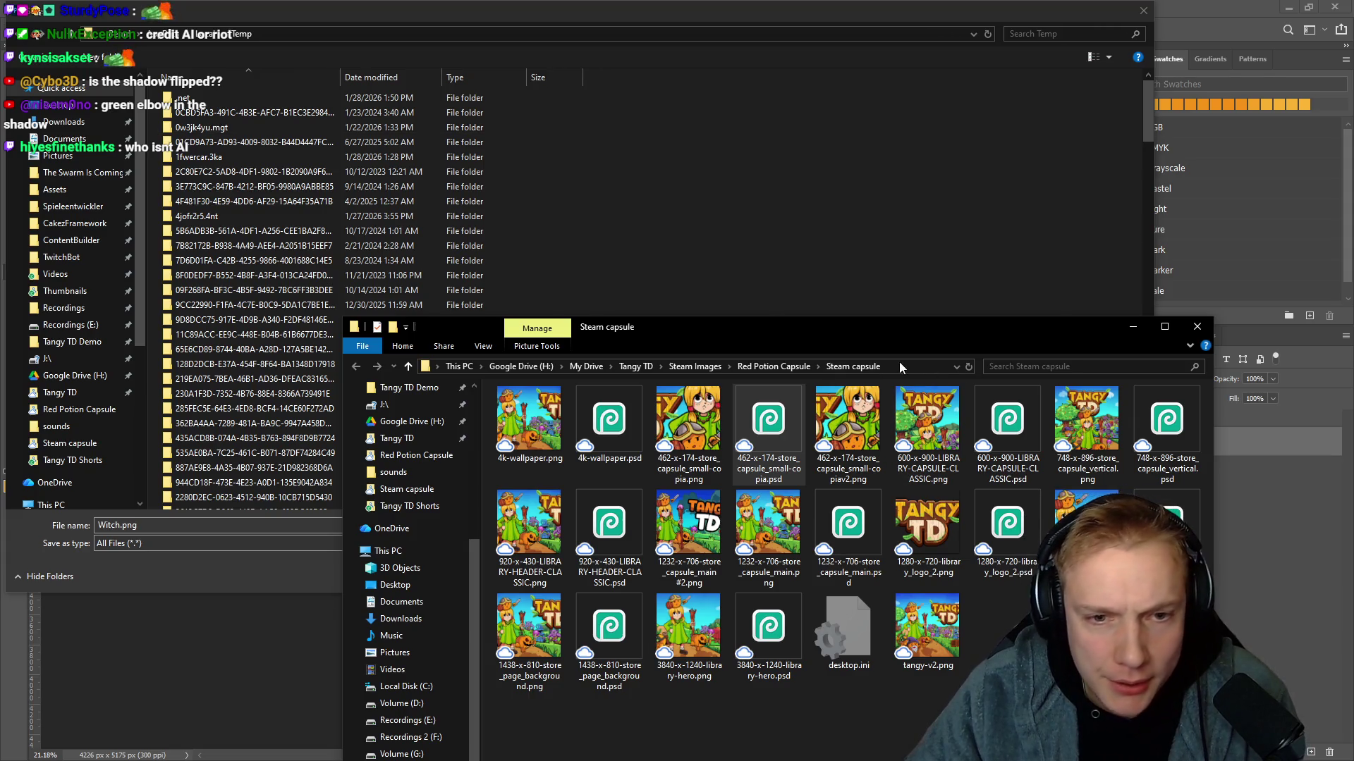
{"action": "left_click", "coordinate": [762, 365]}
{"action": "left_click", "coordinate": [848, 366]}
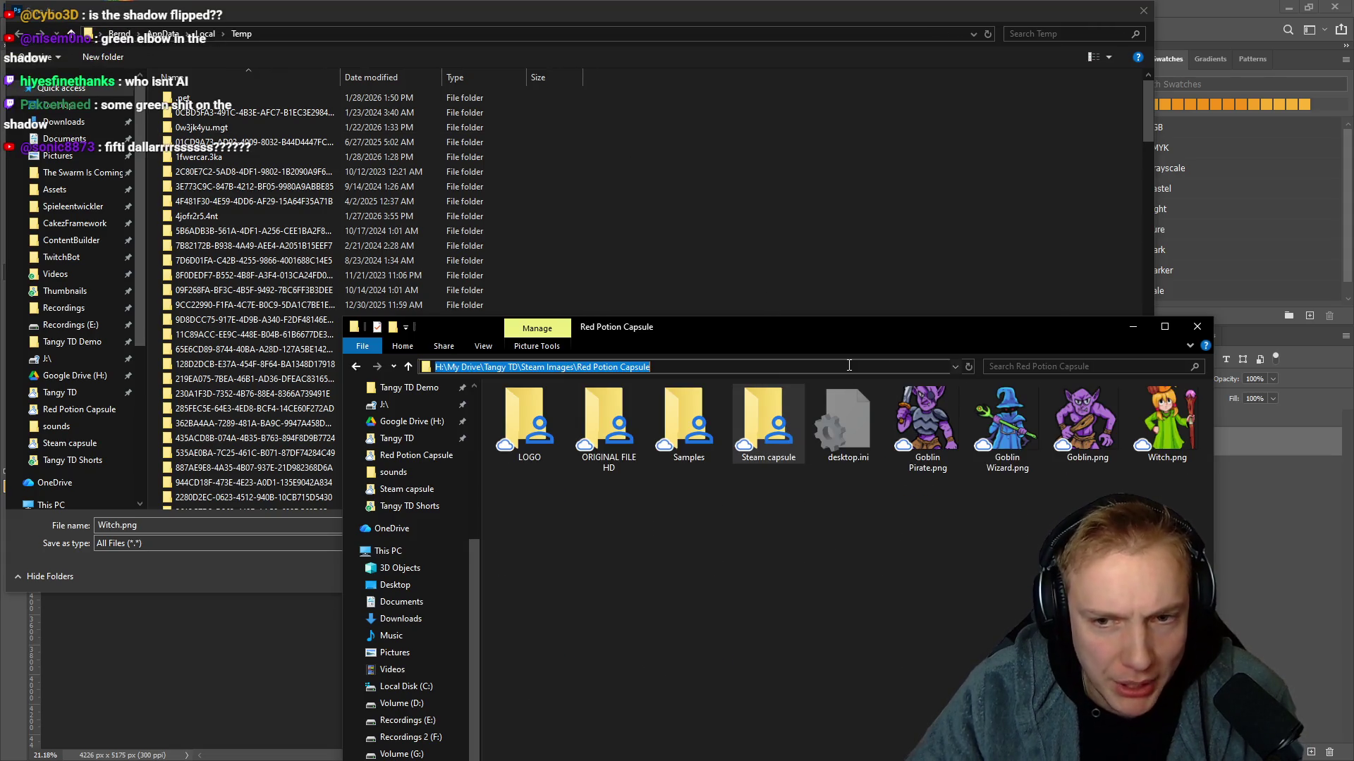
{"action": "left_click", "coordinate": [487, 36]}
{"action": "key", "text": "ctrl+v"}
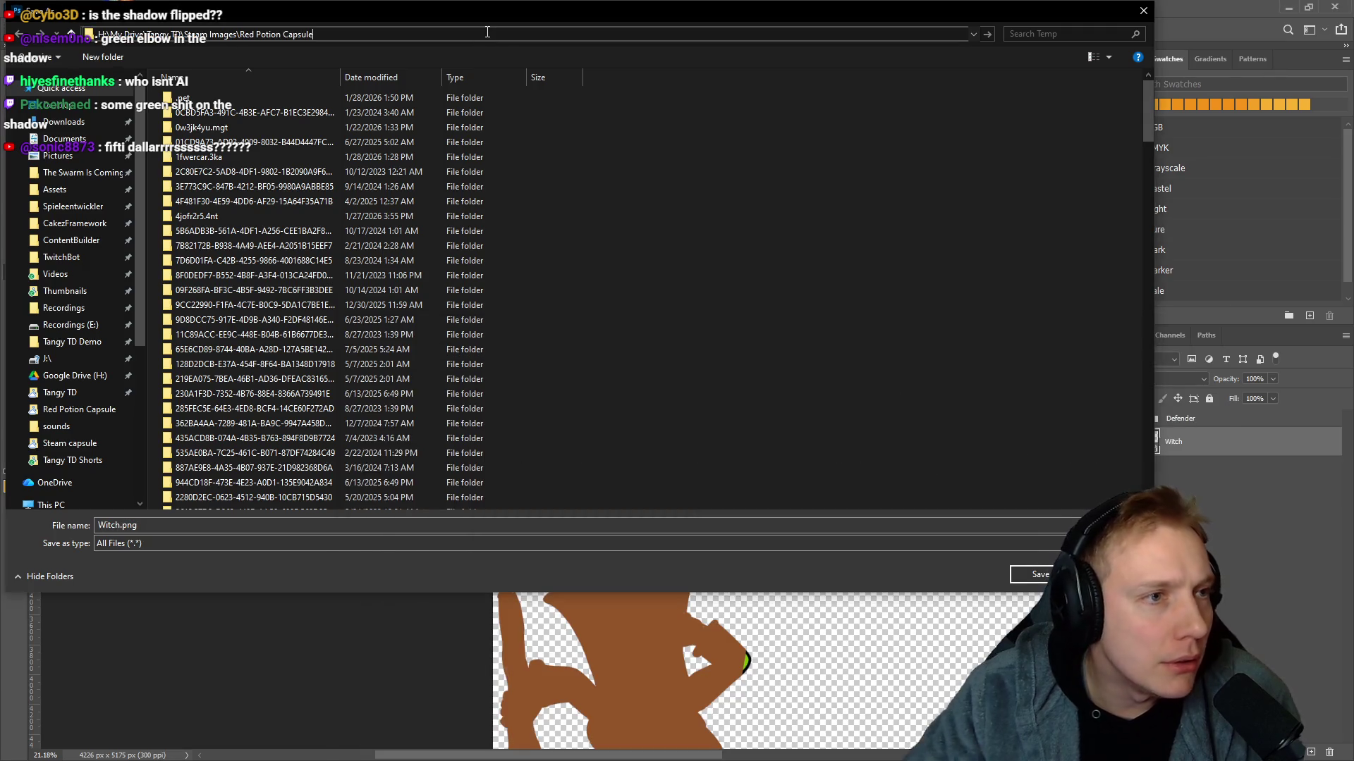
{"action": "key", "text": "Return"}
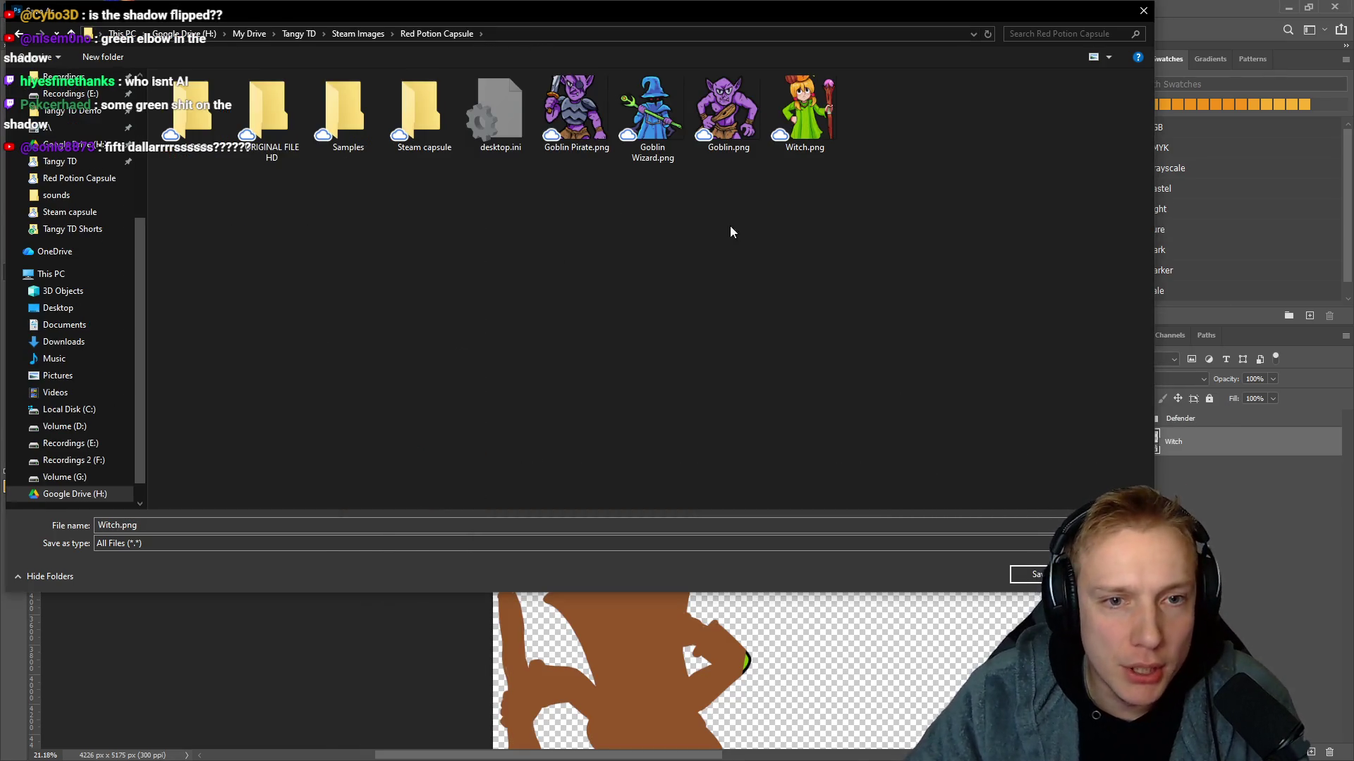
{"action": "double_click", "coordinate": [142, 526]}
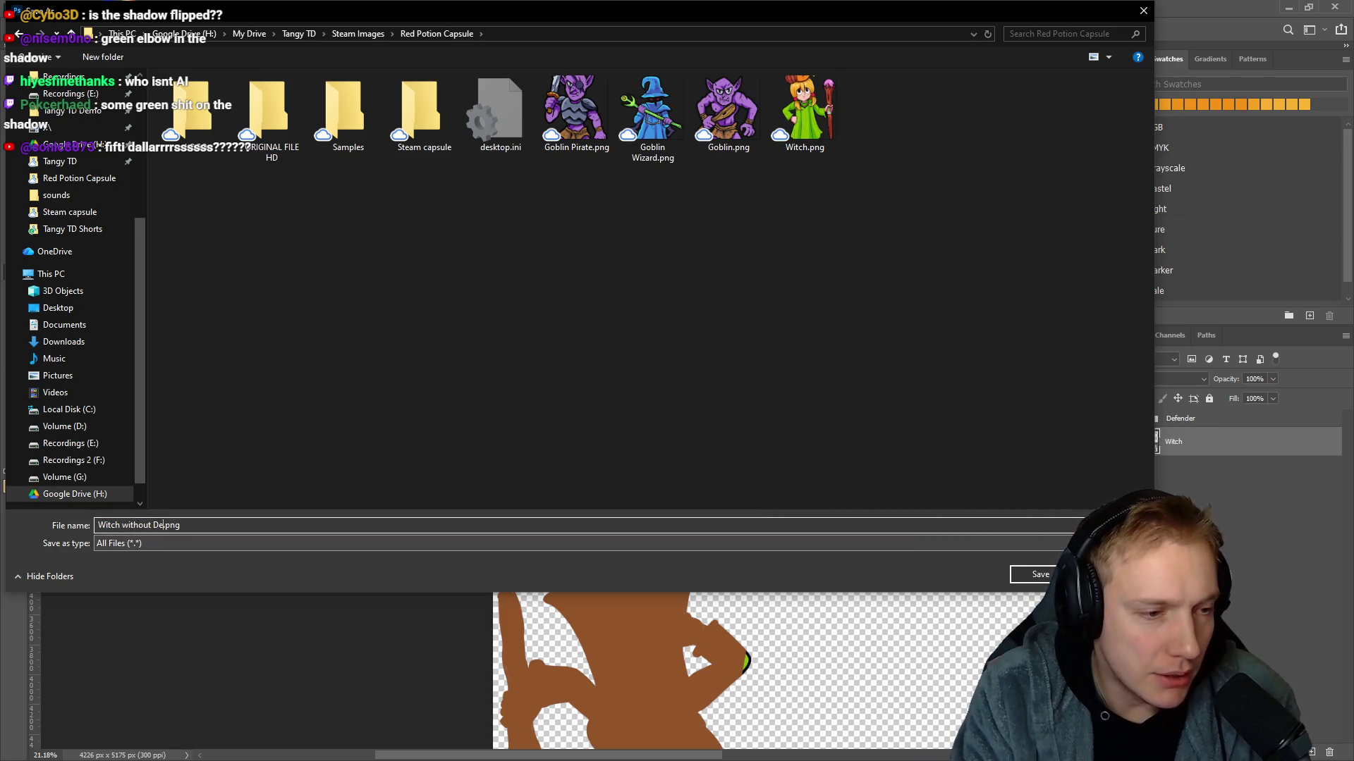
{"action": "key", "text": "Return"}
{"action": "left_click_drag", "start_coordinate": [768, 339], "coordinate": [688, 419]}
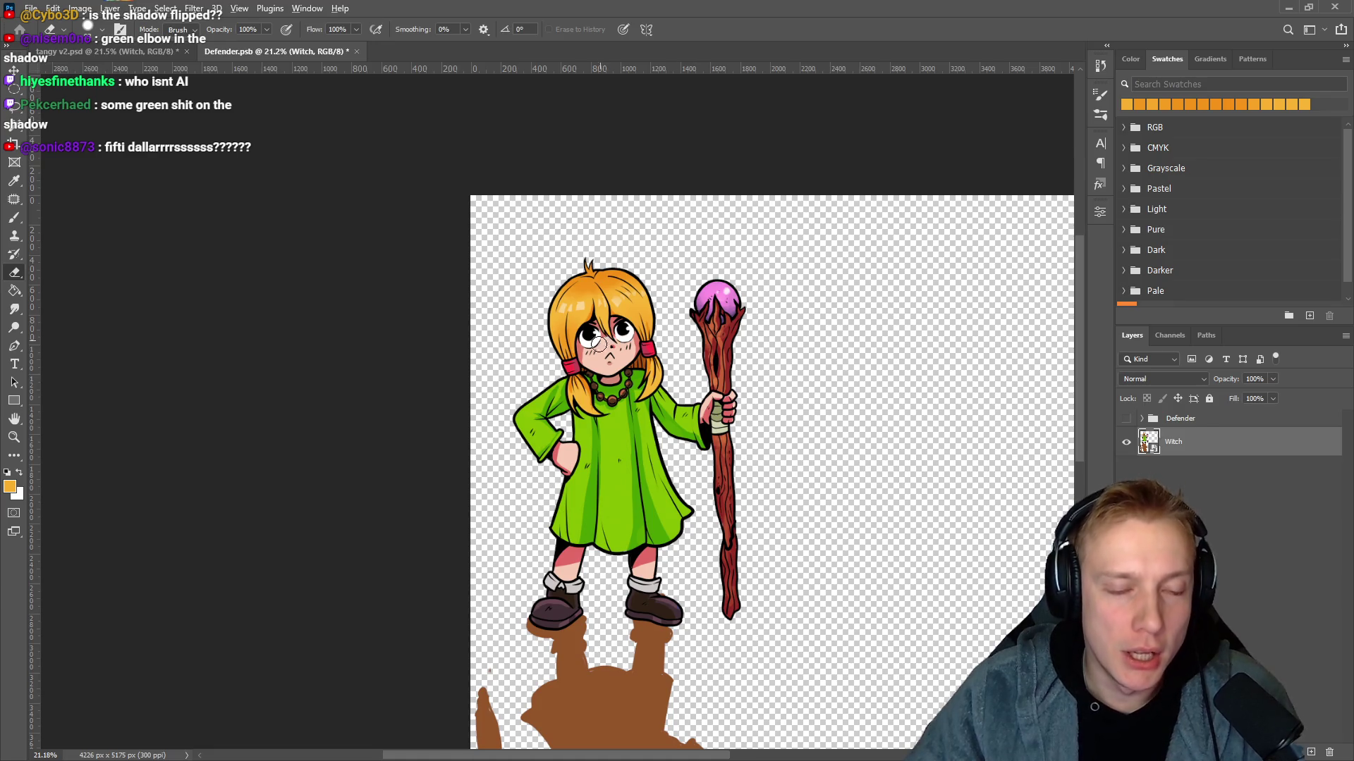
Zoom in on the face and open the Witch smart object as Witch.psb.
{"action": "scroll", "coordinate": [629, 311], "scroll_direction": "up", "scroll_amount": 5}
{"action": "scroll", "coordinate": [629, 311], "scroll_direction": "up", "scroll_amount": 1}
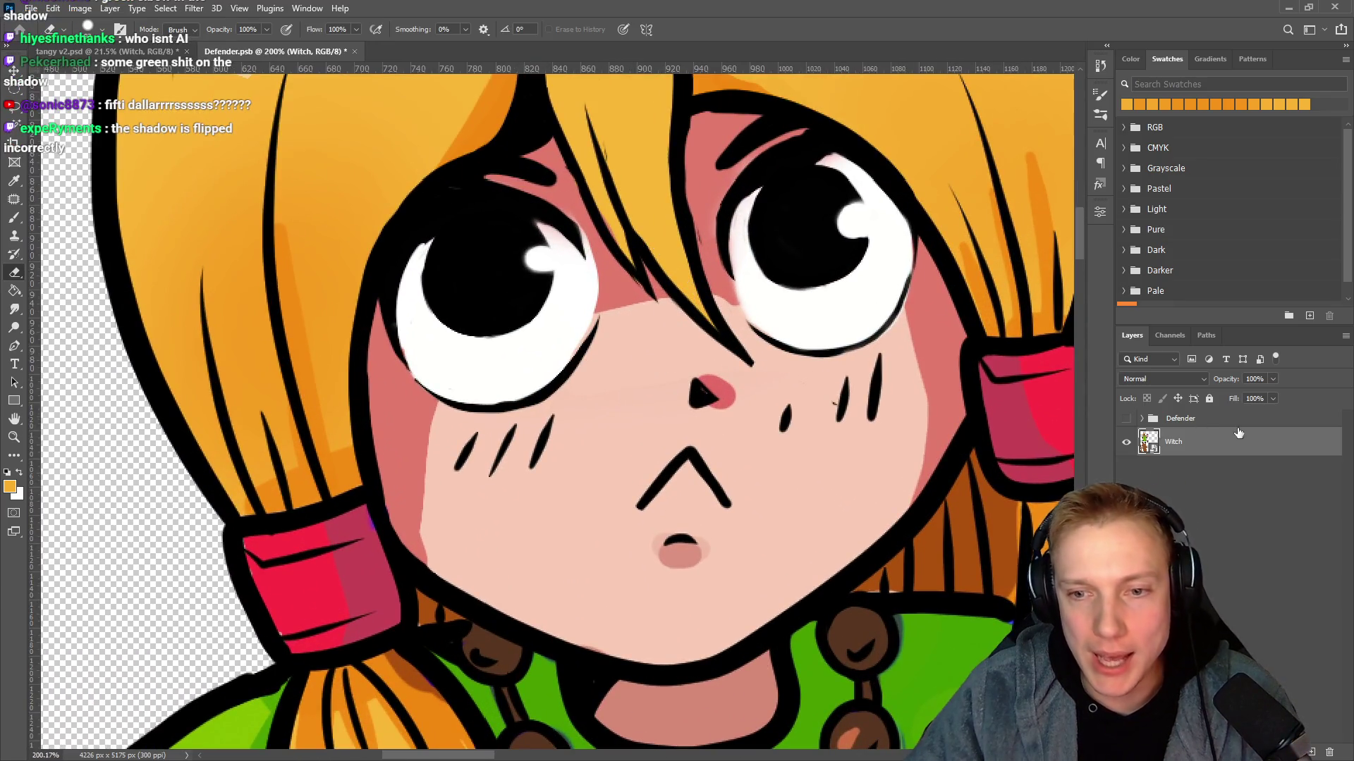
{"action": "double_click", "coordinate": [1149, 442]}
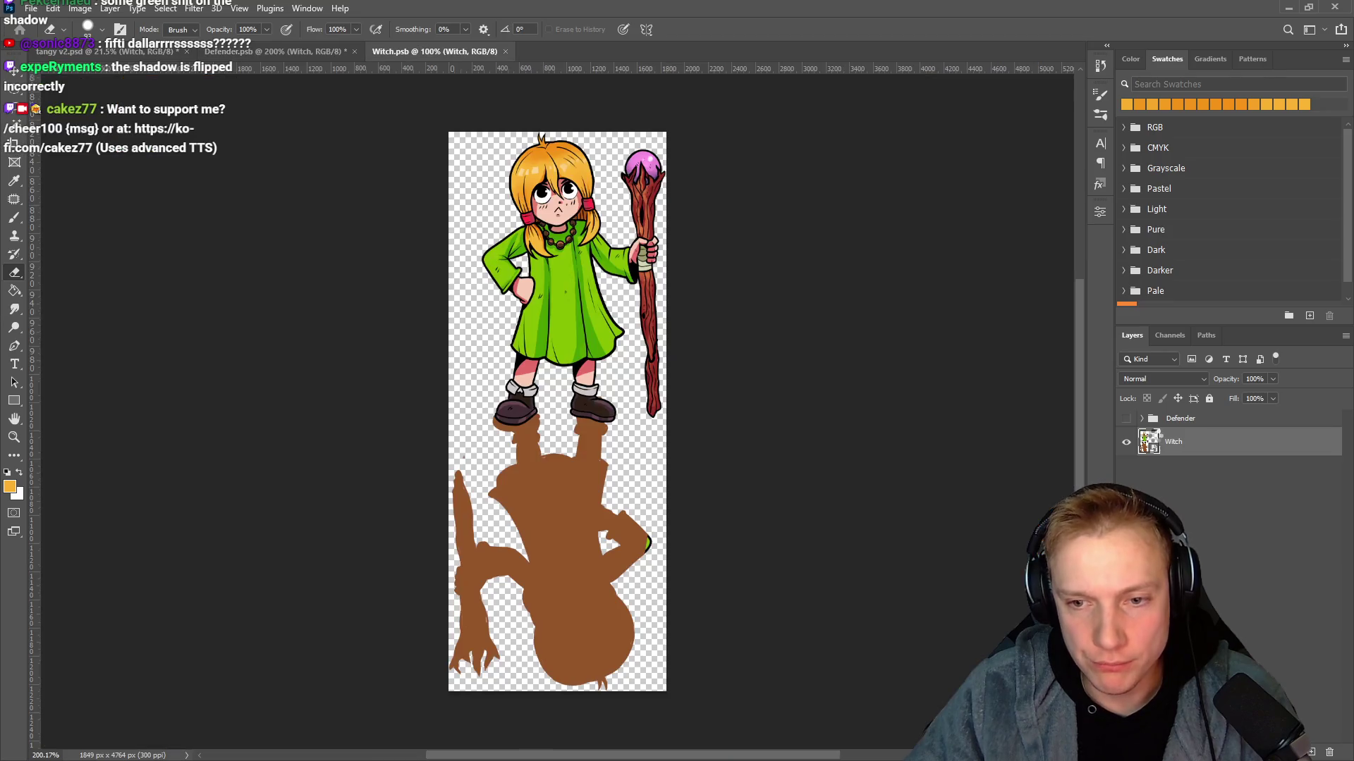
{"action": "scroll", "coordinate": [576, 372], "scroll_direction": "up", "scroll_amount": 5}
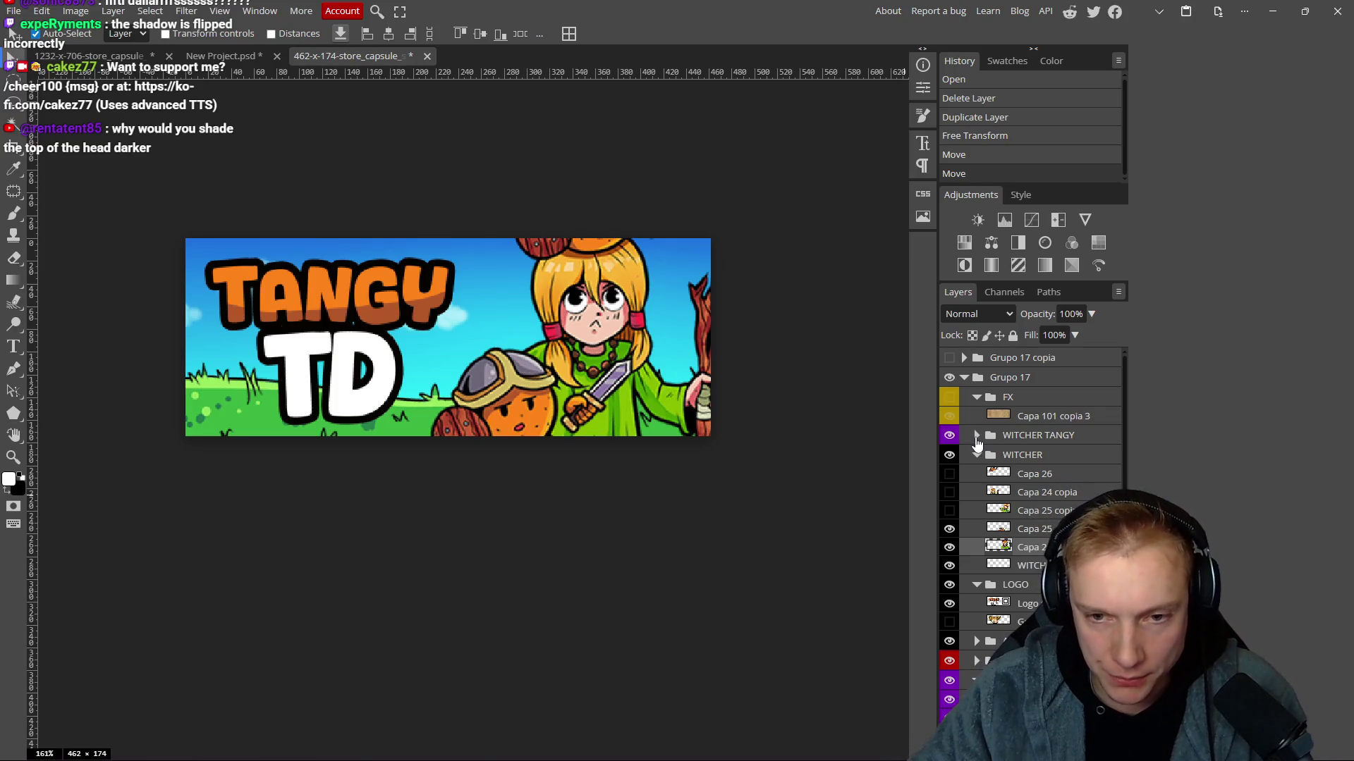
Hide the WITCHER, ARCHER, HILL 0 and ENEMIES 2 layers, collapsing WITCHER, LOGO and ENEMIES 2.
{"action": "left_click", "coordinate": [949, 455]}
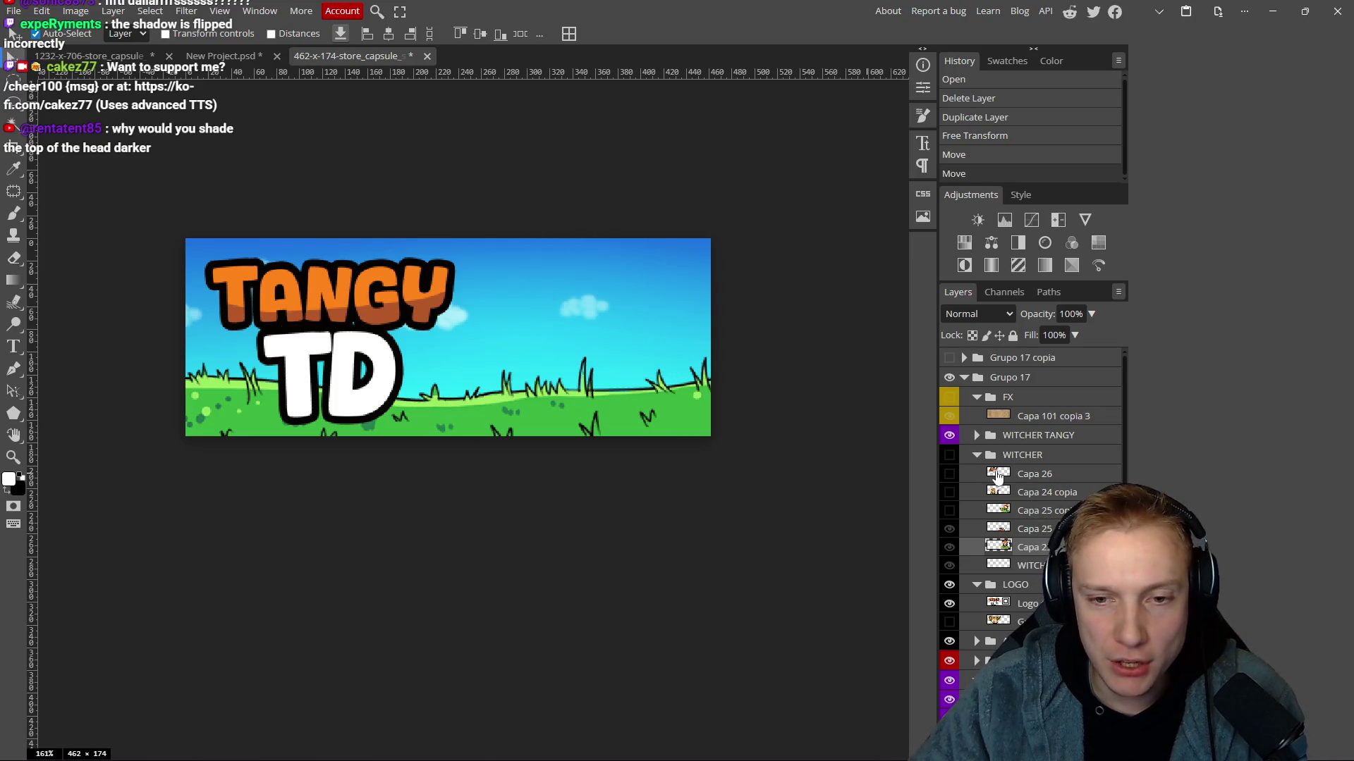
{"action": "left_click", "coordinate": [977, 455]}
{"action": "left_click", "coordinate": [1032, 455]}
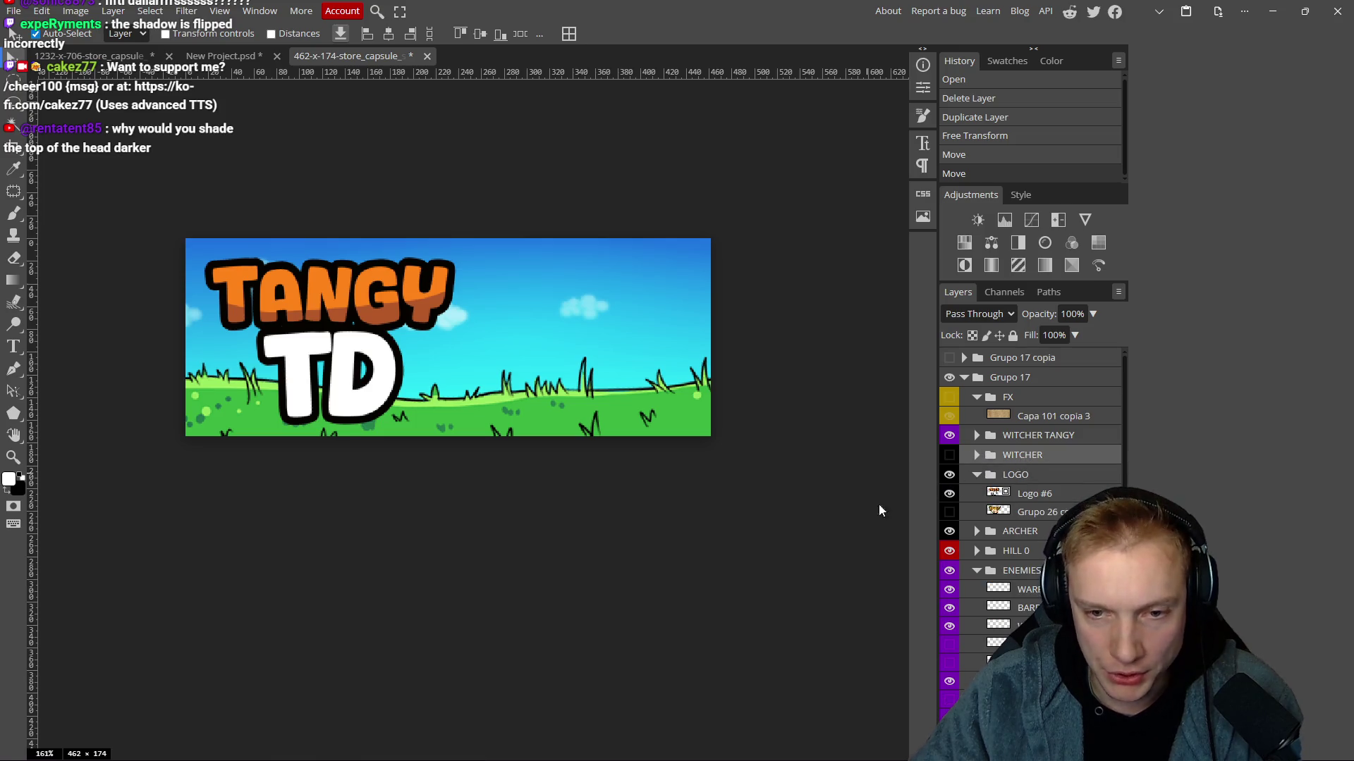
{"action": "left_click", "coordinate": [977, 474]}
{"action": "left_click", "coordinate": [949, 495]}
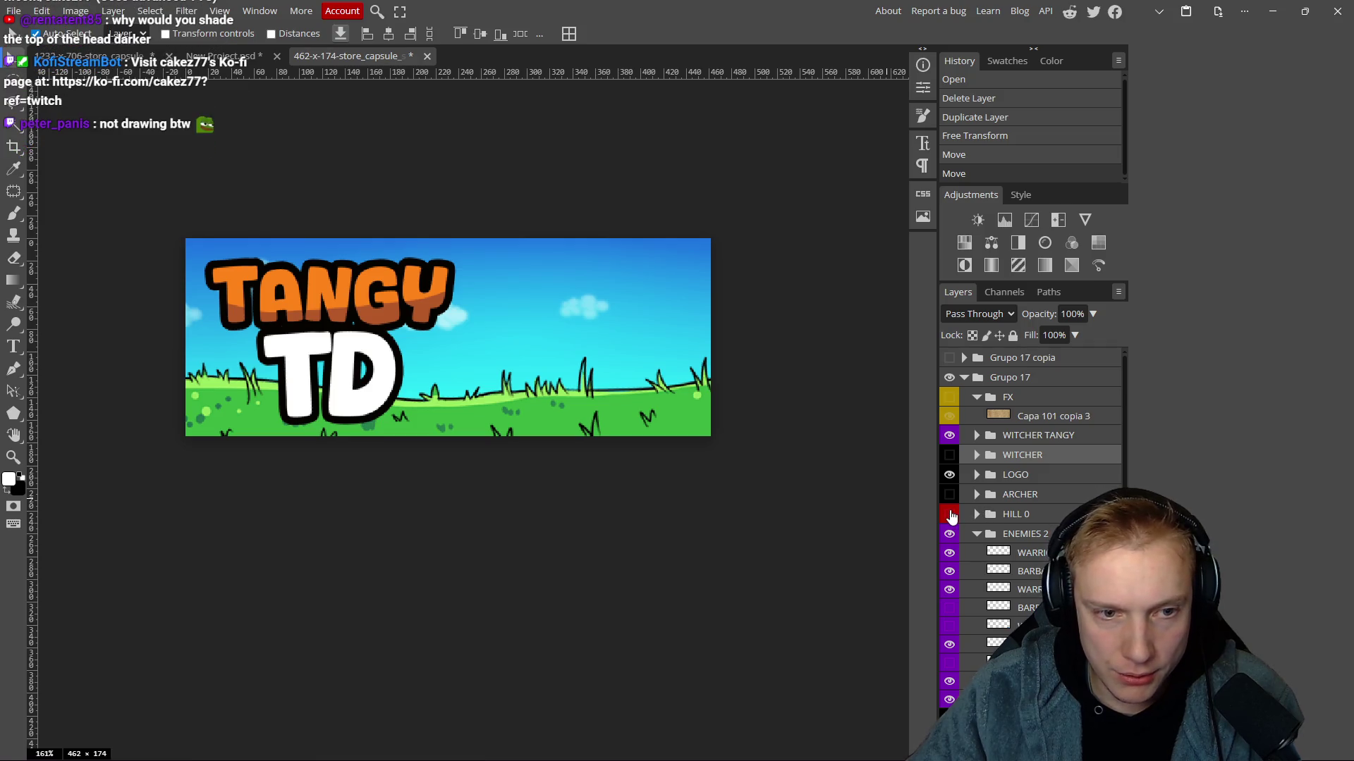
{"action": "left_click", "coordinate": [950, 514]}
{"action": "left_click", "coordinate": [950, 534]}
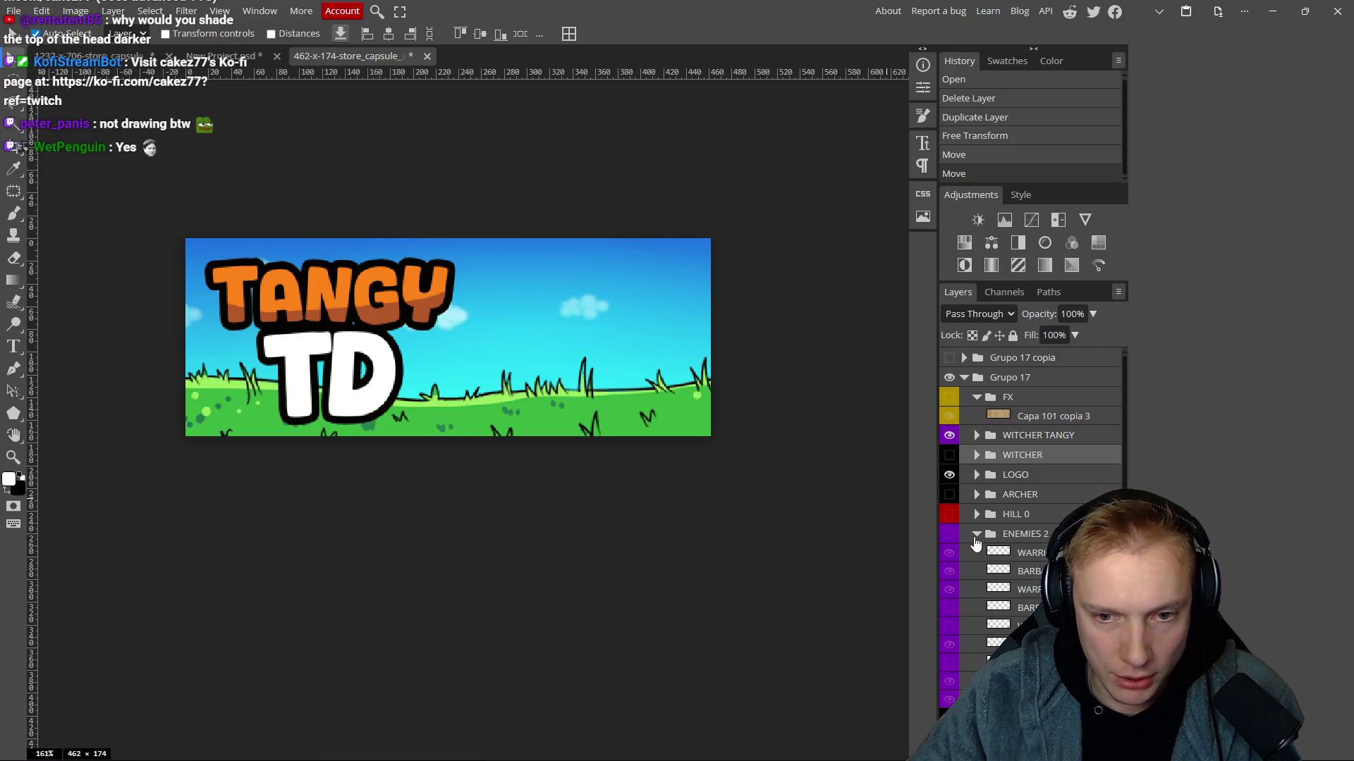
{"action": "left_click", "coordinate": [977, 534]}
Hide the ORANGE group, Tangy layer and the layer beneath HILL 1, collapsing HILL 1.
{"action": "left_click", "coordinate": [950, 553]}
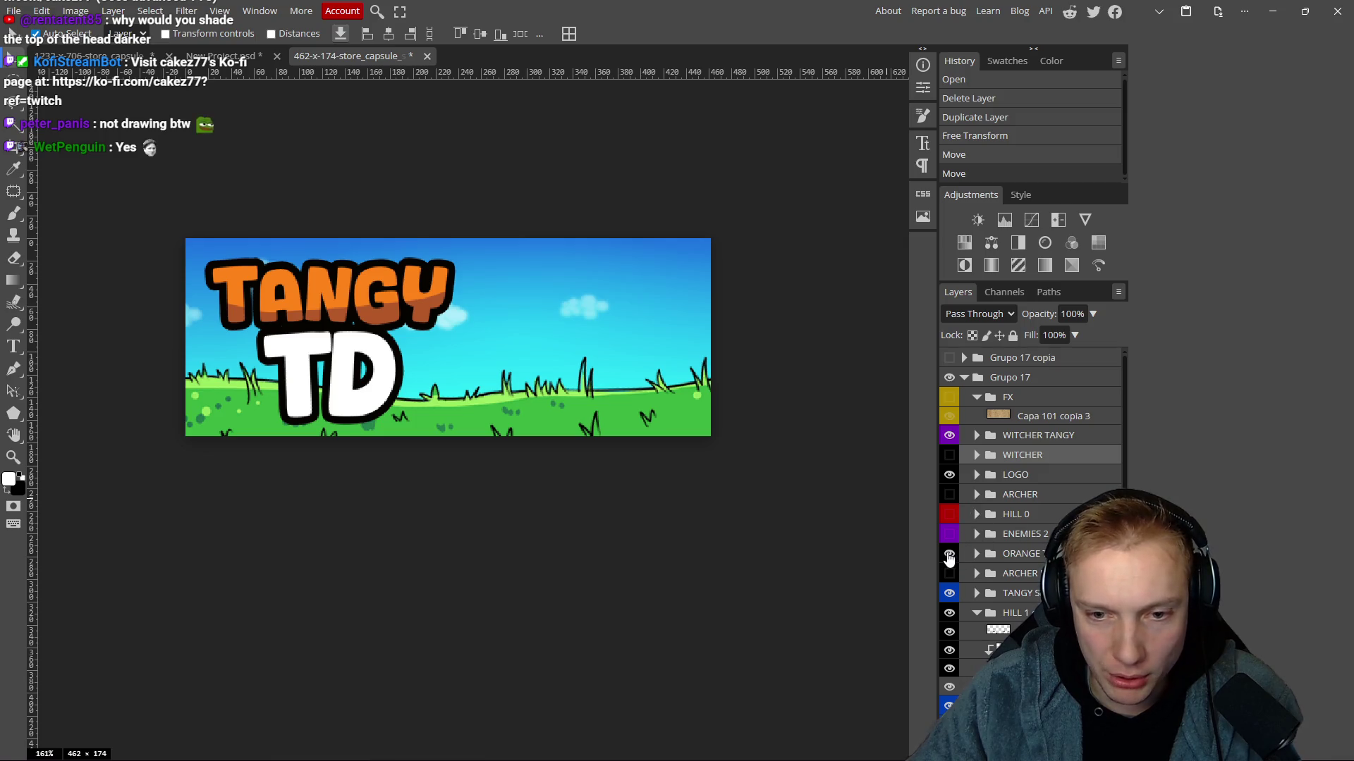
{"action": "left_click", "coordinate": [950, 593]}
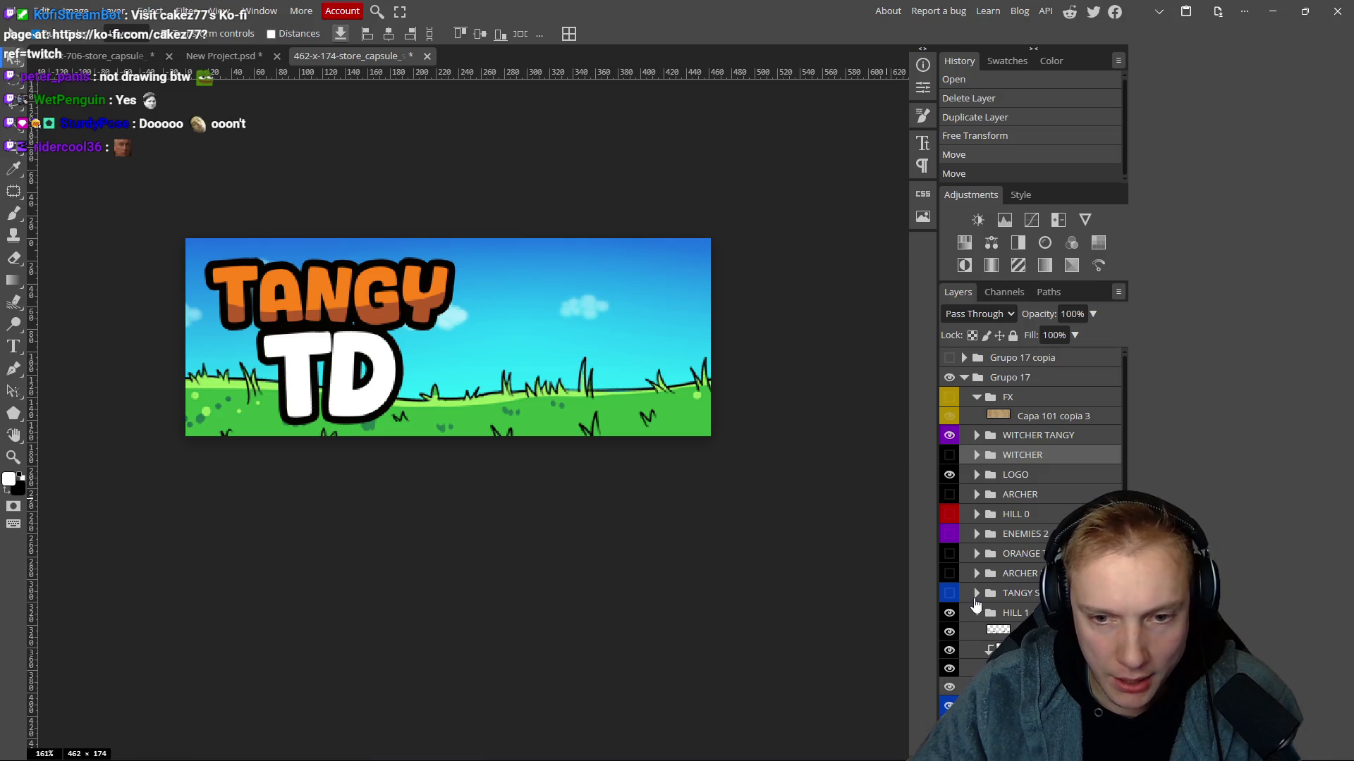
{"action": "left_click", "coordinate": [977, 613]}
{"action": "left_click", "coordinate": [949, 613]}
{"action": "left_click", "coordinate": [950, 612]}
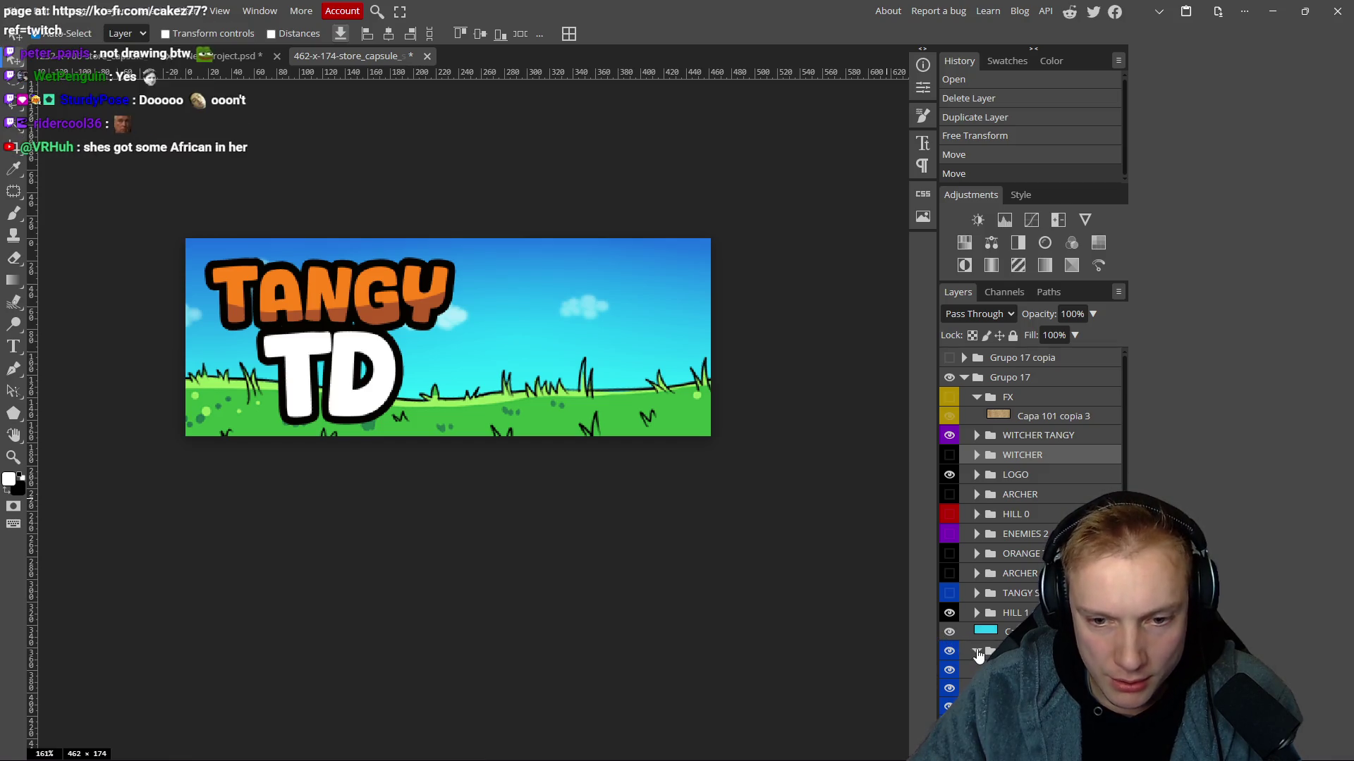
{"action": "left_click", "coordinate": [951, 654]}
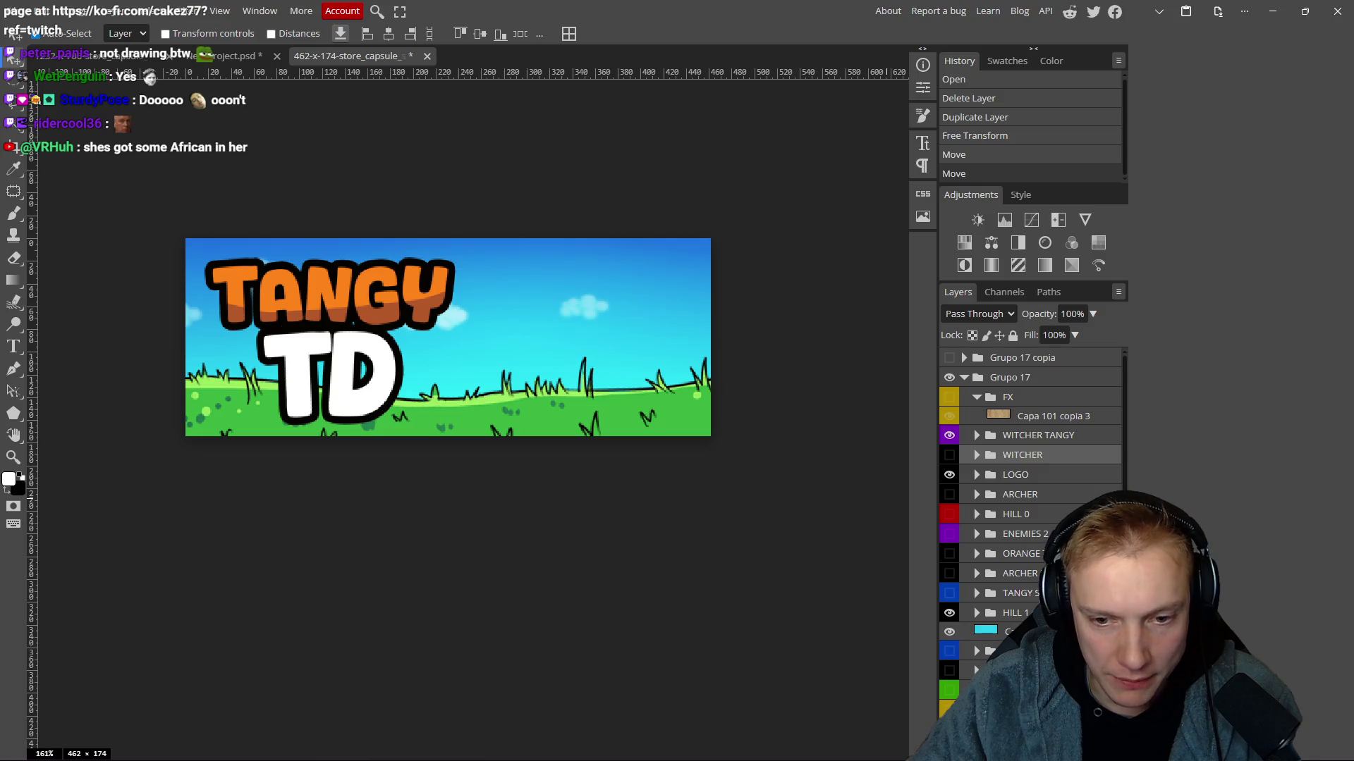
{"action": "left_click_drag", "start_coordinate": [654, 340], "coordinate": [654, 350]}
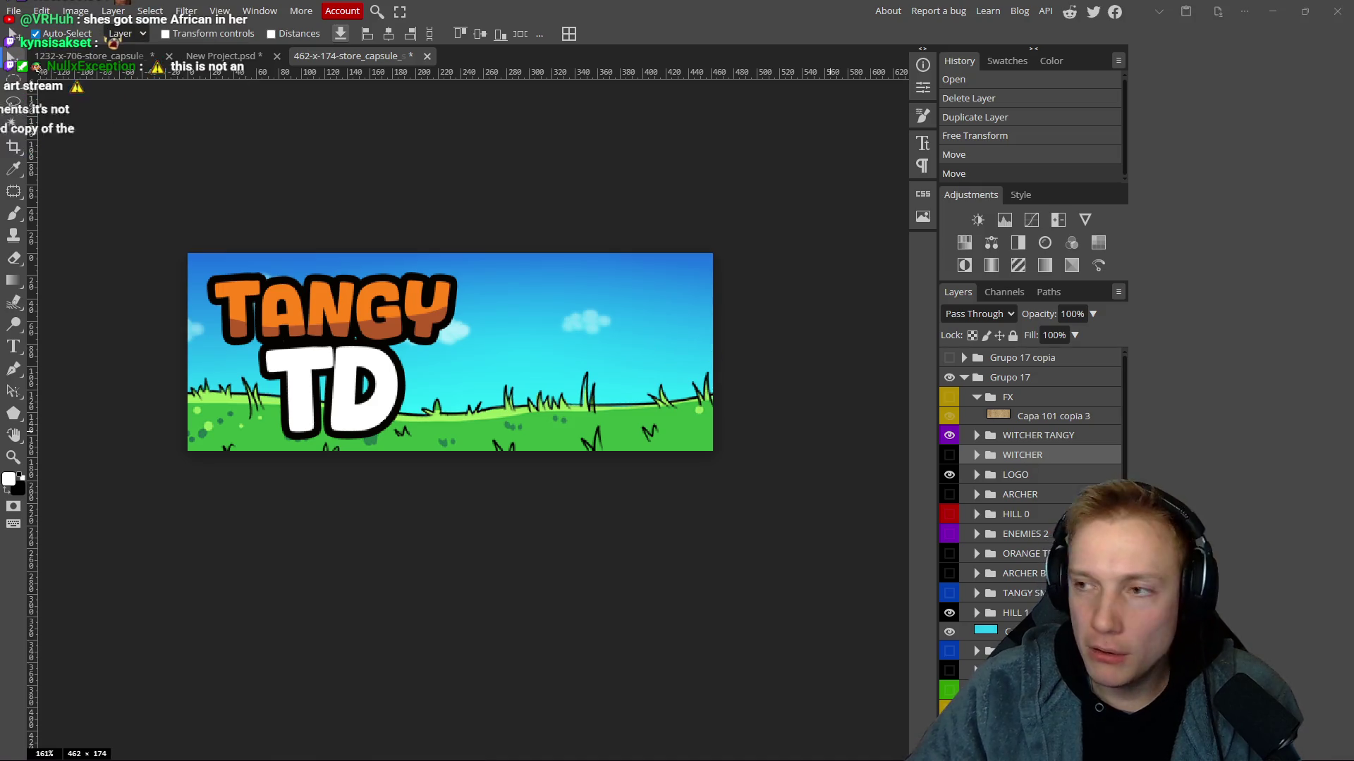
{"action": "key", "text": "alt+Tab"}
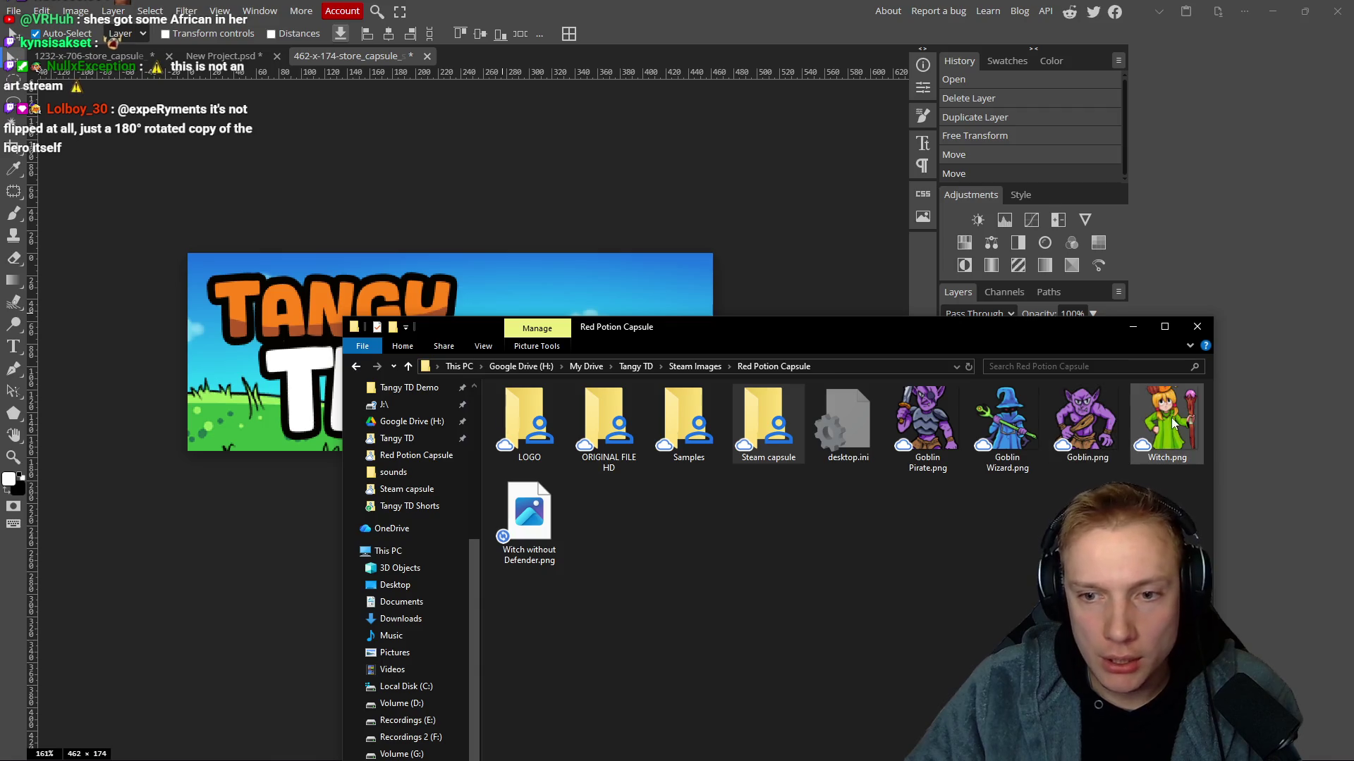
Place Witch without Defender.png in the capsule, preview it, then commit and delete it.
{"action": "mouse_move", "coordinate": [525, 526]}
{"action": "left_mouse_down"}
{"action": "mouse_move", "coordinate": [564, 264]}
{"action": "mouse_move", "coordinate": [636, 291]}
{"action": "left_mouse_up"}
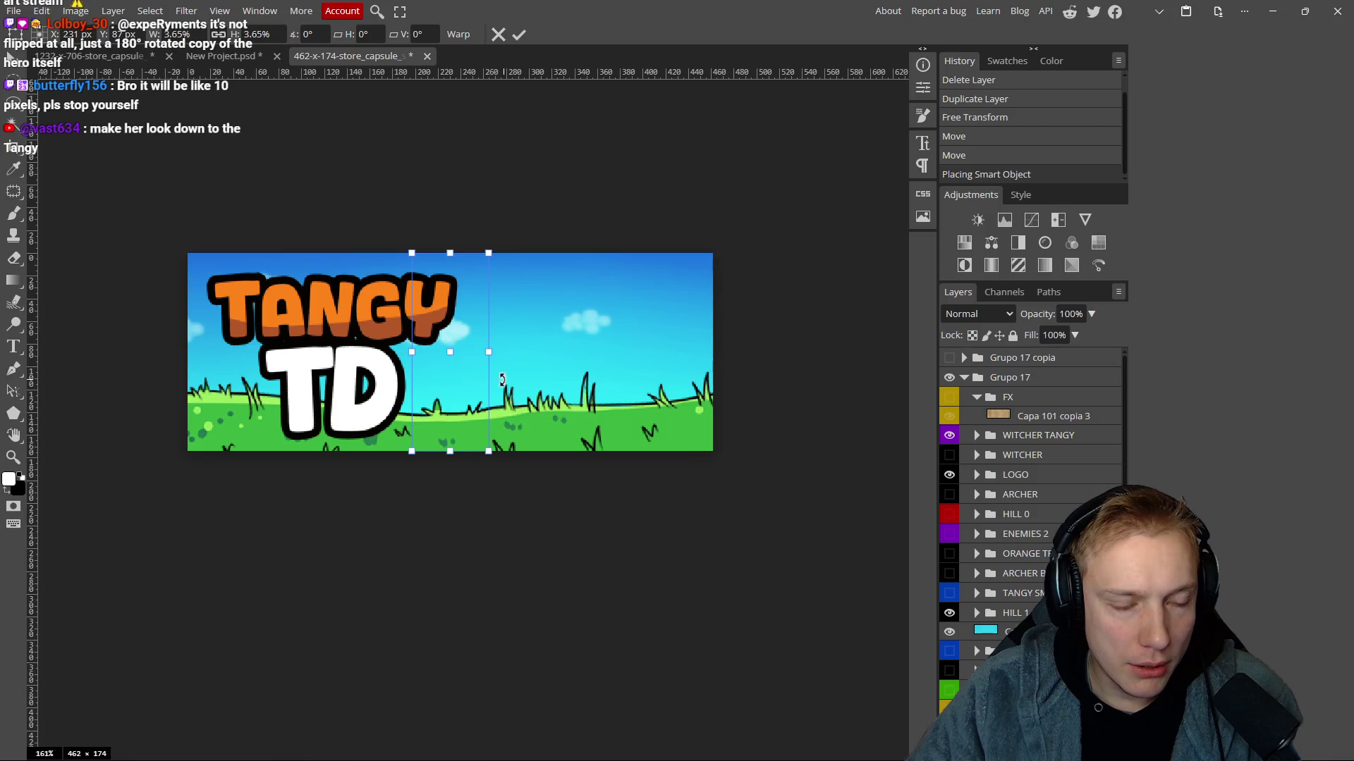
{"action": "mouse_move", "coordinate": [484, 352]}
{"action": "left_mouse_down"}
{"action": "mouse_move", "coordinate": [628, 353]}
{"action": "mouse_move", "coordinate": [568, 321]}
{"action": "mouse_move", "coordinate": [561, 253]}
{"action": "mouse_move", "coordinate": [625, 306]}
{"action": "left_mouse_up"}
{"action": "key", "text": "alt+Tab"}
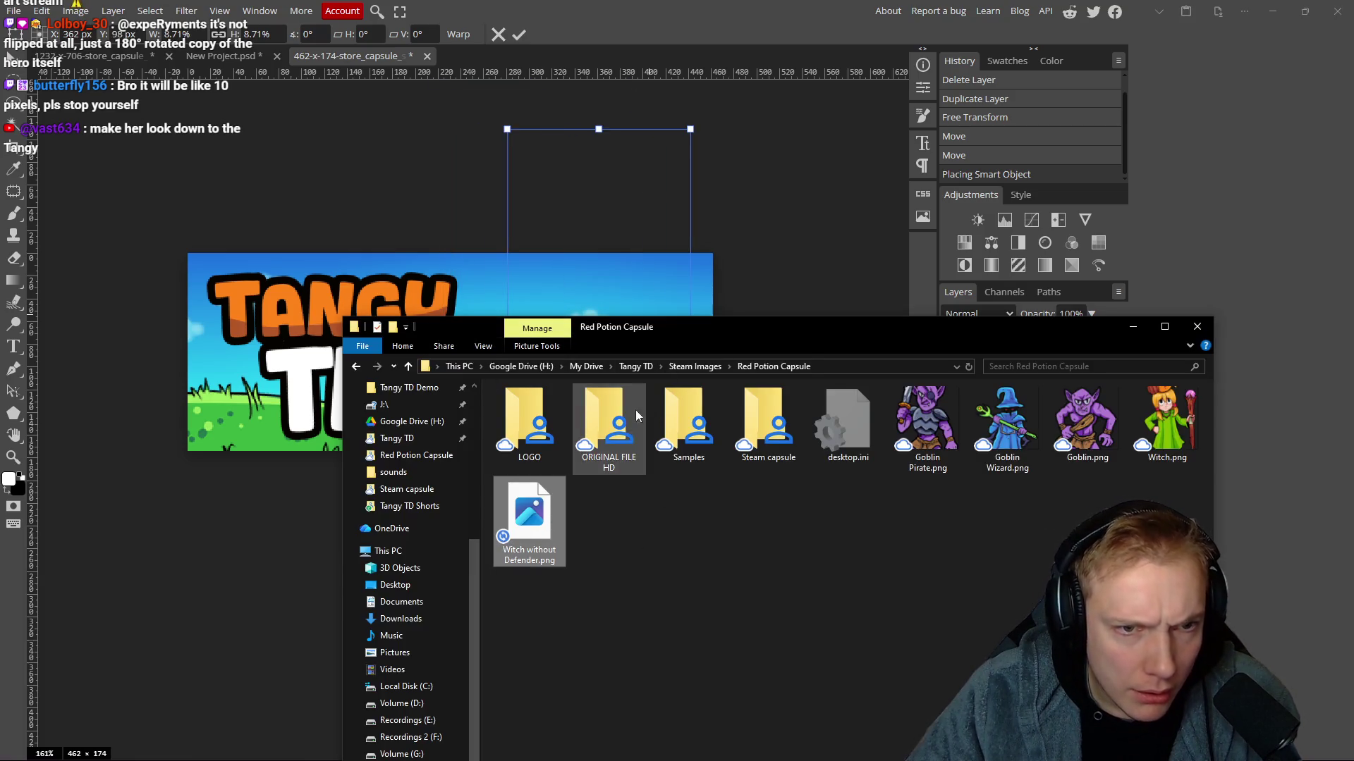
{"action": "double_click", "coordinate": [537, 528]}
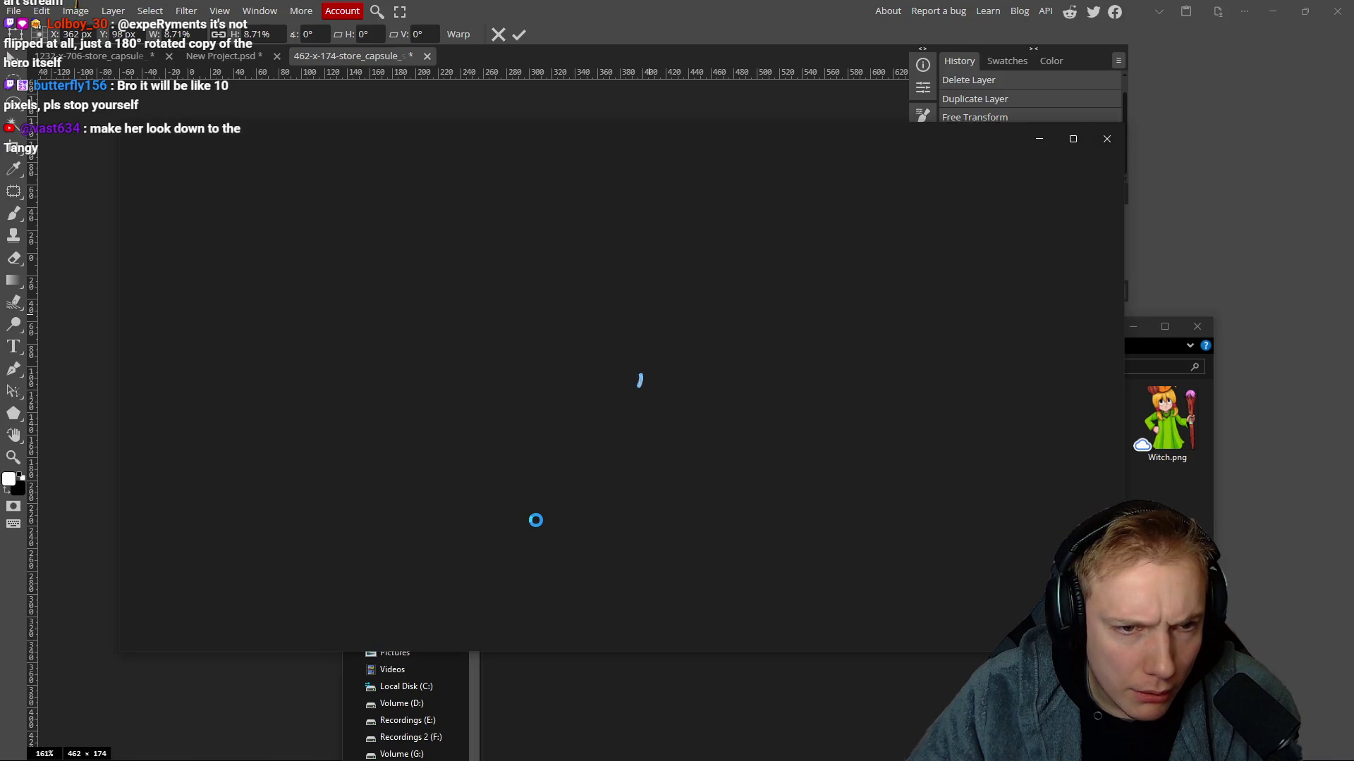
{"action": "left_click", "coordinate": [1105, 146]}
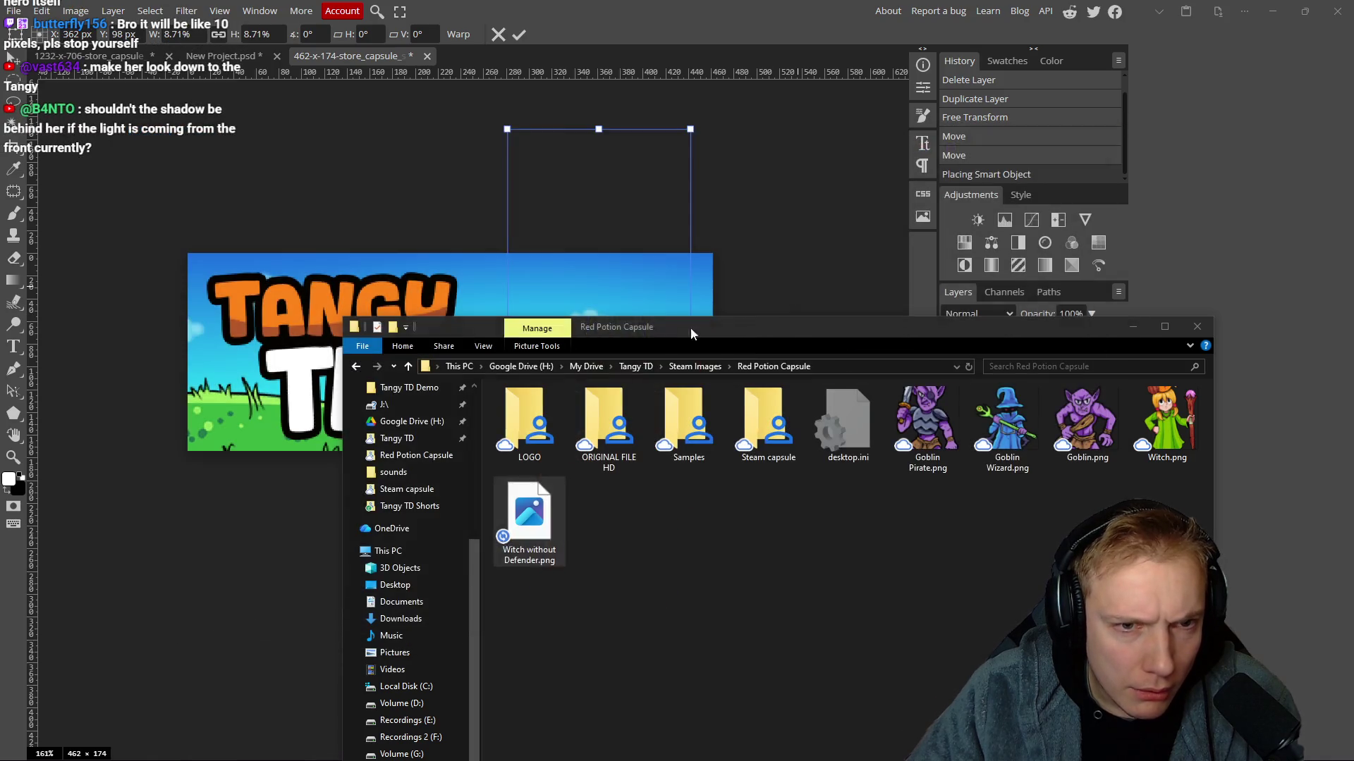
{"action": "left_click", "coordinate": [773, 242]}
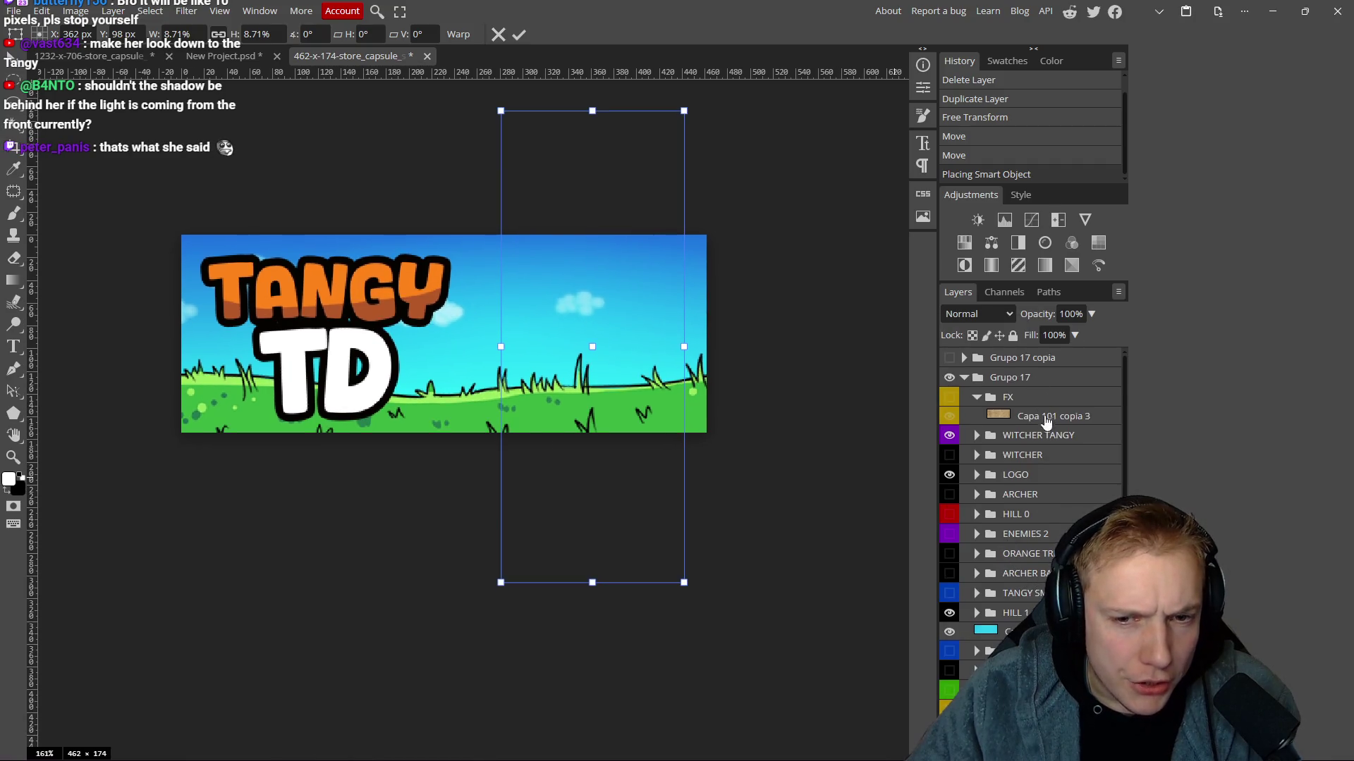
{"action": "left_click_drag", "start_coordinate": [806, 379], "coordinate": [777, 382]}
{"action": "key", "text": "Return"}
{"action": "key", "text": "Delete"}
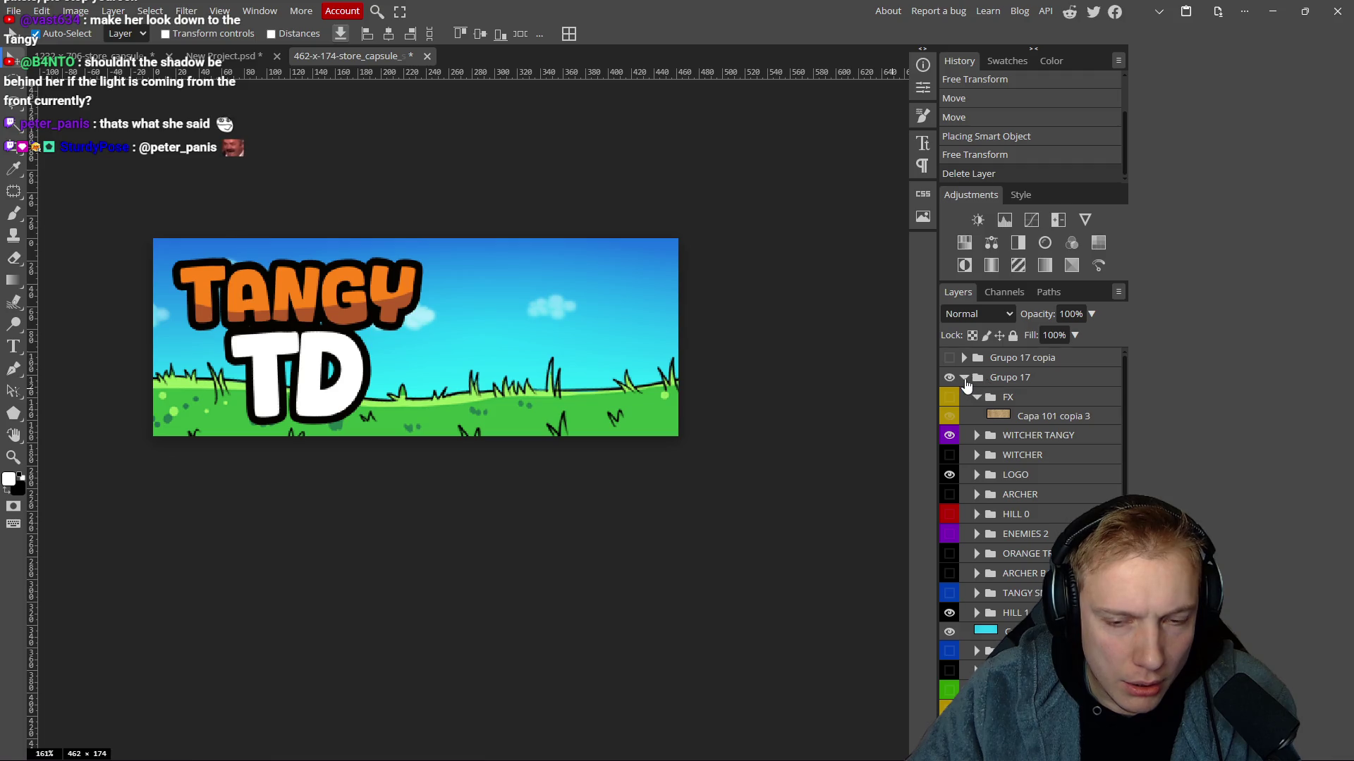
Select the WITCHER TANGY and ARCHER groups, place a witch image, and add empty Layer 1.
{"action": "left_click", "coordinate": [1084, 437]}
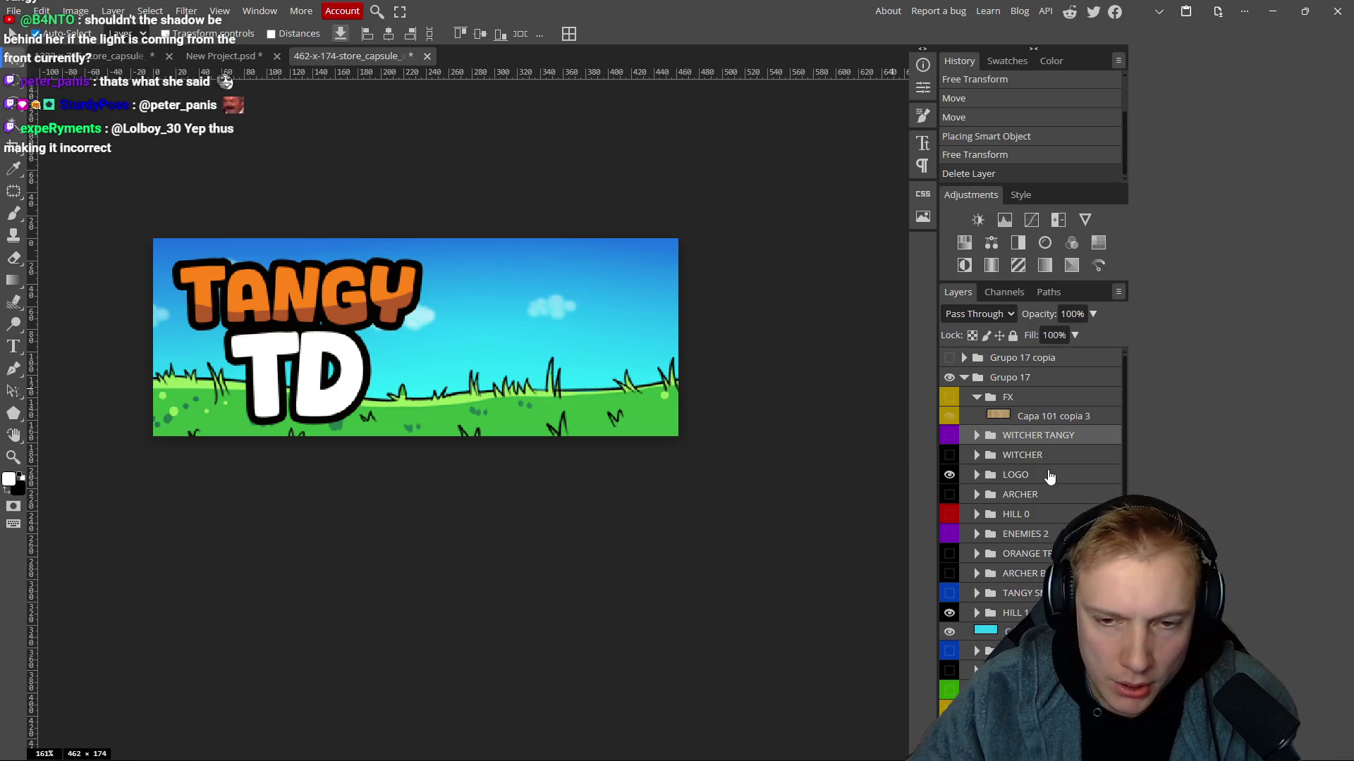
{"action": "left_click", "coordinate": [1049, 495]}
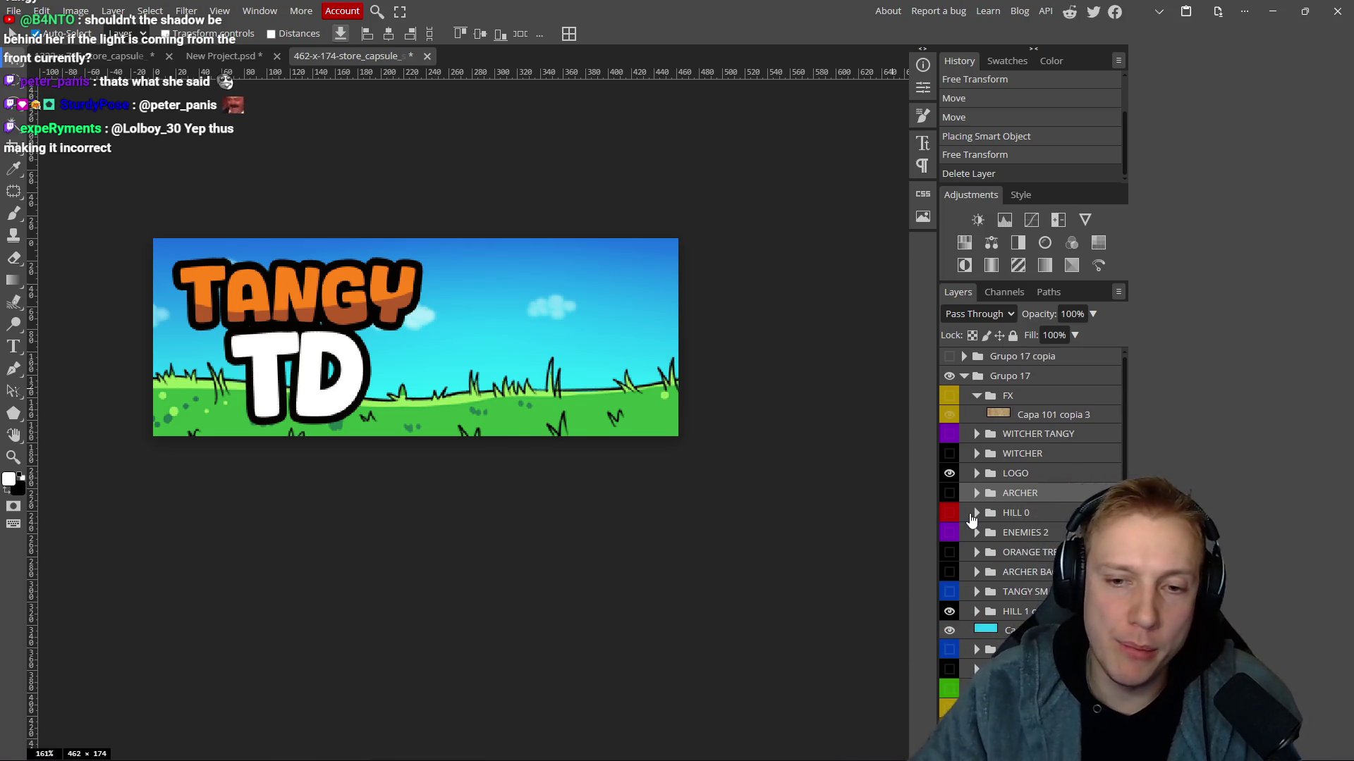
{"action": "key", "text": "alt+Tab"}
{"action": "mouse_move", "coordinate": [536, 520]}
{"action": "left_mouse_down"}
{"action": "mouse_move", "coordinate": [603, 391]}
{"action": "mouse_move", "coordinate": [733, 312]}
{"action": "left_mouse_up"}
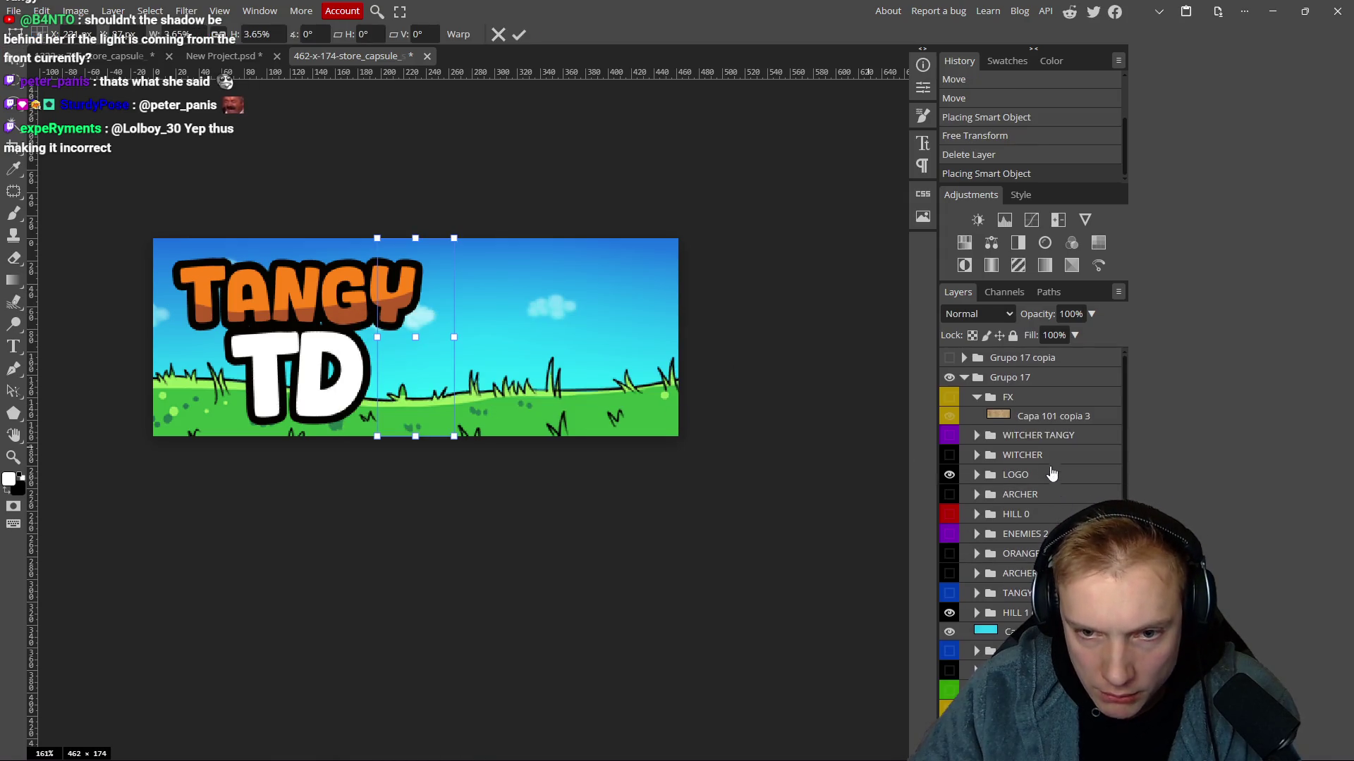
{"action": "key", "text": "Return"}
{"action": "key", "text": "ctrl+shift+n"}
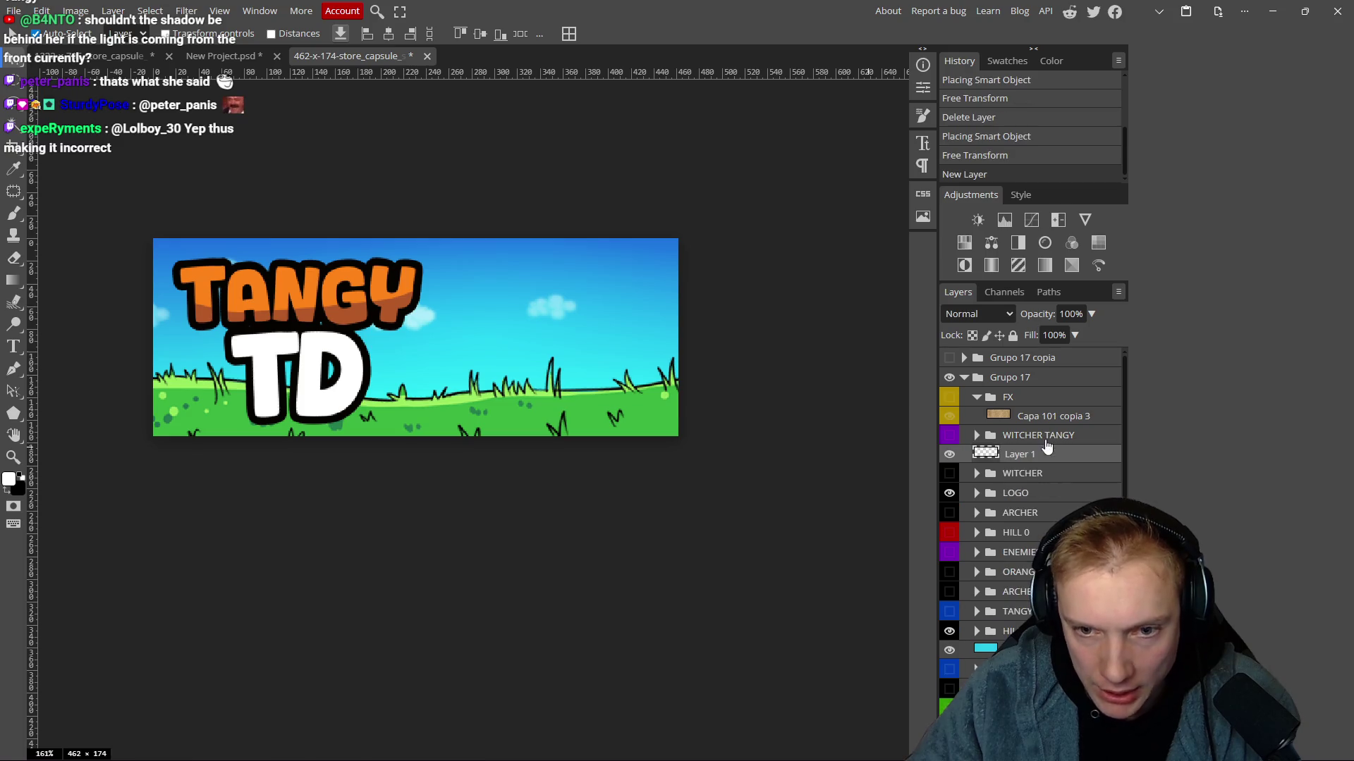
{"action": "key", "text": "alt+Tab"}
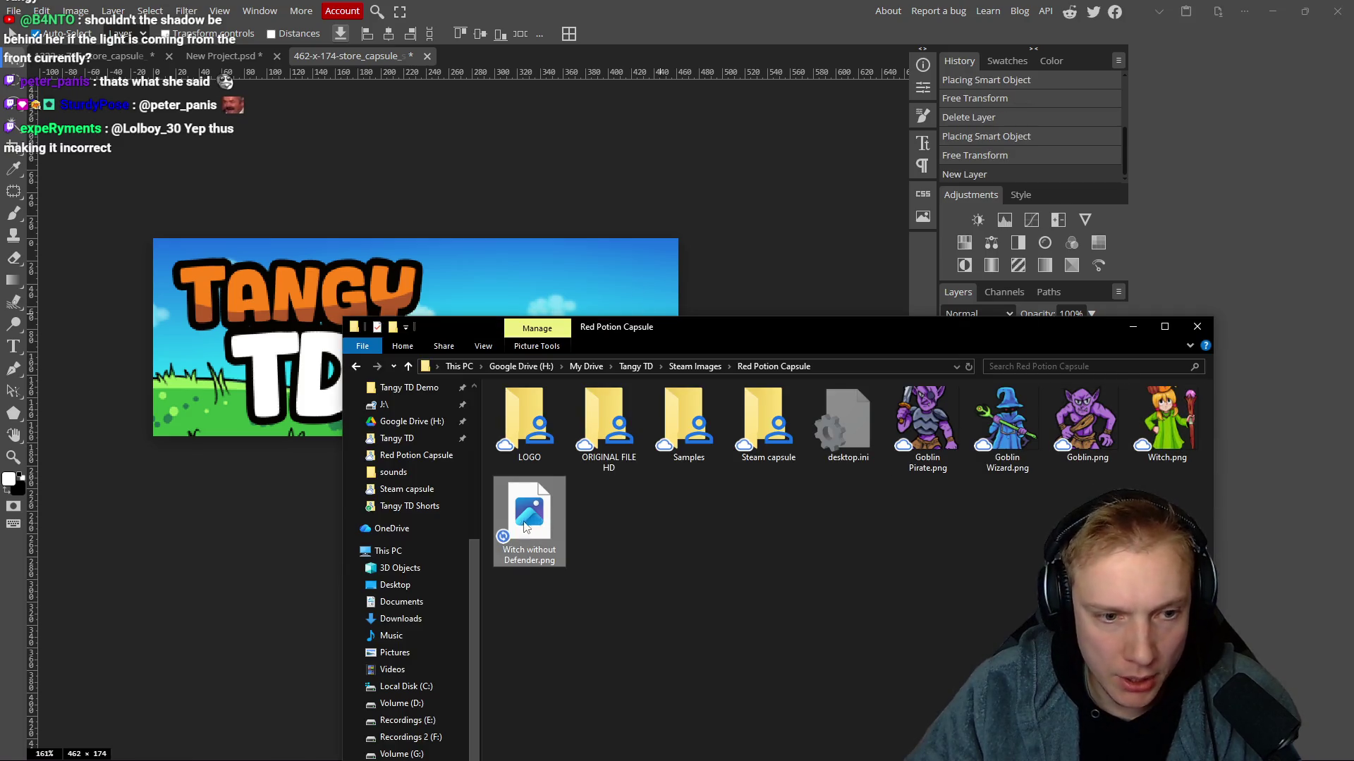
Drag Witch without Defender.png onto the capsule and roughly scale it into the banner.
{"action": "left_click_drag", "start_coordinate": [1085, 408], "coordinate": [625, 303]}
{"action": "left_click_drag", "start_coordinate": [480, 437], "coordinate": [487, 759]}
{"action": "mouse_move", "coordinate": [514, 496]}
{"action": "left_mouse_down"}
{"action": "mouse_move", "coordinate": [670, 517]}
{"action": "mouse_move", "coordinate": [671, 468]}
{"action": "mouse_move", "coordinate": [613, 460]}
{"action": "mouse_move", "coordinate": [613, 513]}
{"action": "left_mouse_up"}
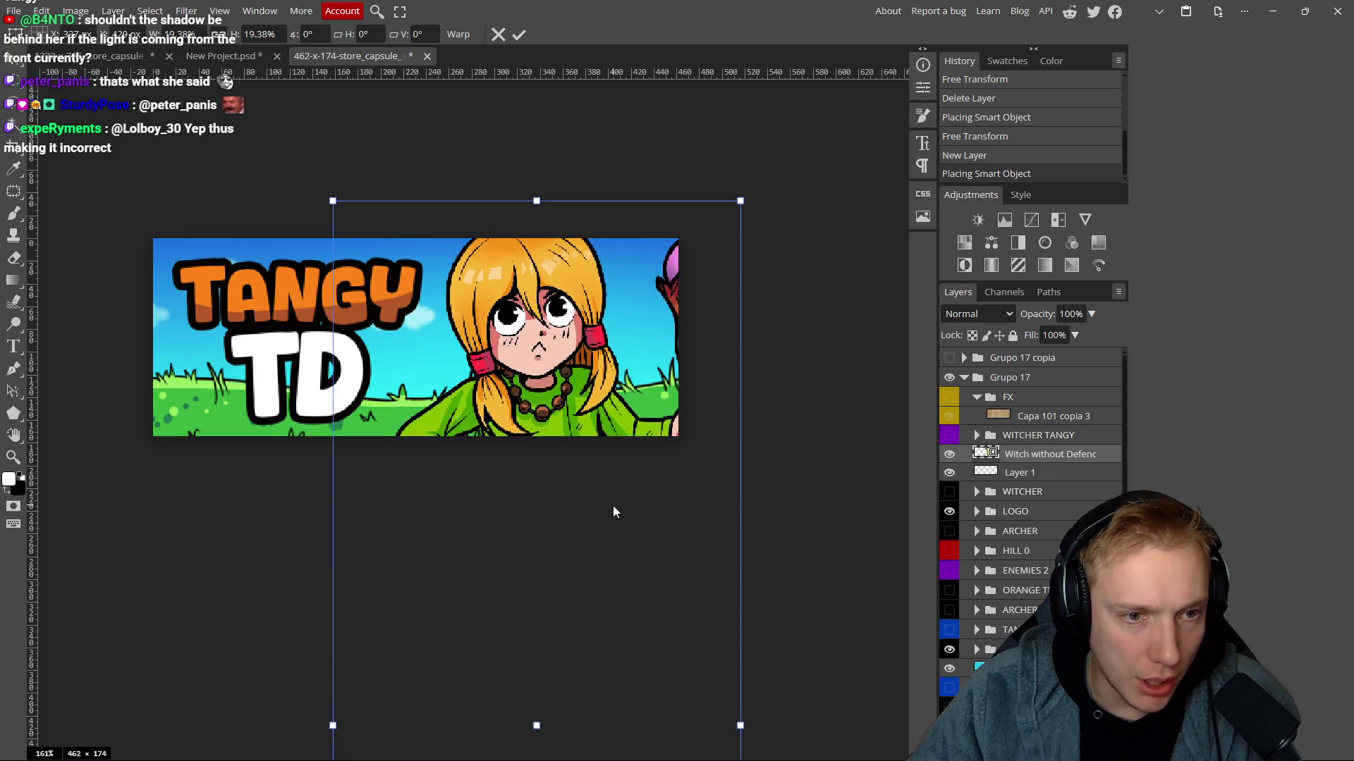
{"action": "mouse_move", "coordinate": [740, 725]}
{"action": "left_mouse_down"}
{"action": "mouse_move", "coordinate": [603, 712]}
{"action": "mouse_move", "coordinate": [538, 523]}
{"action": "mouse_move", "coordinate": [646, 549]}
{"action": "mouse_move", "coordinate": [592, 574]}
{"action": "mouse_move", "coordinate": [519, 559]}
{"action": "mouse_move", "coordinate": [620, 578]}
{"action": "left_mouse_up"}
{"action": "left_click_drag", "start_coordinate": [597, 356], "coordinate": [557, 374]}
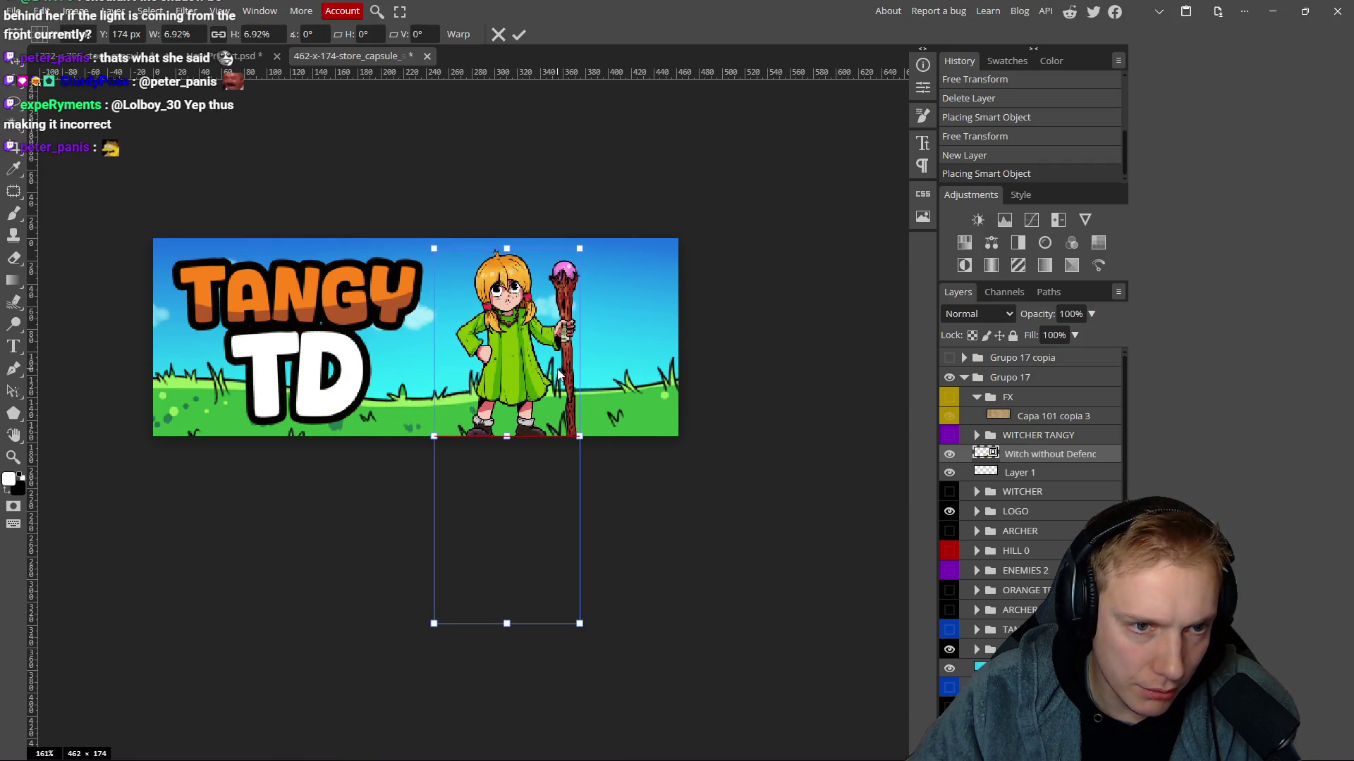
{"action": "mouse_move", "coordinate": [577, 444]}
{"action": "left_mouse_down"}
{"action": "mouse_move", "coordinate": [600, 440]}
{"action": "mouse_move", "coordinate": [562, 437]}
{"action": "left_mouse_up"}
{"action": "mouse_move", "coordinate": [505, 355]}
{"action": "left_mouse_down"}
{"action": "mouse_move", "coordinate": [223, 366]}
{"action": "mouse_move", "coordinate": [236, 333]}
{"action": "left_mouse_up"}
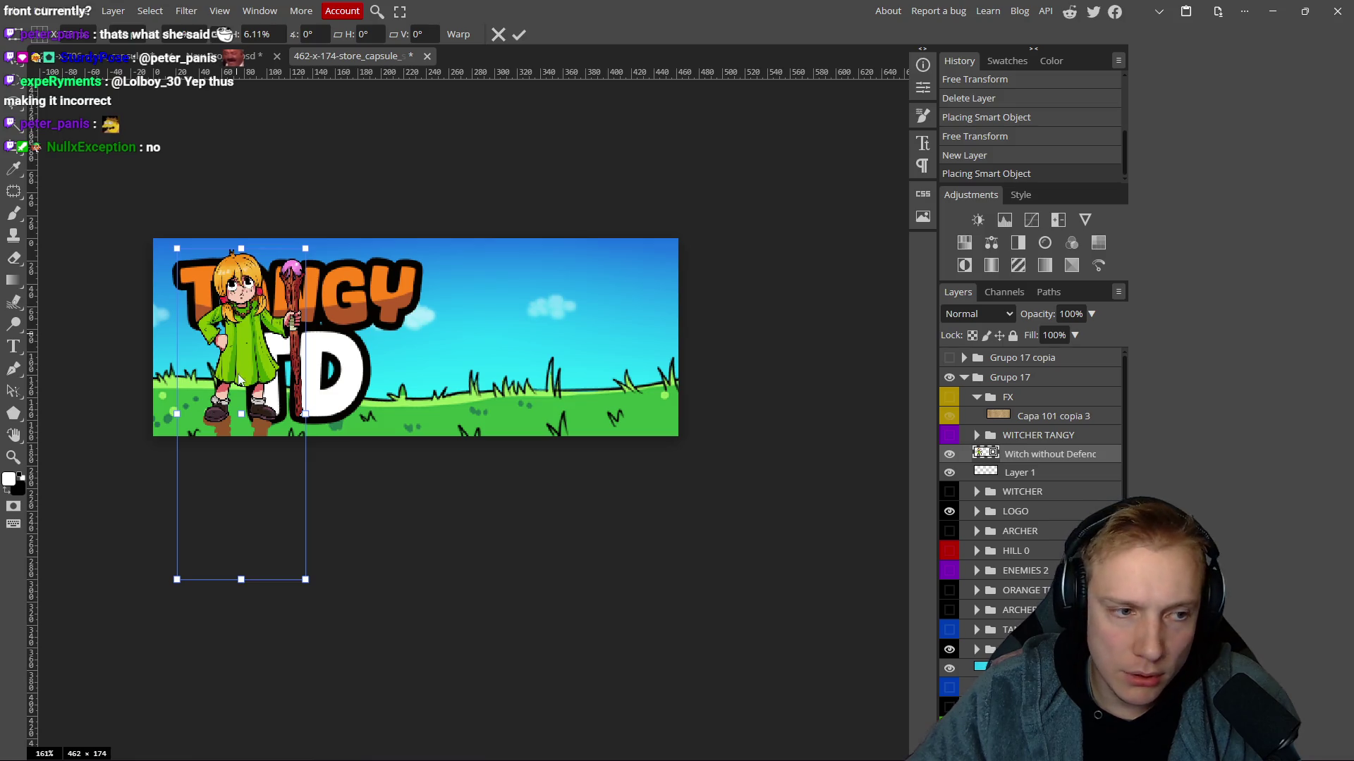
Size and position the witch chest-up right of the TANGY TD logo and commit.
{"action": "mouse_move", "coordinate": [302, 416]}
{"action": "left_mouse_down"}
{"action": "mouse_move", "coordinate": [559, 408]}
{"action": "mouse_move", "coordinate": [486, 350]}
{"action": "mouse_move", "coordinate": [659, 471]}
{"action": "mouse_move", "coordinate": [625, 470]}
{"action": "left_mouse_up"}
{"action": "left_click_drag", "start_coordinate": [746, 673], "coordinate": [674, 664]}
{"action": "left_click_drag", "start_coordinate": [591, 565], "coordinate": [569, 497]}
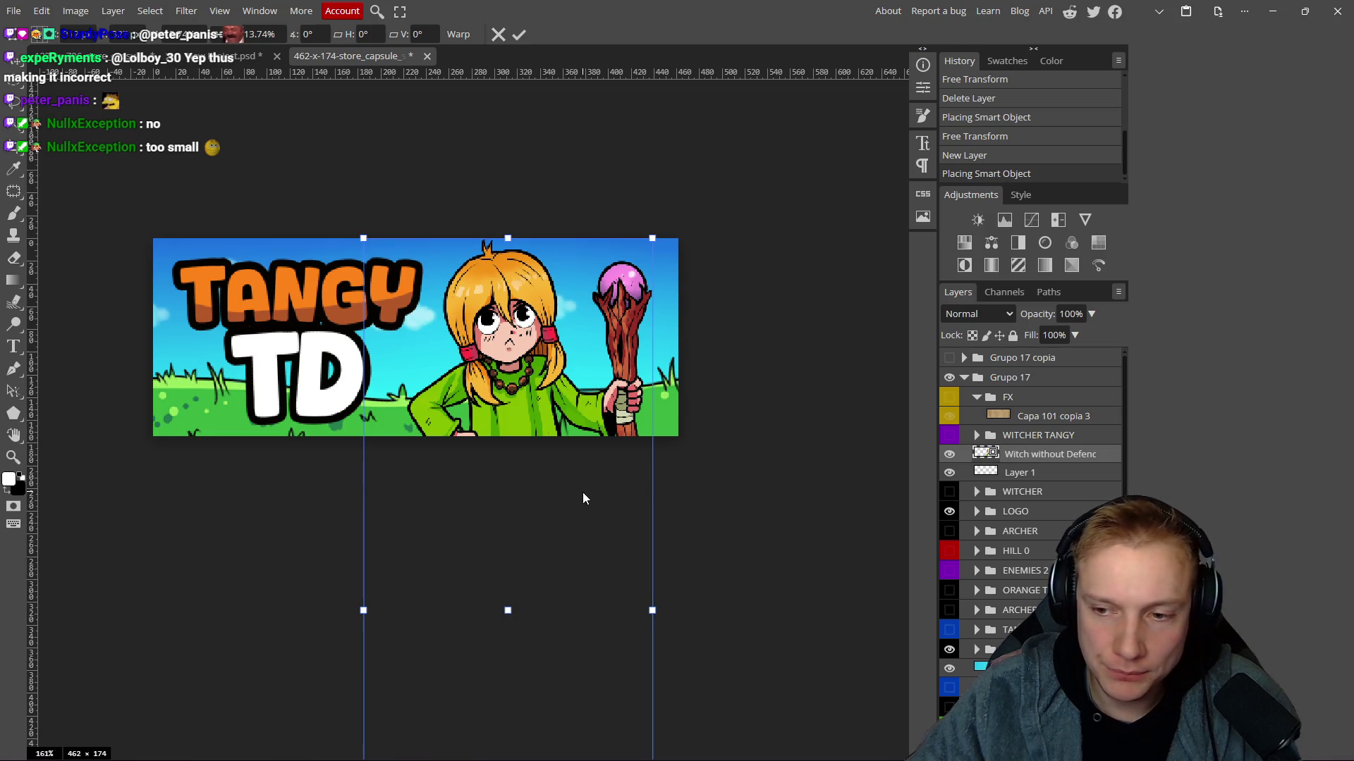
{"action": "left_click", "coordinate": [520, 35]}
{"action": "scroll", "coordinate": [457, 344], "scroll_direction": "up", "scroll_amount": 1}
{"action": "scroll", "coordinate": [457, 344], "scroll_direction": "up", "scroll_amount": 5}
{"action": "scroll", "coordinate": [540, 271], "scroll_direction": "down", "scroll_amount": 10}
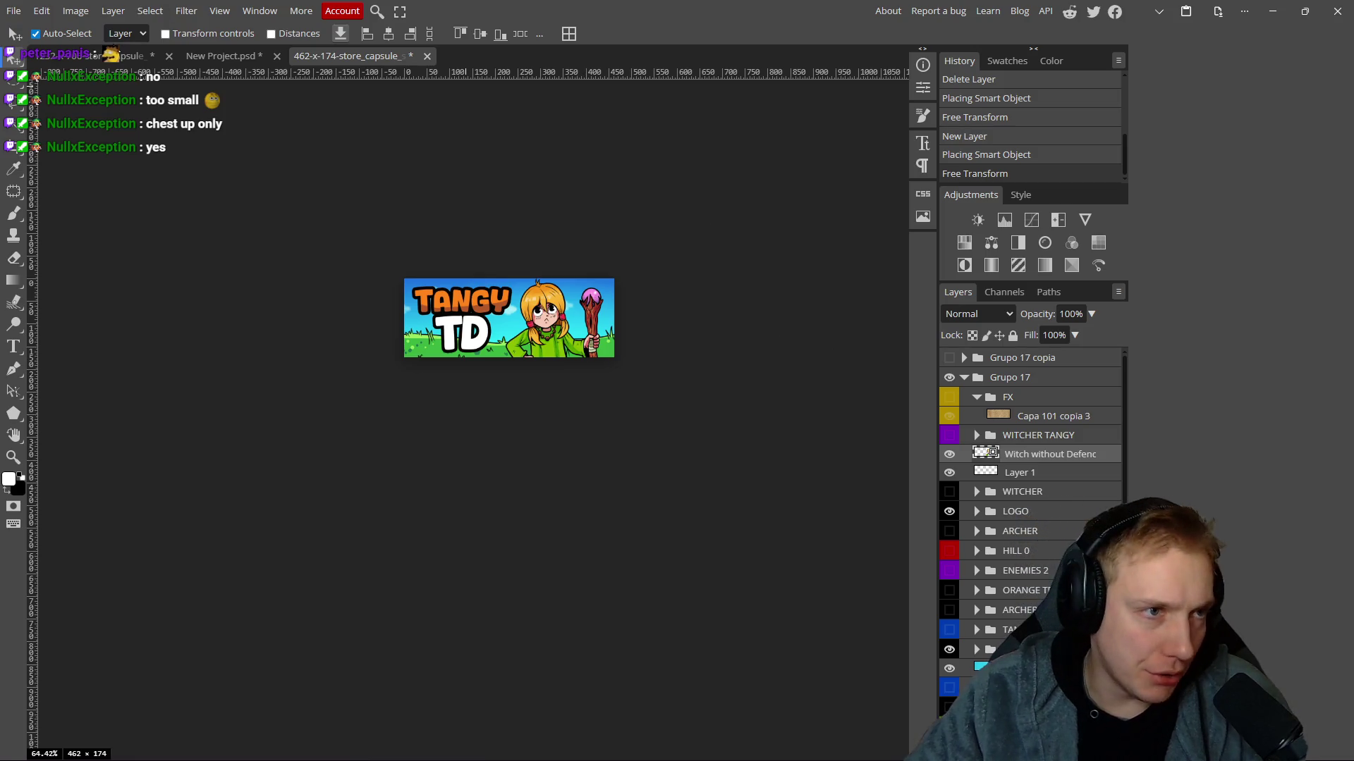
{"action": "left_click", "coordinate": [120, 56]}
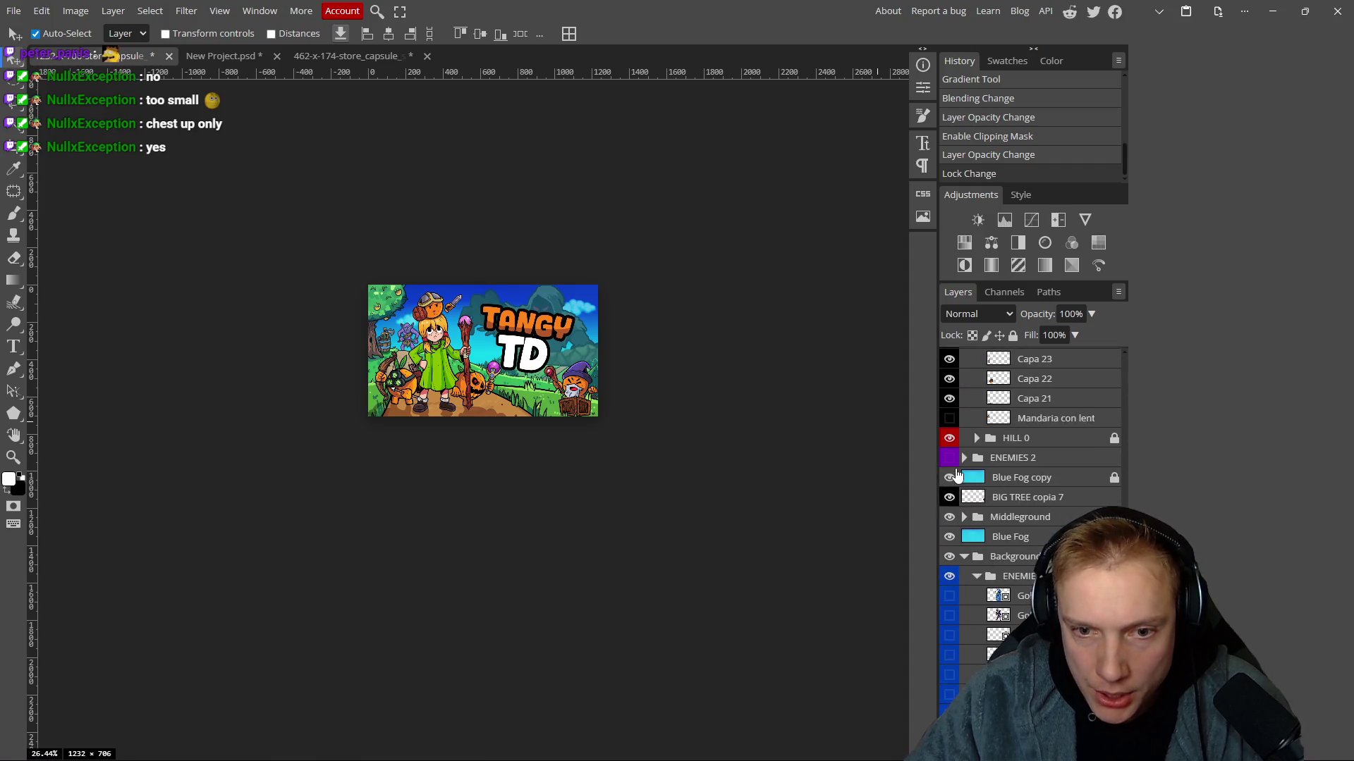
{"action": "scroll", "coordinate": [667, 413], "scroll_direction": "up", "scroll_amount": 5}
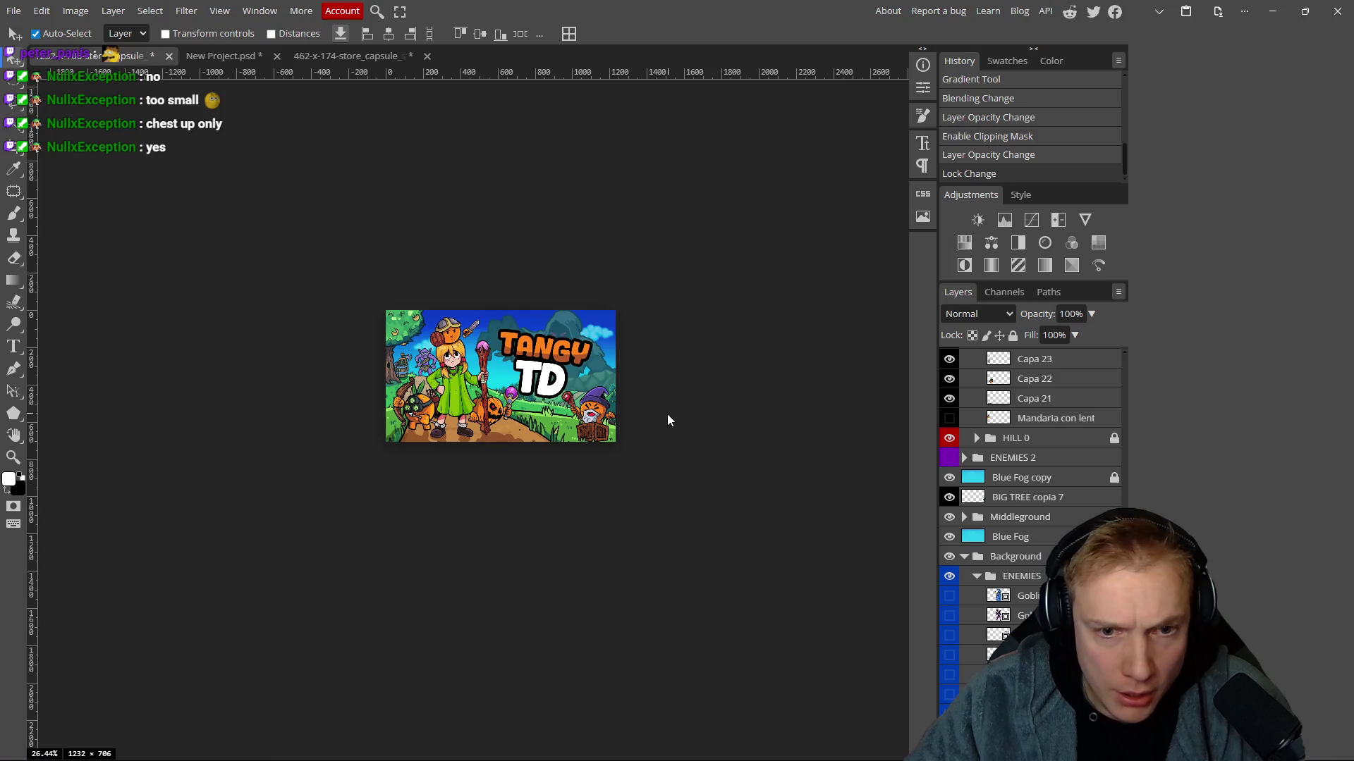
{"action": "left_click", "coordinate": [950, 479]}
{"action": "left_click", "coordinate": [950, 479]}
{"action": "left_click", "coordinate": [949, 479]}
{"action": "left_click", "coordinate": [949, 478]}
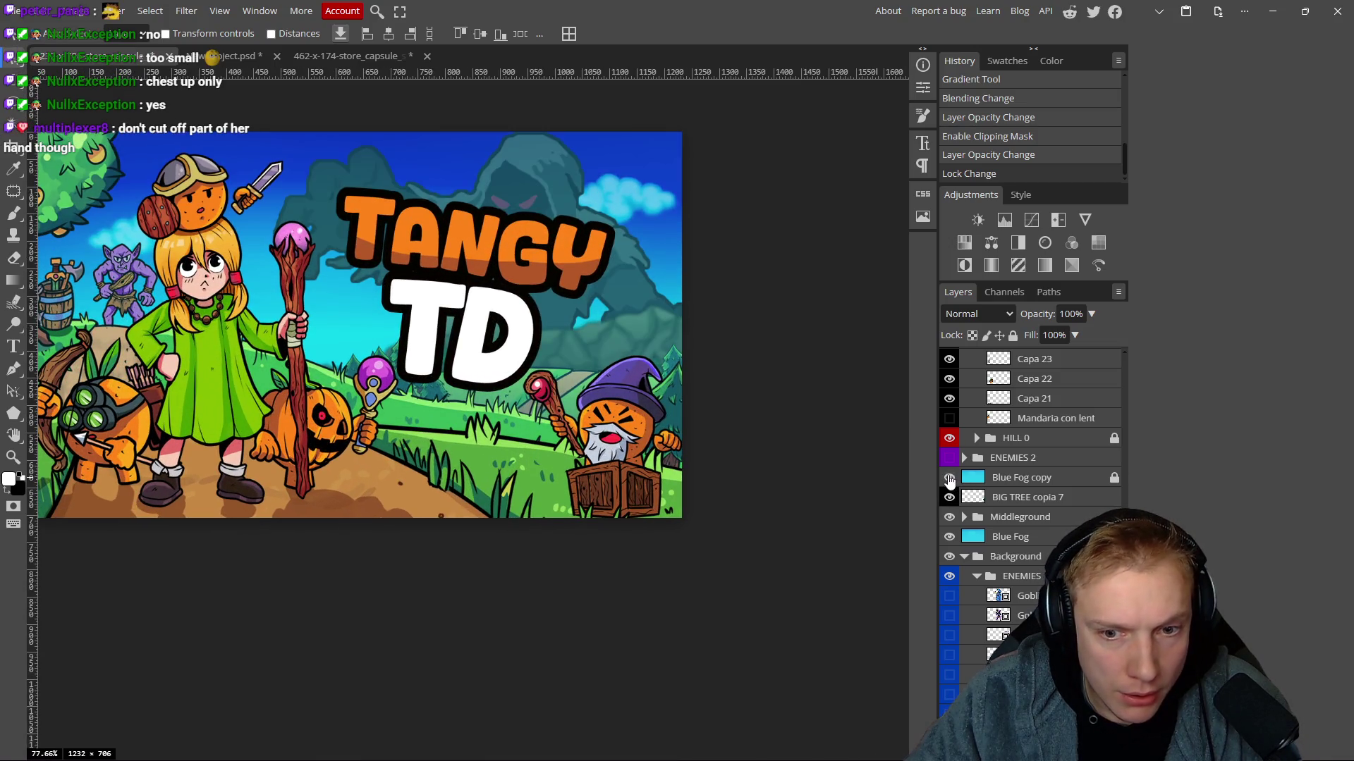
{"action": "left_click", "coordinate": [950, 536]}
{"action": "left_click", "coordinate": [950, 535]}
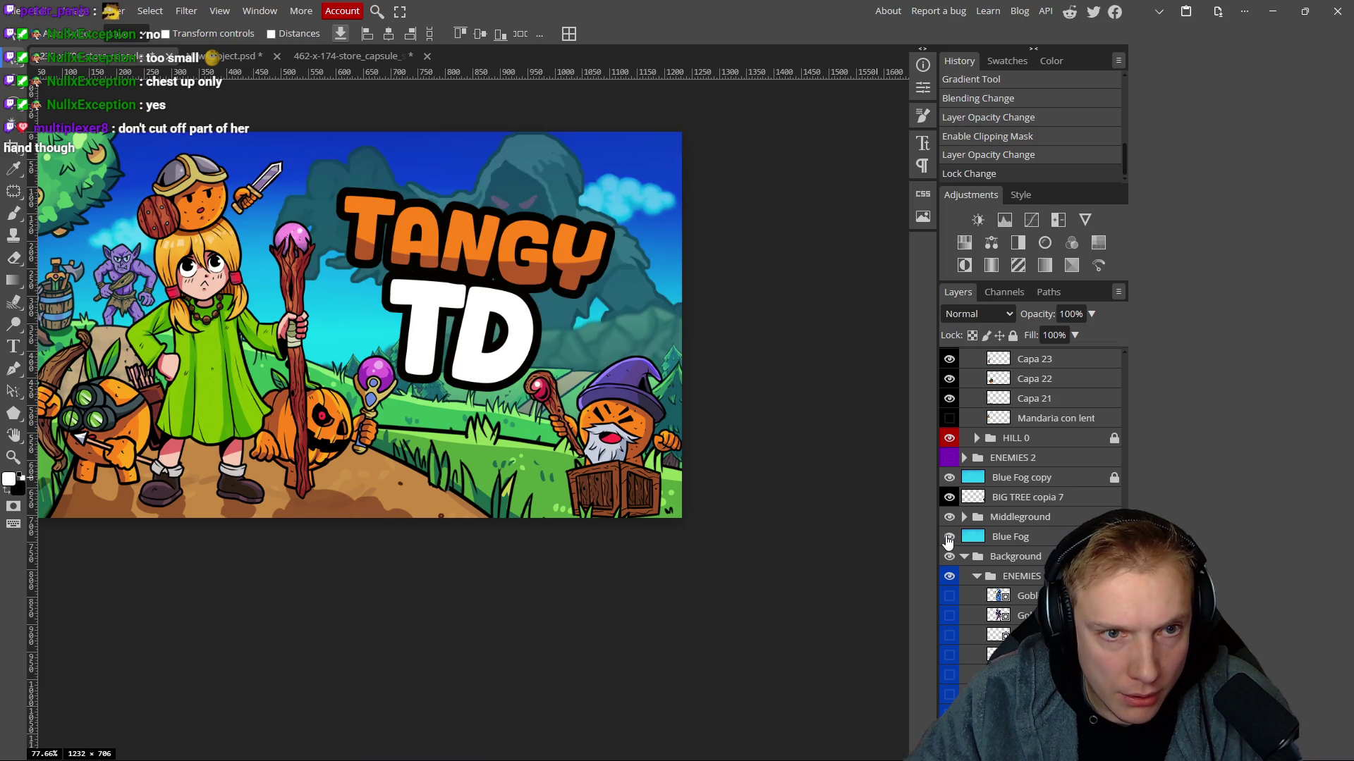
{"action": "scroll", "coordinate": [1035, 571], "scroll_direction": "down", "scroll_amount": 1}
{"action": "scroll", "coordinate": [1034, 571], "scroll_direction": "down", "scroll_amount": 2}
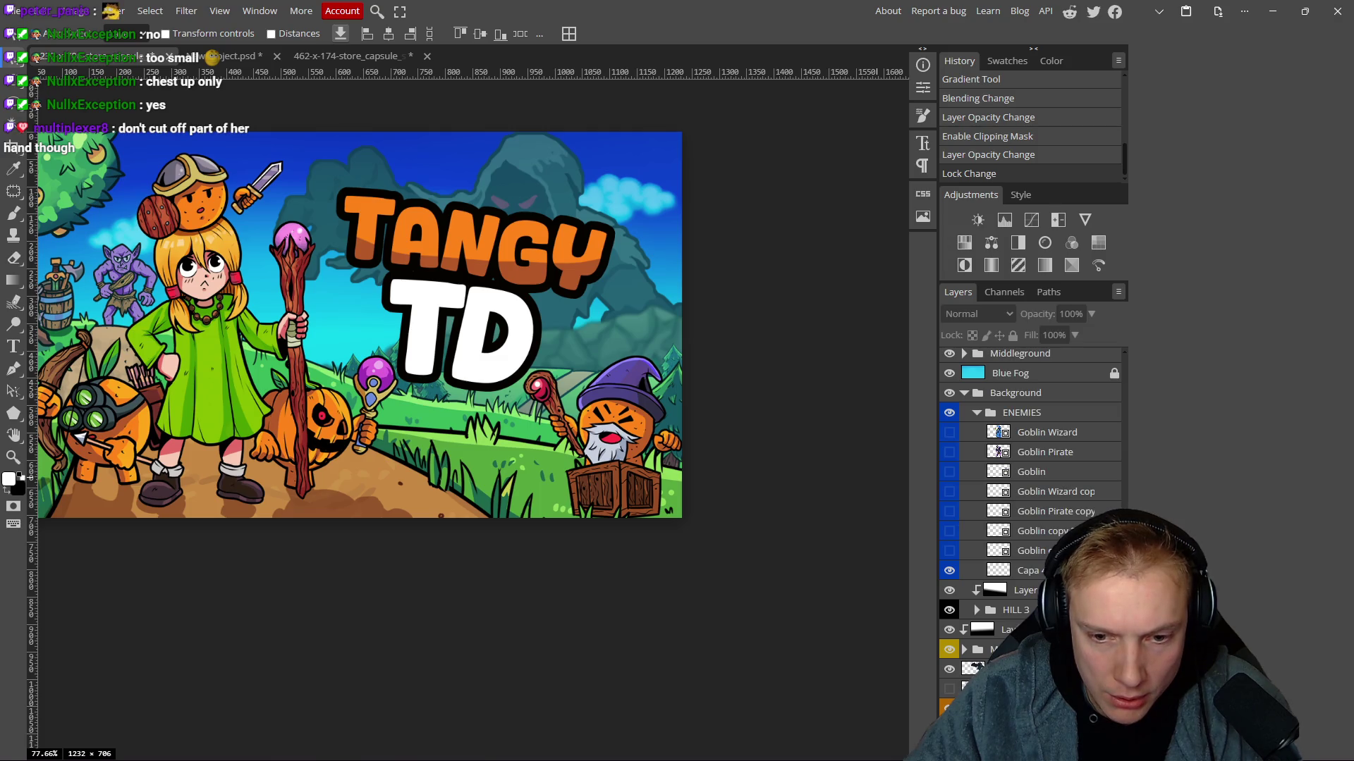
{"action": "double_click", "coordinate": [1071, 412]}
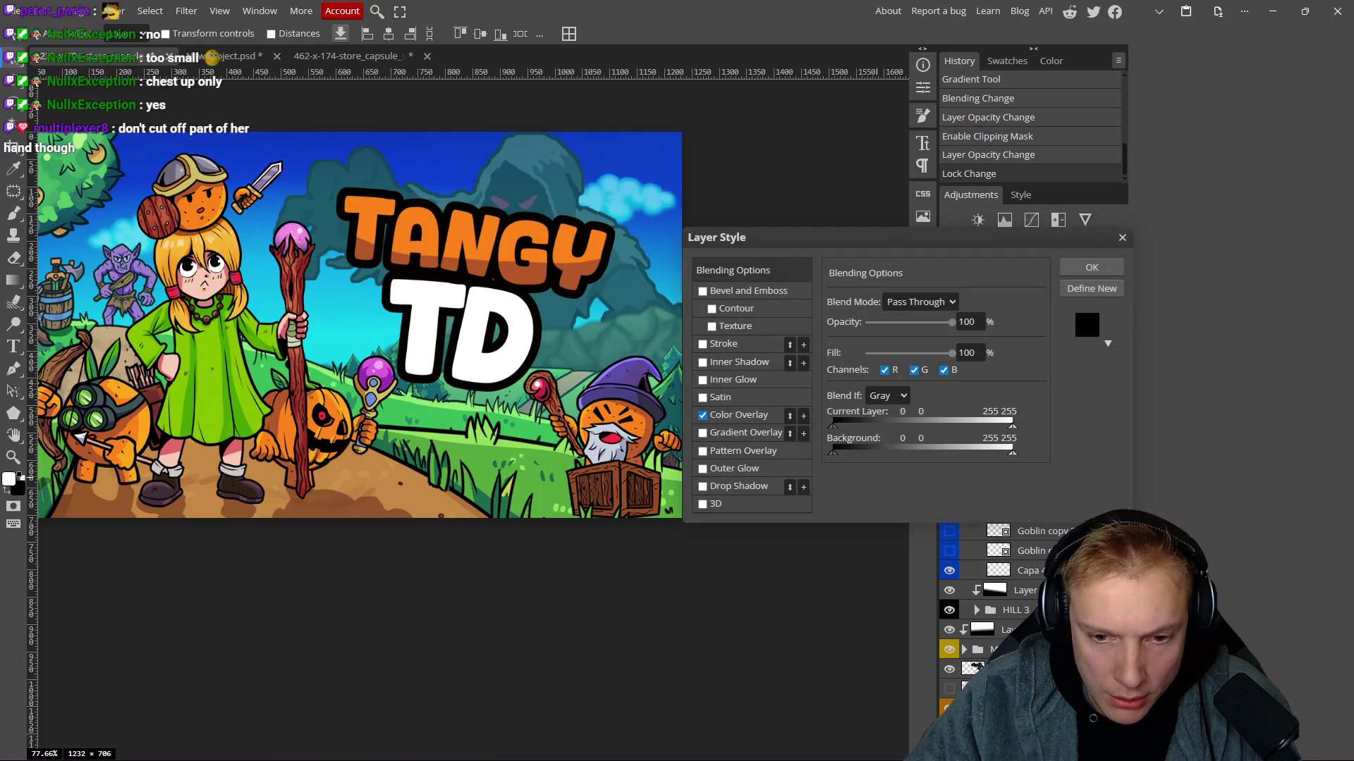
{"action": "left_click", "coordinate": [746, 413]}
{"action": "left_click", "coordinate": [1122, 237]}
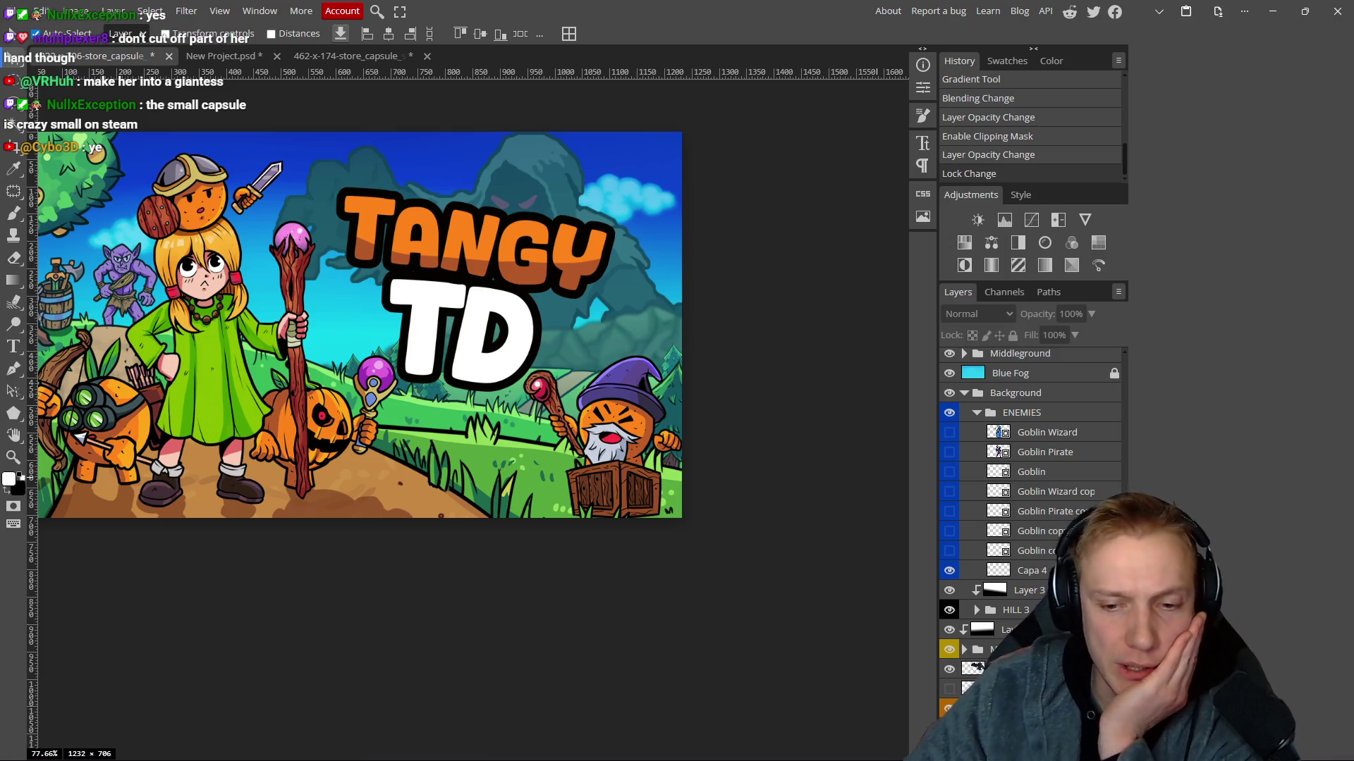
{"action": "scroll", "coordinate": [1018, 614], "scroll_direction": "down", "scroll_amount": 1}
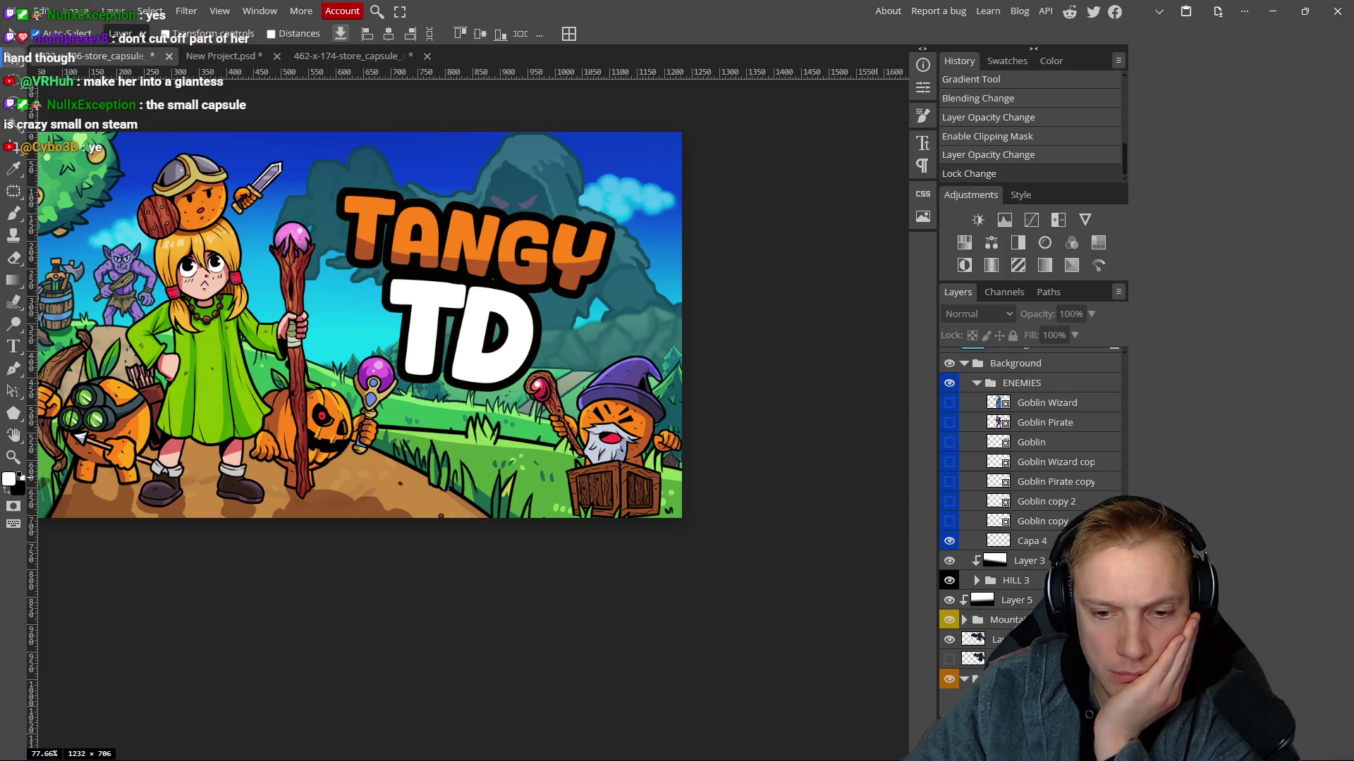
{"action": "left_click", "coordinate": [949, 698]}
{"action": "left_click", "coordinate": [948, 698]}
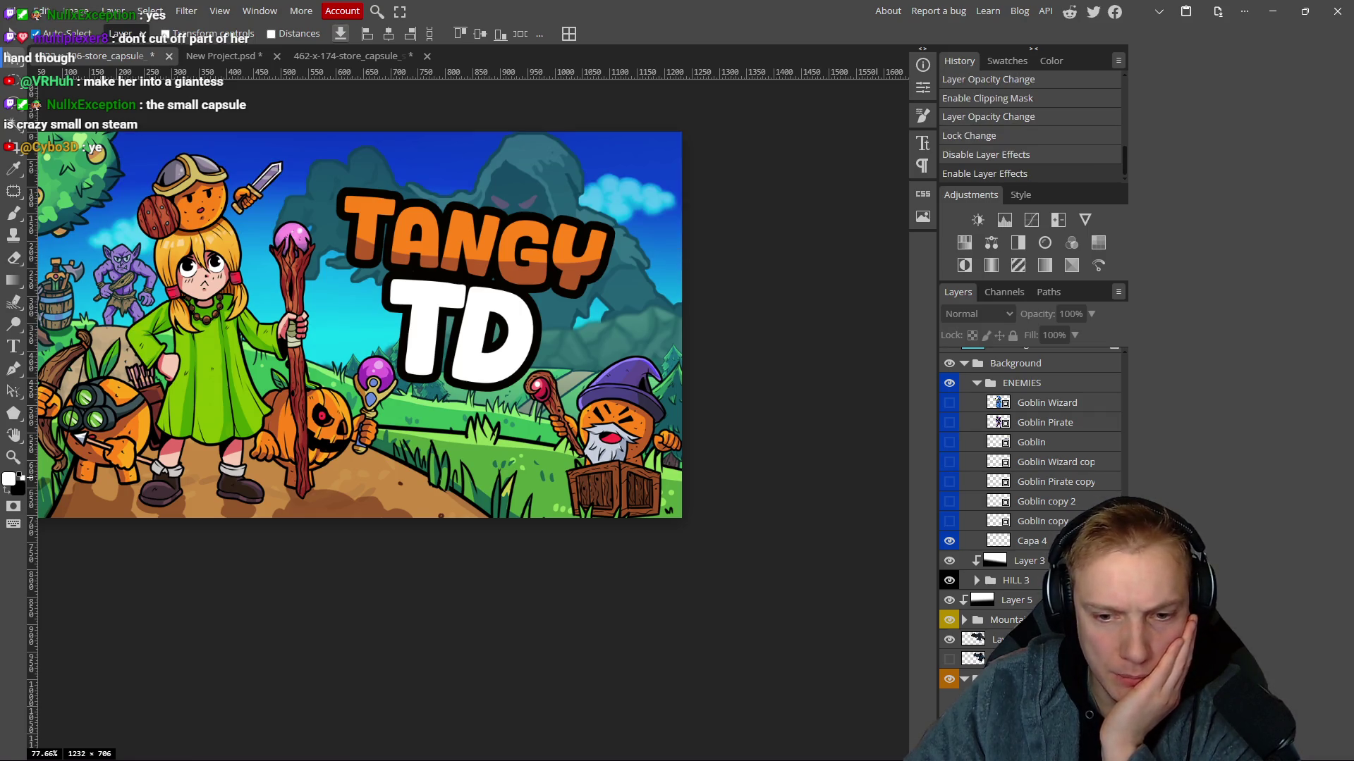
{"action": "left_click", "coordinate": [1001, 679]}
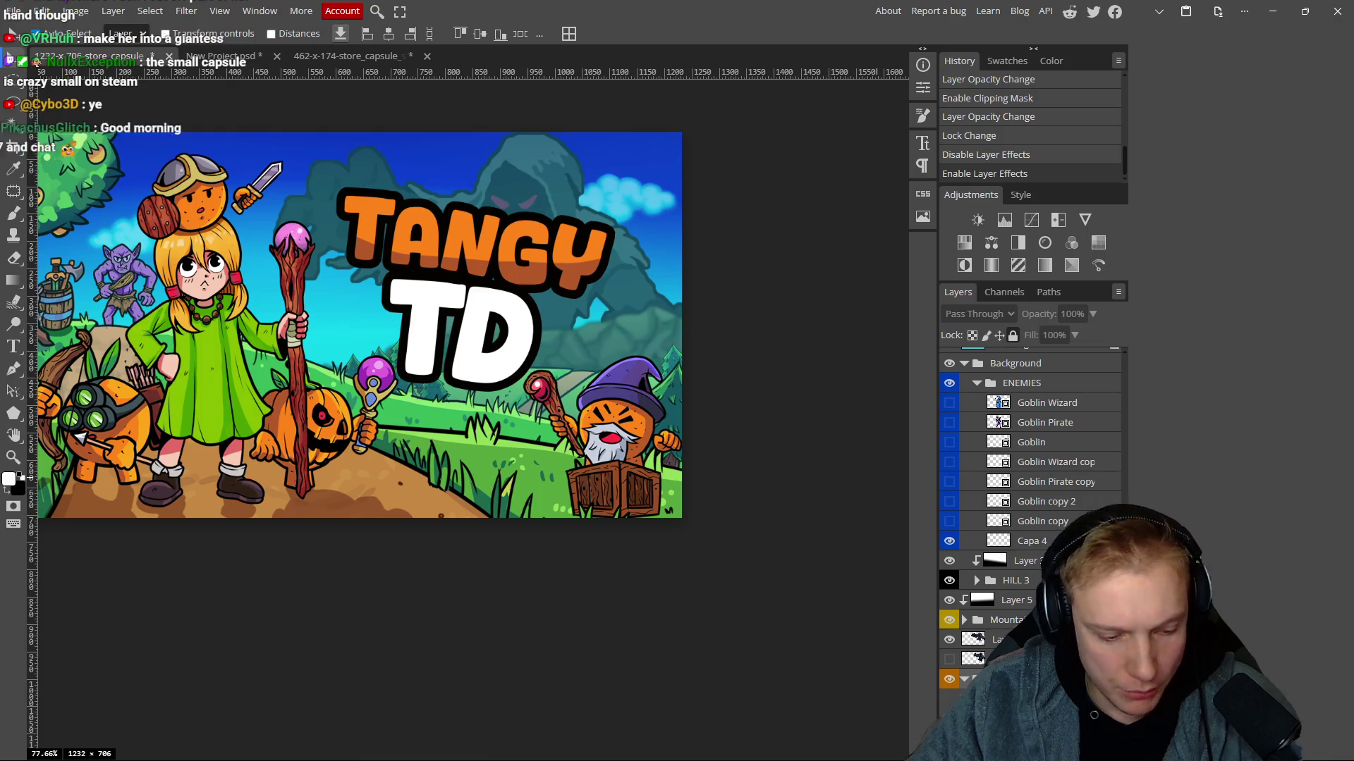
{"action": "left_click", "coordinate": [315, 55]}
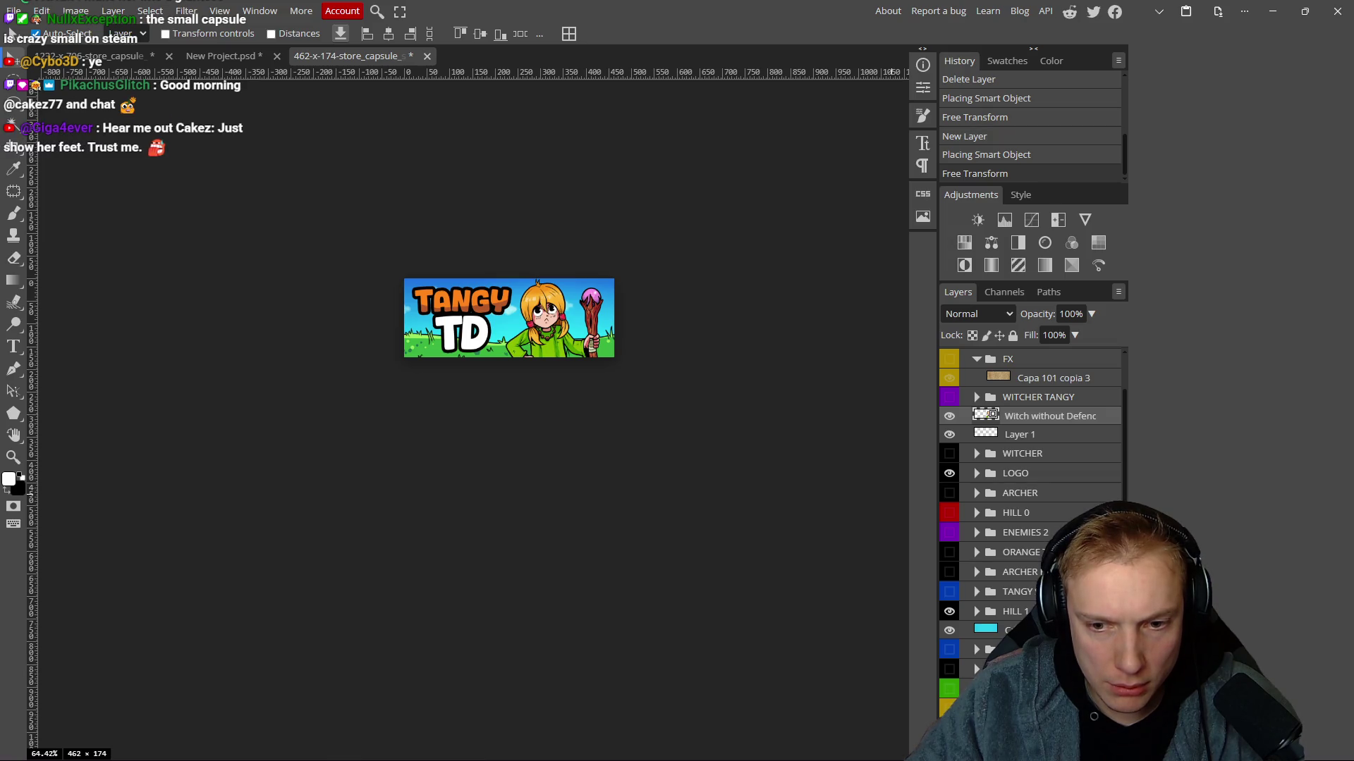
Duplicate the selected group, undoing a trial move of the cyan tint layer.
{"action": "key", "text": "ctrl+j"}
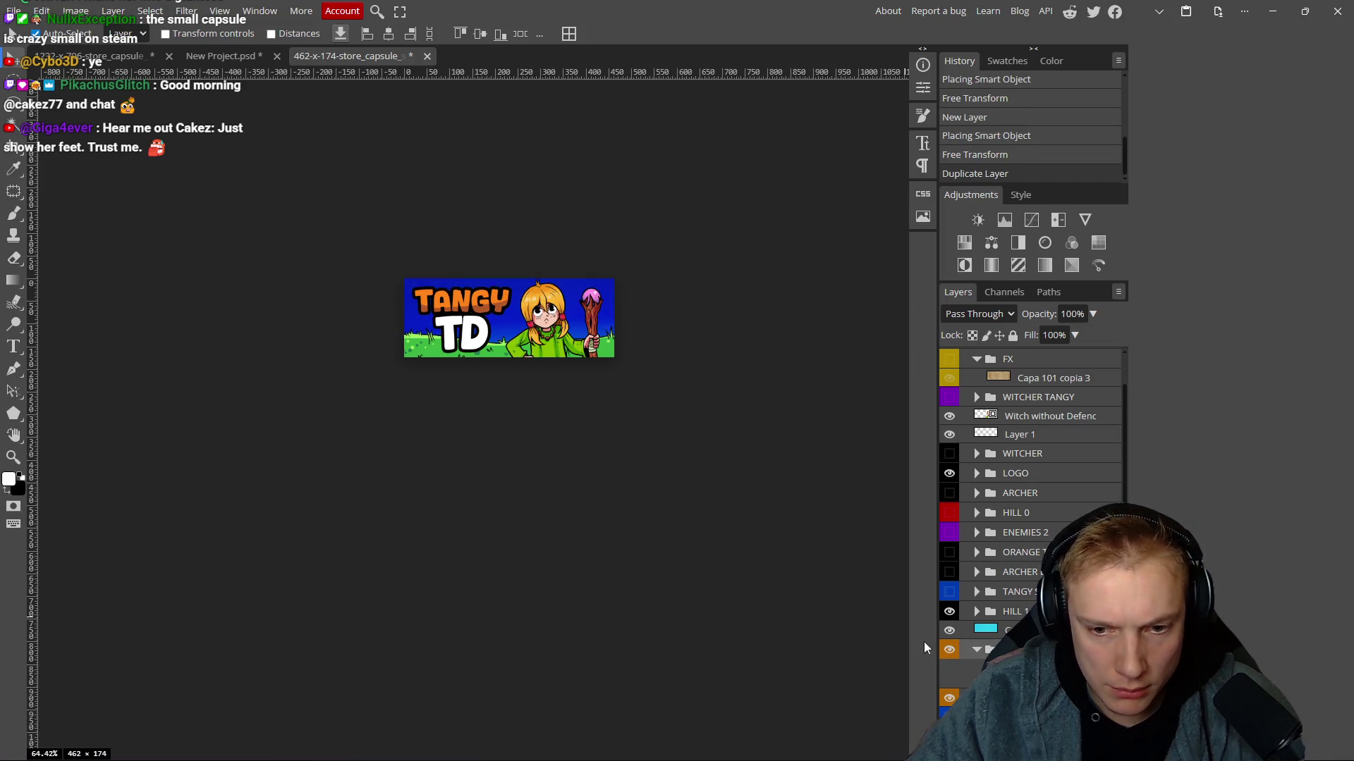
{"action": "left_click_drag", "start_coordinate": [803, 566], "coordinate": [777, 536]}
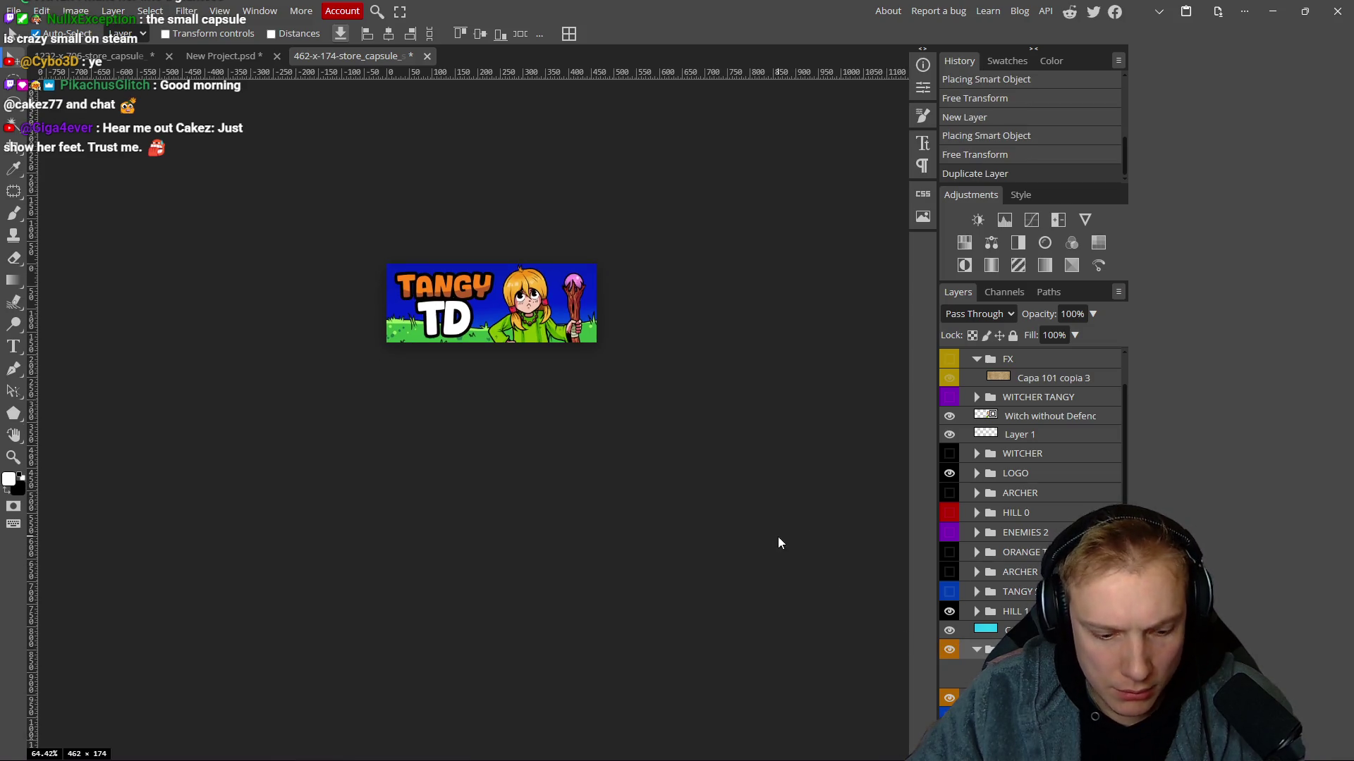
{"action": "left_click", "coordinate": [508, 302]}
{"action": "left_click_drag", "start_coordinate": [491, 312], "coordinate": [671, 419]}
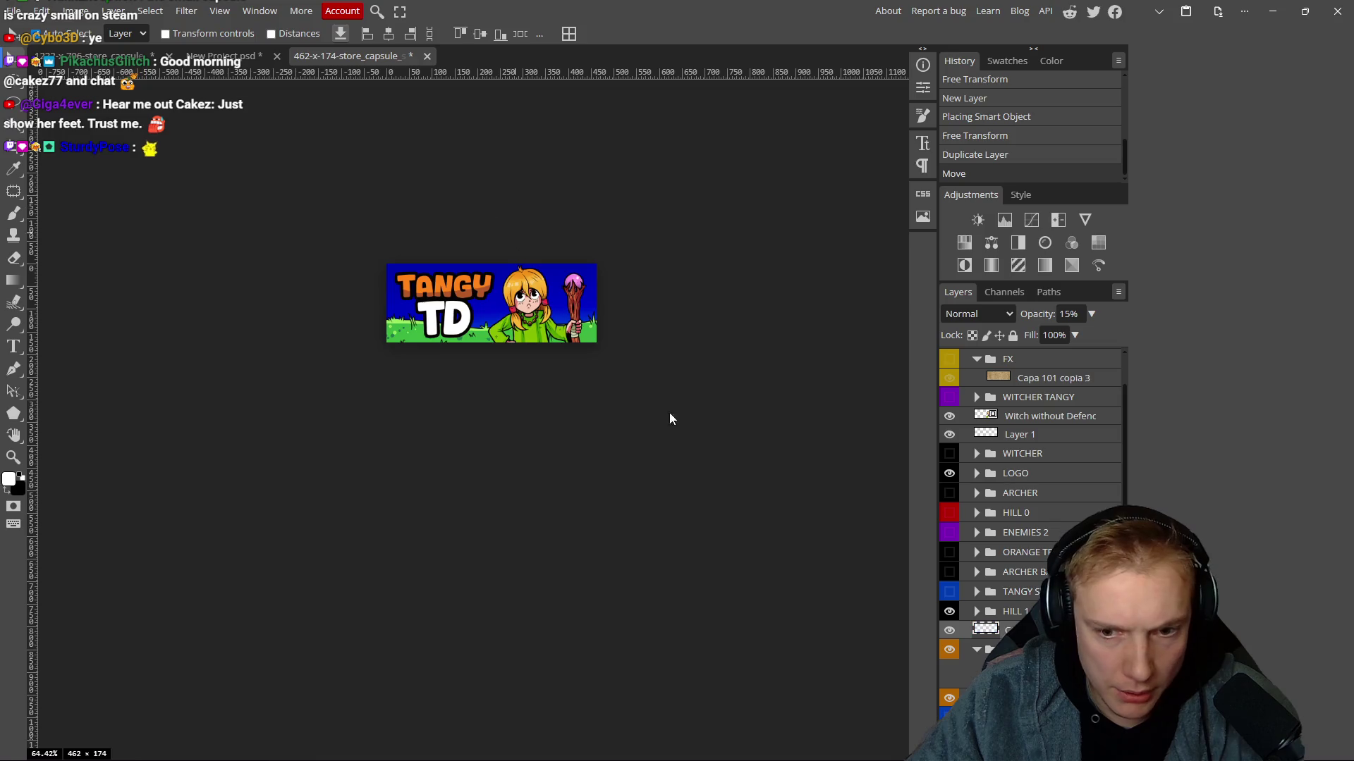
{"action": "key", "text": "ctrl+z"}
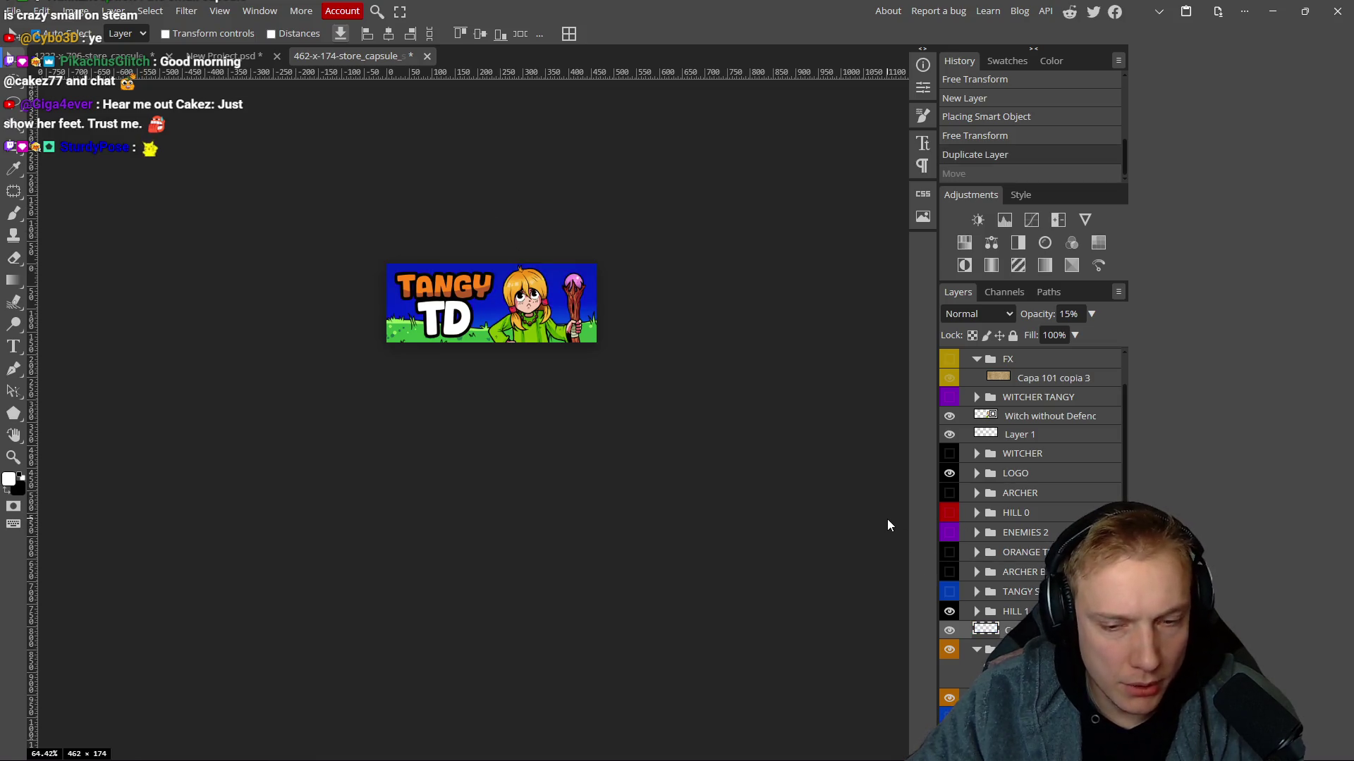
{"action": "key", "text": "ctrl+z"}
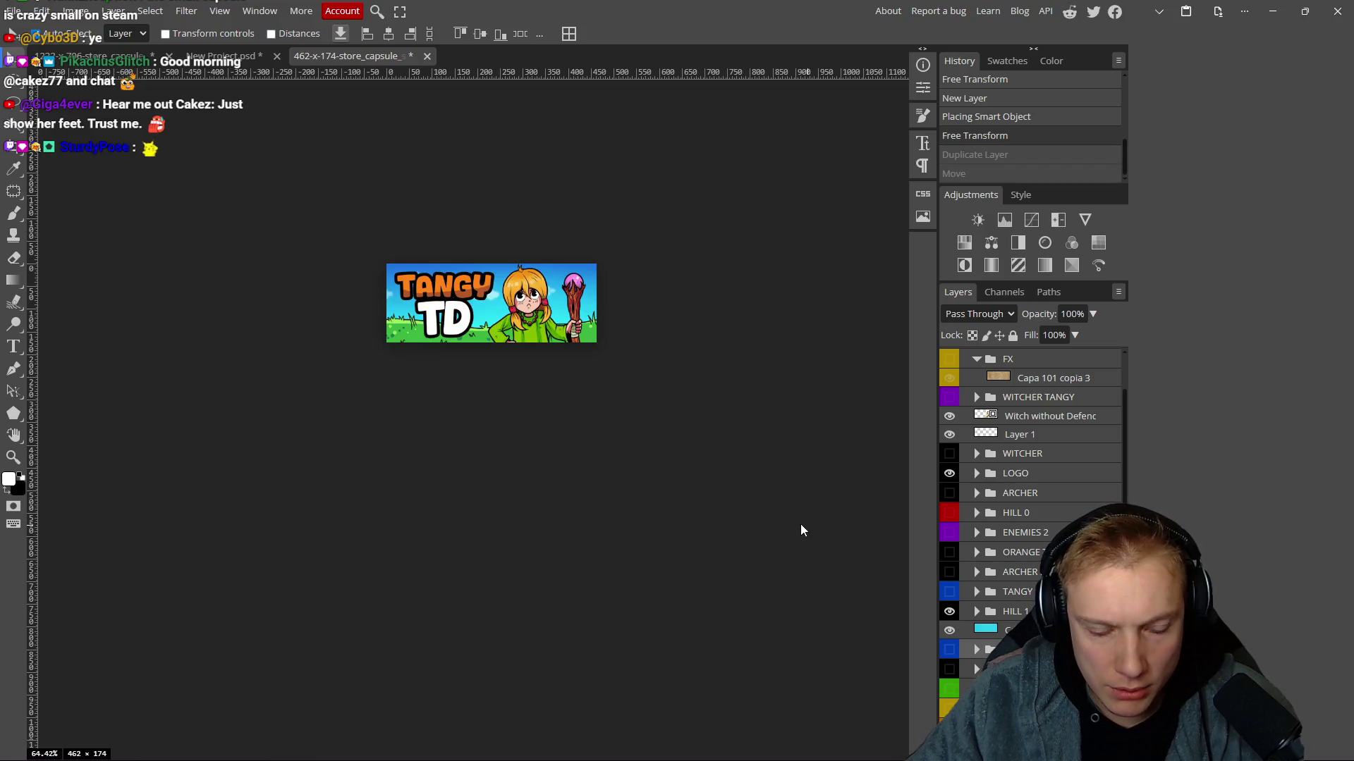
{"action": "key", "text": "ctrl+shift+z"}
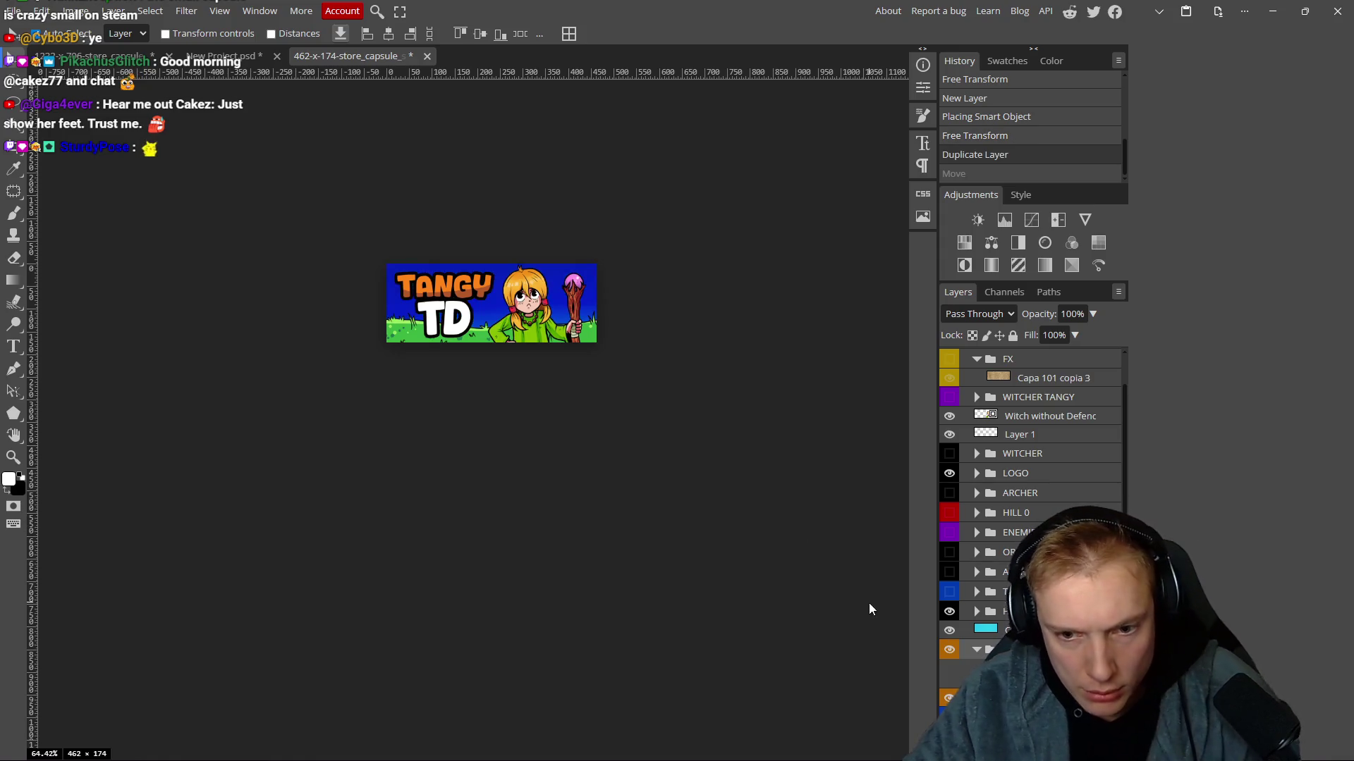
Select the faint cyan tint layer and lock it.
{"action": "left_click", "coordinate": [985, 628]}
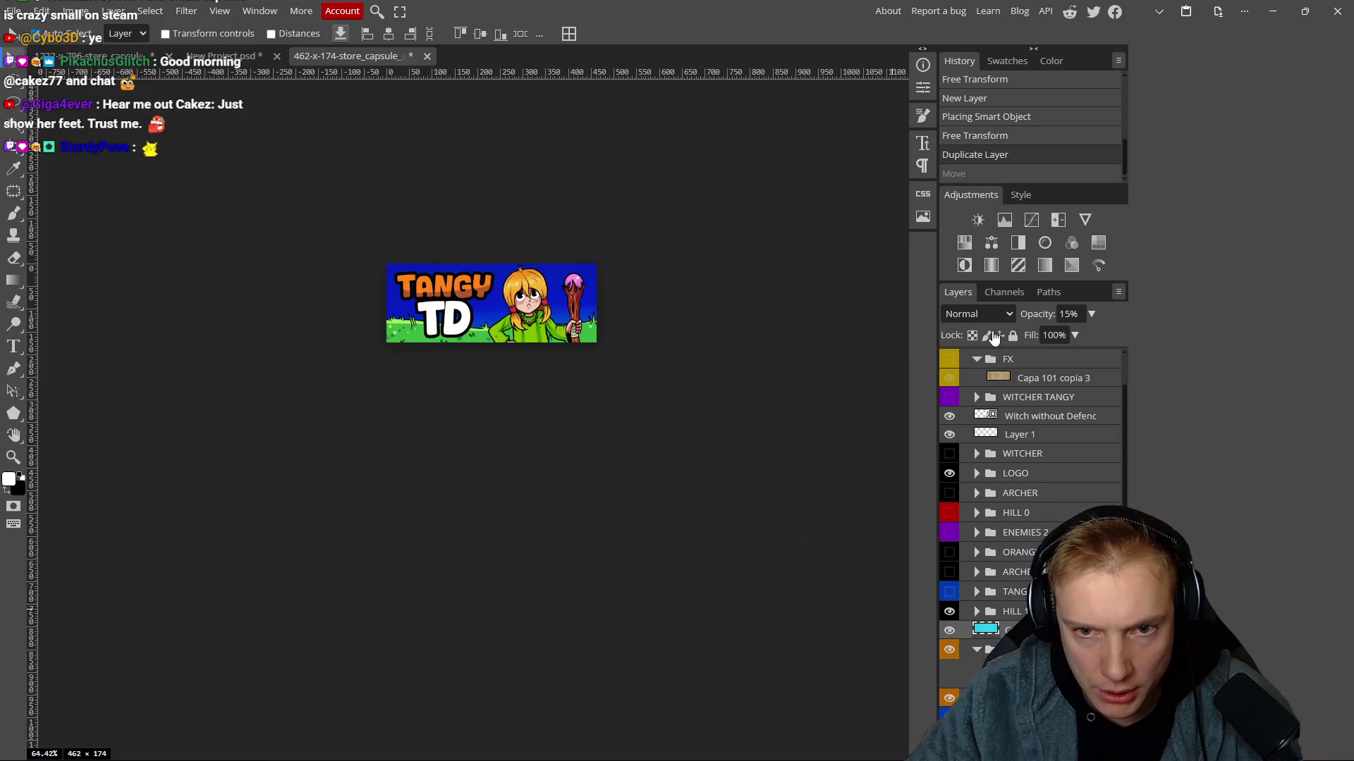
{"action": "key", "text": "slash"}
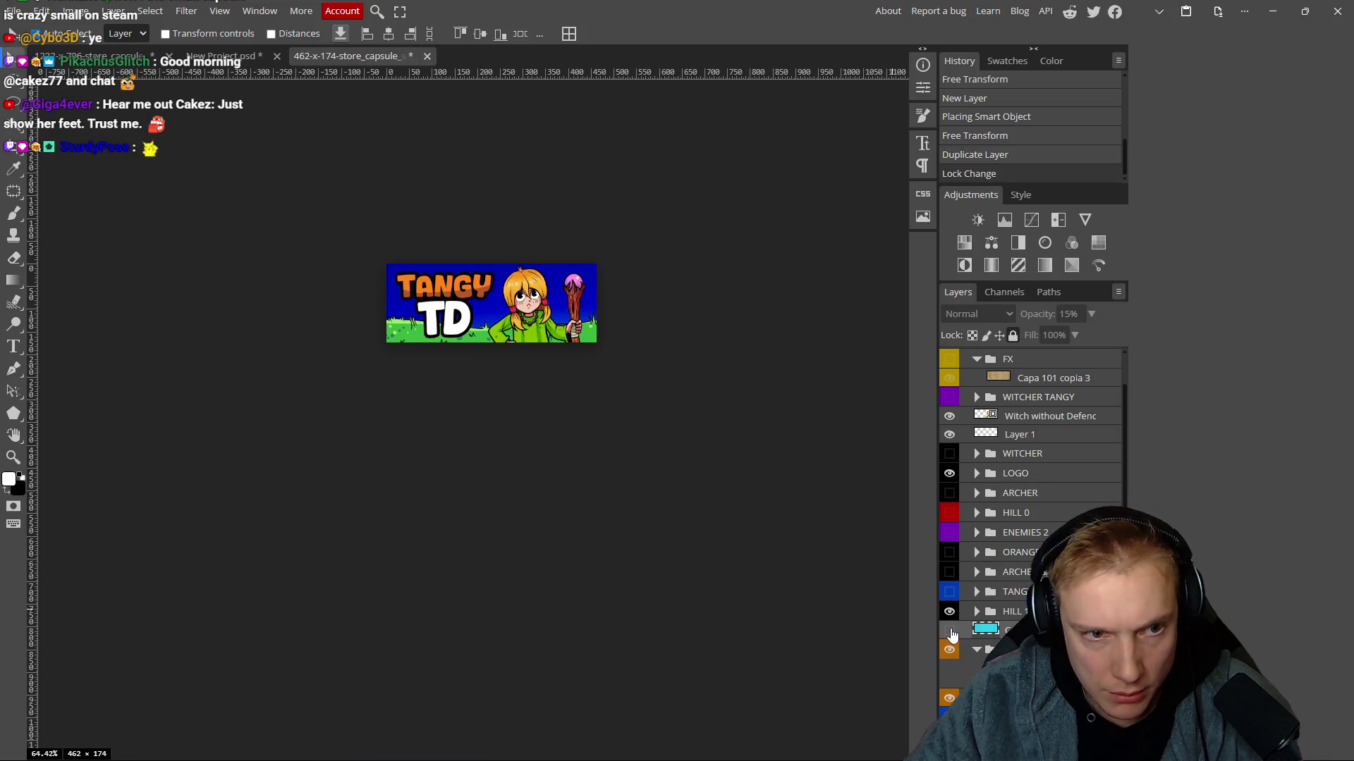
{"action": "left_click_drag", "start_coordinate": [691, 554], "coordinate": [691, 555]}
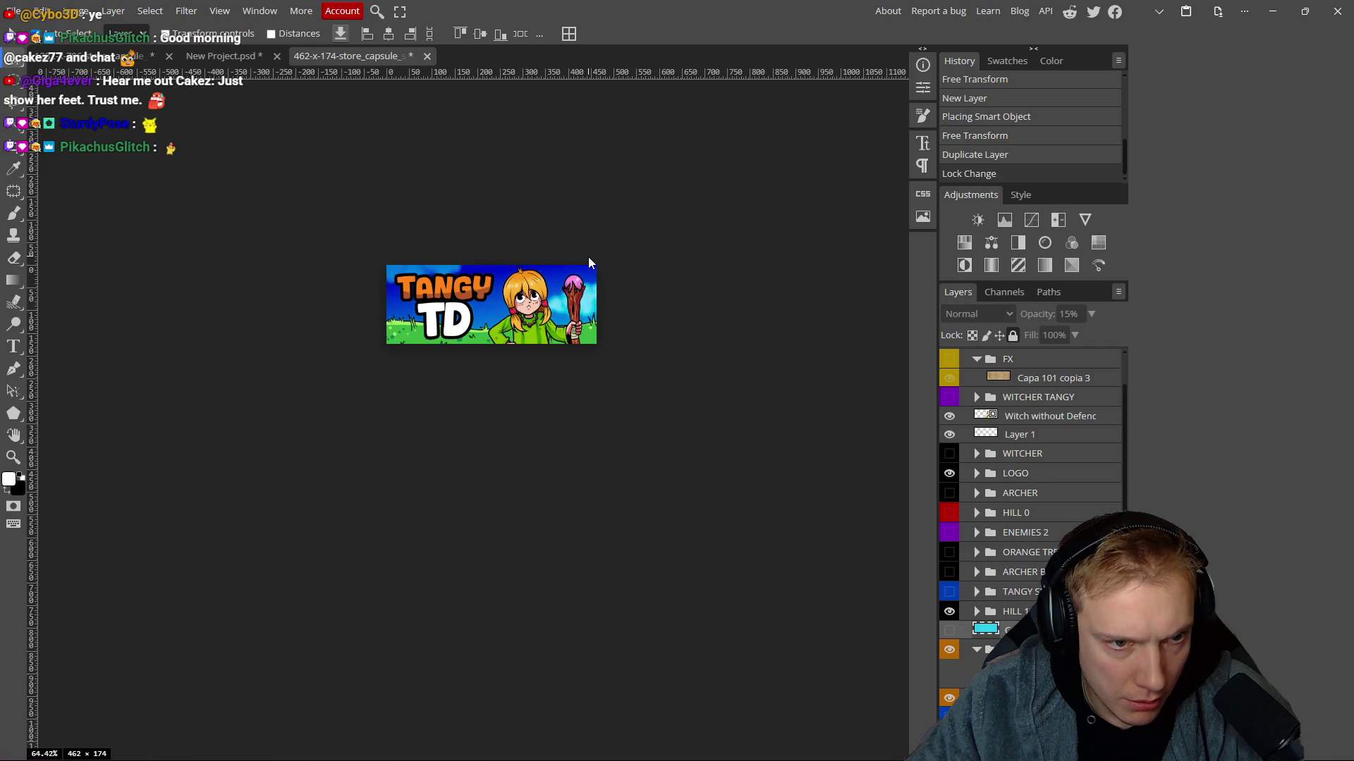
{"action": "scroll", "coordinate": [616, 289], "scroll_direction": "down", "scroll_amount": 5}
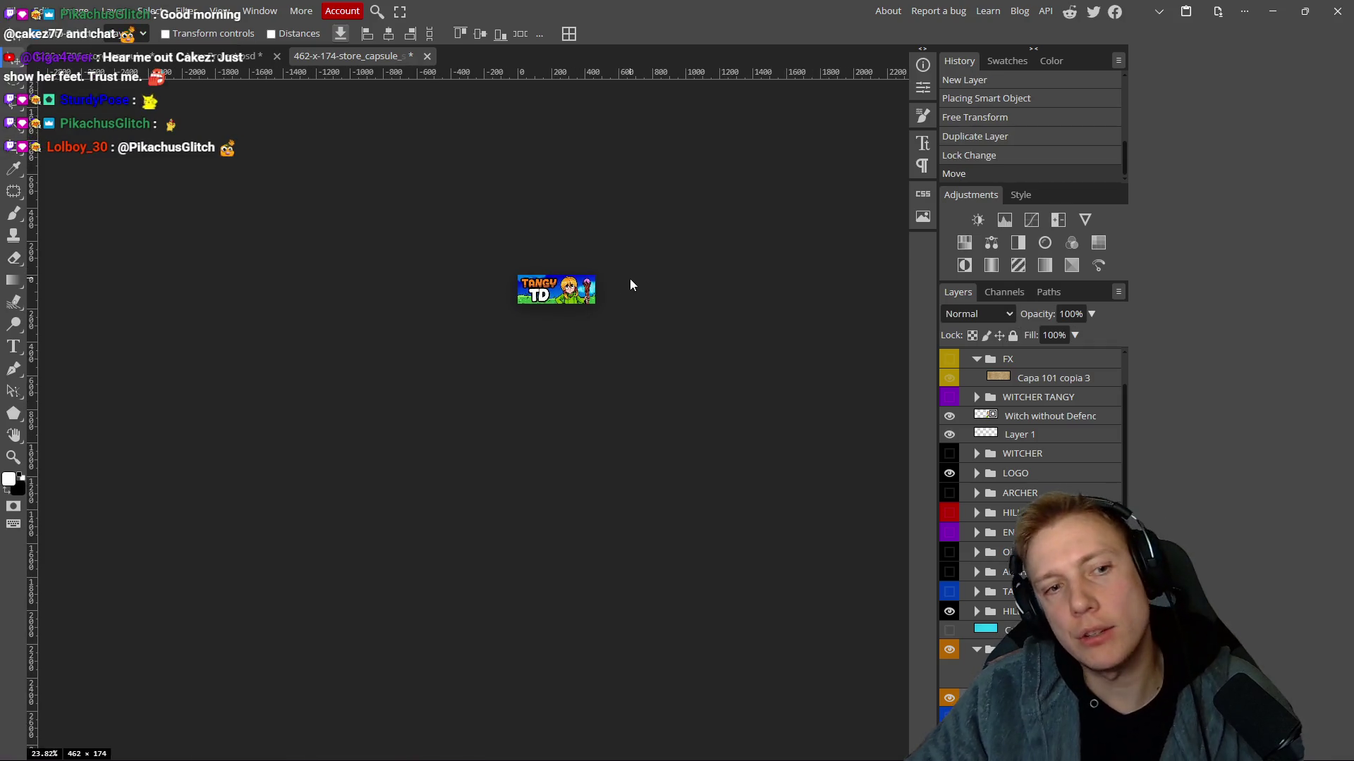
Nudge the grass hill slightly within the capsule.
{"action": "scroll", "coordinate": [625, 290], "scroll_direction": "up", "scroll_amount": 5}
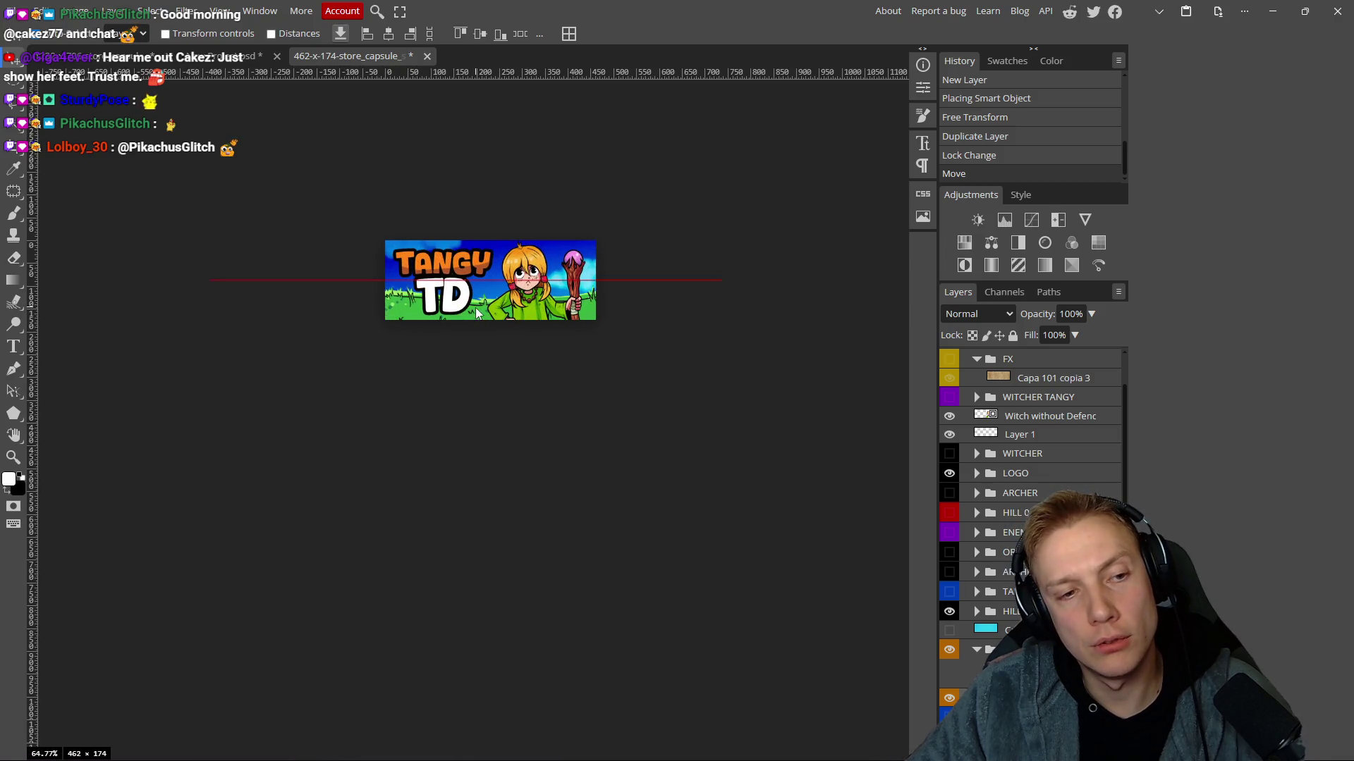
{"action": "left_click_drag", "start_coordinate": [476, 298], "coordinate": [473, 302]}
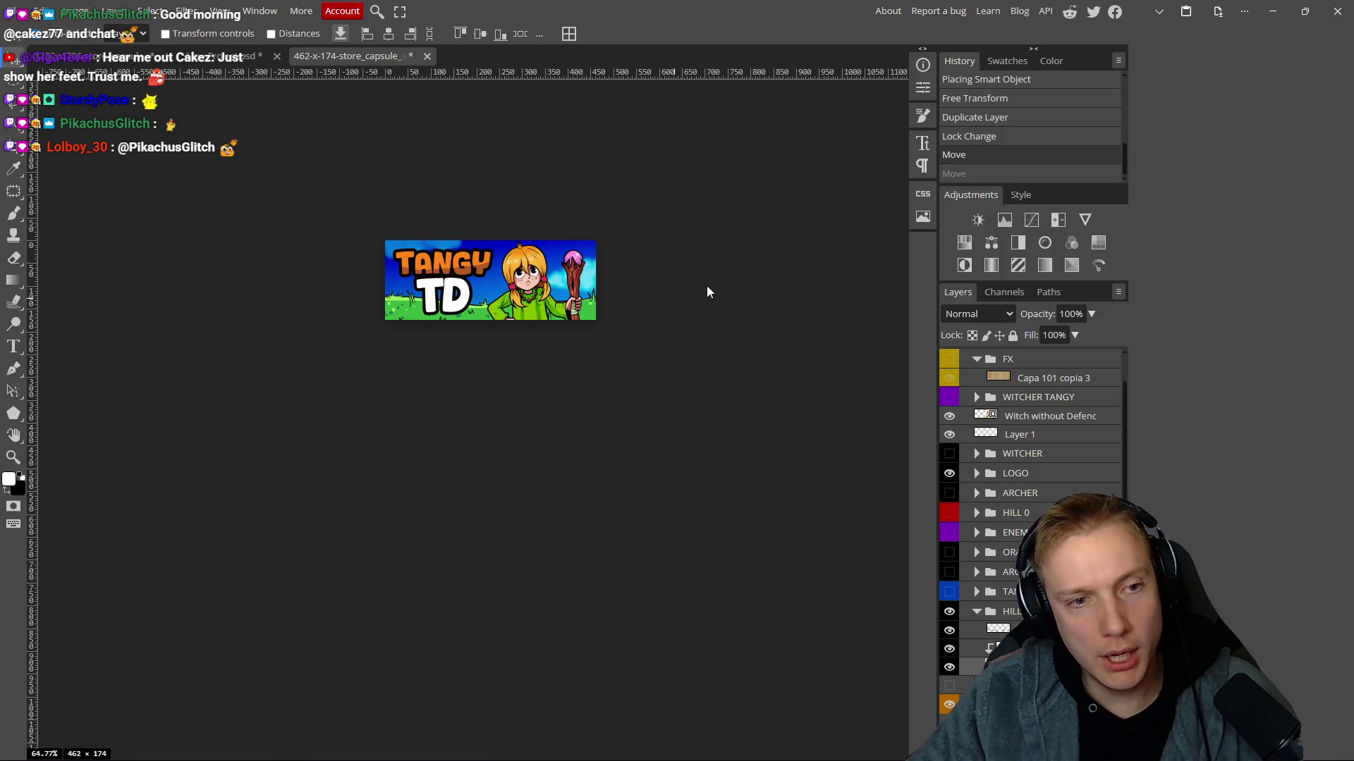
{"action": "scroll", "coordinate": [707, 291], "scroll_direction": "down", "scroll_amount": 4}
{"action": "scroll", "coordinate": [946, 698], "scroll_direction": "down", "scroll_amount": 3}
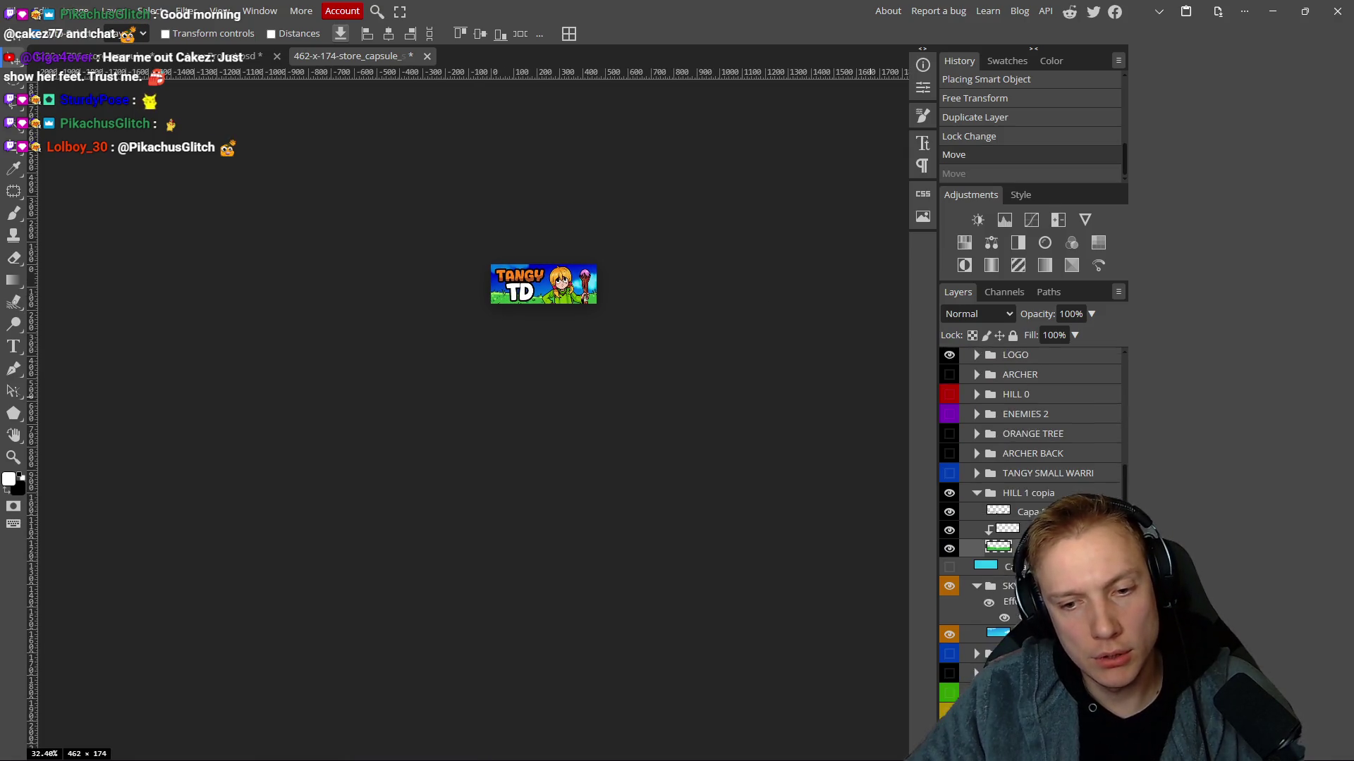
Toggle the SKY group off and back on, leaving the sky visible.
{"action": "left_click", "coordinate": [949, 585]}
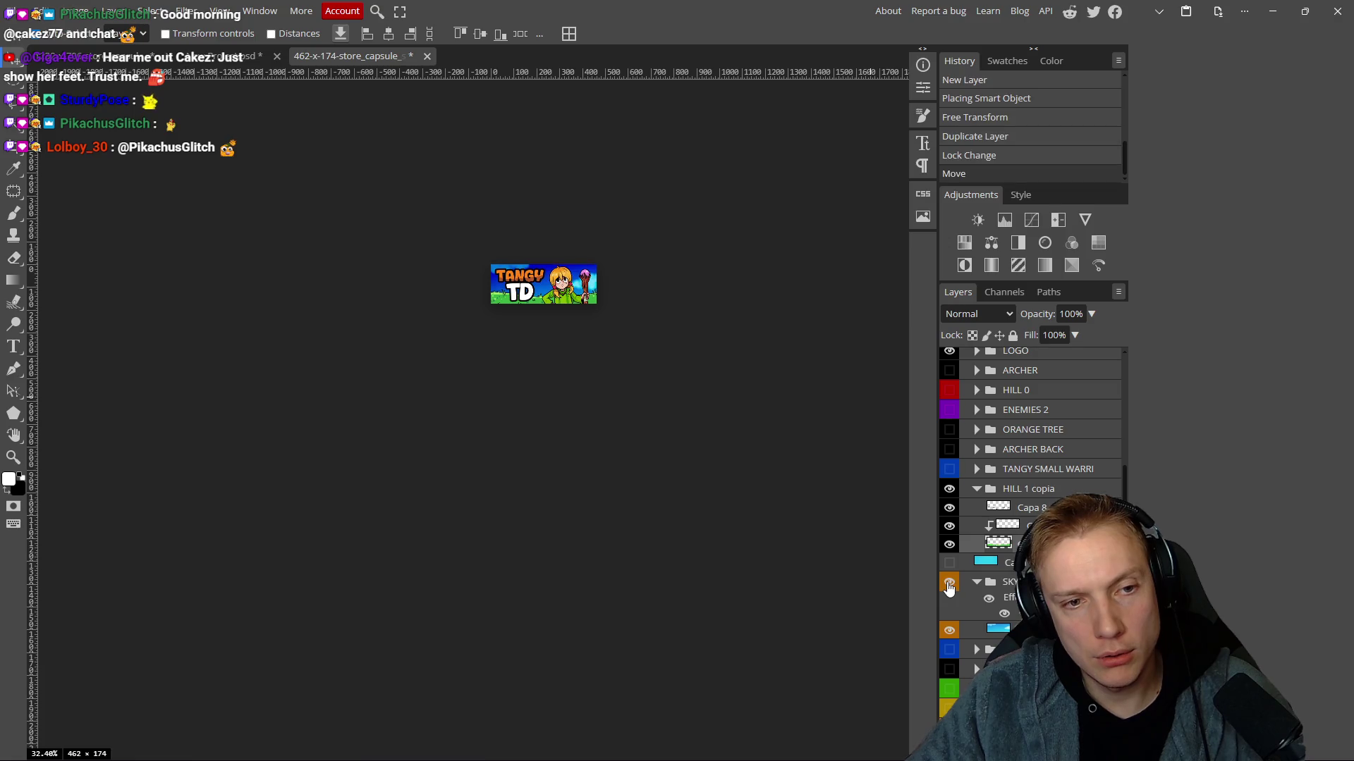
{"action": "left_click", "coordinate": [949, 585]}
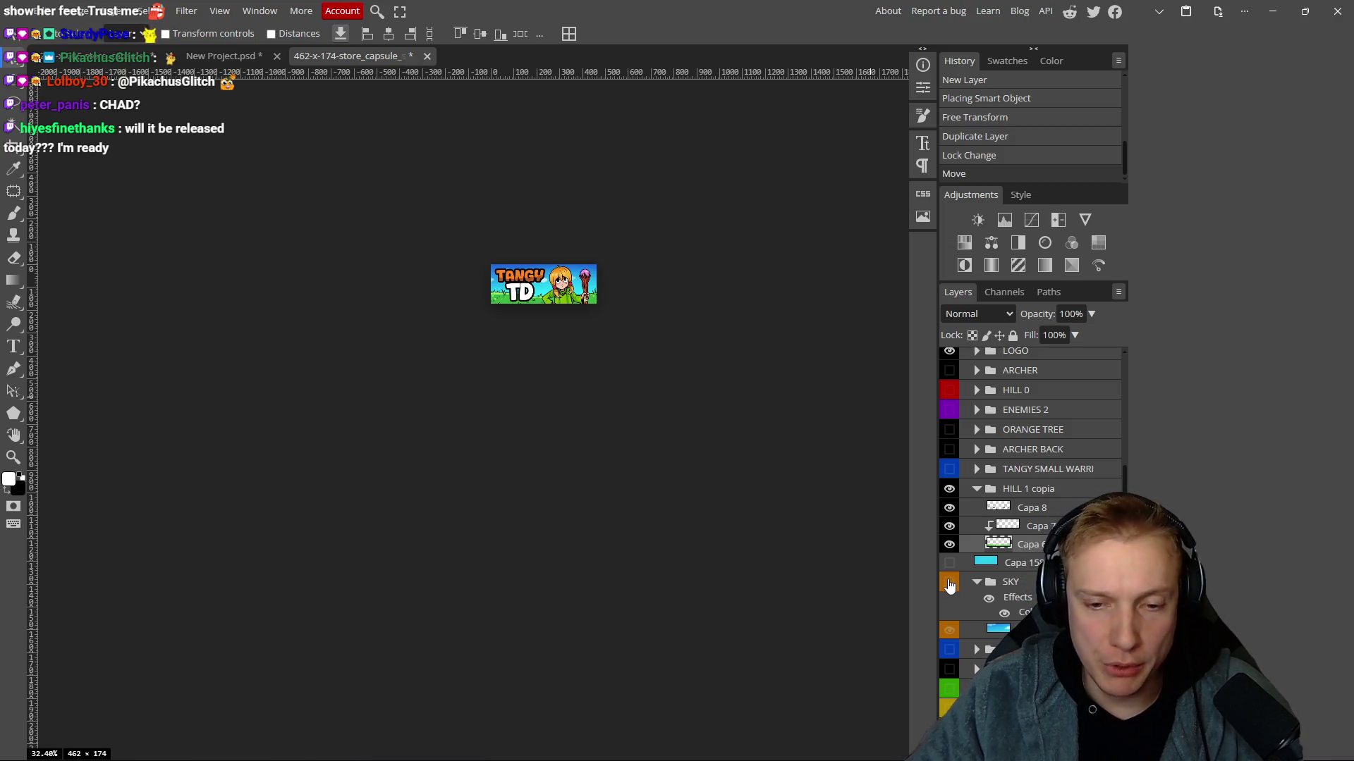
{"action": "left_click", "coordinate": [949, 585]}
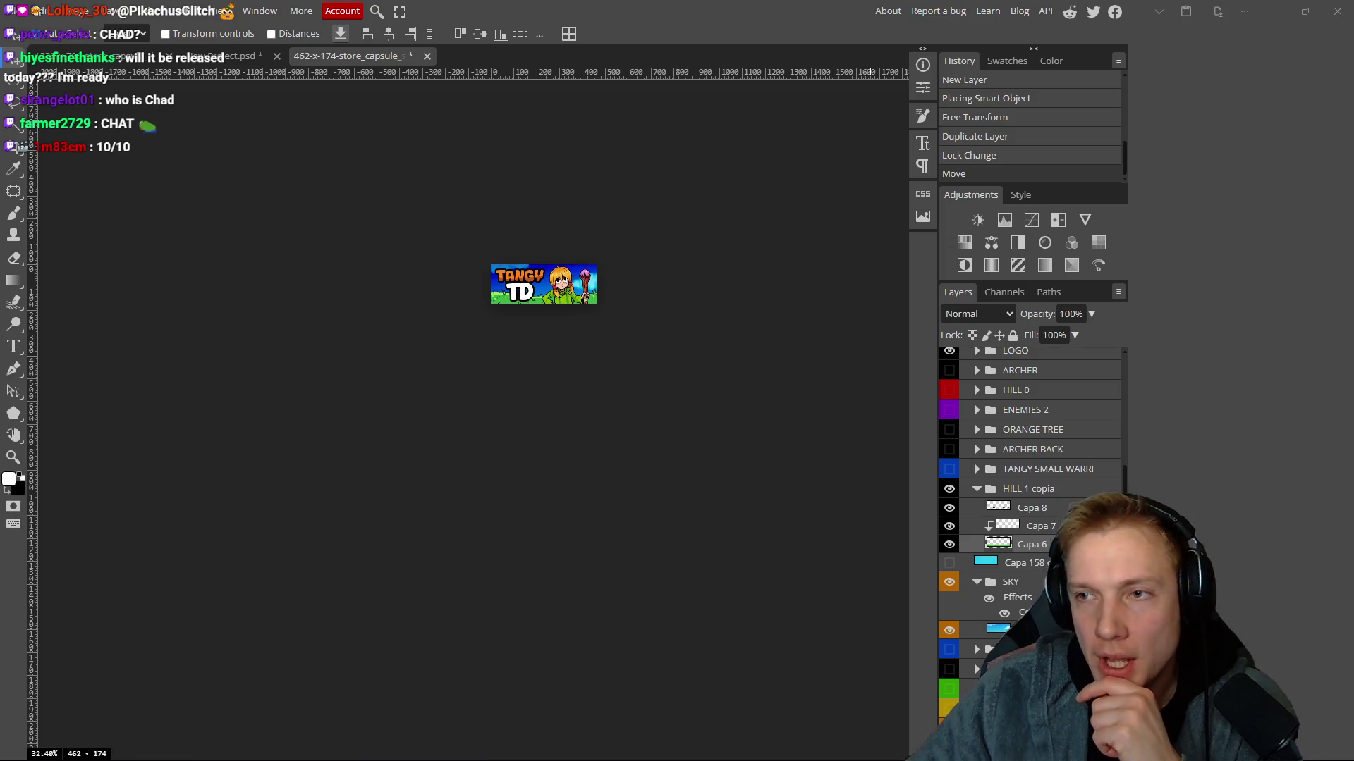
{"action": "scroll", "coordinate": [774, 296], "scroll_direction": "right", "scroll_amount": 3}
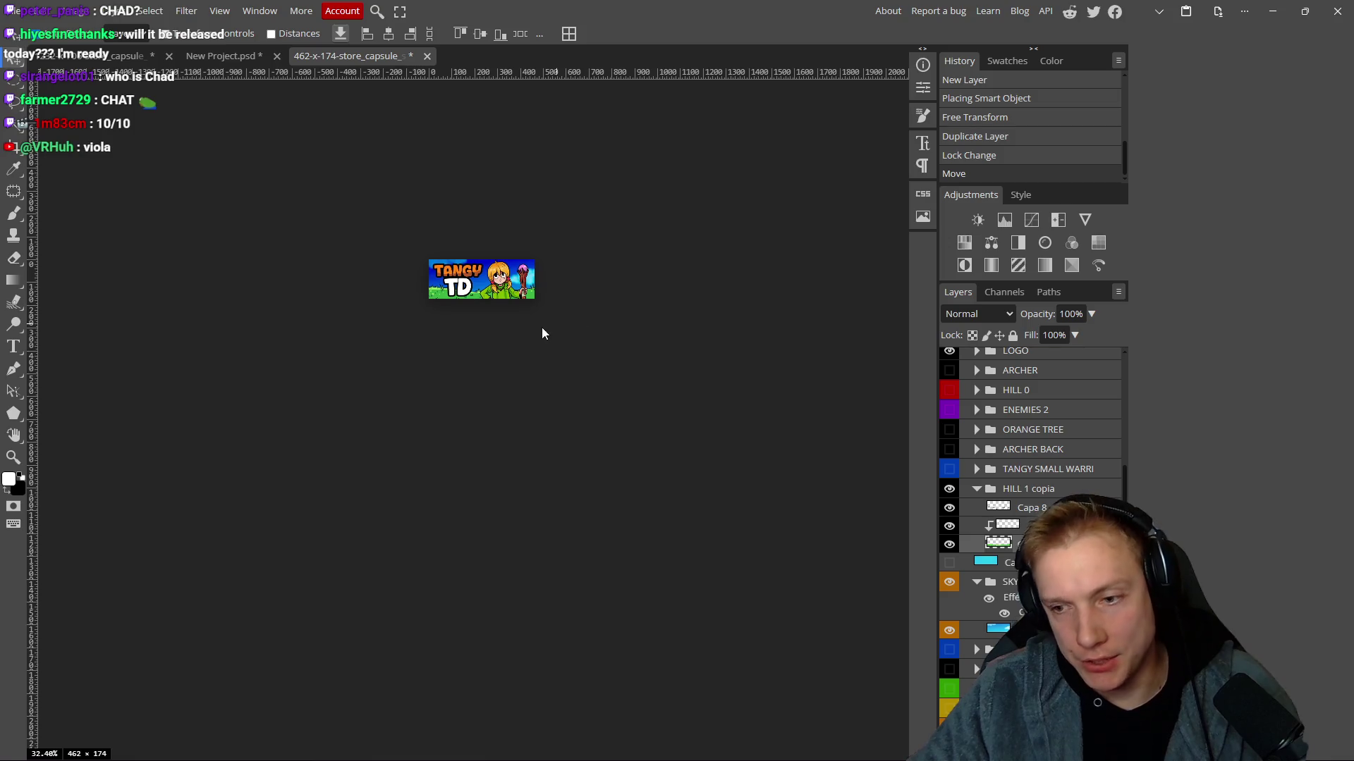
{"action": "scroll", "coordinate": [593, 284], "scroll_direction": "left", "scroll_amount": 2}
{"action": "scroll", "coordinate": [555, 282], "scroll_direction": "up", "scroll_amount": 5}
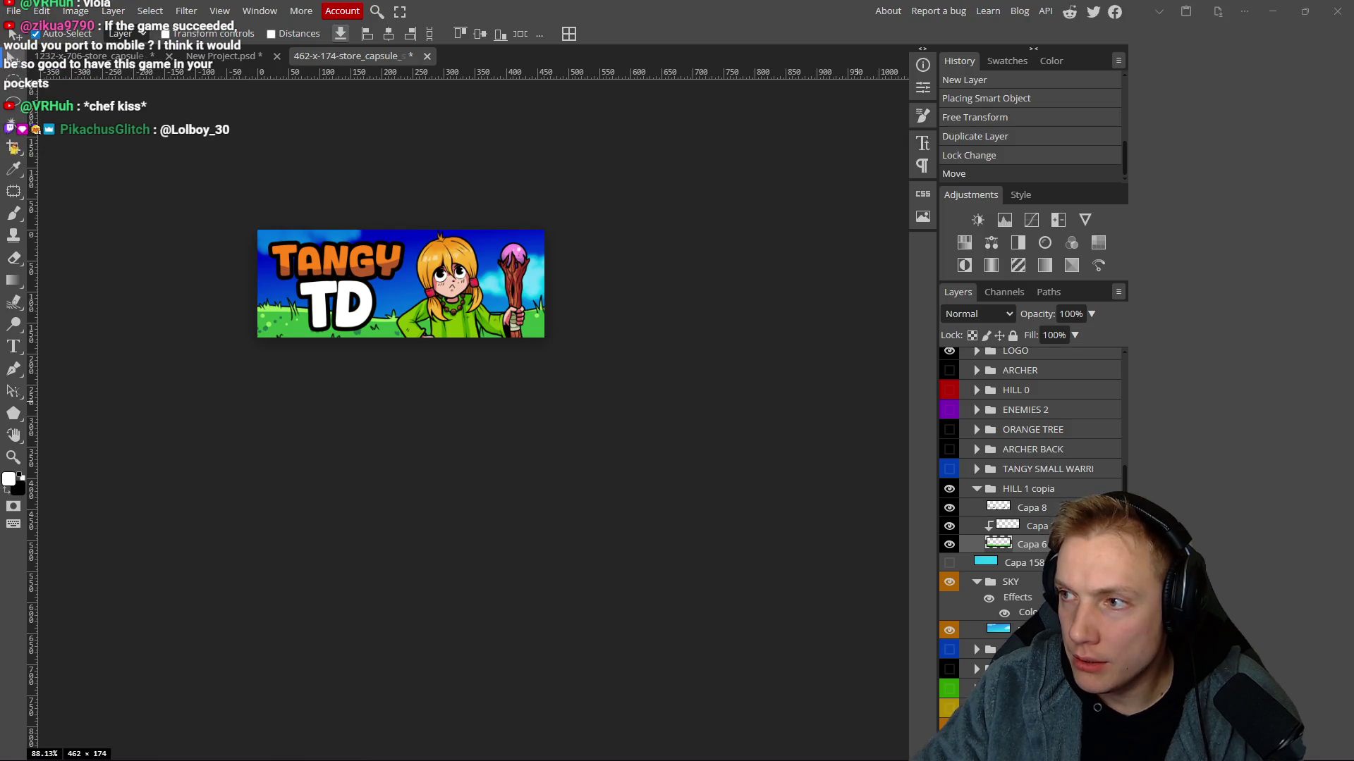
{"action": "key", "text": "alt+Tab"}
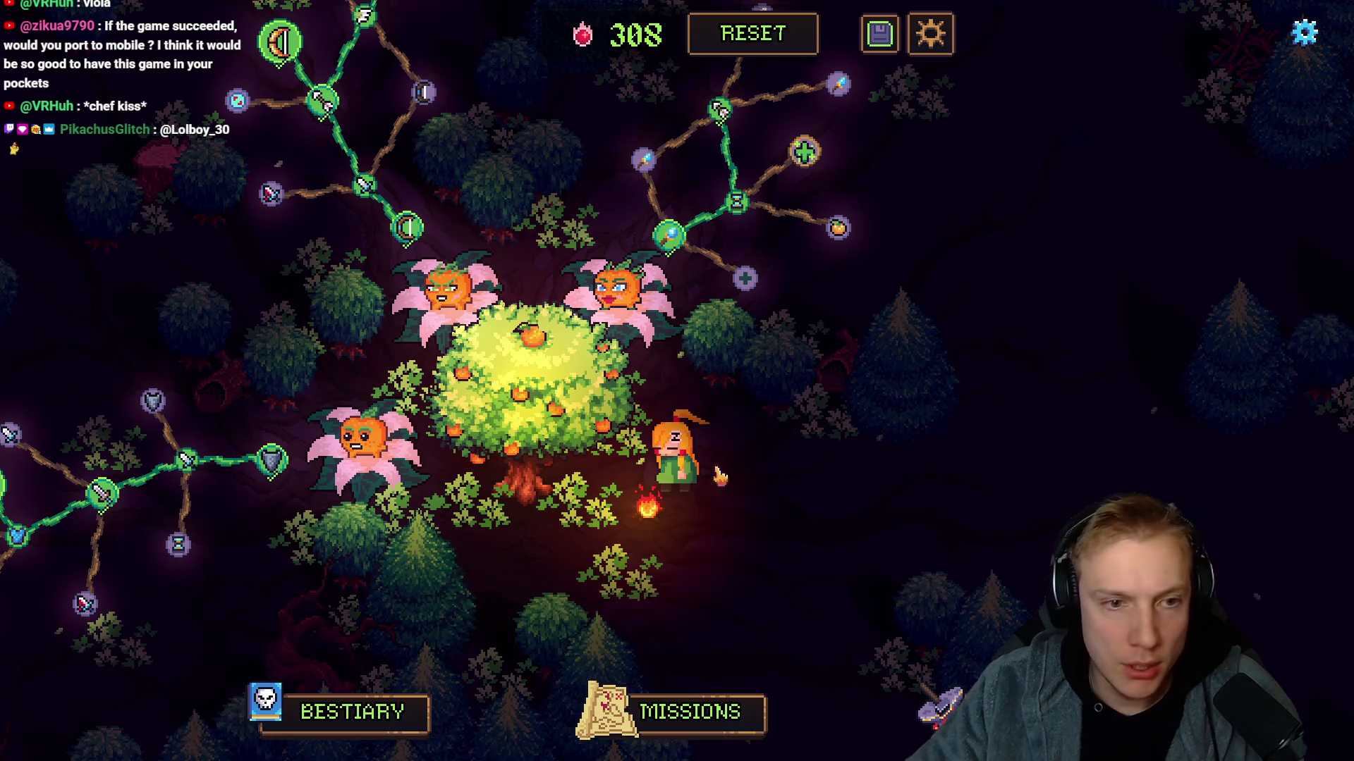
{"action": "mouse_move", "coordinate": [767, 254]}
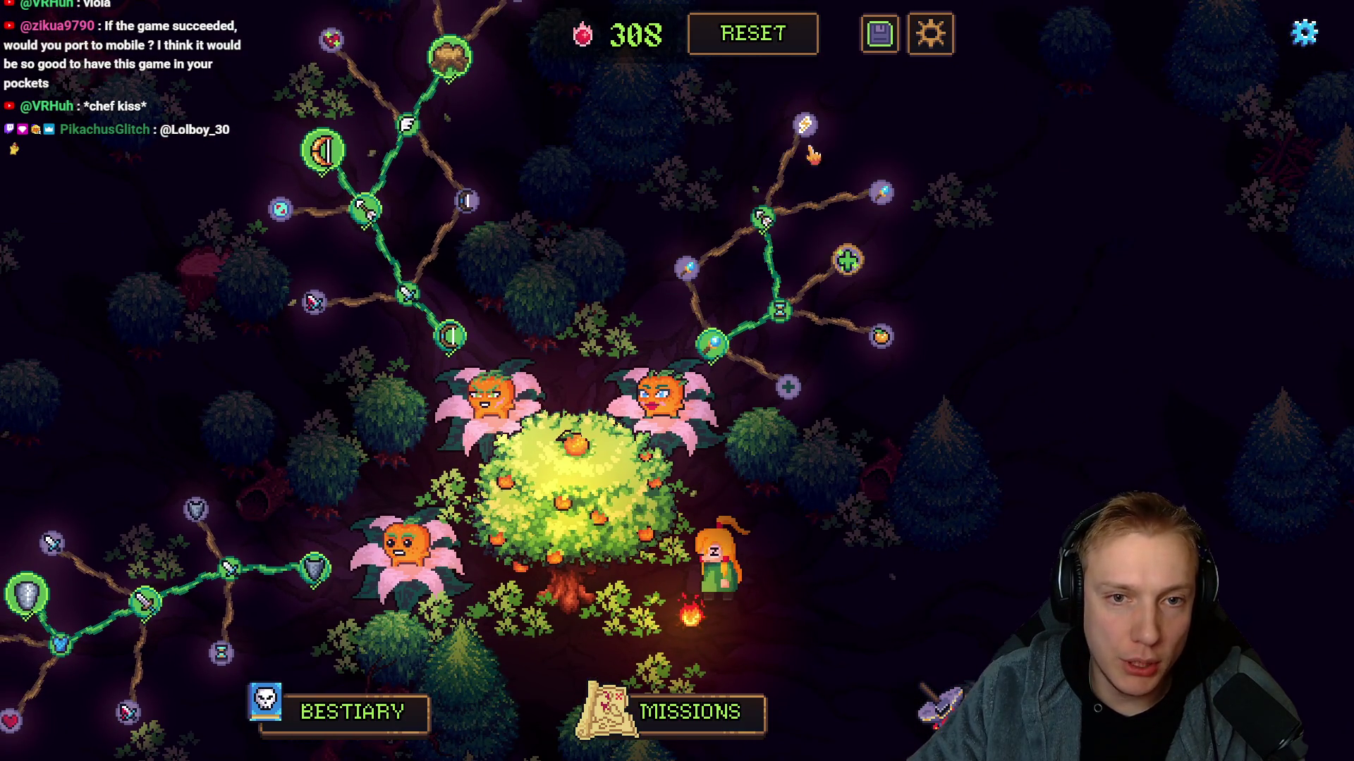
{"action": "left_click_drag", "start_coordinate": [641, 185], "coordinate": [643, 220]}
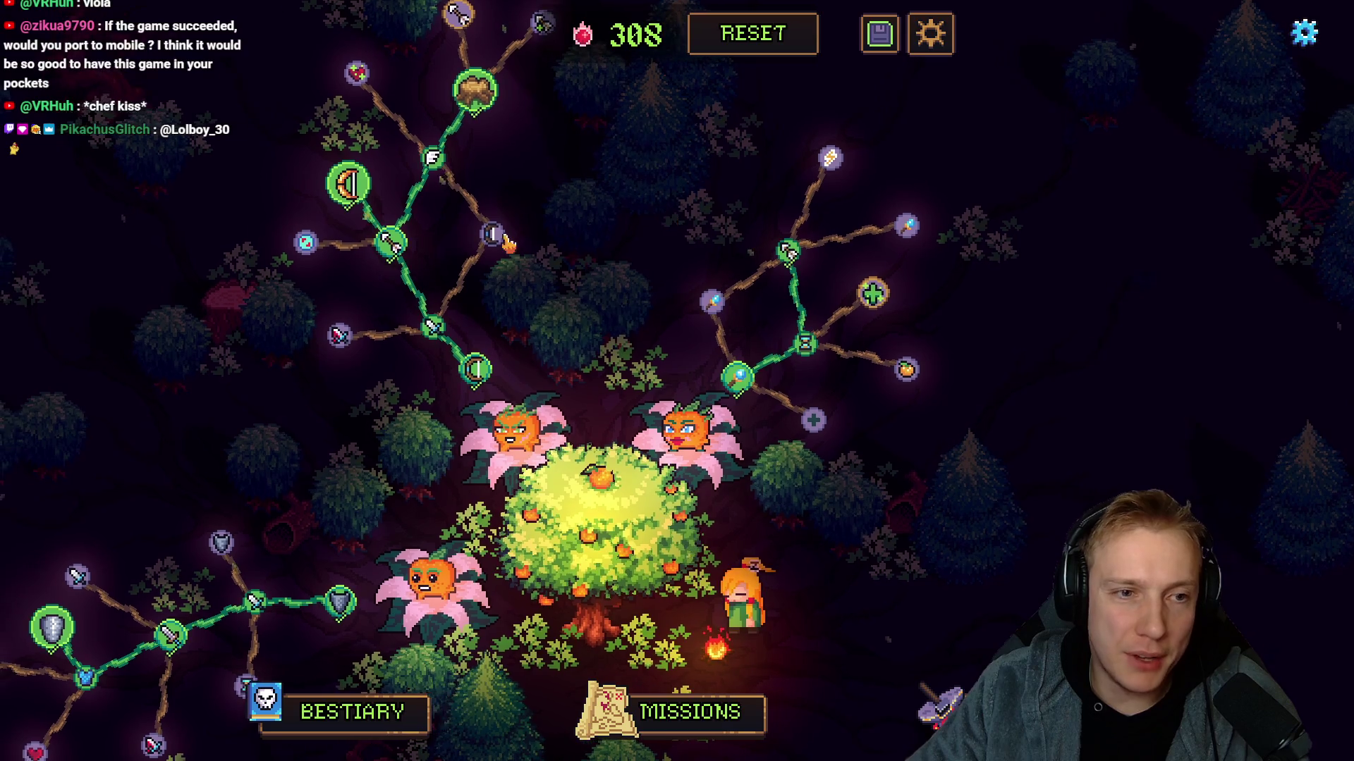
{"action": "mouse_move", "coordinate": [462, 101]}
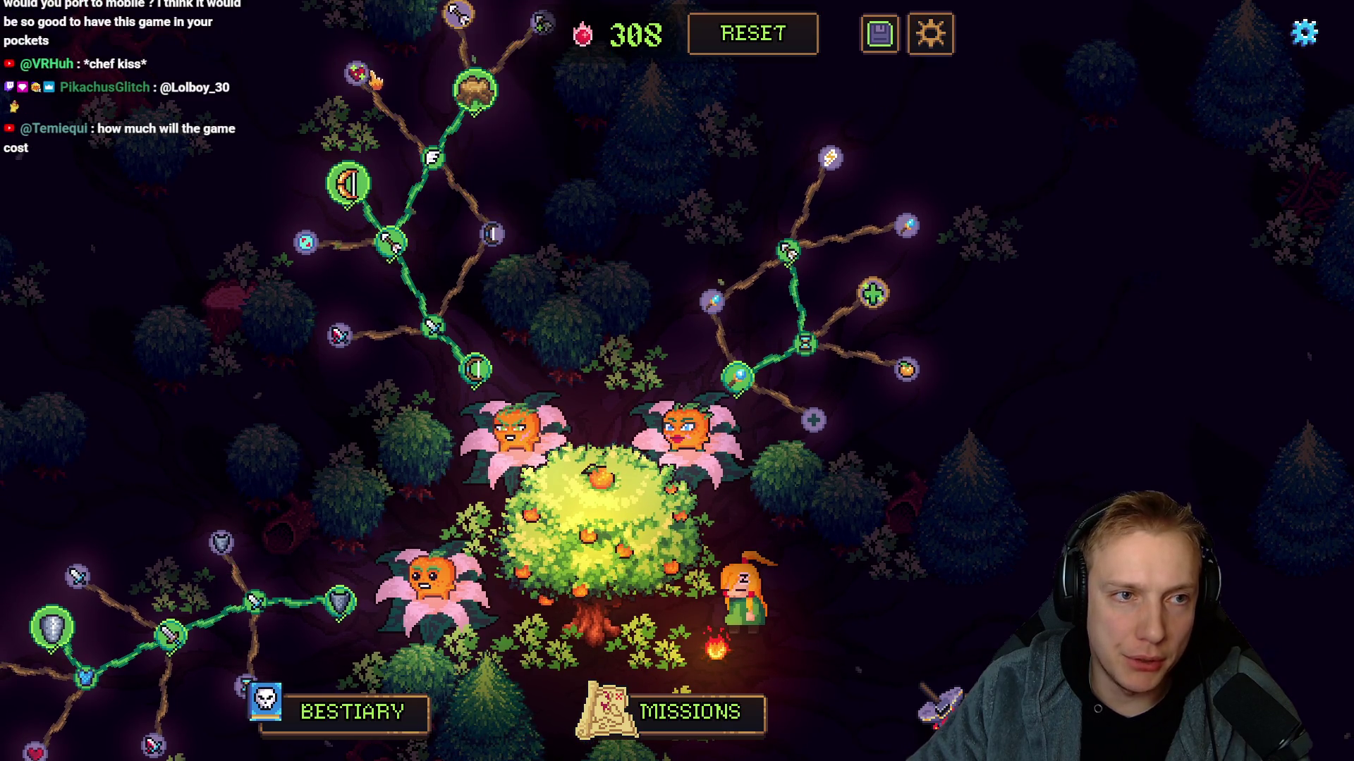
{"action": "mouse_move", "coordinate": [488, 245]}
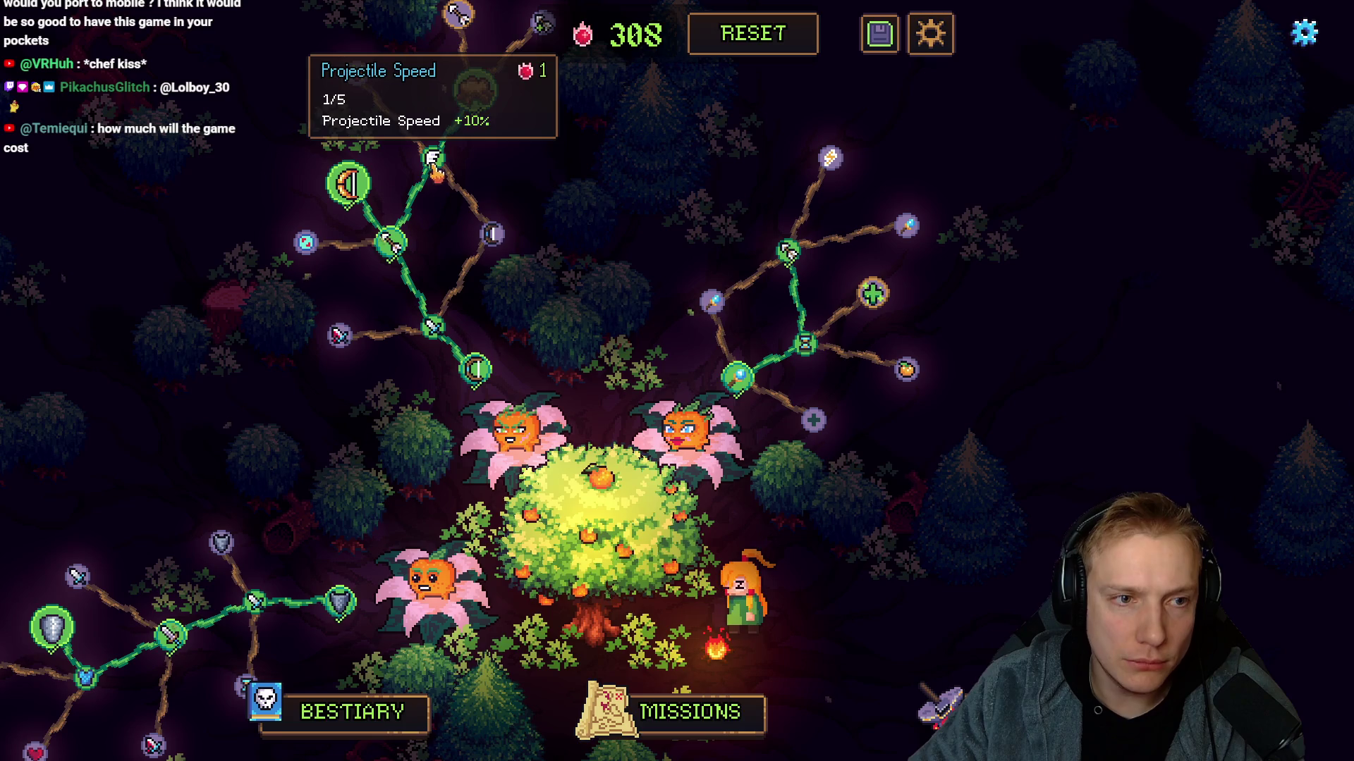
{"action": "mouse_move", "coordinate": [392, 247]}
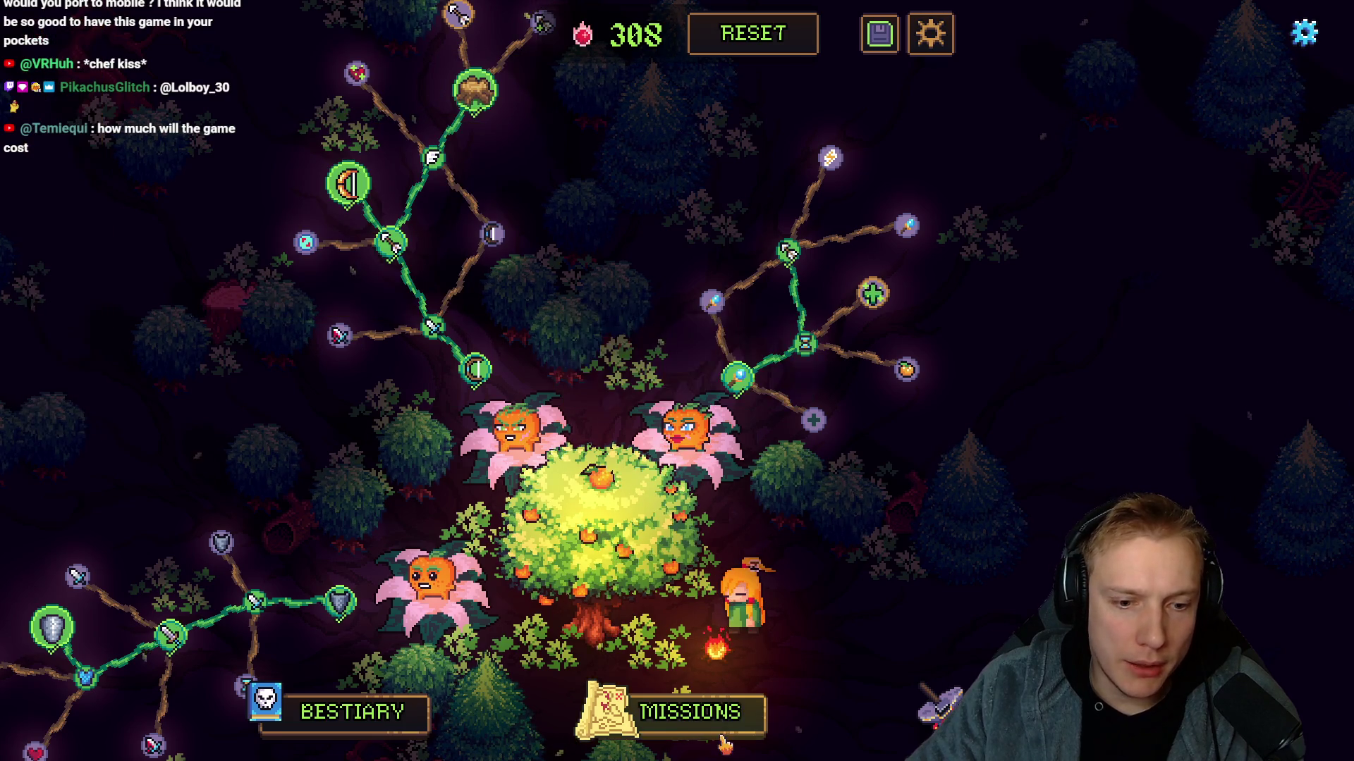
{"action": "left_click", "coordinate": [689, 713]}
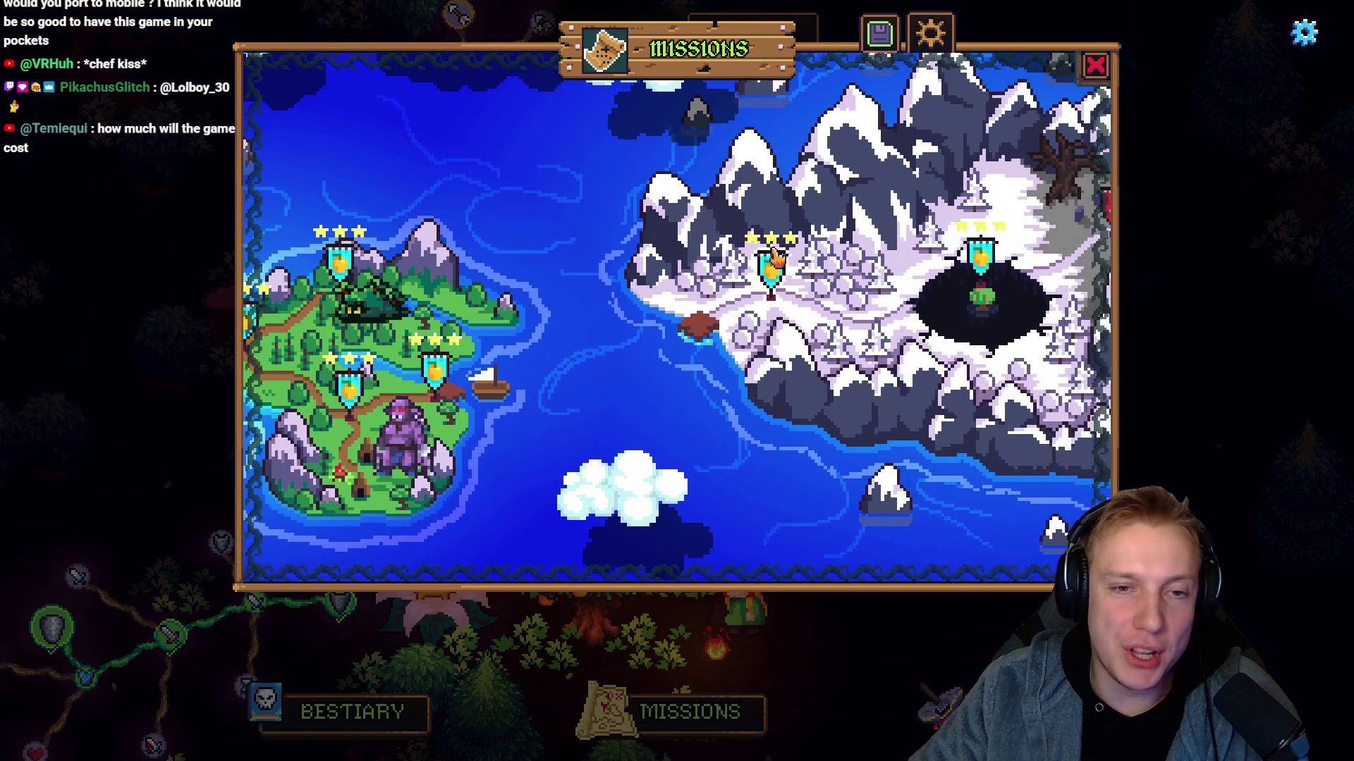
{"action": "left_click", "coordinate": [795, 267]}
{"action": "left_click", "coordinate": [678, 528]}
{"action": "right_click", "coordinate": [475, 583]}
{"action": "mouse_move", "coordinate": [235, 427]}
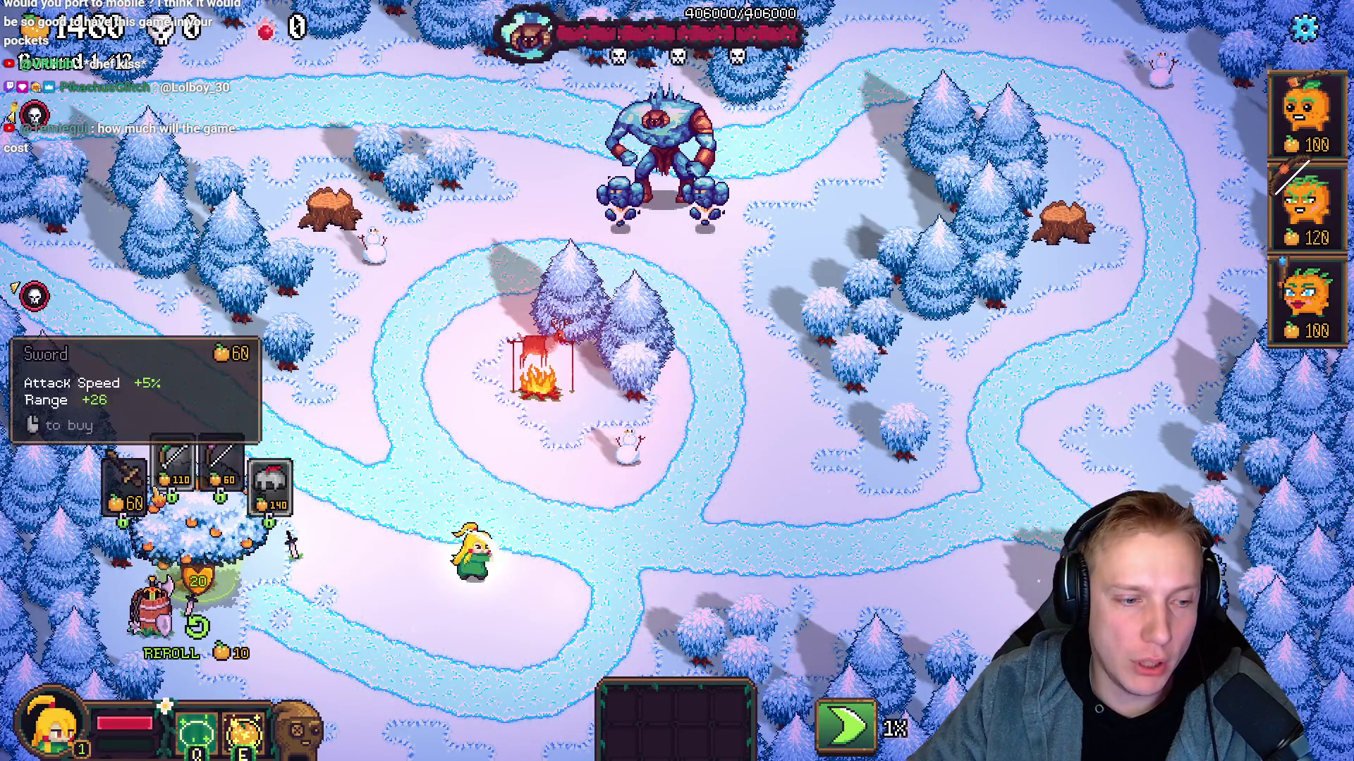
{"action": "left_click", "coordinate": [493, 433]}
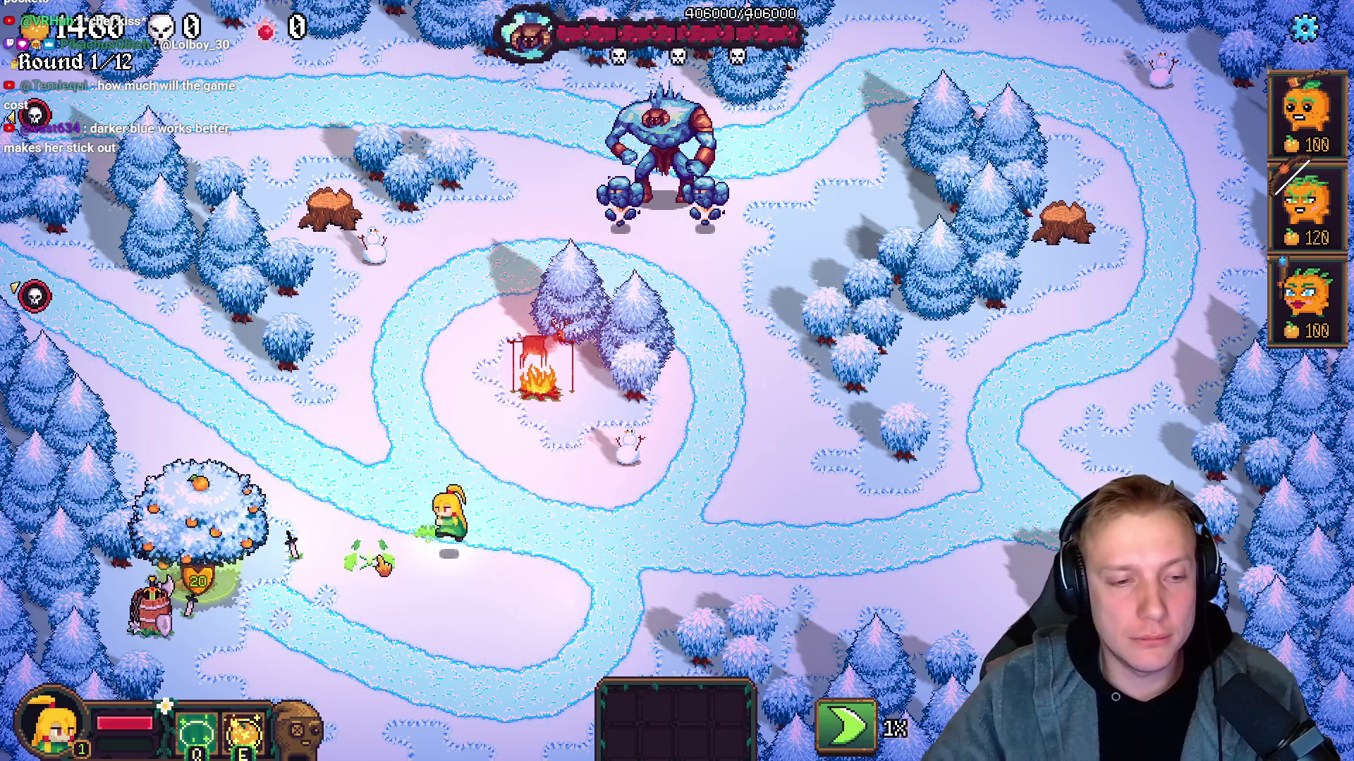
{"action": "key", "text": "Escape"}
{"action": "left_click", "coordinate": [670, 590]}
{"action": "left_click", "coordinate": [764, 483]}
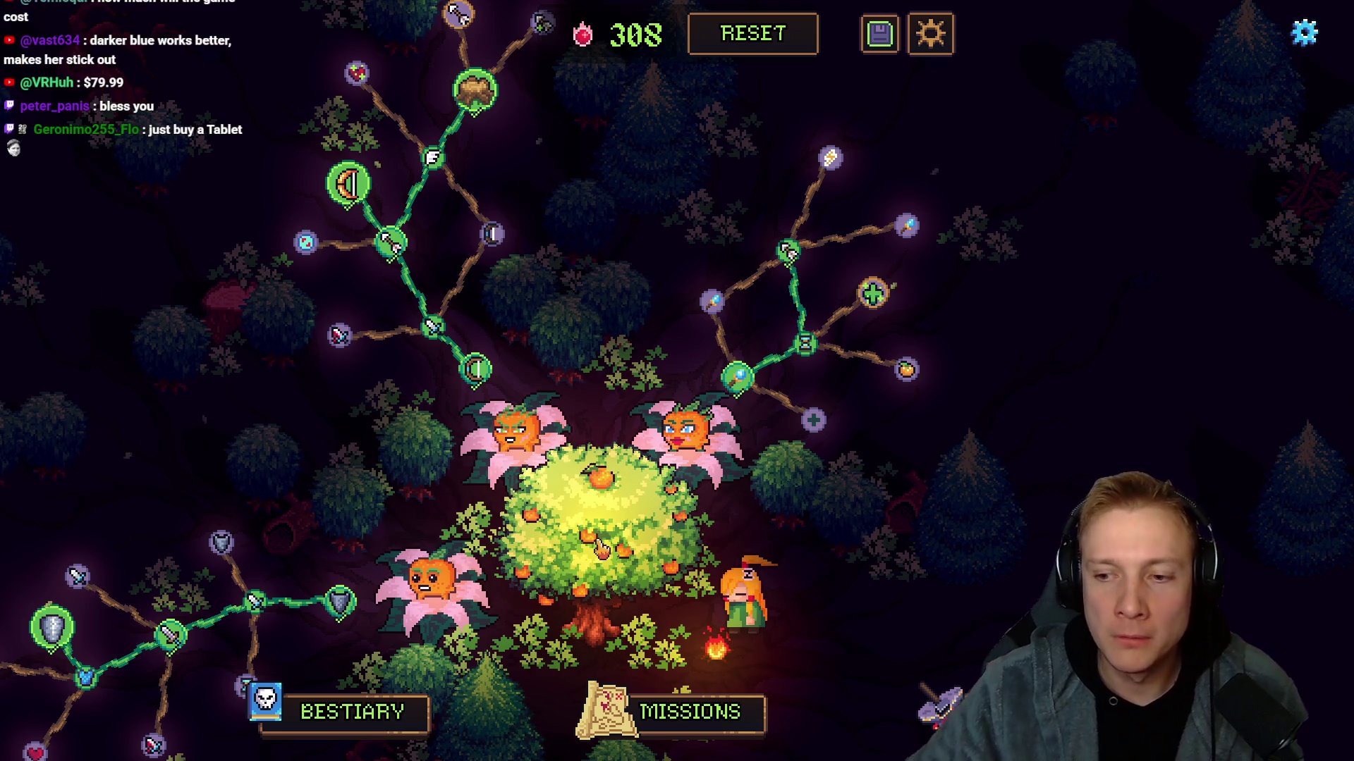
{"action": "mouse_move", "coordinate": [716, 427]}
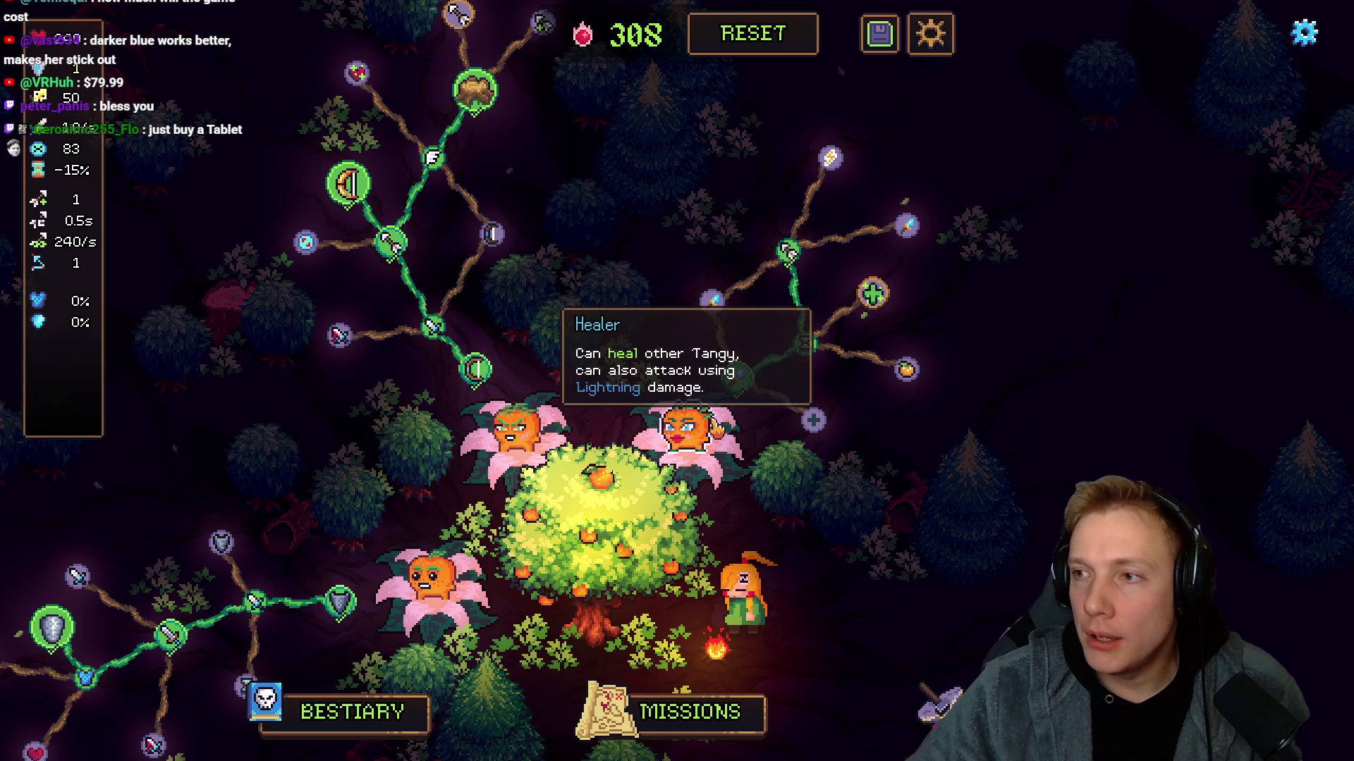
{"action": "key", "text": "alt+Tab"}
{"action": "scroll", "coordinate": [581, 296], "scroll_direction": "down", "scroll_amount": 5}
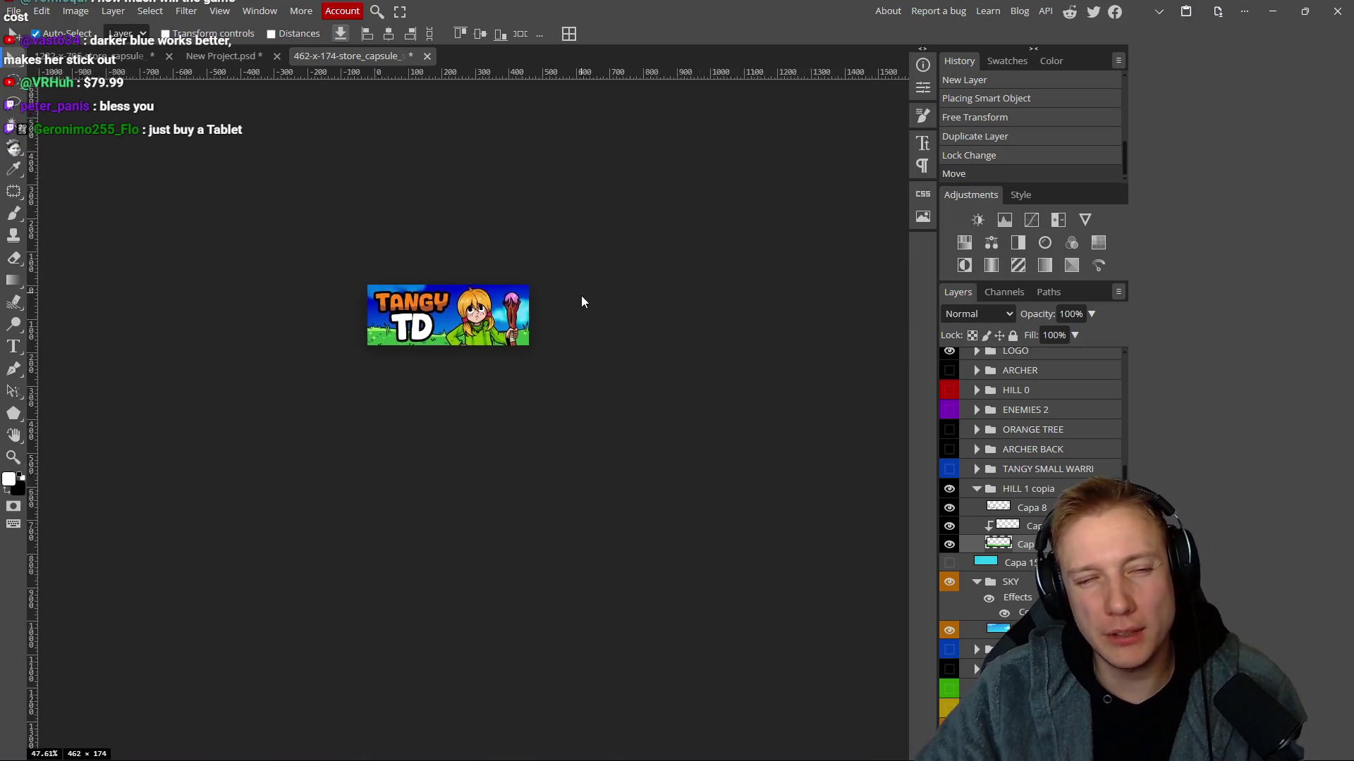
Hide the HILL 1 copia green hill in the 462×174 capsule.
{"action": "scroll", "coordinate": [562, 325], "scroll_direction": "up", "scroll_amount": 7}
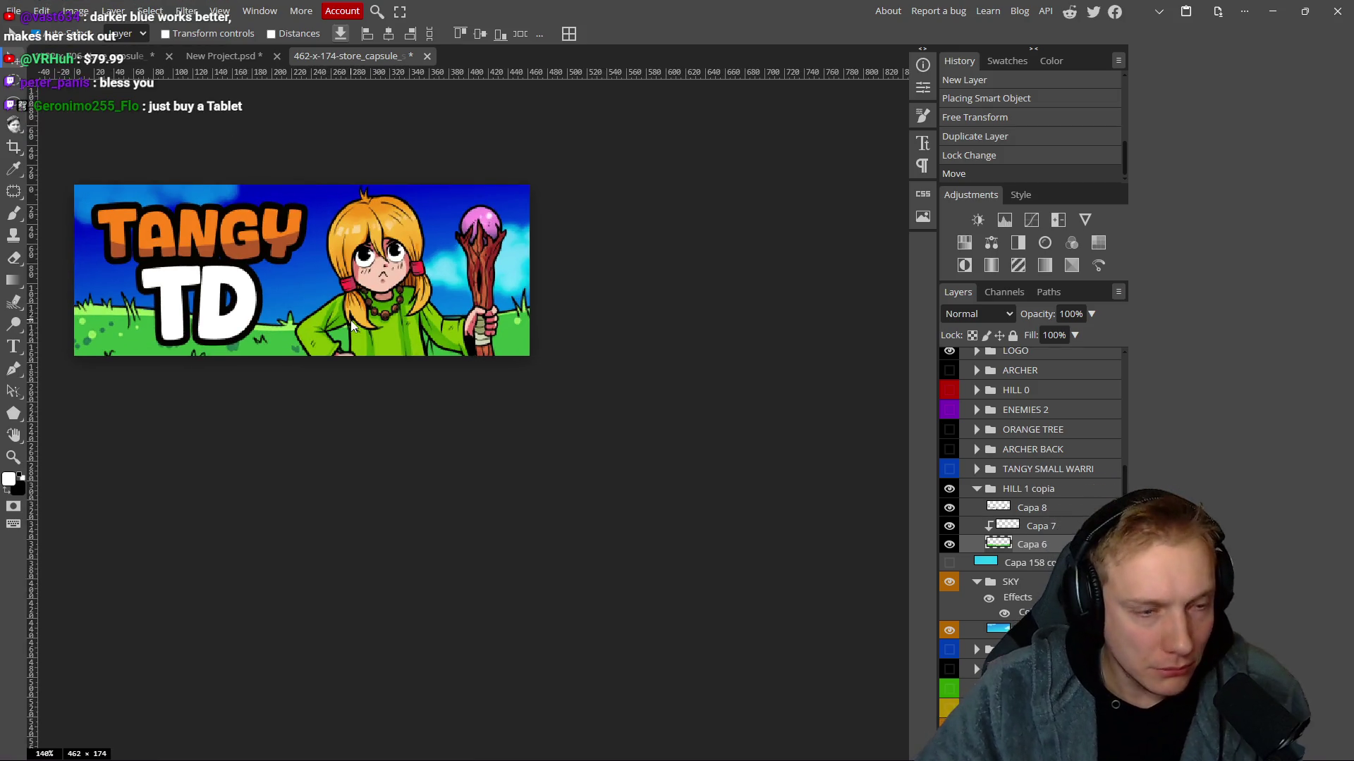
{"action": "scroll", "coordinate": [520, 305], "scroll_direction": "left", "scroll_amount": 2}
{"action": "scroll", "coordinate": [416, 463], "scroll_direction": "up", "scroll_amount": 2}
{"action": "scroll", "coordinate": [417, 458], "scroll_direction": "down", "scroll_amount": 1}
{"action": "scroll", "coordinate": [418, 459], "scroll_direction": "left", "scroll_amount": 1}
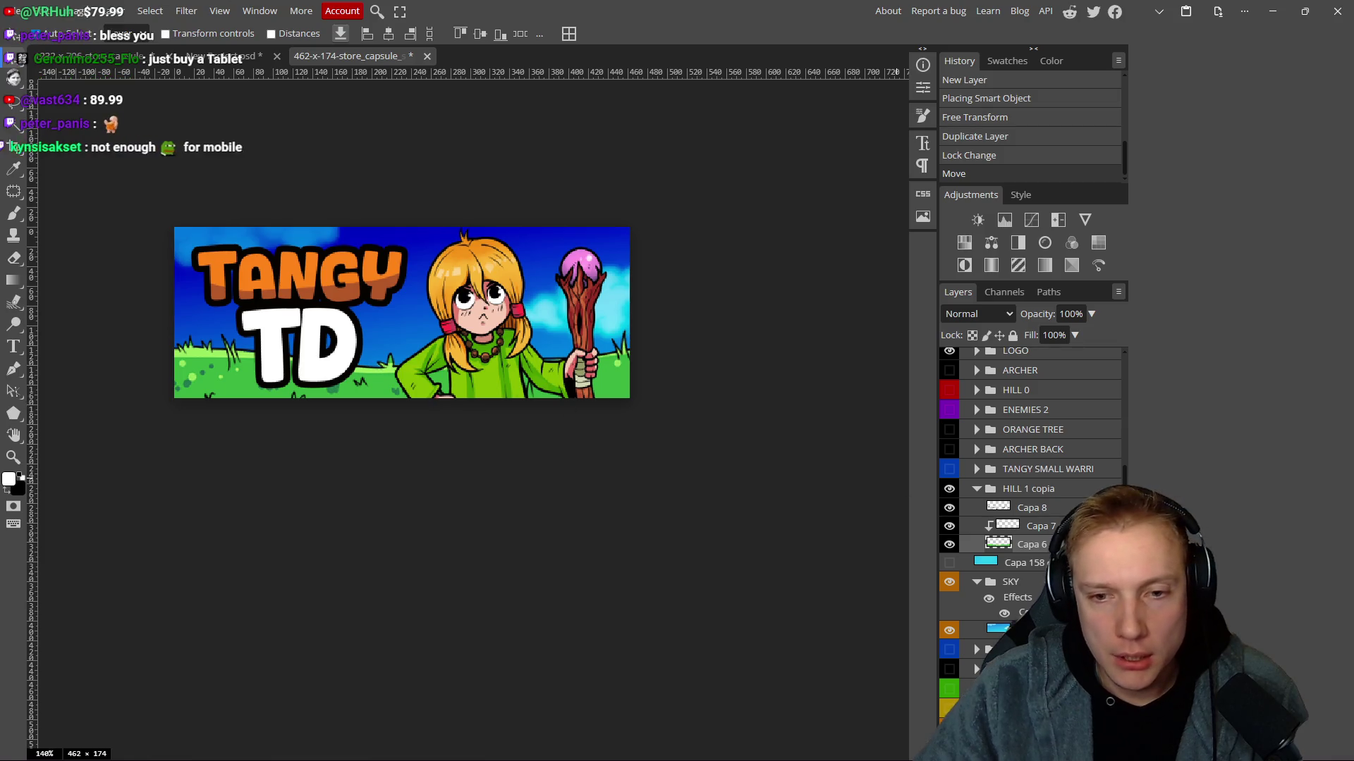
{"action": "scroll", "coordinate": [1030, 493], "scroll_direction": "up", "scroll_amount": 3}
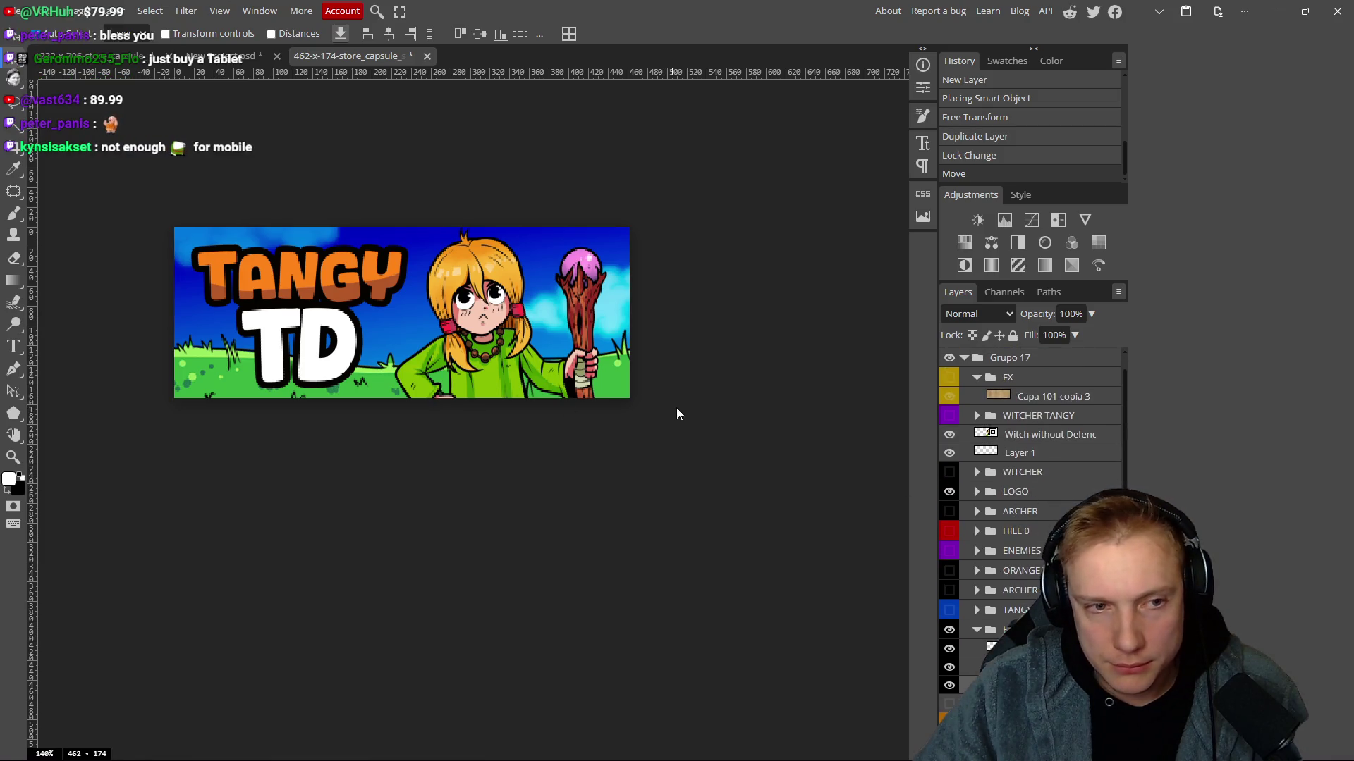
{"action": "scroll", "coordinate": [1031, 536], "scroll_direction": "down", "scroll_amount": 3}
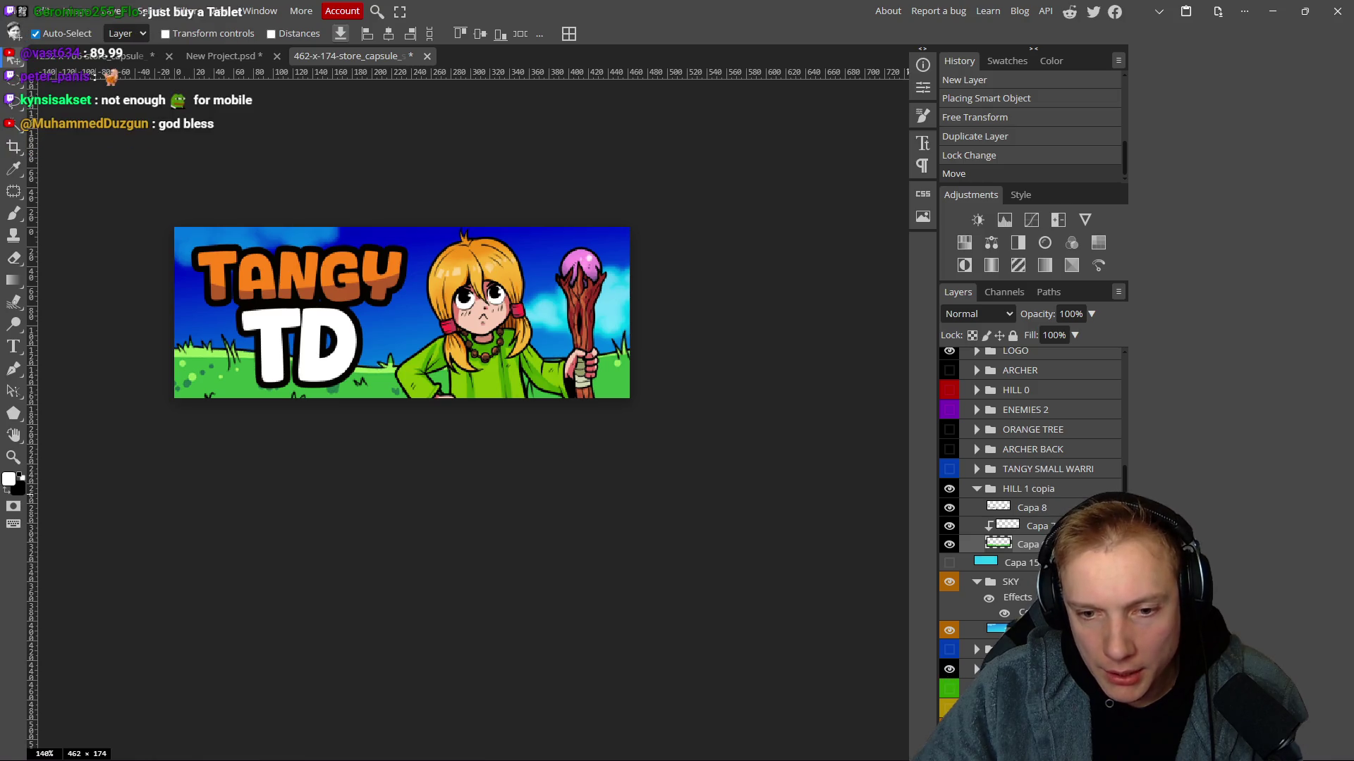
{"action": "left_click", "coordinate": [949, 490]}
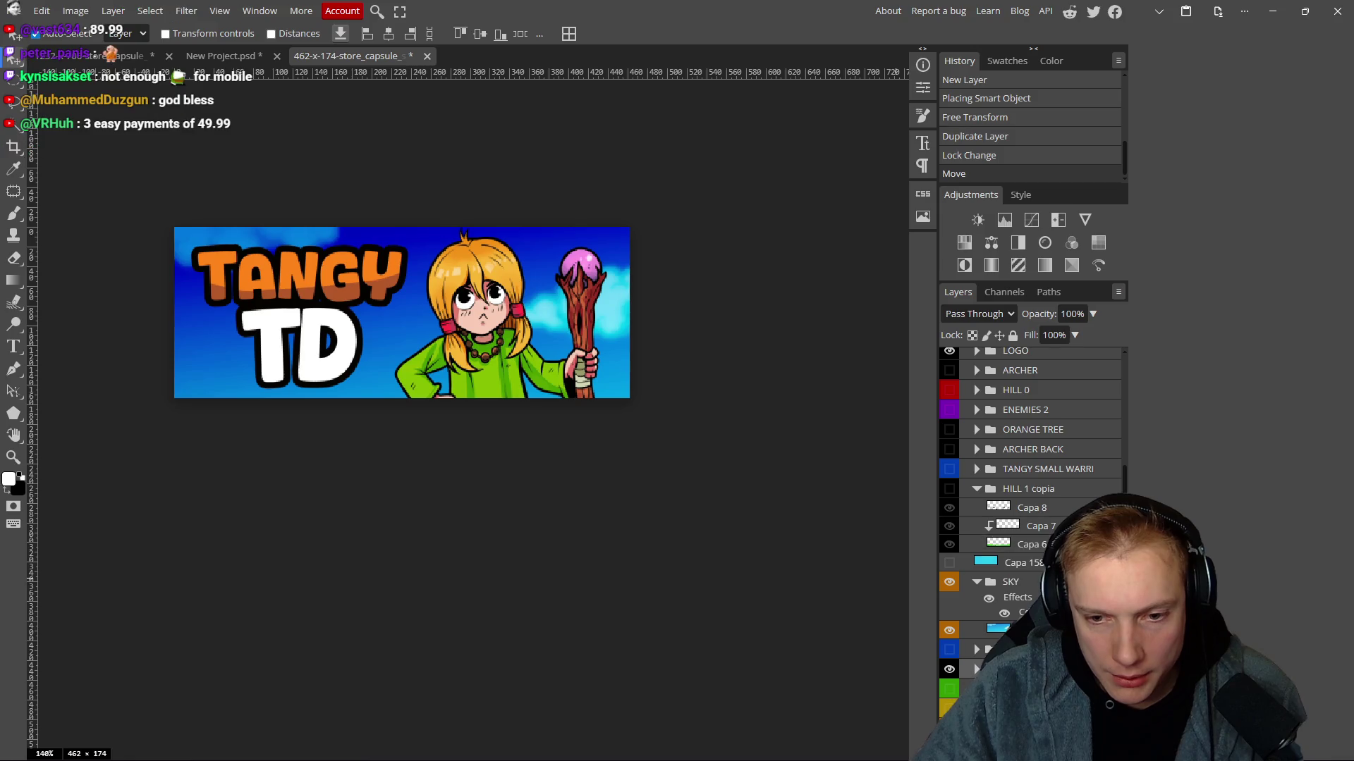
Nudge the TANGY TD logo up and left in the 1232×706 artwork.
{"action": "left_click_drag", "start_coordinate": [1044, 582], "coordinate": [933, 615]}
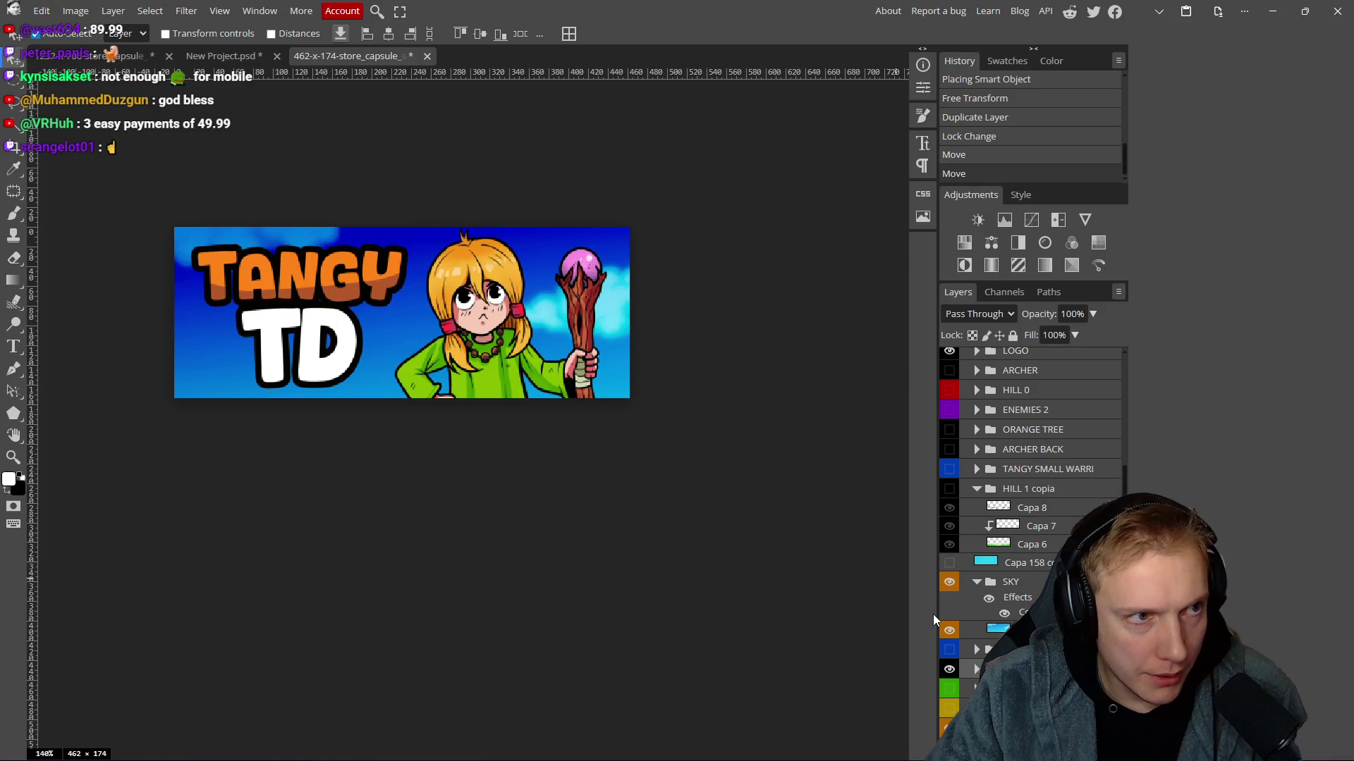
{"action": "left_click", "coordinate": [120, 56]}
{"action": "mouse_move", "coordinate": [498, 311]}
{"action": "left_mouse_down"}
{"action": "mouse_move", "coordinate": [489, 289]}
{"action": "mouse_move", "coordinate": [489, 337]}
{"action": "left_mouse_up"}
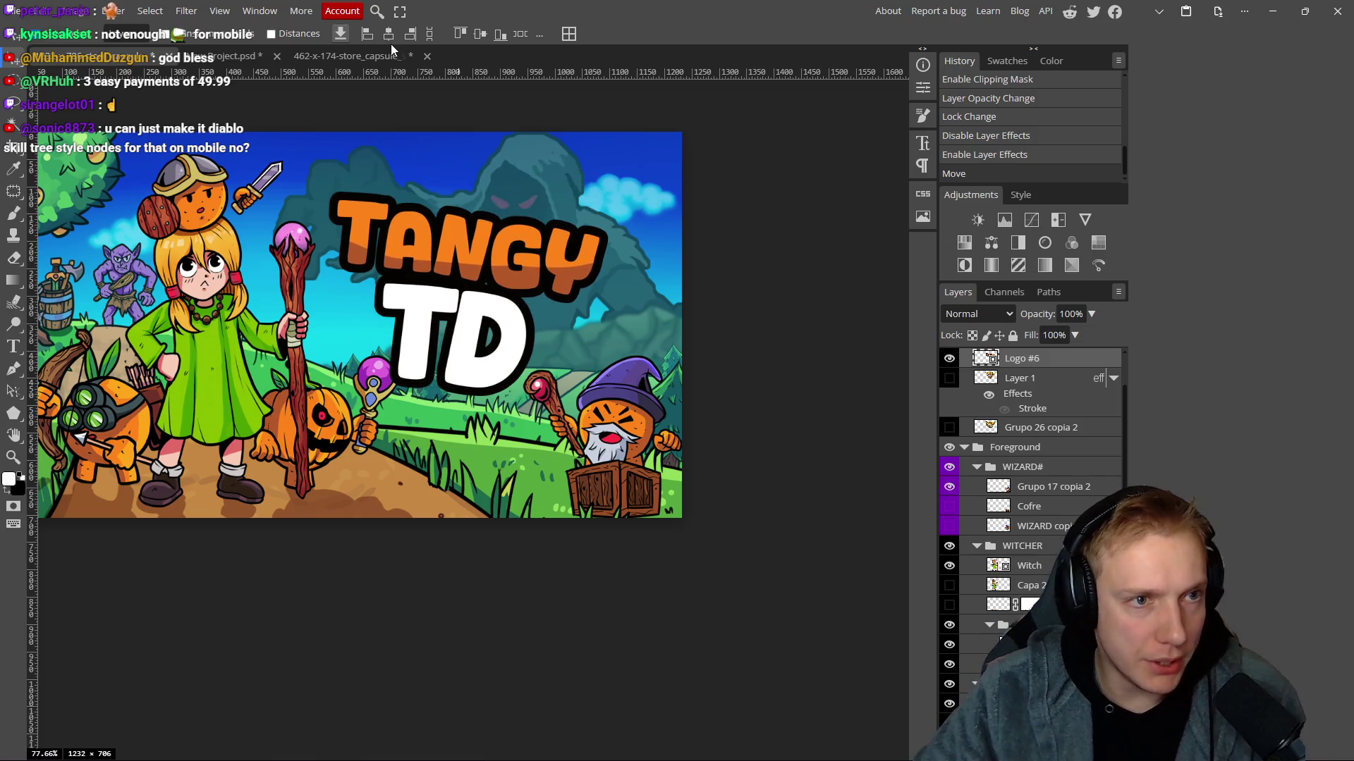
In the 462×174 capsule, move the large layer down over the logo area.
{"action": "left_click", "coordinate": [359, 56]}
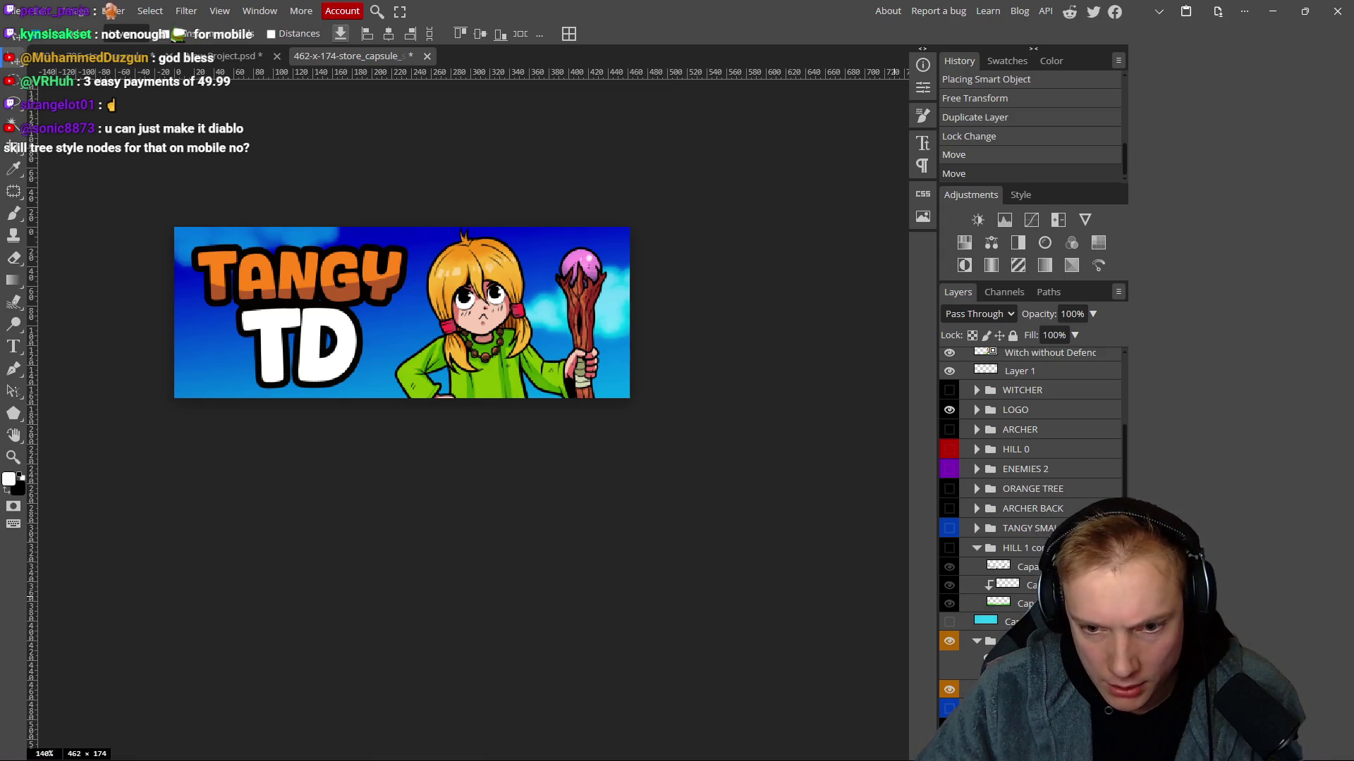
{"action": "key", "text": "ctrl+t"}
{"action": "scroll", "coordinate": [633, 506], "scroll_direction": "down", "scroll_amount": 5}
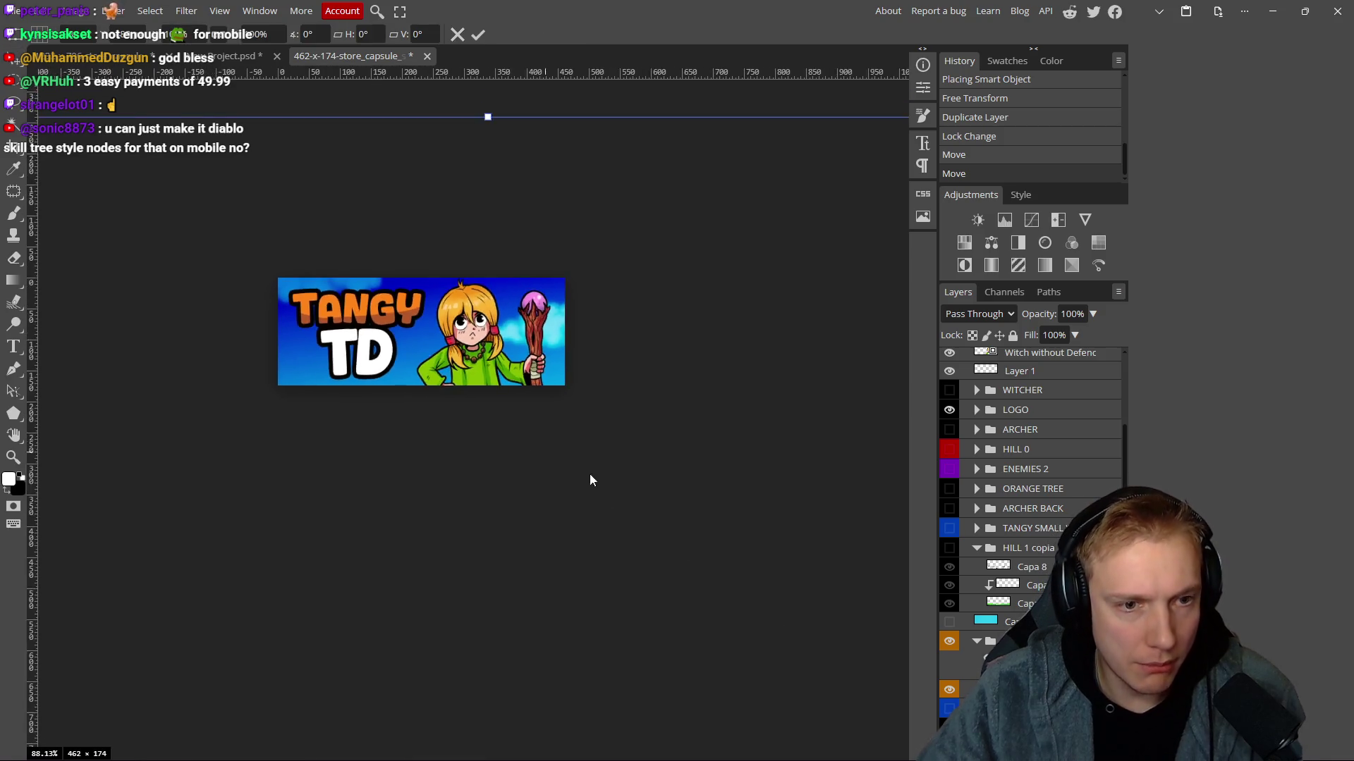
{"action": "mouse_move", "coordinate": [547, 269]}
{"action": "left_mouse_down"}
{"action": "mouse_move", "coordinate": [555, 396]}
{"action": "mouse_move", "coordinate": [585, 396]}
{"action": "mouse_move", "coordinate": [551, 392]}
{"action": "left_mouse_up"}
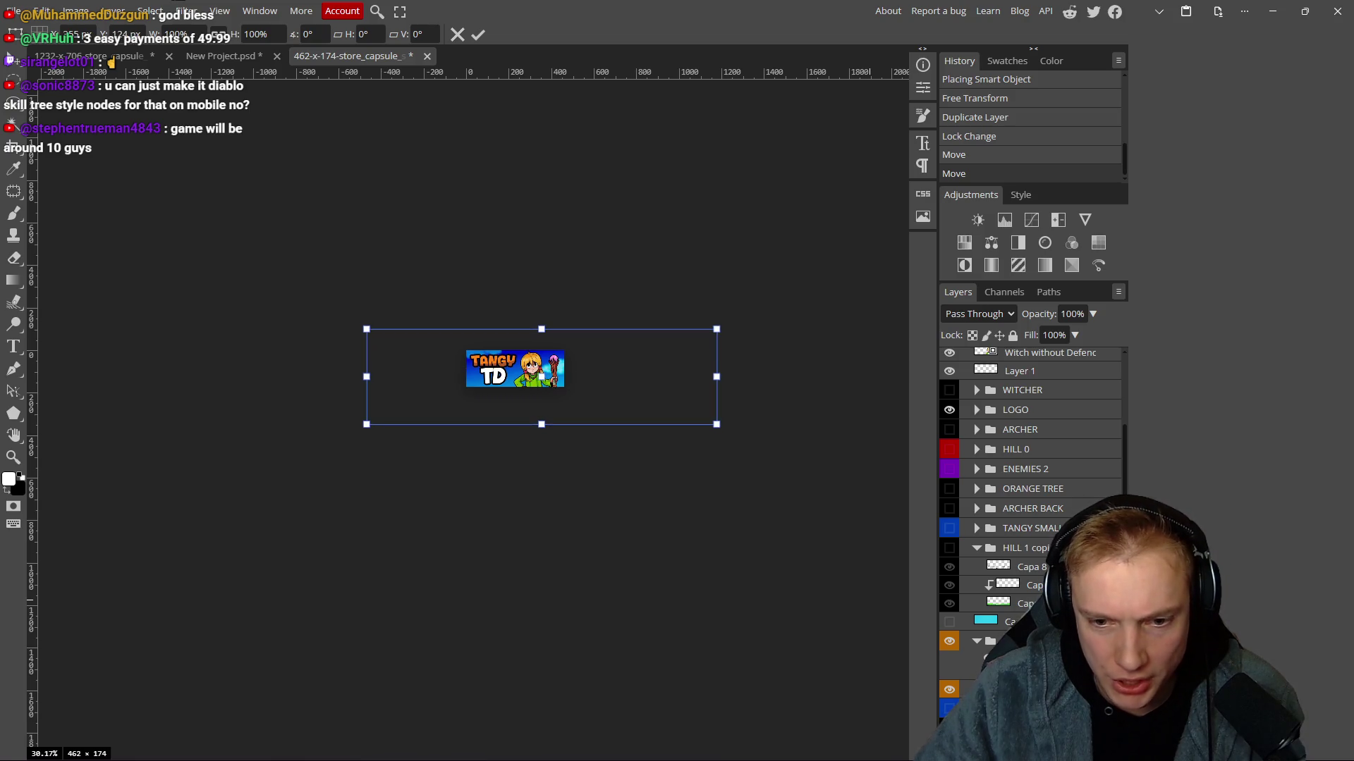
{"action": "key", "text": "Return"}
{"action": "scroll", "coordinate": [544, 426], "scroll_direction": "up", "scroll_amount": 5}
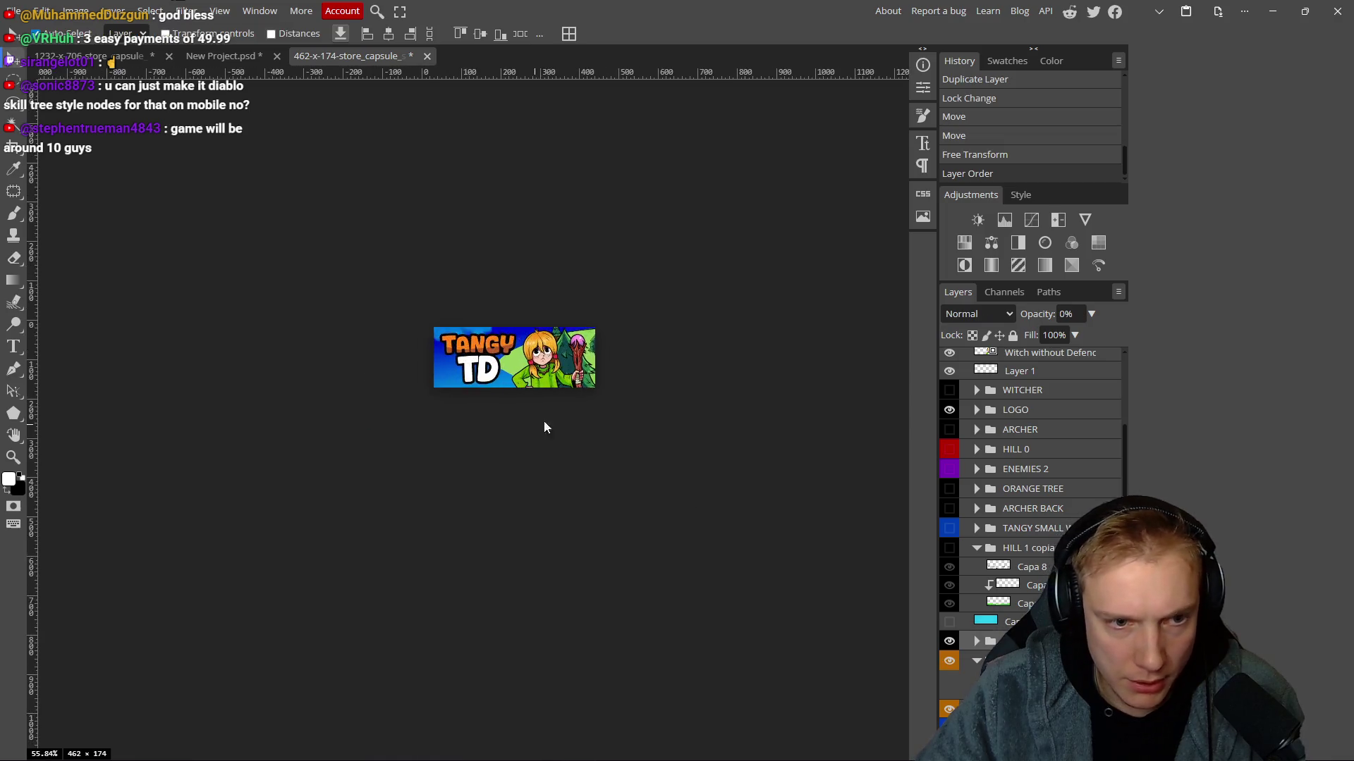
Scale the large layer to about 61% and align its left edge with the banner.
{"action": "key", "text": "ctrl+t"}
{"action": "mouse_move", "coordinate": [705, 366]}
{"action": "left_mouse_down"}
{"action": "mouse_move", "coordinate": [578, 375]}
{"action": "mouse_move", "coordinate": [384, 429]}
{"action": "mouse_move", "coordinate": [395, 415]}
{"action": "mouse_move", "coordinate": [366, 452]}
{"action": "mouse_move", "coordinate": [402, 395]}
{"action": "mouse_move", "coordinate": [511, 386]}
{"action": "mouse_move", "coordinate": [486, 370]}
{"action": "left_mouse_up"}
{"action": "left_click_drag", "start_coordinate": [301, 220], "coordinate": [255, 331]}
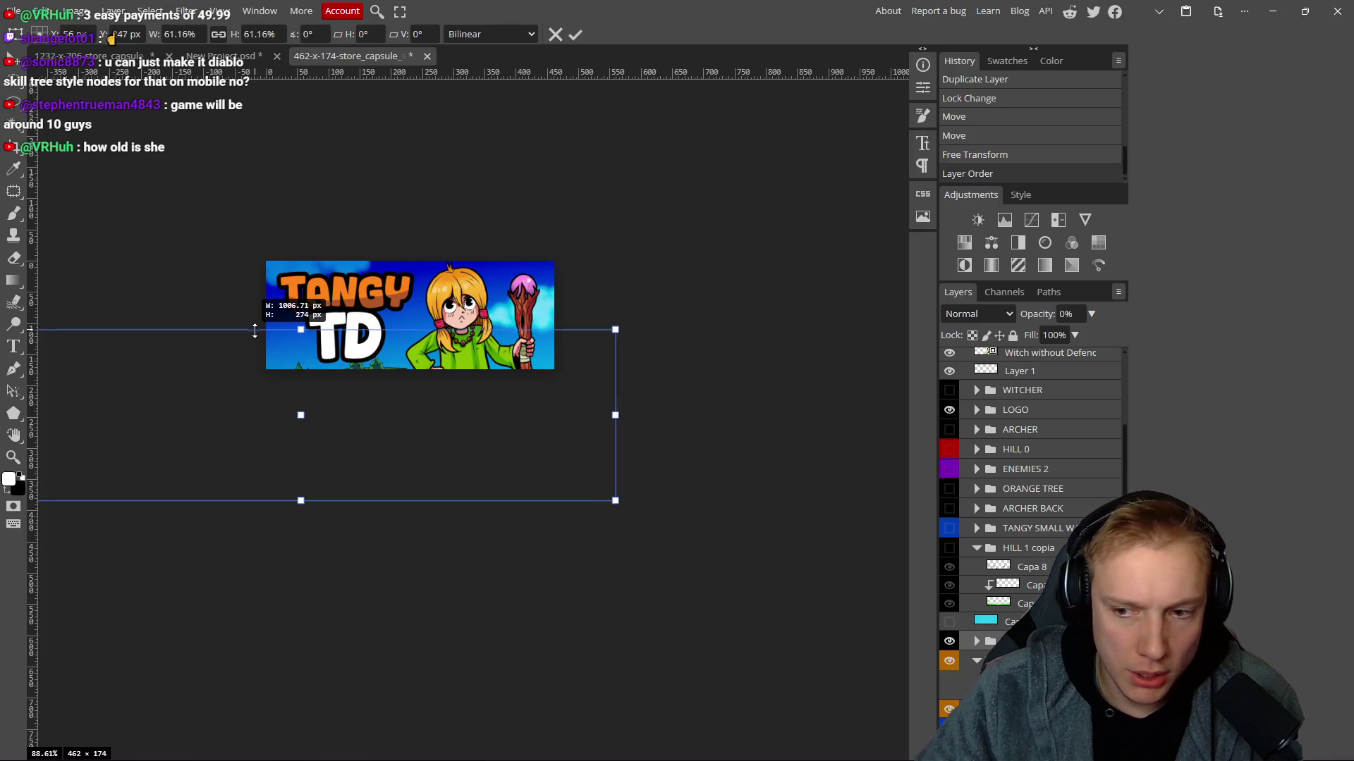
{"action": "mouse_move", "coordinate": [379, 430]}
{"action": "left_mouse_down"}
{"action": "mouse_move", "coordinate": [382, 387]}
{"action": "mouse_move", "coordinate": [308, 410]}
{"action": "mouse_move", "coordinate": [362, 399]}
{"action": "mouse_move", "coordinate": [384, 357]}
{"action": "mouse_move", "coordinate": [341, 354]}
{"action": "mouse_move", "coordinate": [328, 376]}
{"action": "mouse_move", "coordinate": [344, 396]}
{"action": "left_mouse_up"}
{"action": "scroll", "coordinate": [357, 394], "scroll_direction": "down", "scroll_amount": 5}
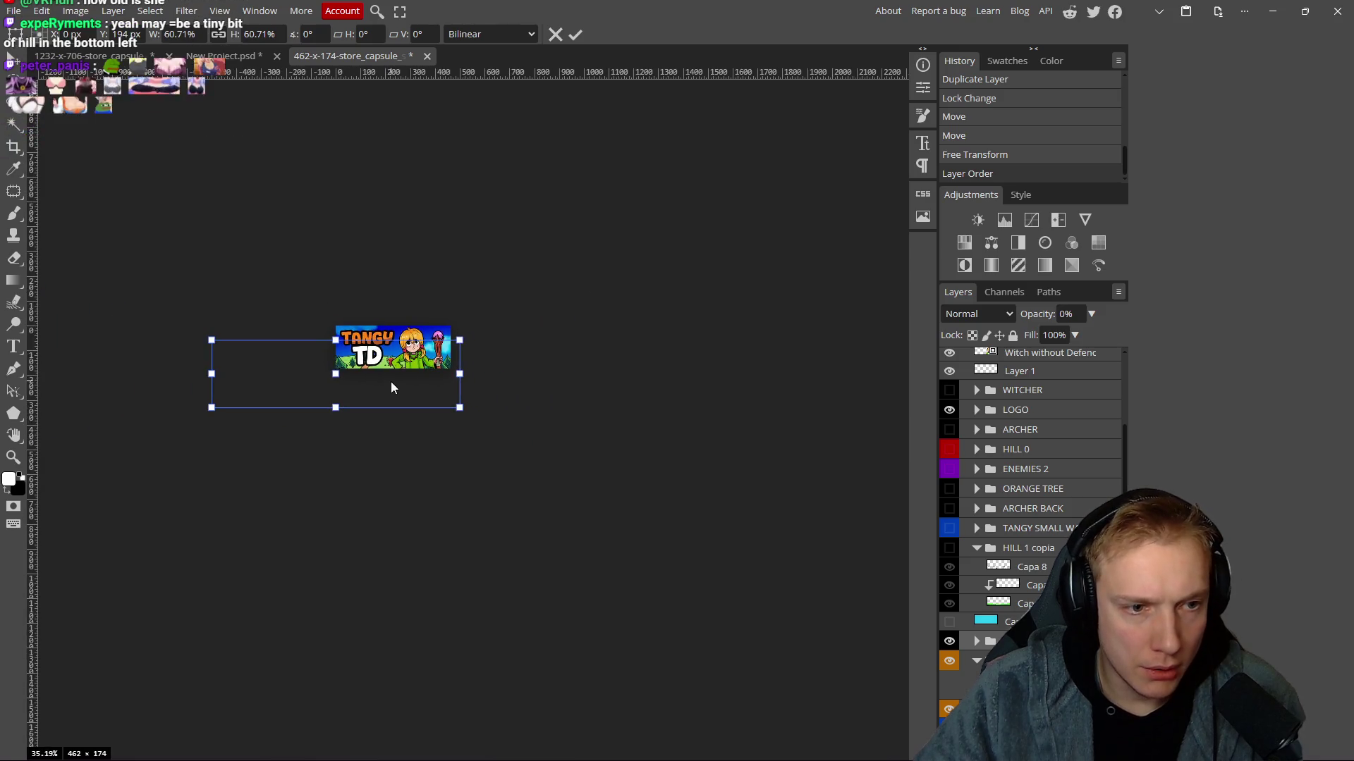
{"action": "scroll", "coordinate": [391, 381], "scroll_direction": "up", "scroll_amount": 3}
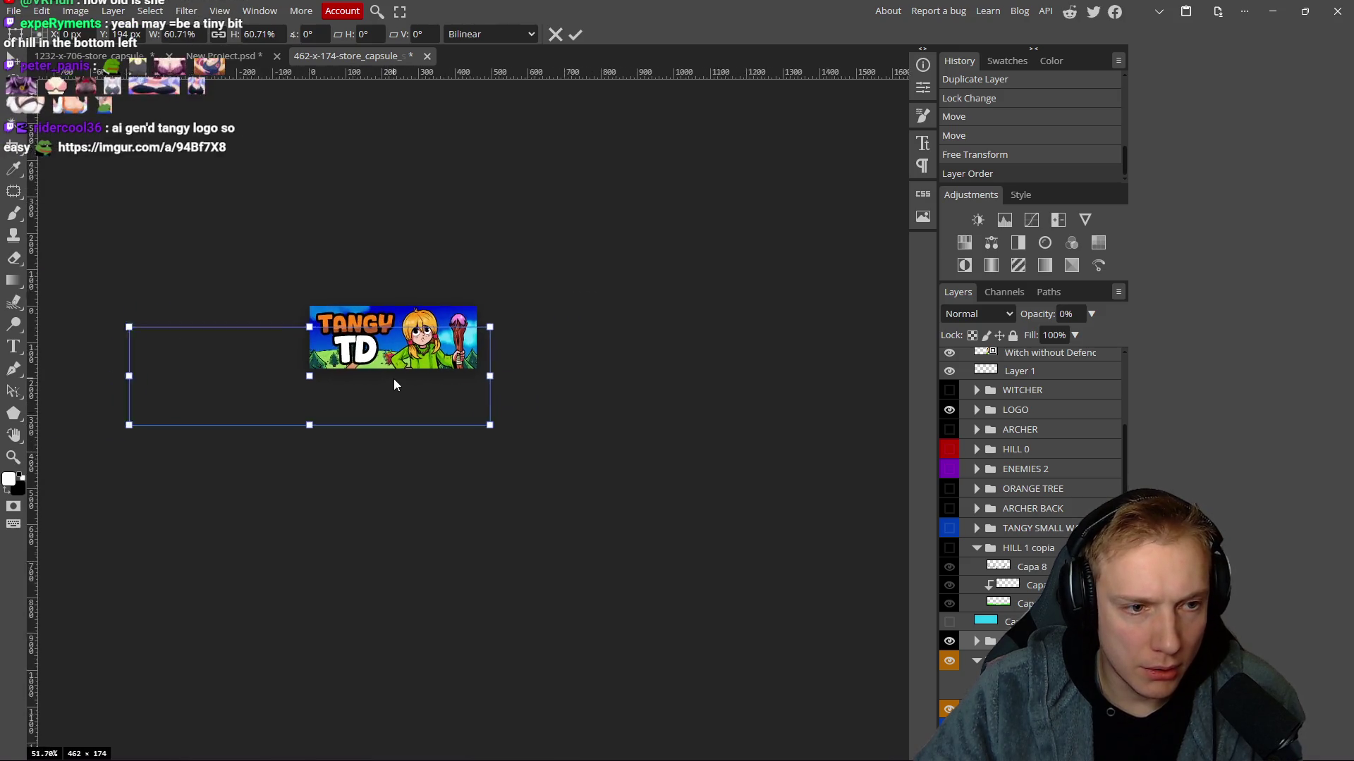
{"action": "left_click", "coordinate": [576, 35]}
Nudge the witch slightly to the right.
{"action": "scroll", "coordinate": [341, 418], "scroll_direction": "up", "scroll_amount": 8}
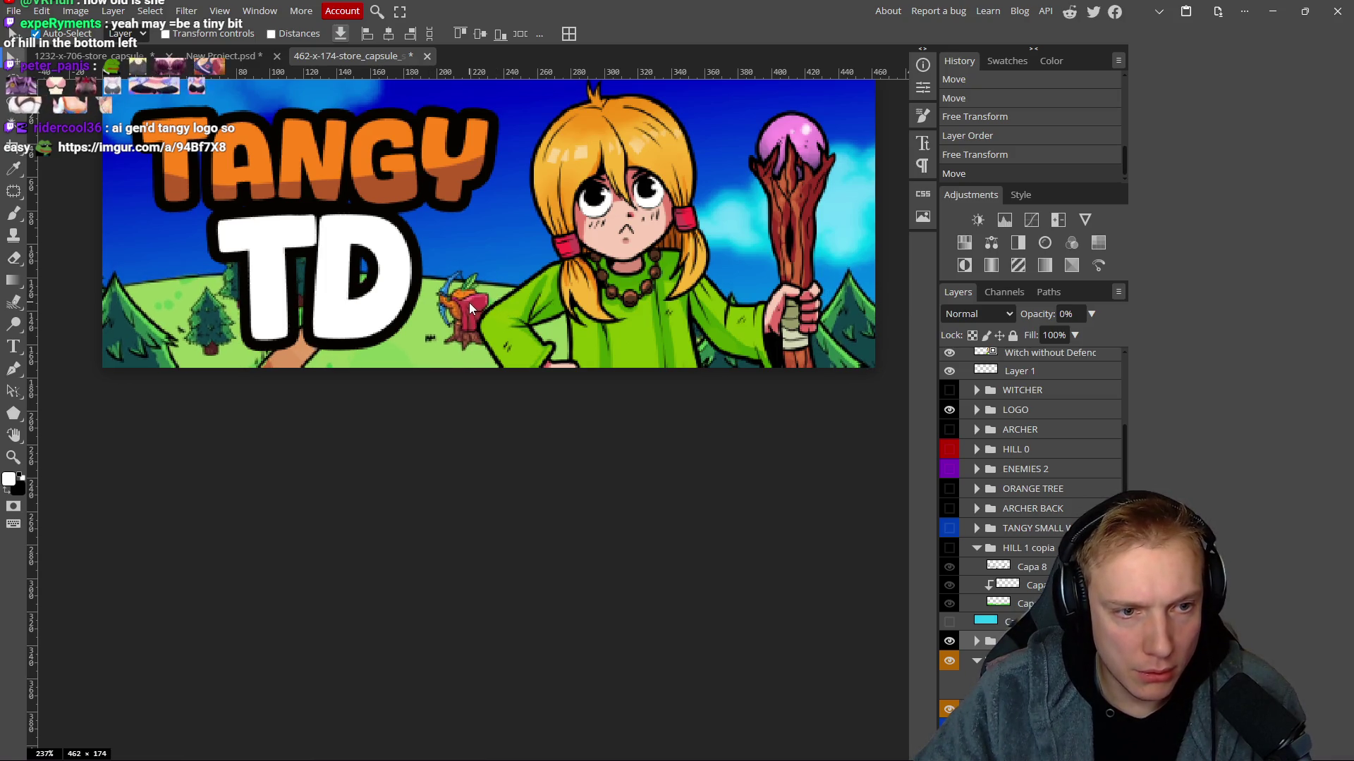
{"action": "scroll", "coordinate": [455, 341], "scroll_direction": "down", "scroll_amount": 3}
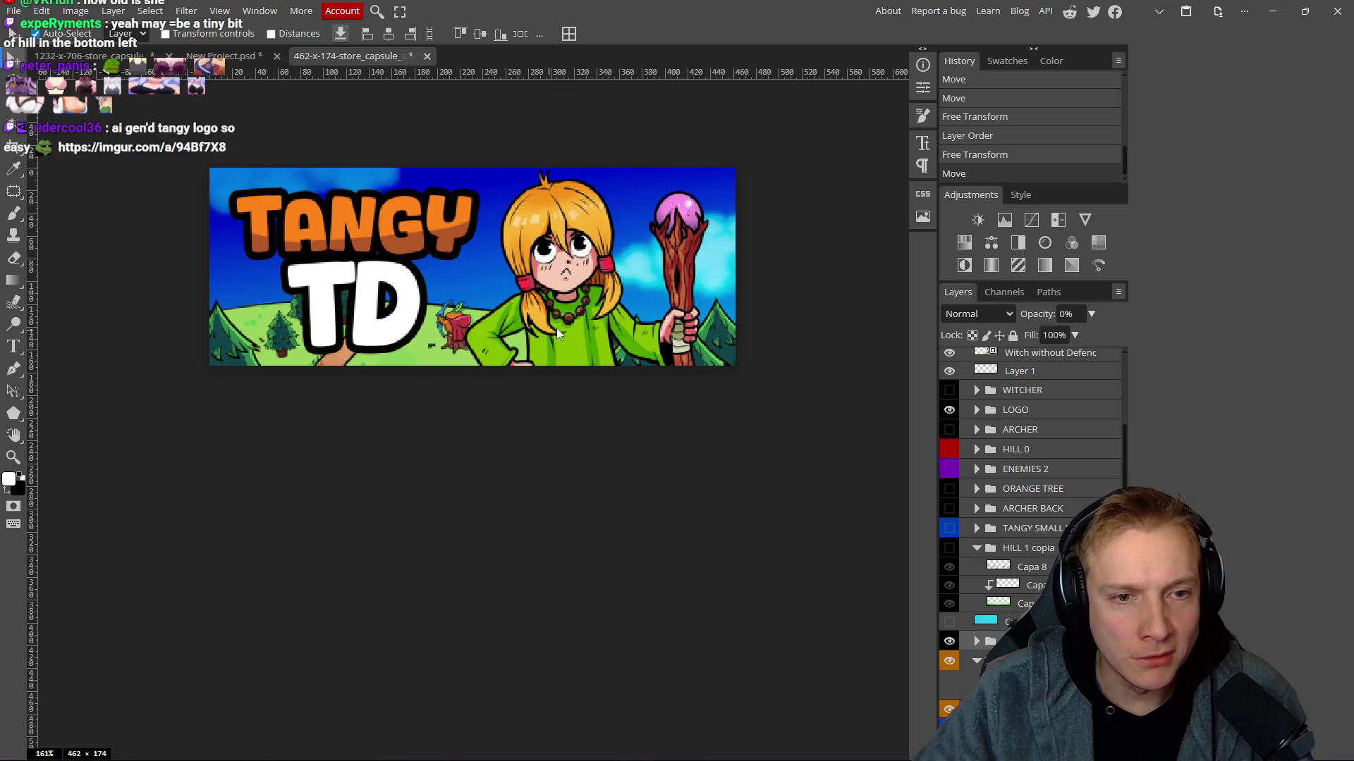
{"action": "left_click_drag", "start_coordinate": [572, 327], "coordinate": [578, 328]}
{"action": "scroll", "coordinate": [529, 354], "scroll_direction": "down", "scroll_amount": 6}
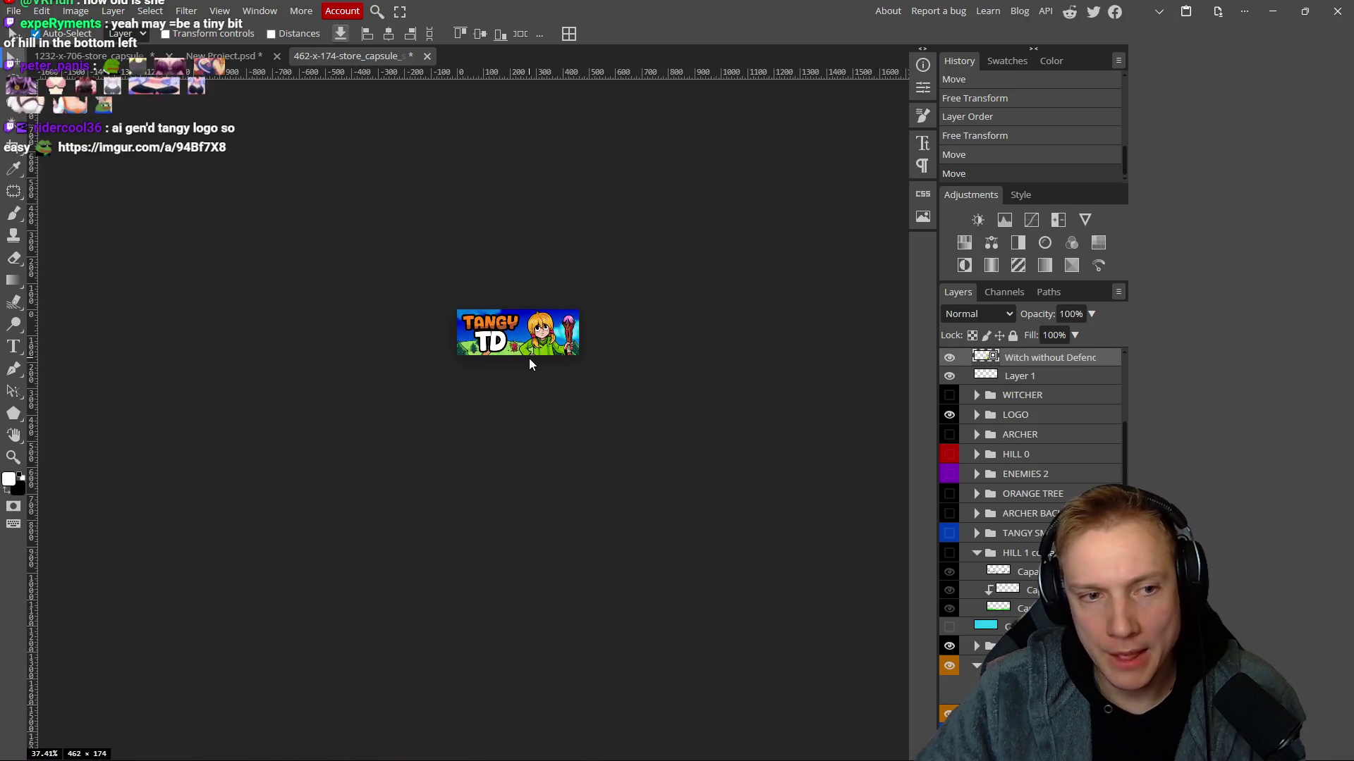
{"action": "scroll", "coordinate": [525, 388], "scroll_direction": "up", "scroll_amount": 4}
{"action": "scroll", "coordinate": [492, 362], "scroll_direction": "up", "scroll_amount": 1}
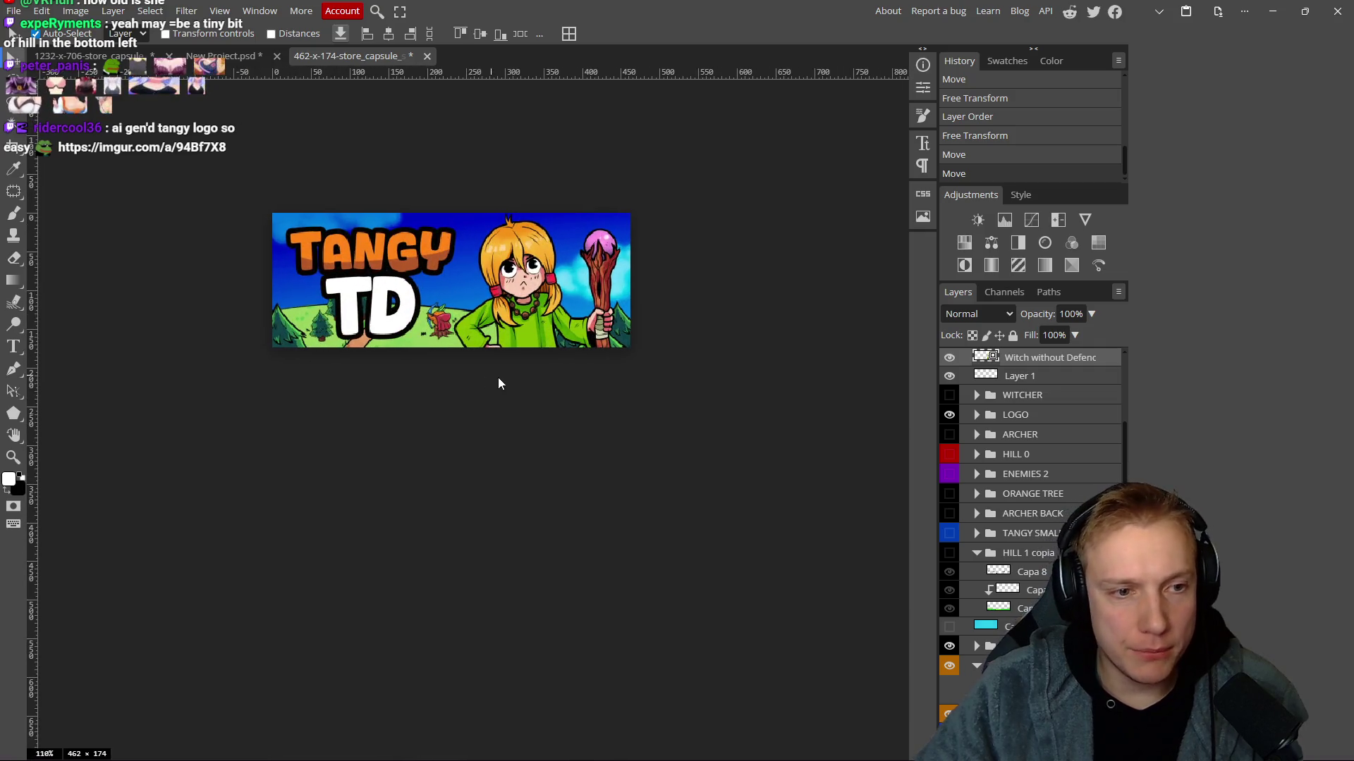
Take a screenshot of the finished banner with Win+Shift+S.
{"action": "key", "text": "super+shift+s"}
{"action": "mouse_move", "coordinate": [265, 210]}
{"action": "left_mouse_down"}
{"action": "mouse_move", "coordinate": [659, 305]}
{"action": "mouse_move", "coordinate": [640, 356]}
{"action": "left_mouse_up"}
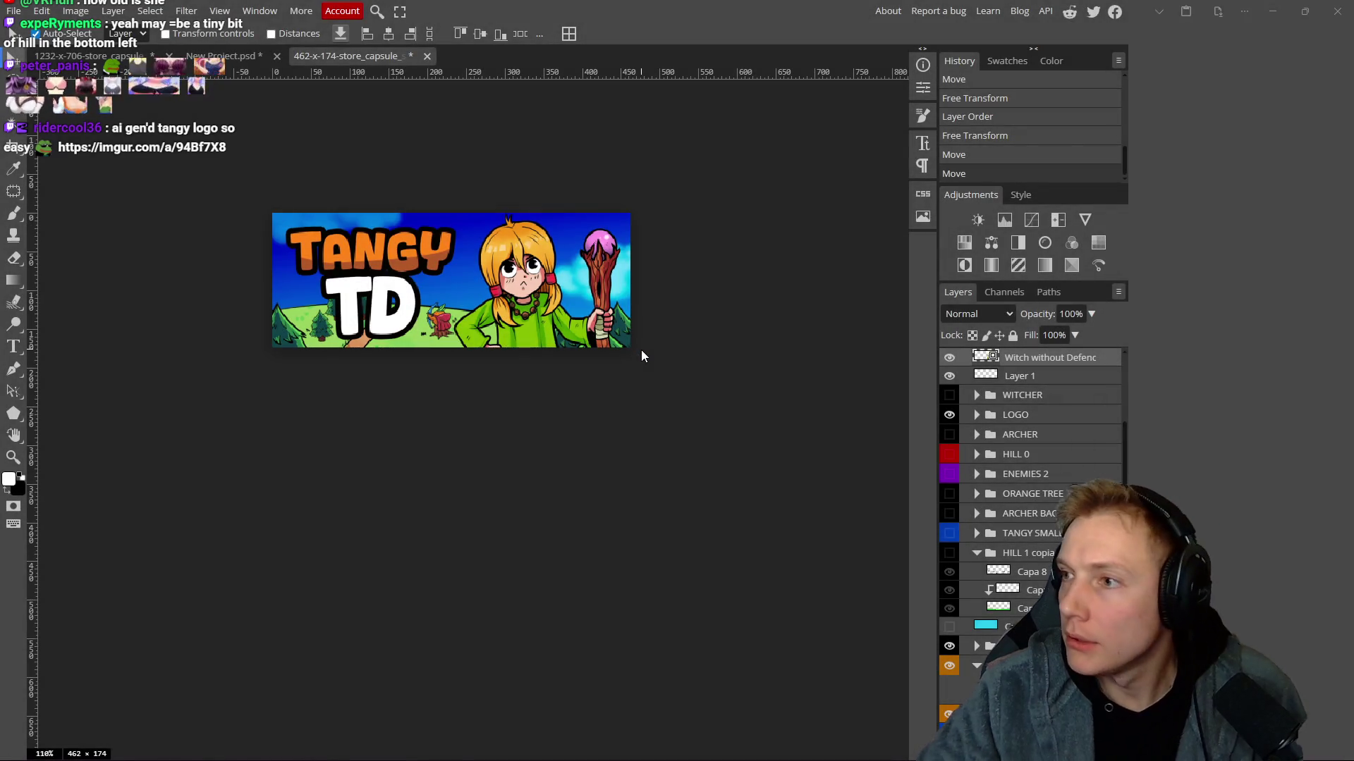
{"action": "key", "text": "alt+Tab"}
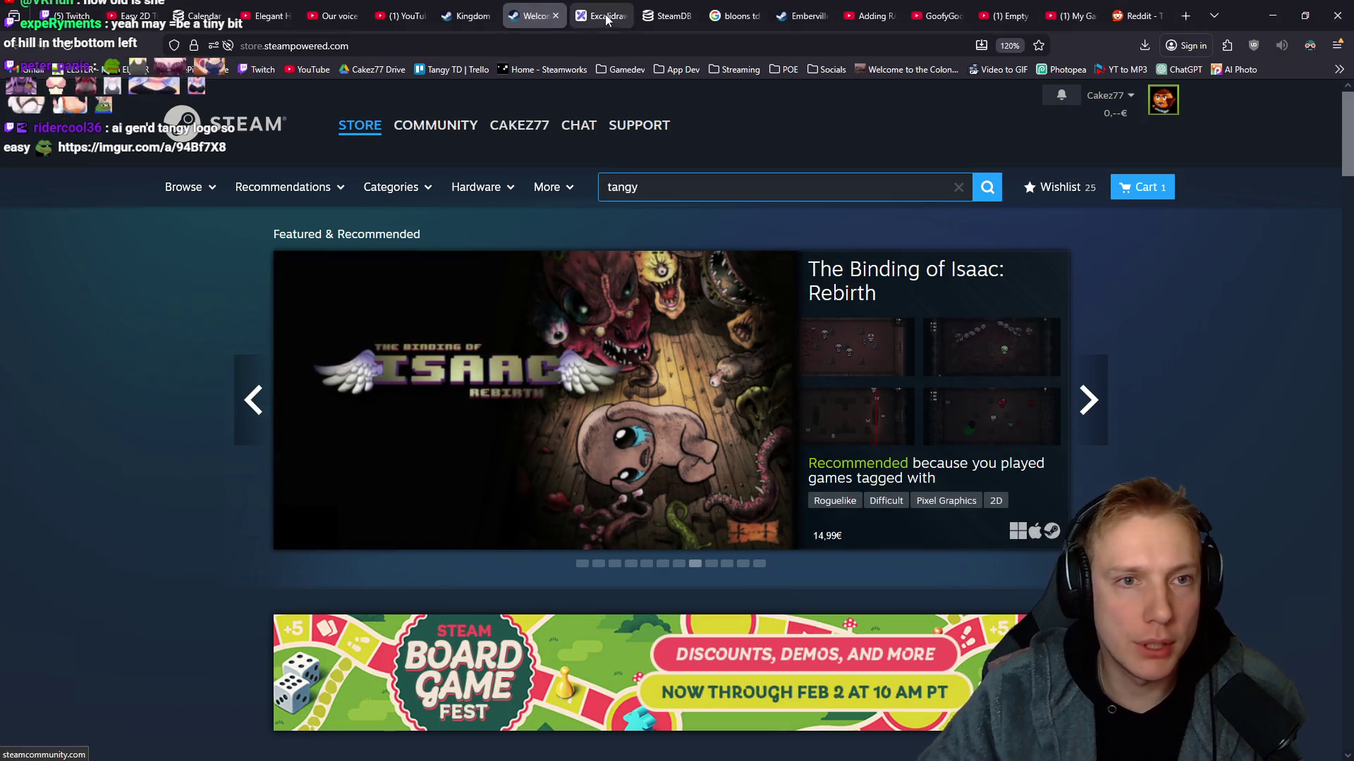
Draw a check mark beside version 3 of the large banners in Excalidraw.
{"action": "left_click", "coordinate": [599, 15]}
{"action": "left_click_drag", "start_coordinate": [1023, 350], "coordinate": [730, 392]}
{"action": "key", "text": "p"}
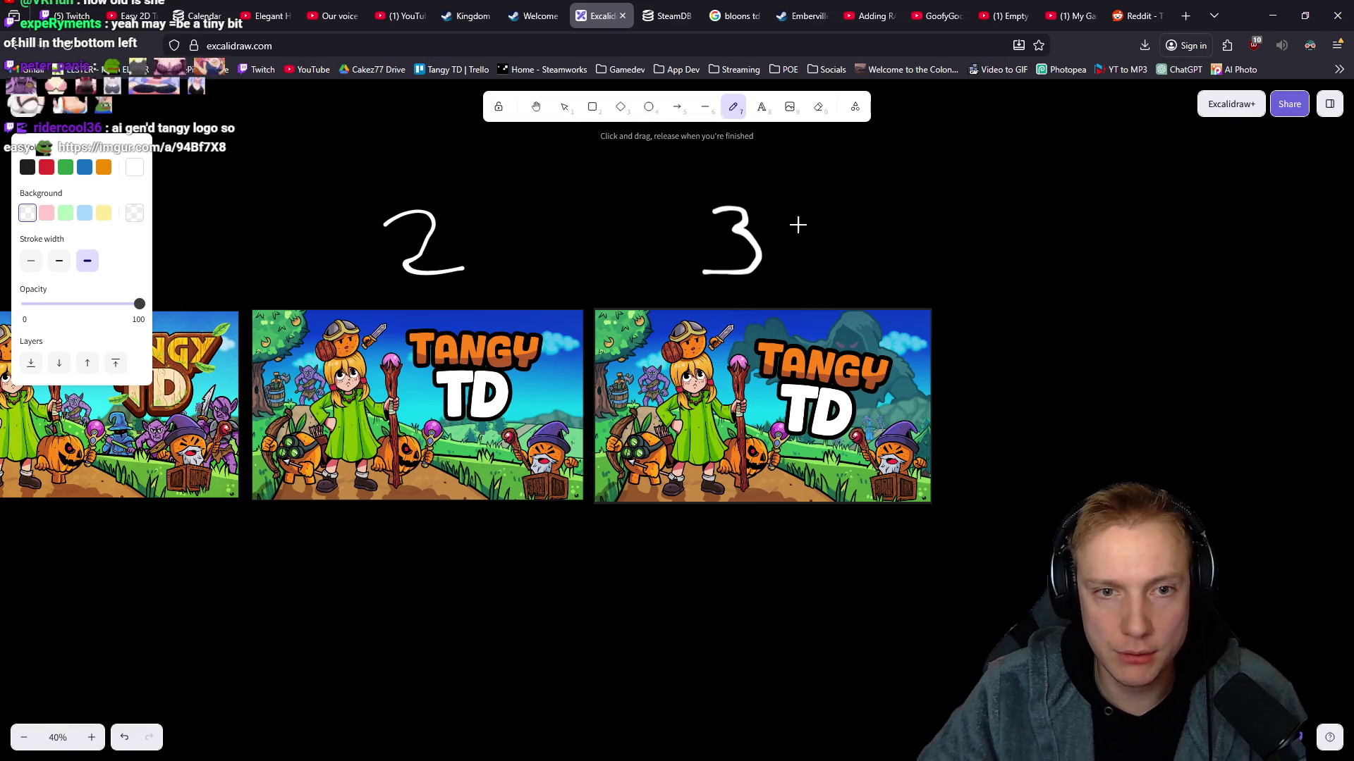
{"action": "left_click_drag", "start_coordinate": [794, 208], "coordinate": [966, 136]}
Paste the small capsule screenshot below the banners and enlarge it.
{"action": "scroll", "coordinate": [625, 346], "scroll_direction": "down", "scroll_amount": 3}
{"action": "scroll", "coordinate": [625, 346], "scroll_direction": "down", "scroll_amount": 2}
{"action": "mouse_move", "coordinate": [631, 339]}
{"action": "left_mouse_down"}
{"action": "mouse_move", "coordinate": [716, 314]}
{"action": "mouse_move", "coordinate": [471, 368]}
{"action": "left_mouse_up"}
{"action": "key", "text": "ctrl+v"}
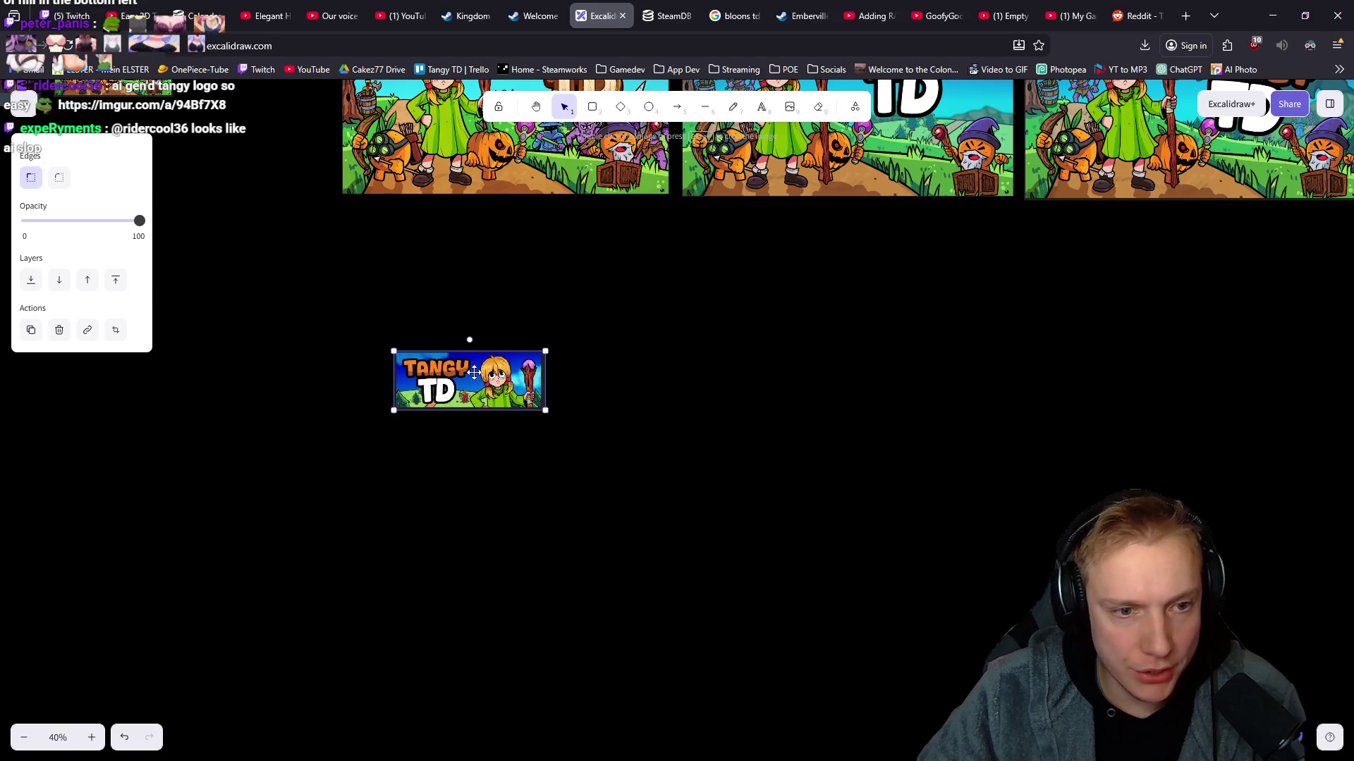
{"action": "left_click_drag", "start_coordinate": [542, 409], "coordinate": [664, 466]}
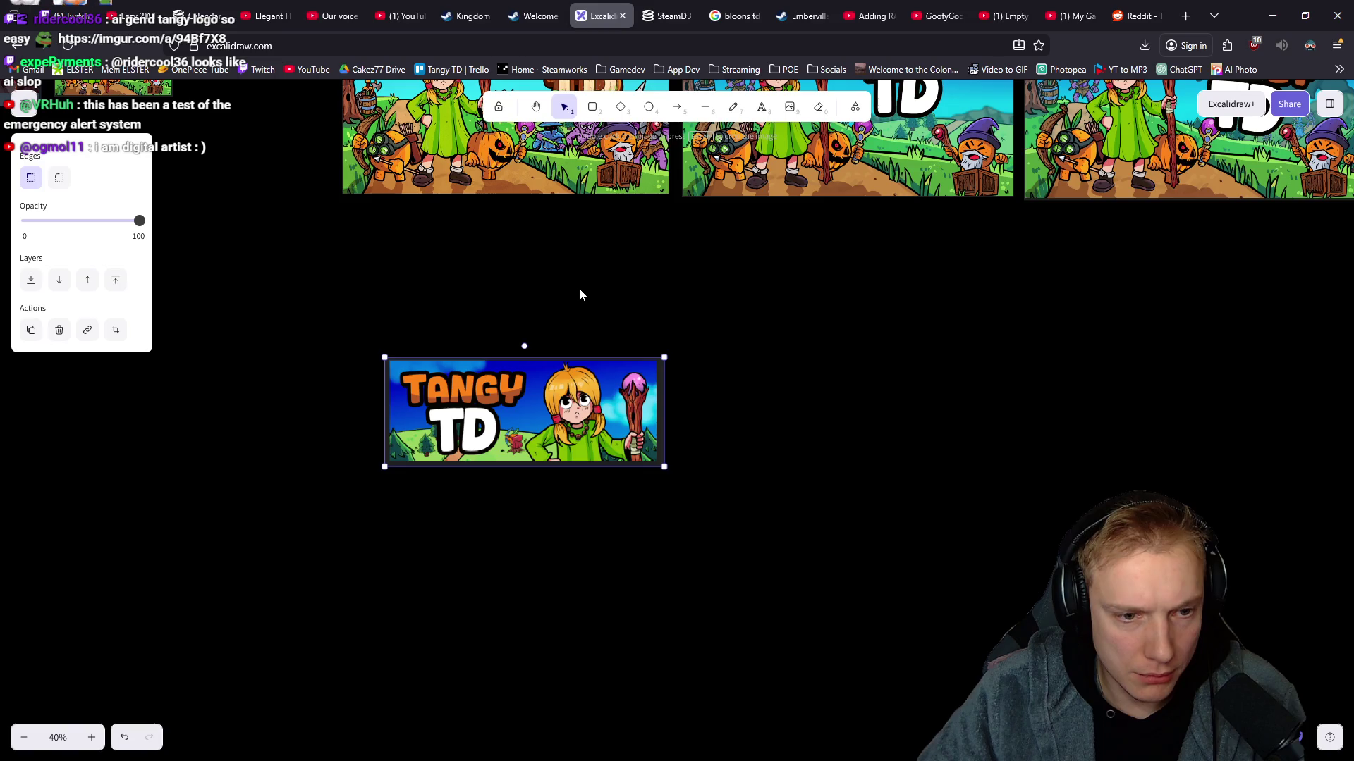
{"action": "key", "text": "p"}
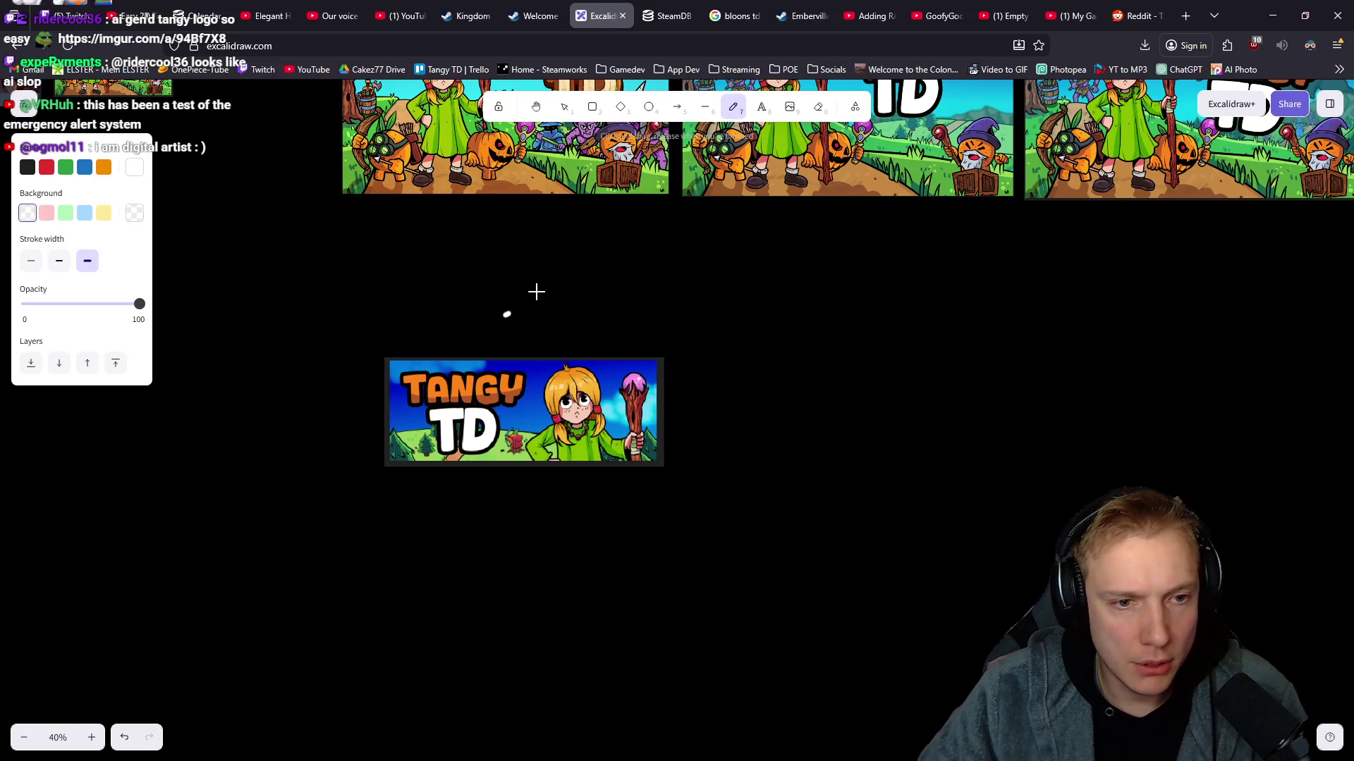
{"action": "key", "text": "alt+Tab"}
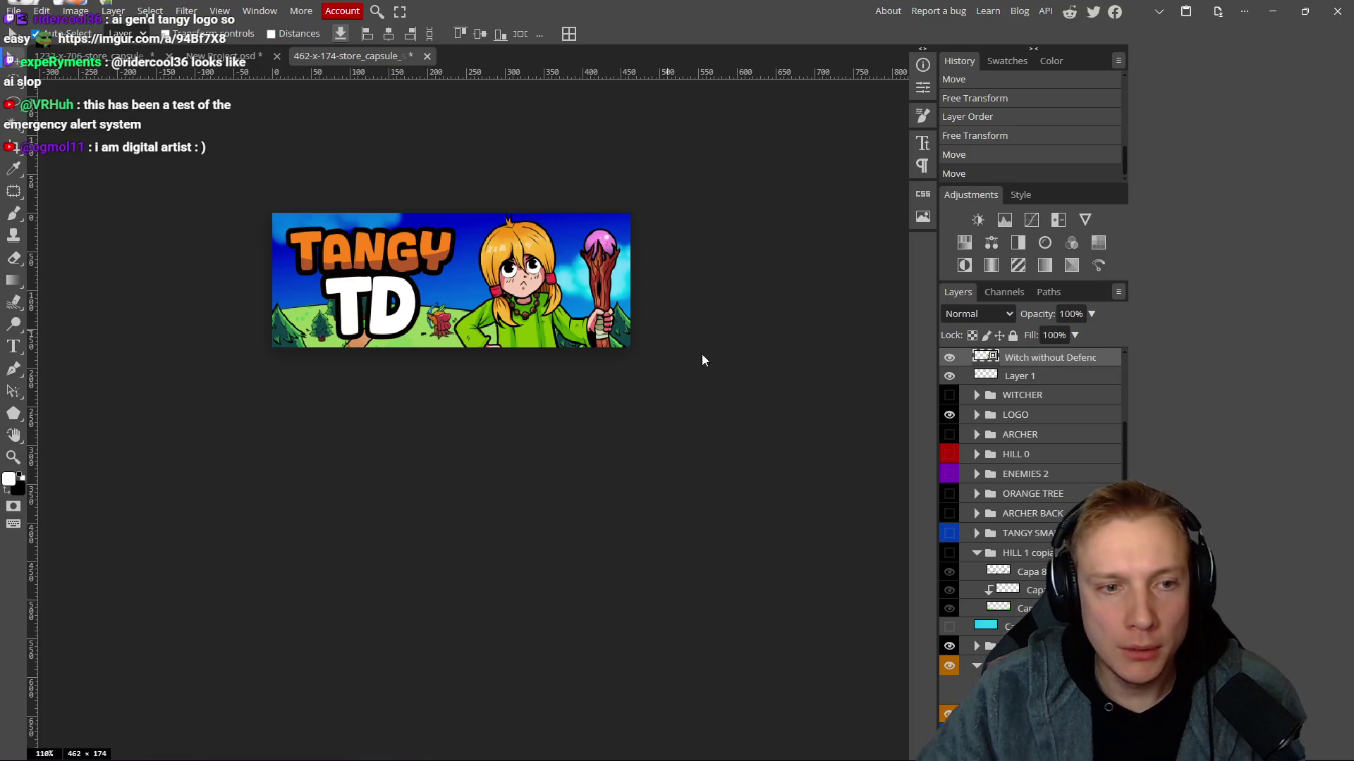
Hide the HILL 2 layer and show the HILL 1 copia grass layers.
{"action": "scroll", "coordinate": [1012, 558], "scroll_direction": "down", "scroll_amount": 2}
{"action": "left_click", "coordinate": [949, 583]}
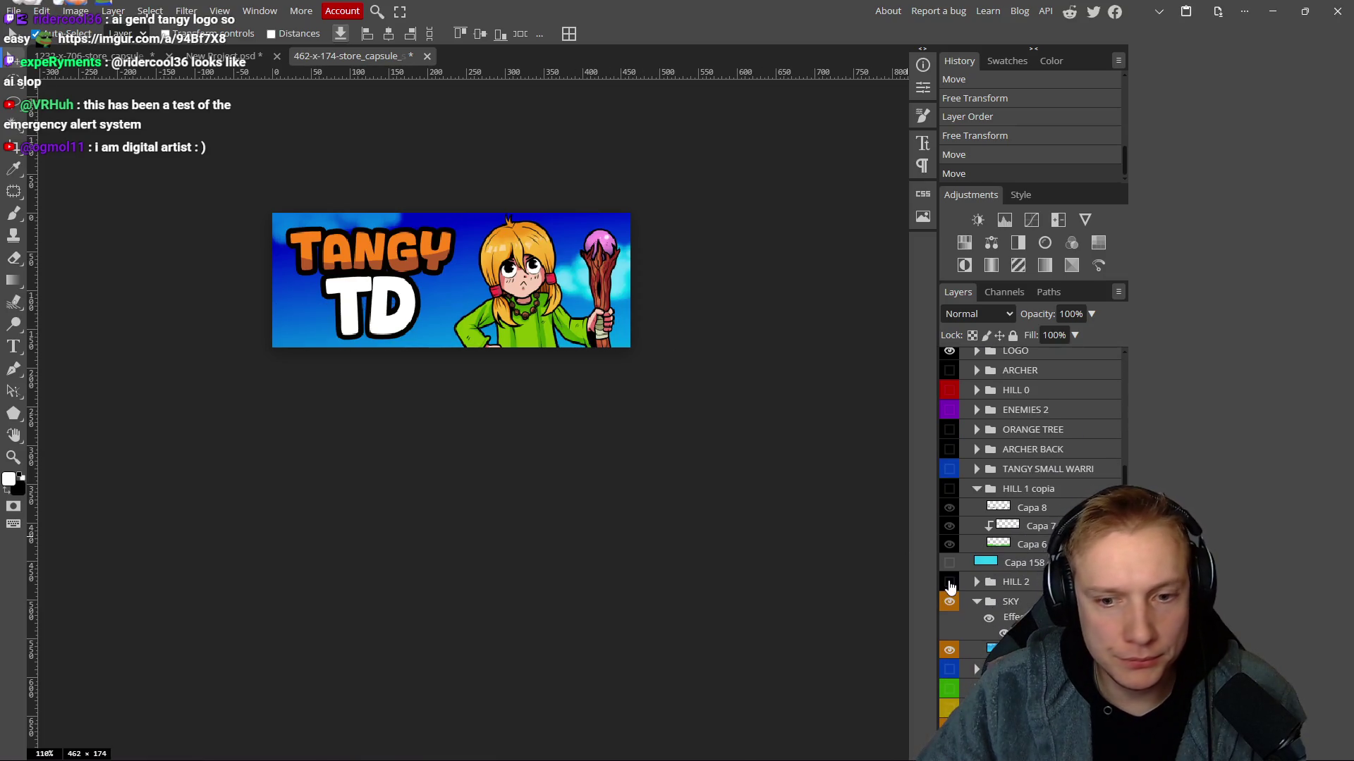
{"action": "left_click", "coordinate": [949, 489]}
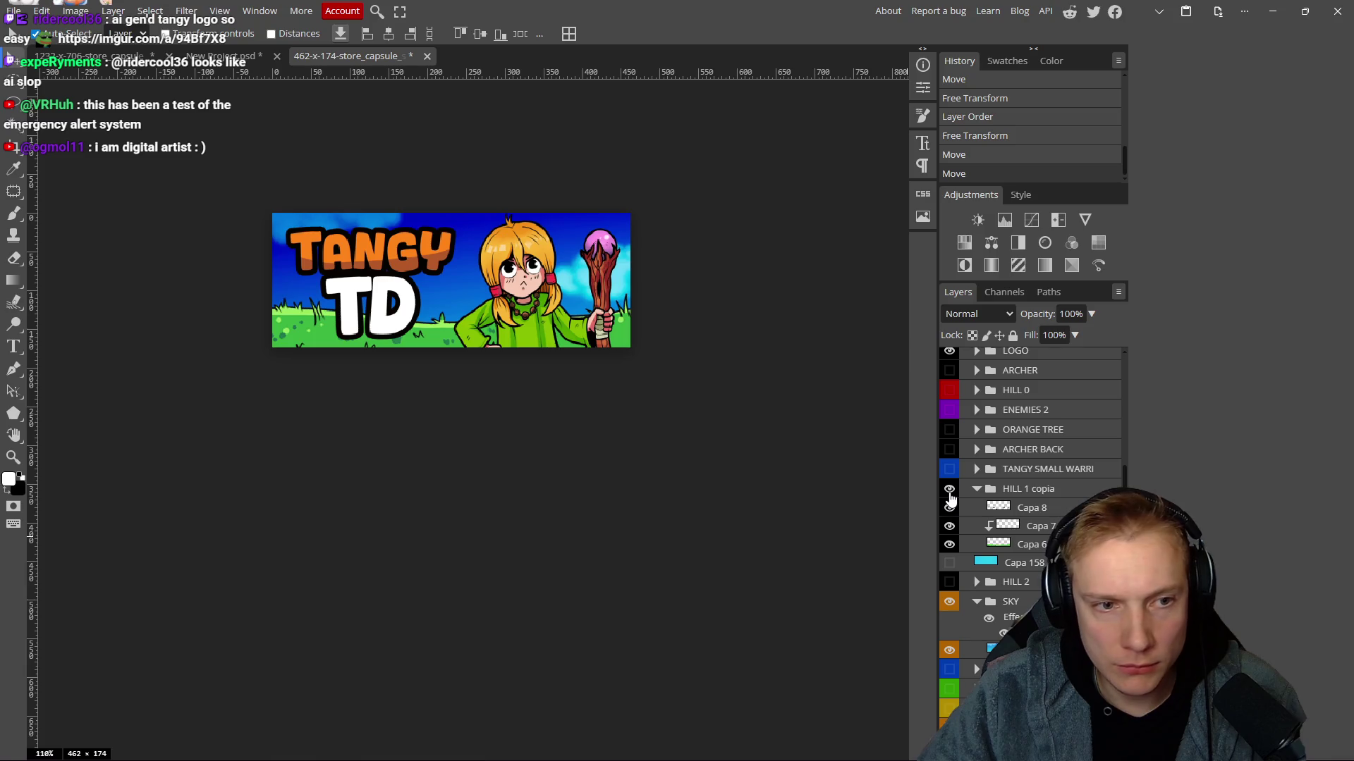
Snip the grass version of the banner and paste it into Excalidraw.
{"action": "key", "text": "super+shift+s"}
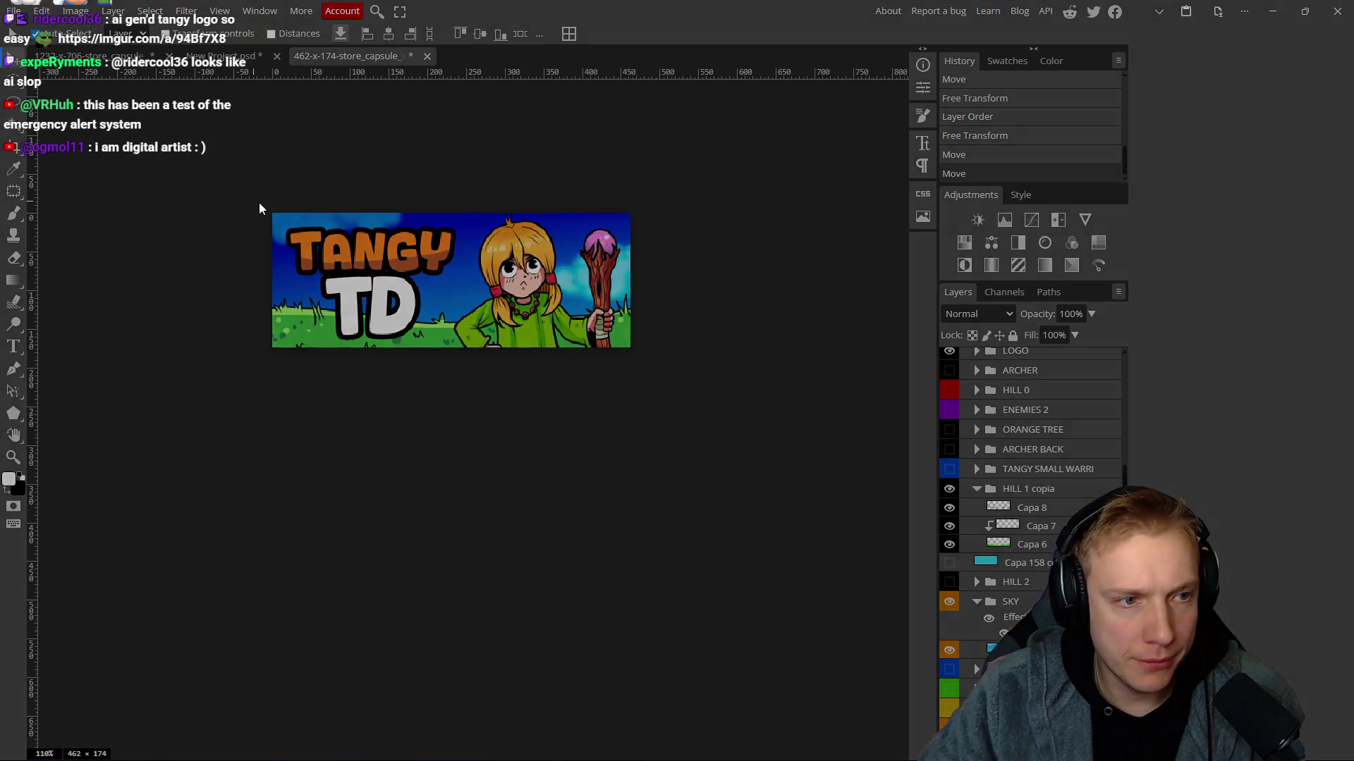
{"action": "left_click_drag", "start_coordinate": [261, 204], "coordinate": [643, 358]}
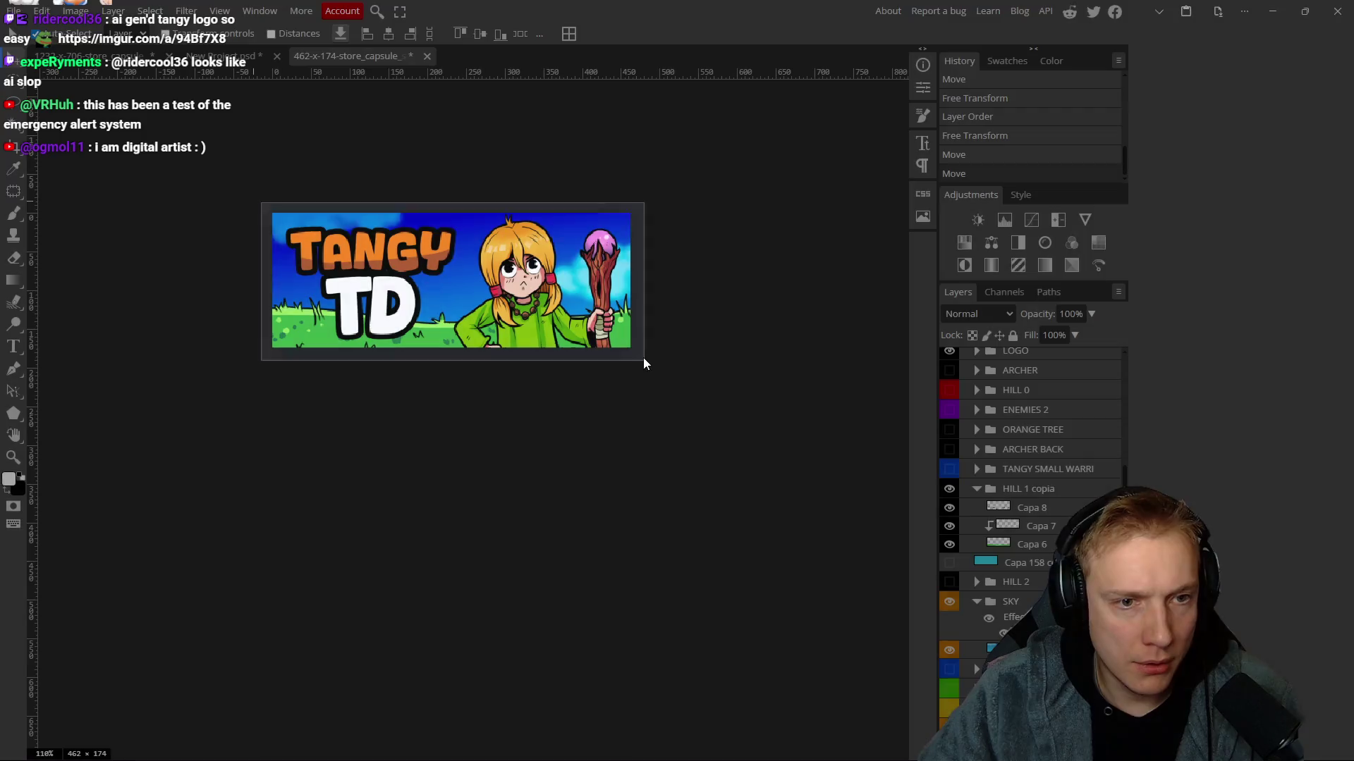
{"action": "key", "text": "alt+Tab"}
{"action": "key", "text": "ctrl+v"}
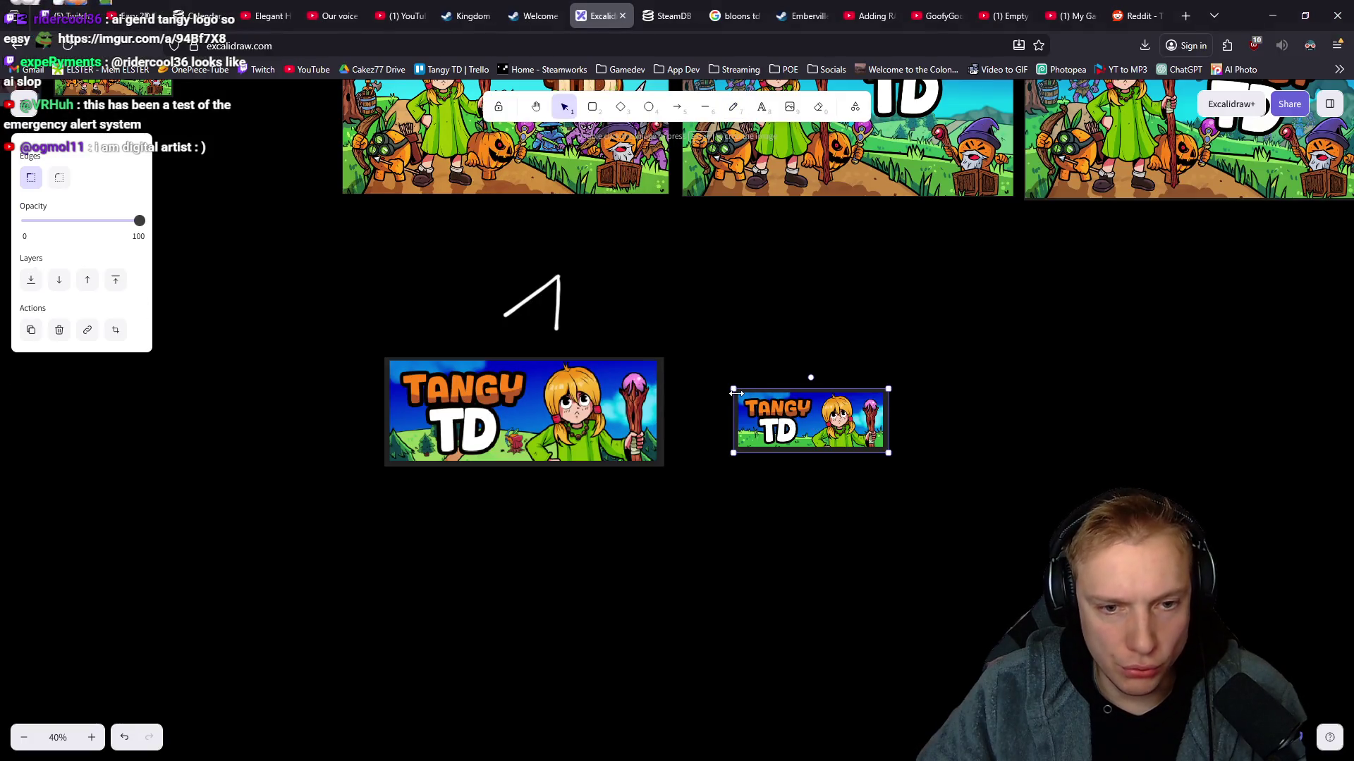
Enlarge the grass-version screenshot and place it right of the first capsule.
{"action": "left_click_drag", "start_coordinate": [734, 390], "coordinate": [585, 330]}
{"action": "left_click_drag", "start_coordinate": [682, 399], "coordinate": [669, 416]}
{"action": "mouse_move", "coordinate": [574, 346]}
{"action": "left_mouse_down"}
{"action": "mouse_move", "coordinate": [836, 379]}
{"action": "mouse_move", "coordinate": [758, 377]}
{"action": "left_mouse_up"}
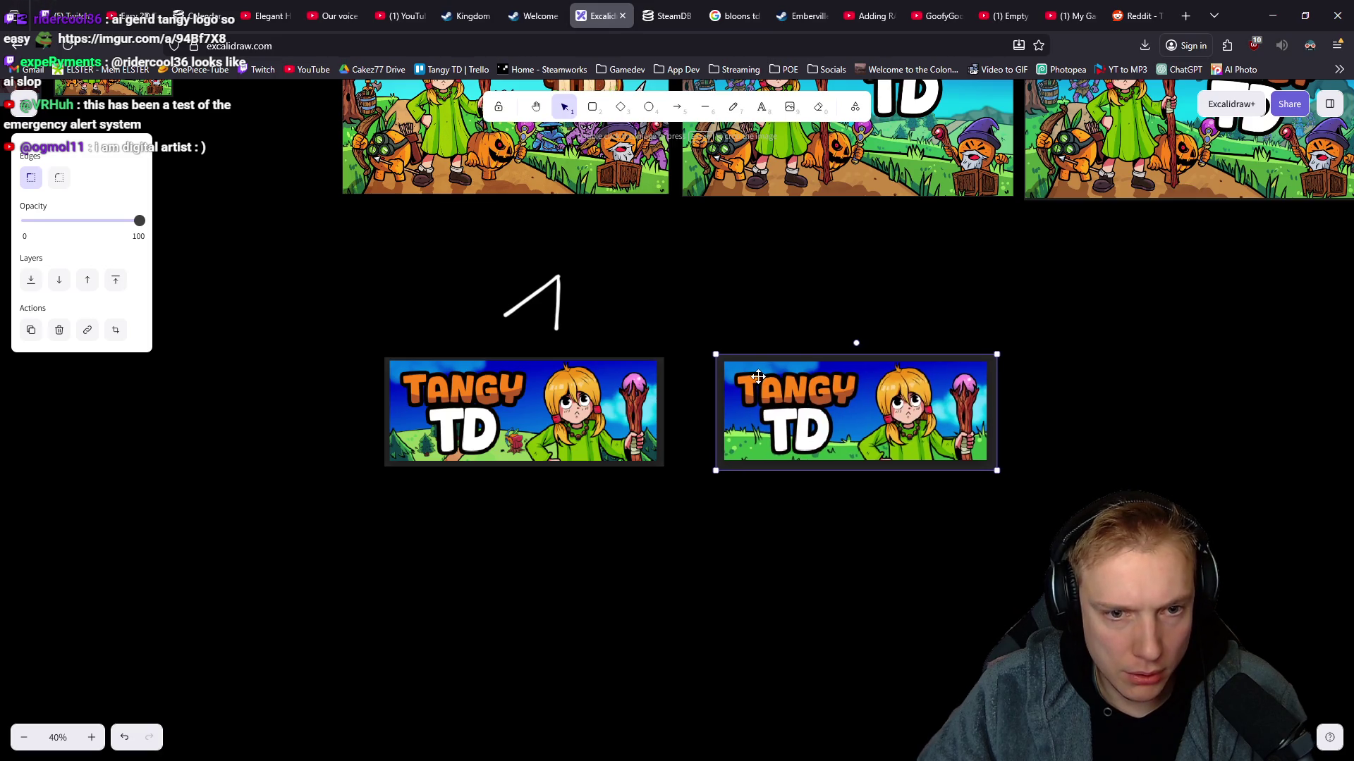
{"action": "left_click", "coordinate": [748, 323]}
Handwrite a 2 above the grass version and zoom out to compare all versions.
{"action": "scroll", "coordinate": [705, 304], "scroll_direction": "right", "scroll_amount": 2}
{"action": "key", "text": "p"}
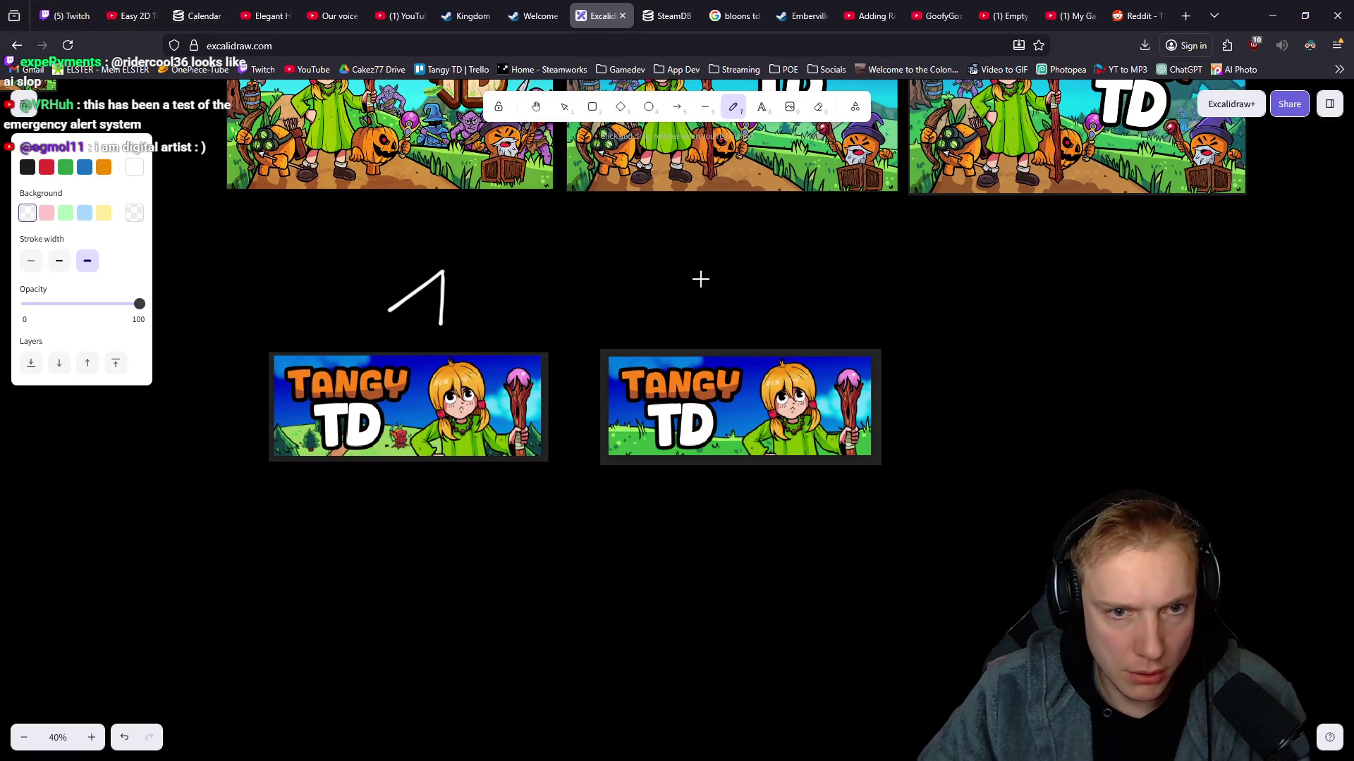
{"action": "scroll", "coordinate": [713, 469], "scroll_direction": "left", "scroll_amount": 2}
{"action": "scroll", "coordinate": [713, 468], "scroll_direction": "down", "scroll_amount": 1}
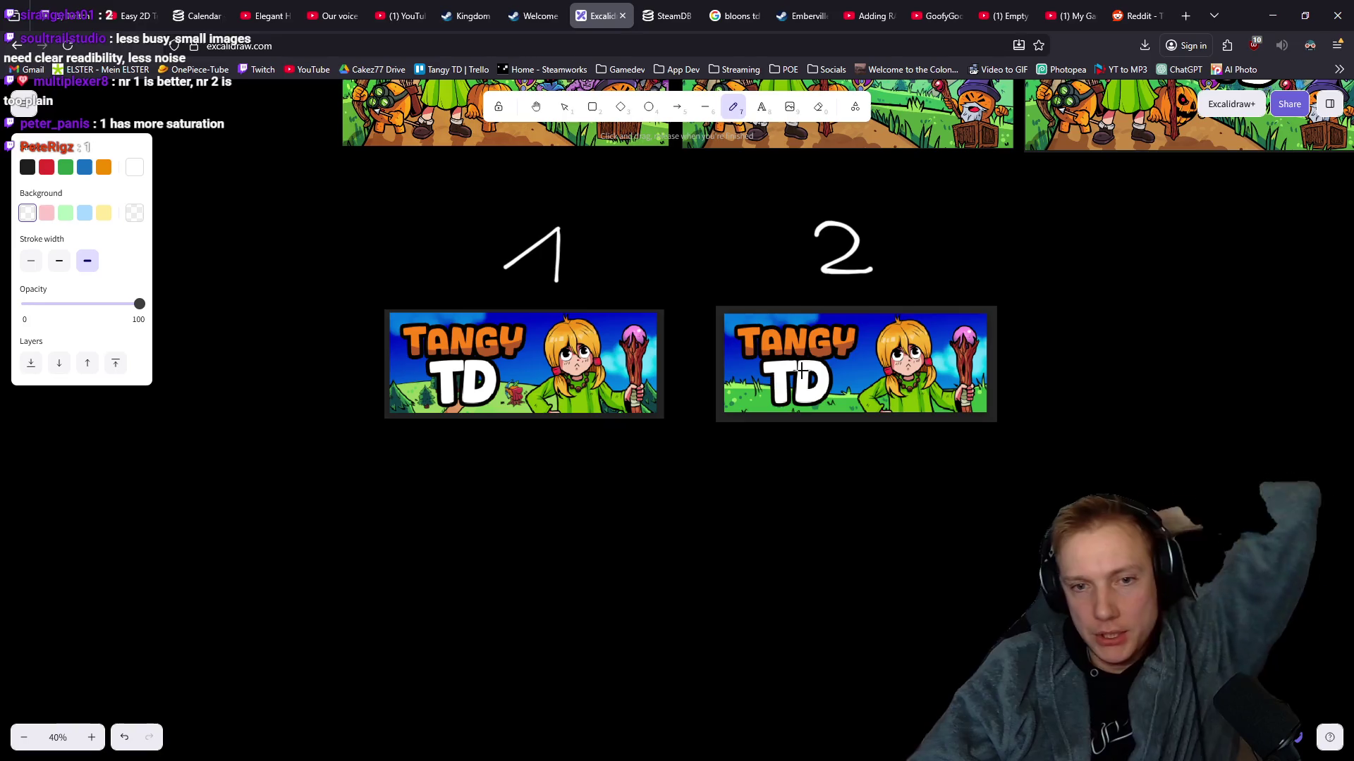
{"action": "scroll", "coordinate": [755, 420], "scroll_direction": "right", "scroll_amount": 2}
{"action": "scroll", "coordinate": [678, 389], "scroll_direction": "down", "scroll_amount": 7}
{"action": "scroll", "coordinate": [666, 393], "scroll_direction": "up", "scroll_amount": 6}
{"action": "scroll", "coordinate": [676, 389], "scroll_direction": "down", "scroll_amount": 5}
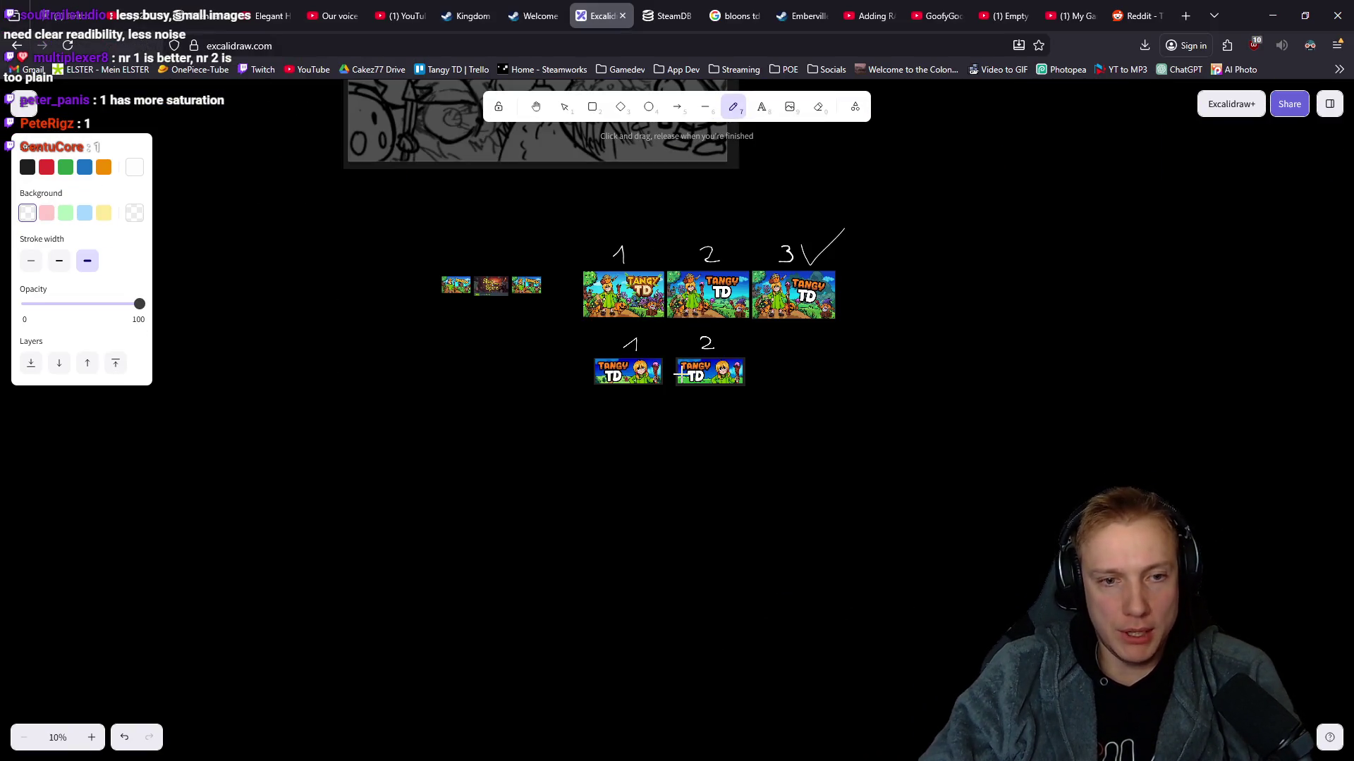
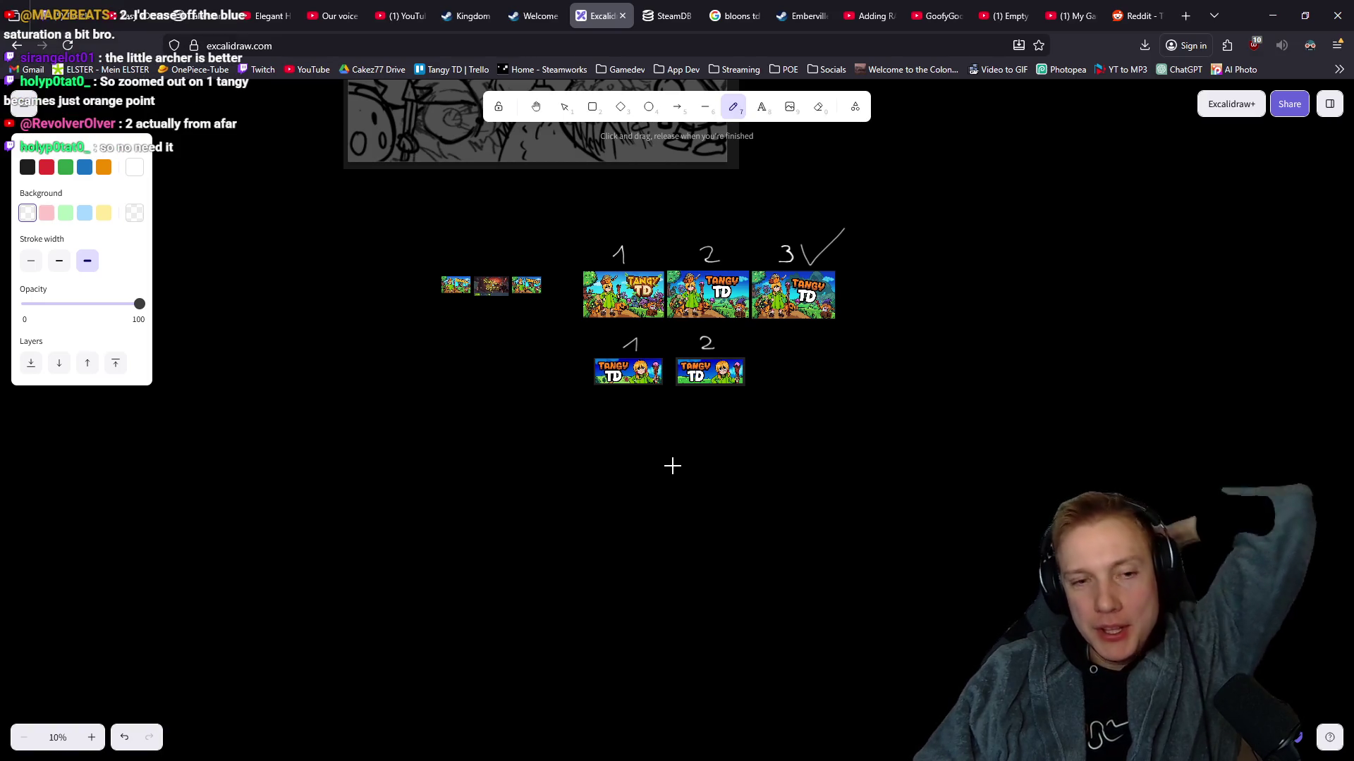
Pan the Excalidraw board so banner drafts 1 and 2 sit side by side for comparison.
{"action": "scroll", "coordinate": [700, 456], "scroll_direction": "right", "scroll_amount": 1}
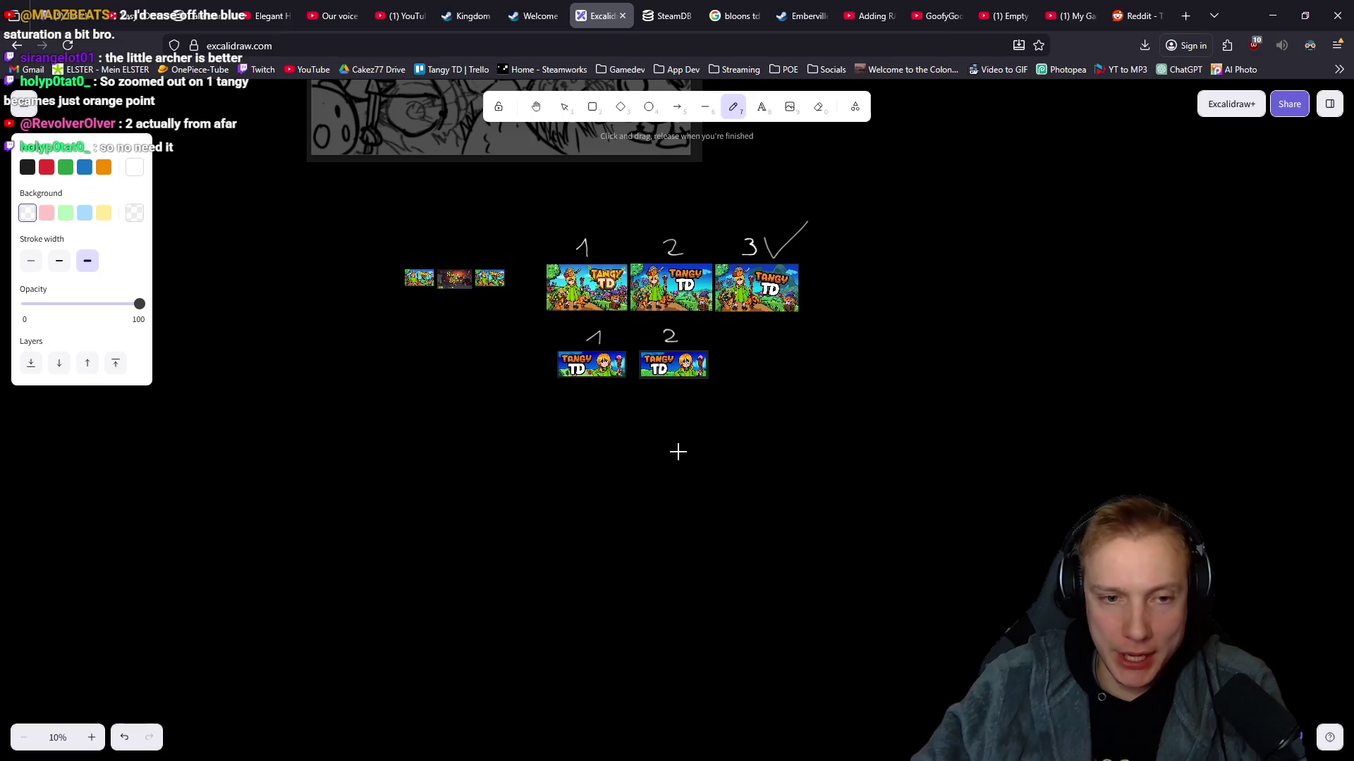
{"action": "scroll", "coordinate": [646, 390], "scroll_direction": "up", "scroll_amount": 5}
{"action": "scroll", "coordinate": [650, 395], "scroll_direction": "down", "scroll_amount": 4}
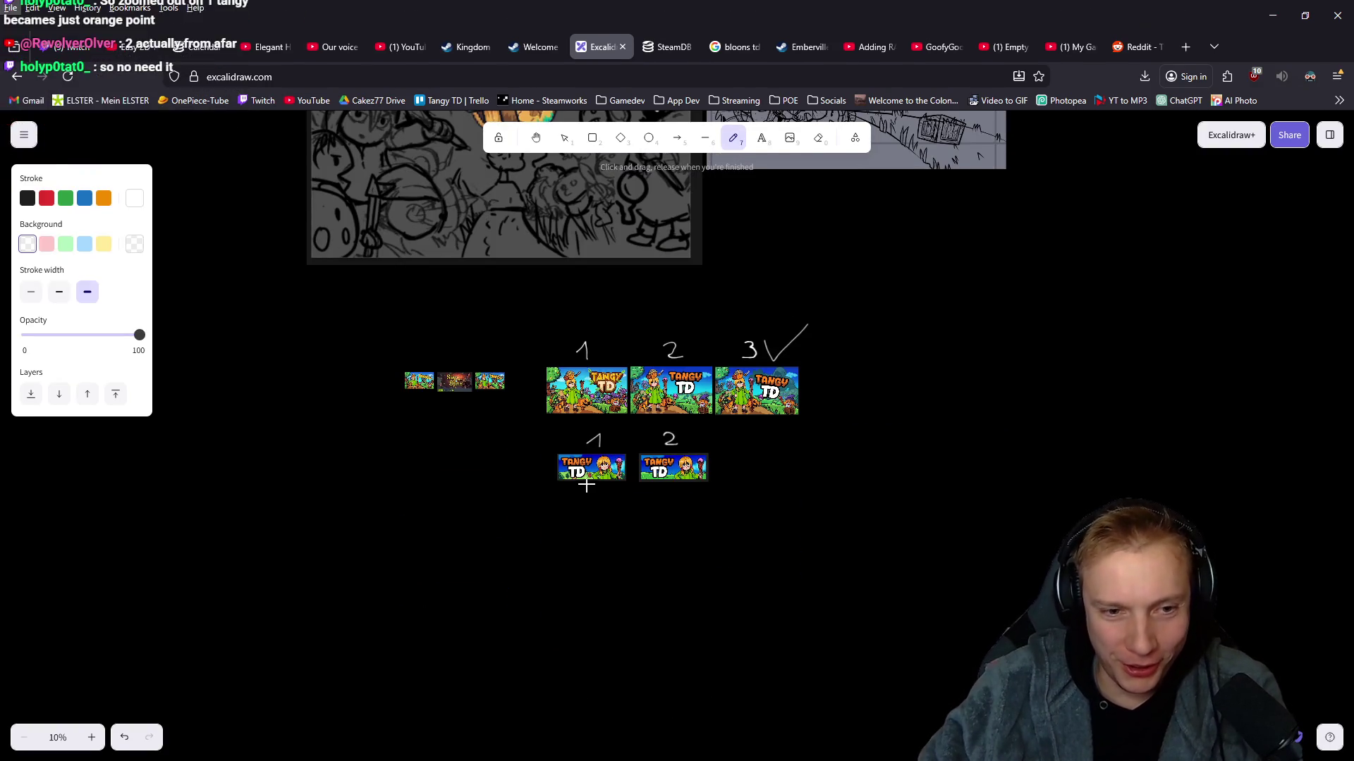
{"action": "scroll", "coordinate": [592, 479], "scroll_direction": "up", "scroll_amount": 5, "text": "ctrl"}
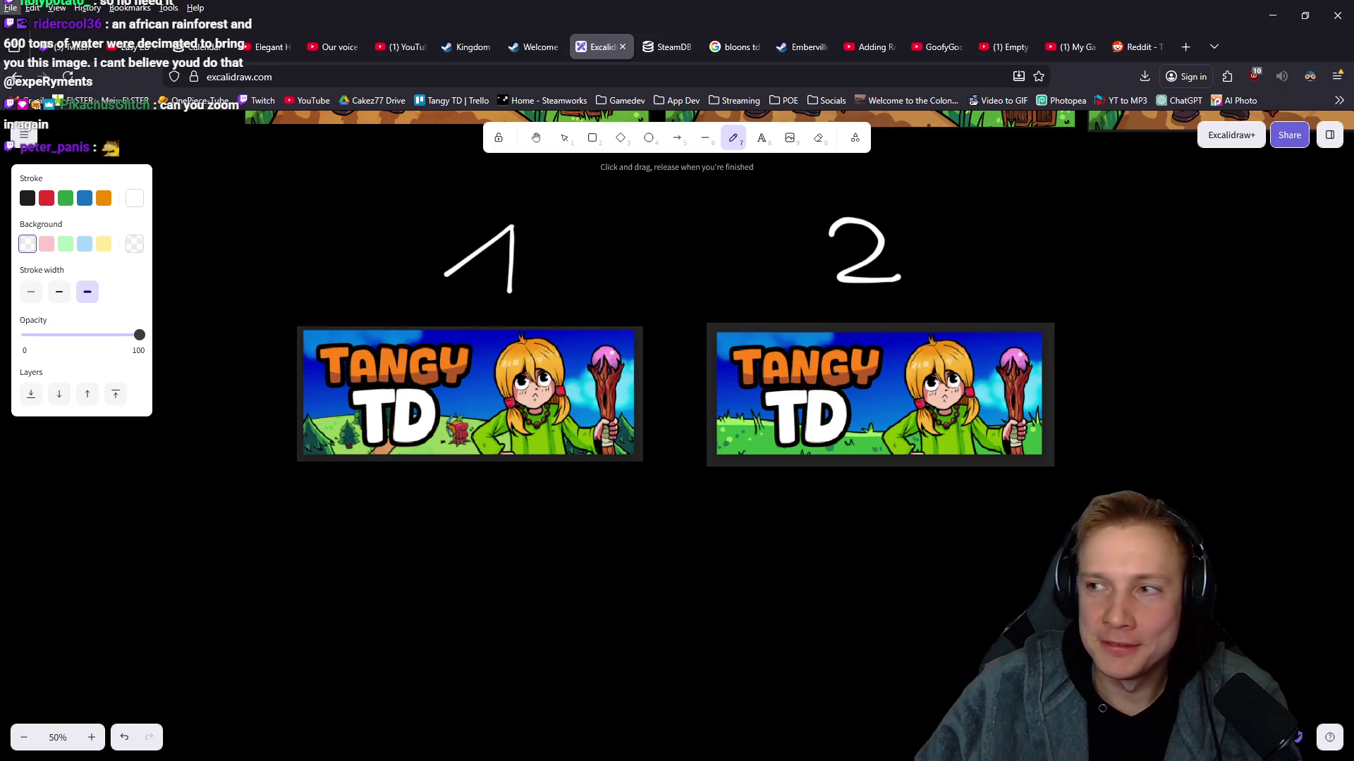
{"action": "key", "text": "alt"}
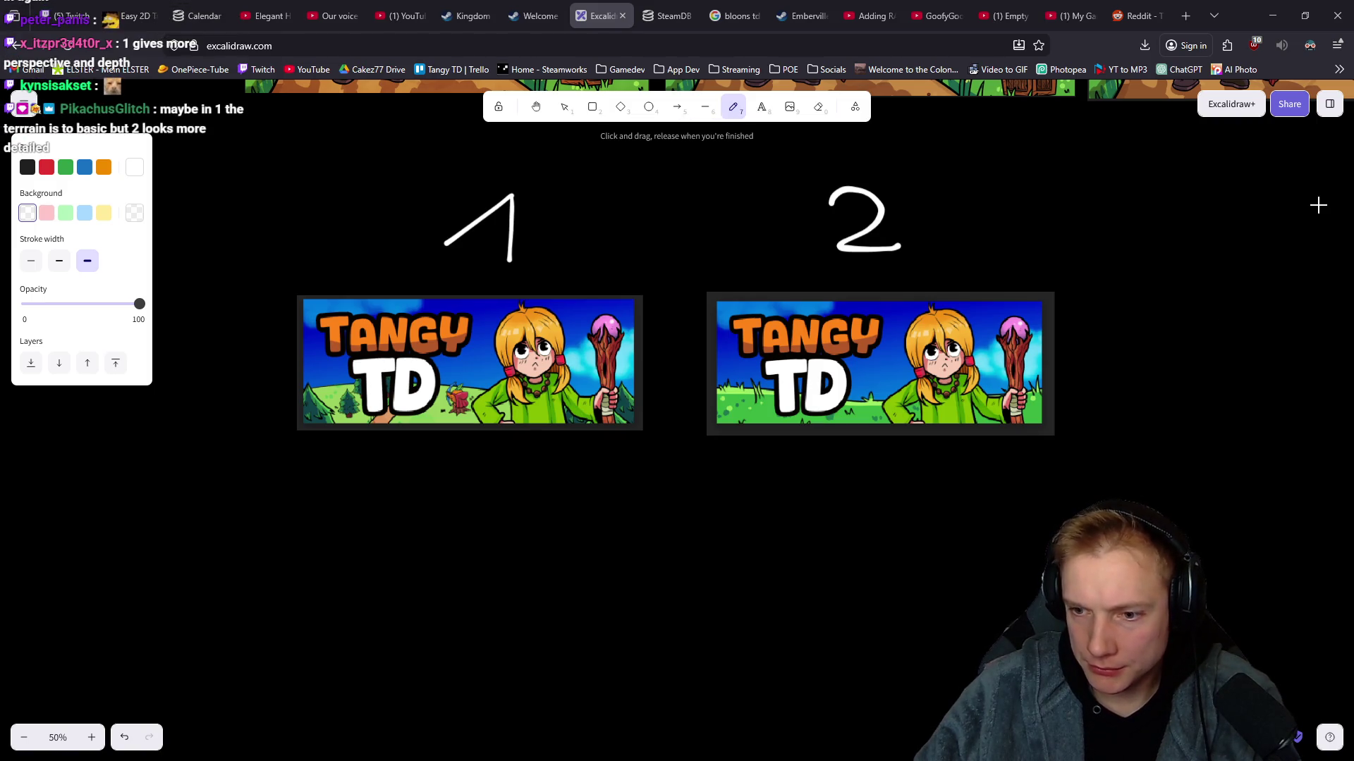
{"action": "mouse_move", "coordinate": [778, 517]}
{"action": "left_mouse_down"}
{"action": "mouse_move", "coordinate": [747, 505]}
{"action": "mouse_move", "coordinate": [768, 514]}
{"action": "left_mouse_up"}
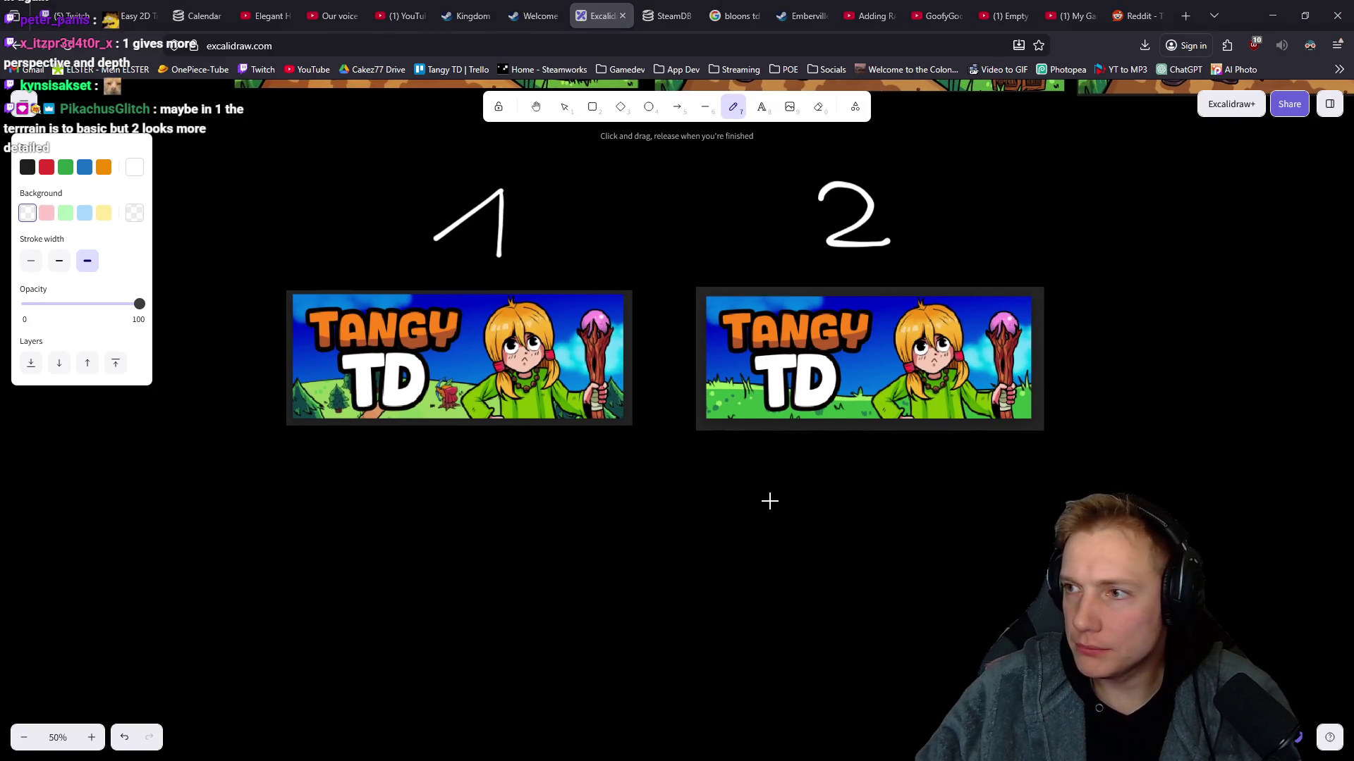
{"action": "key", "text": "alt+Tab"}
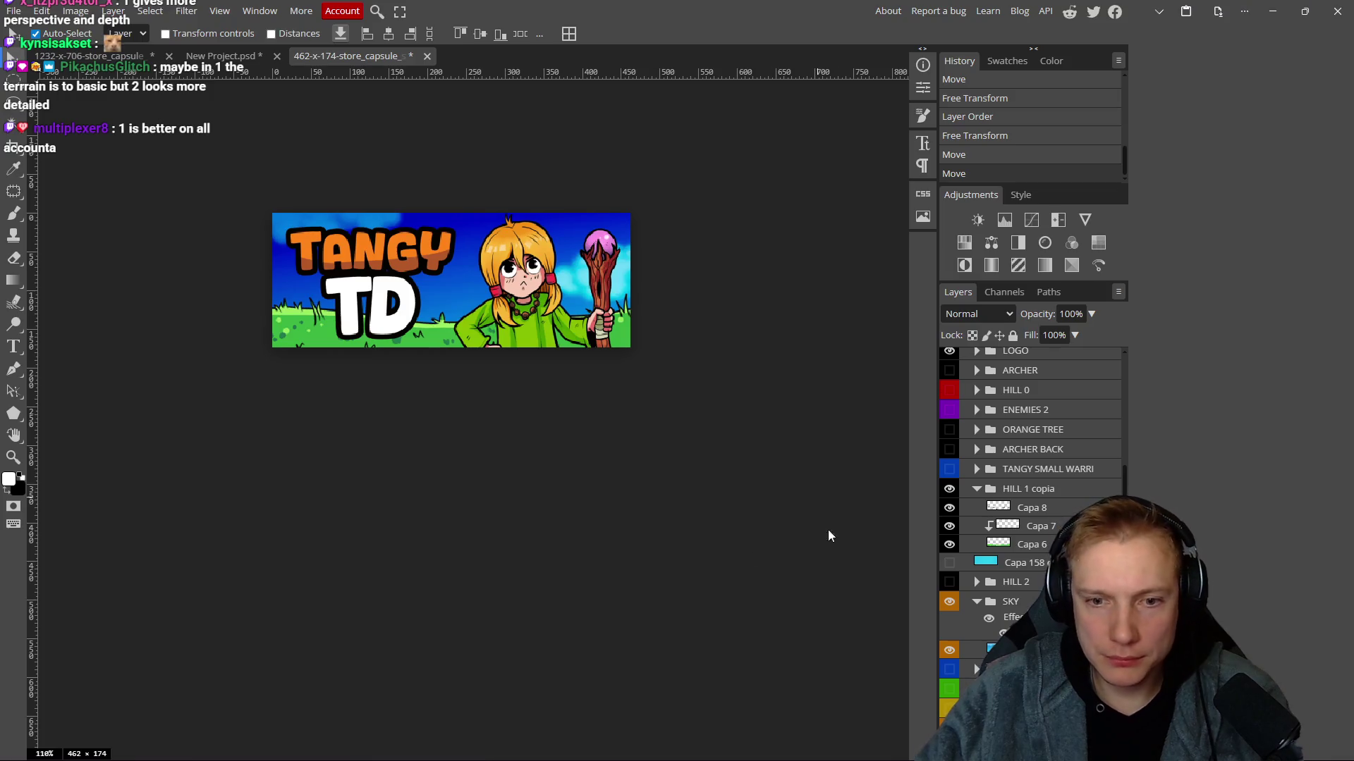
Show the HILL 2 group, hide HILL 1 copia, and select a layer inside HILL 2.
{"action": "left_click", "coordinate": [949, 581]}
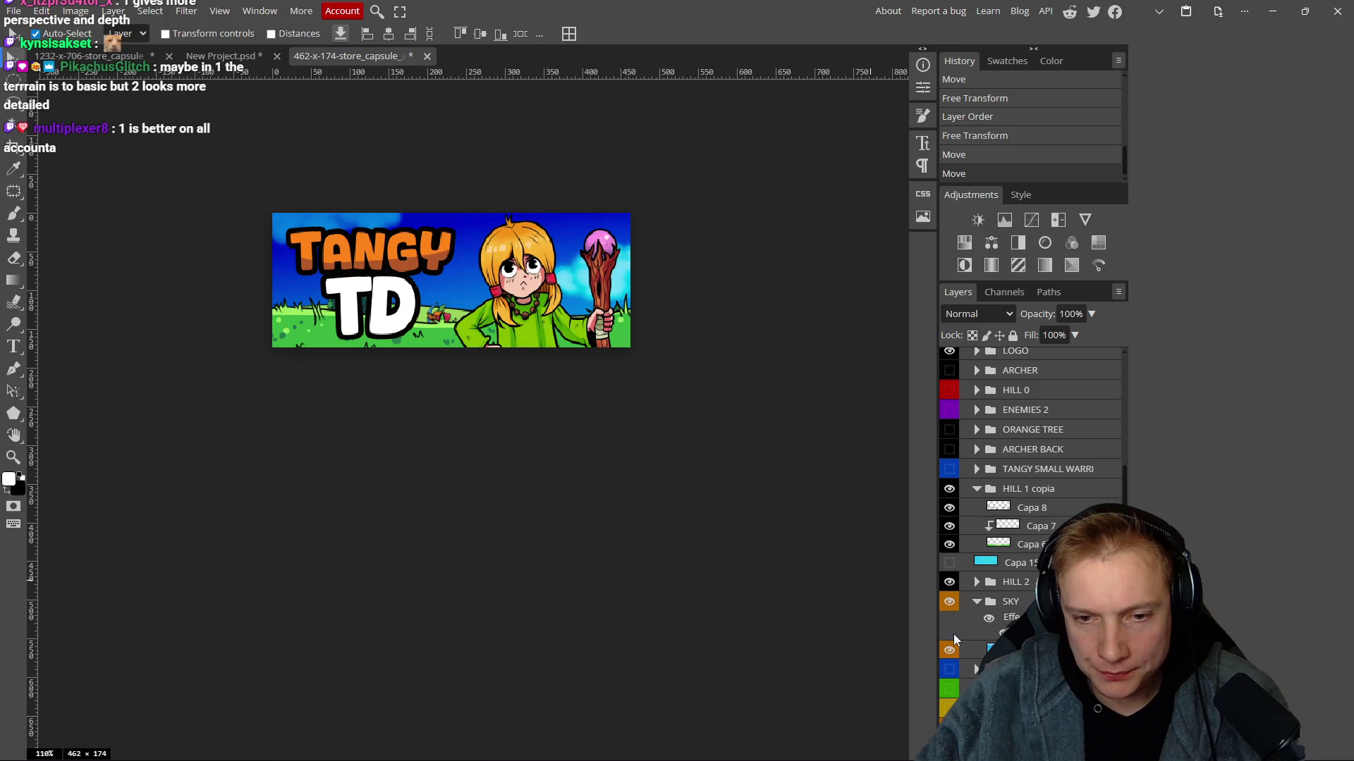
{"action": "left_click", "coordinate": [950, 494]}
{"action": "left_click", "coordinate": [976, 581]}
{"action": "left_click", "coordinate": [1017, 612]}
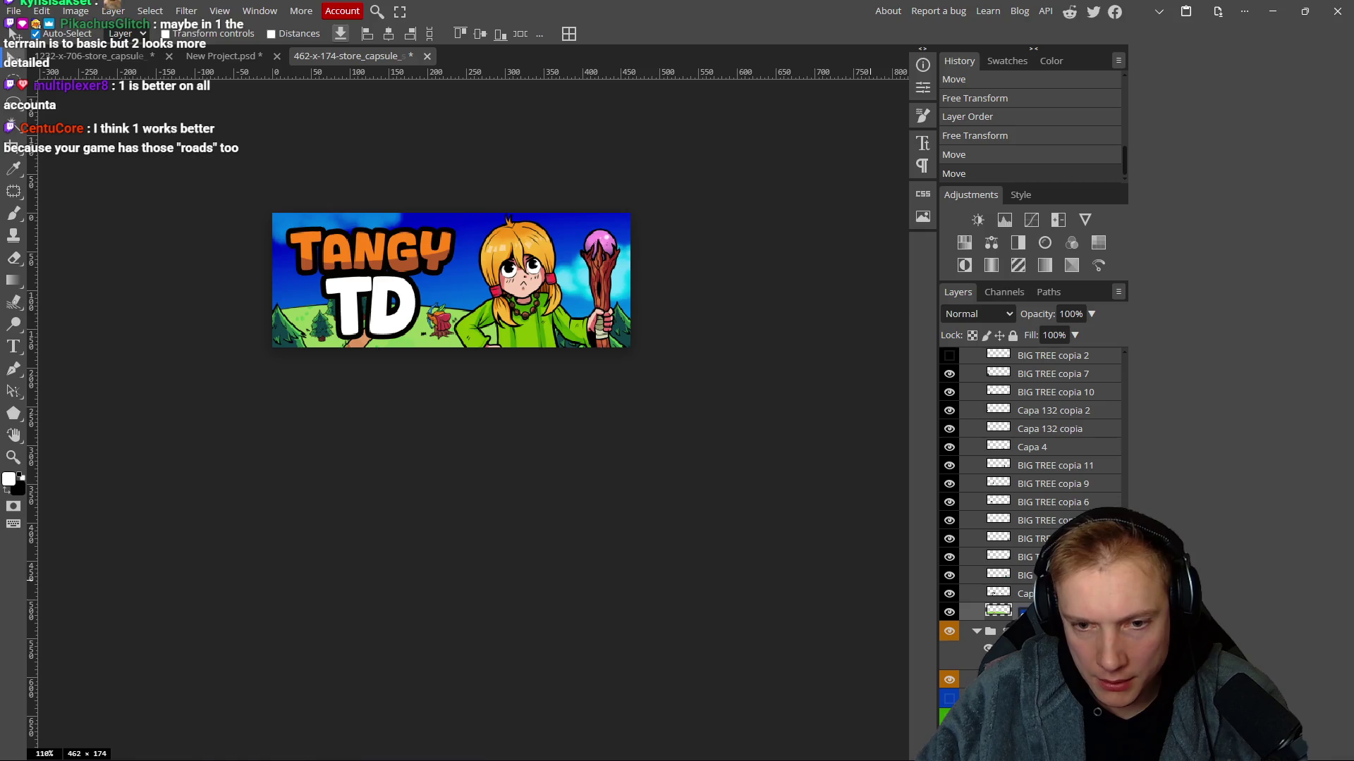
Add a Color Overlay layer style in light blue 7898d2 to that layer.
{"action": "double_click", "coordinate": [1004, 612]}
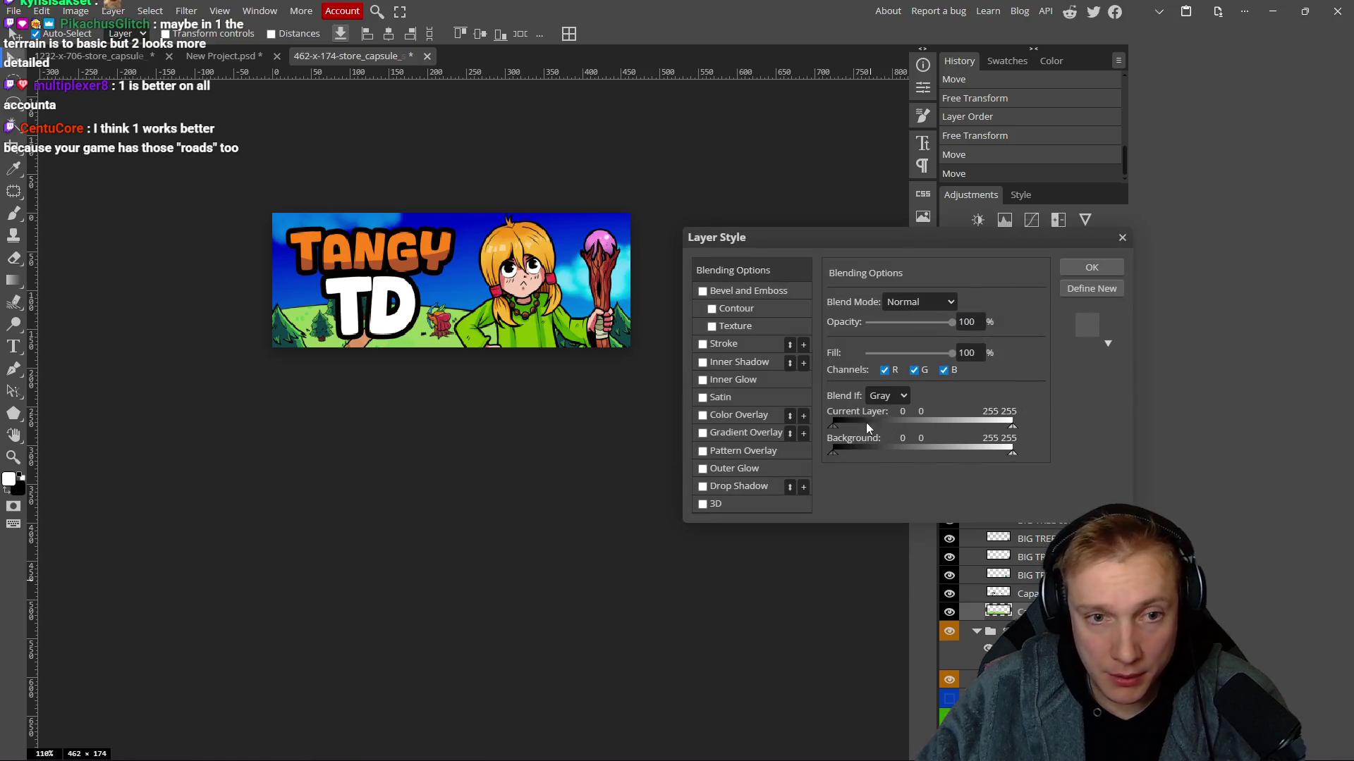
{"action": "left_click", "coordinate": [703, 416]}
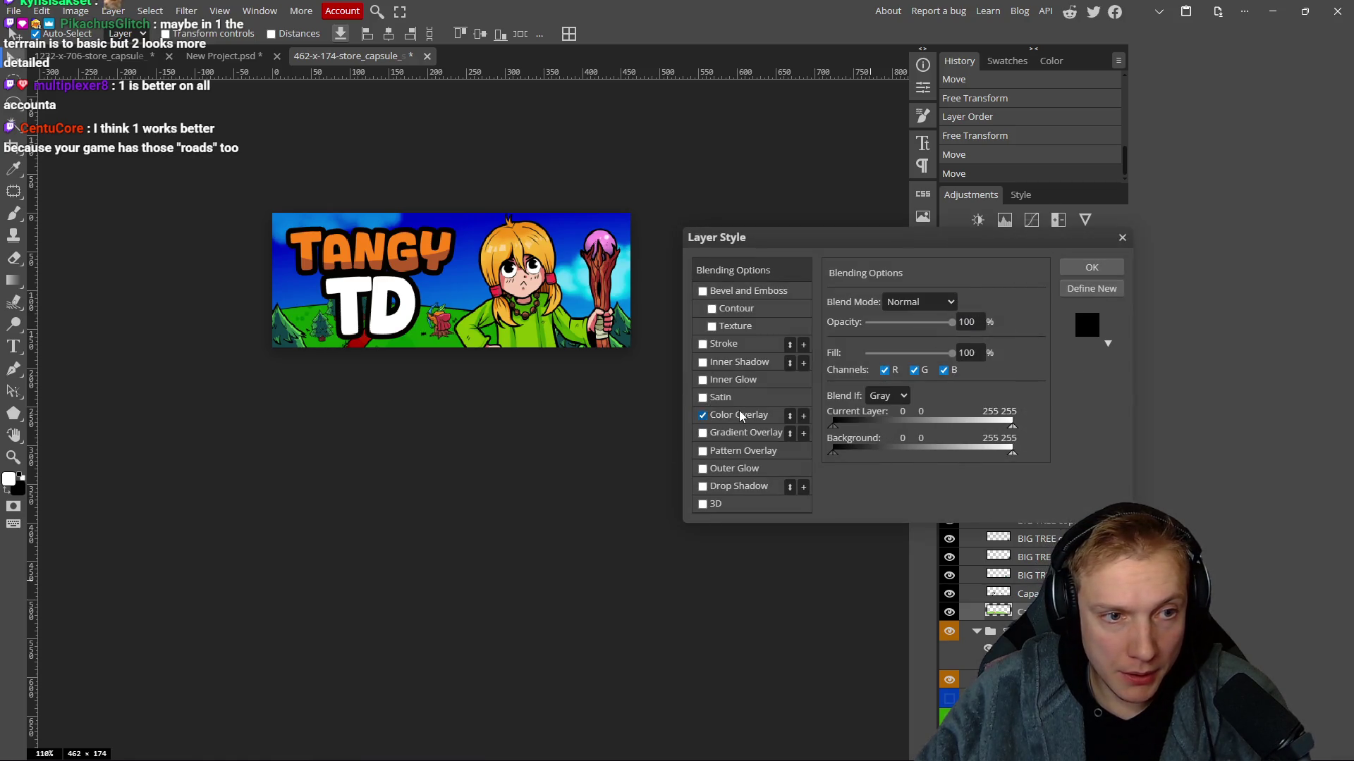
{"action": "left_click", "coordinate": [766, 417]}
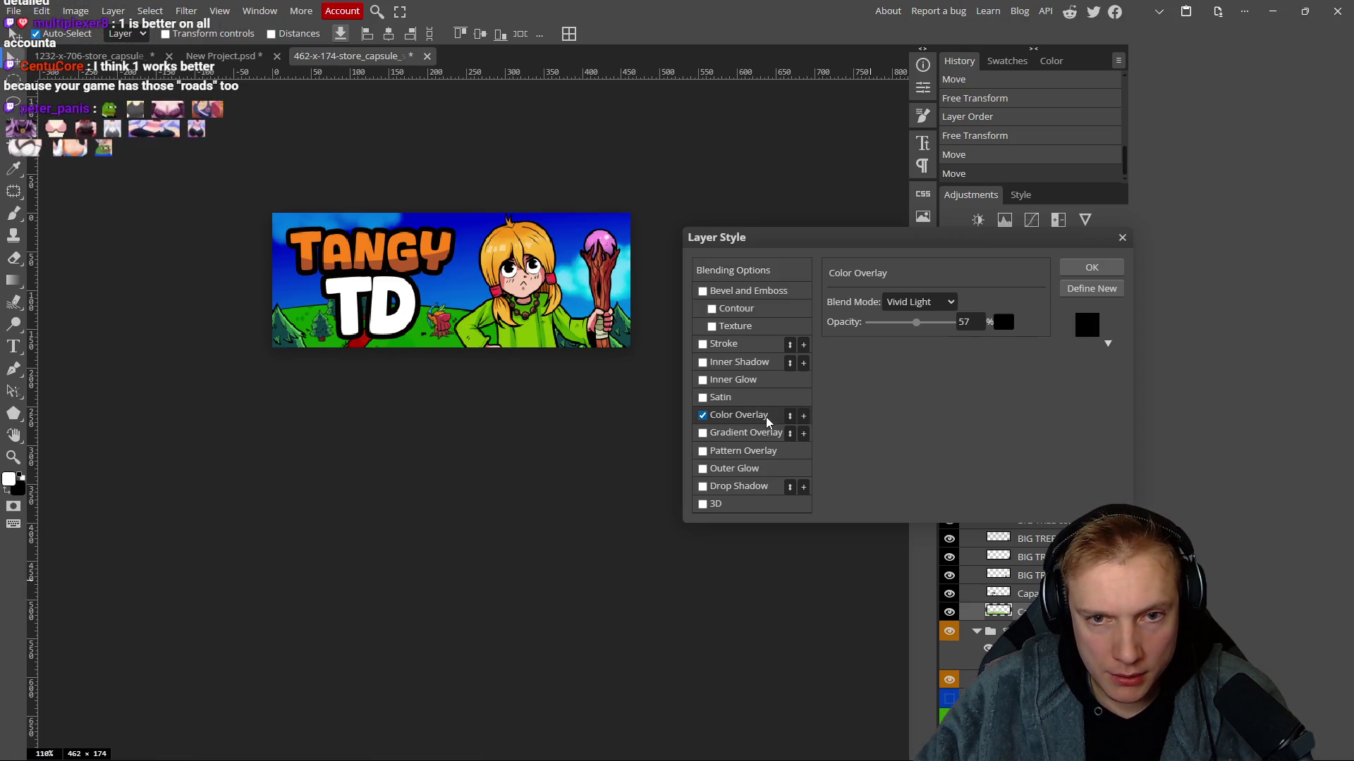
{"action": "mouse_move", "coordinate": [915, 325]}
{"action": "left_mouse_down"}
{"action": "mouse_move", "coordinate": [868, 325]}
{"action": "mouse_move", "coordinate": [890, 323]}
{"action": "left_mouse_up"}
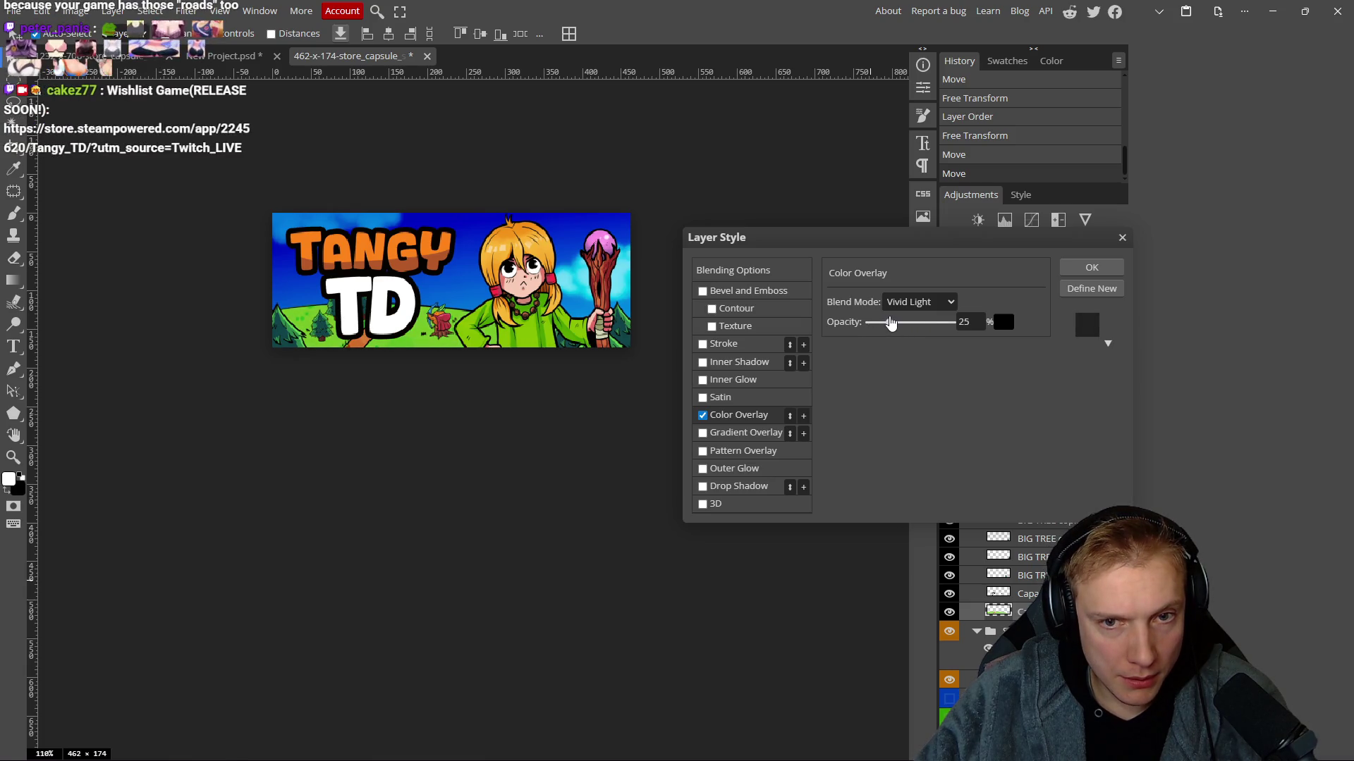
{"action": "left_click", "coordinate": [1003, 322]}
{"action": "left_click_drag", "start_coordinate": [447, 229], "coordinate": [1036, 341]}
{"action": "mouse_move", "coordinate": [870, 422]}
{"action": "left_mouse_down"}
{"action": "mouse_move", "coordinate": [916, 459]}
{"action": "mouse_move", "coordinate": [912, 417]}
{"action": "mouse_move", "coordinate": [881, 385]}
{"action": "mouse_move", "coordinate": [966, 473]}
{"action": "mouse_move", "coordinate": [991, 444]}
{"action": "mouse_move", "coordinate": [991, 482]}
{"action": "mouse_move", "coordinate": [961, 367]}
{"action": "mouse_move", "coordinate": [962, 404]}
{"action": "mouse_move", "coordinate": [950, 381]}
{"action": "left_mouse_up"}
{"action": "left_click", "coordinate": [1130, 334]}
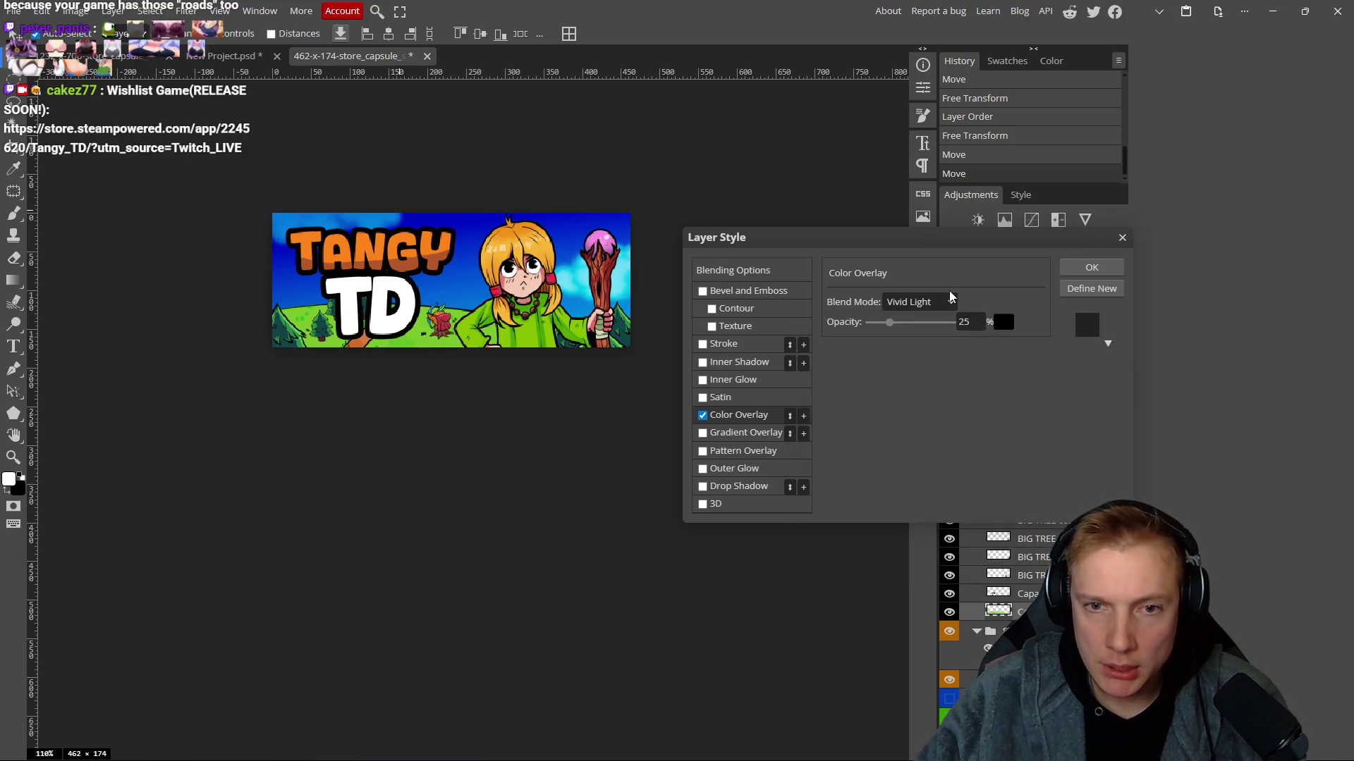
Set the overlay's blend mode to Overlay at about 35% opacity and close Layer Style.
{"action": "left_click", "coordinate": [948, 301]}
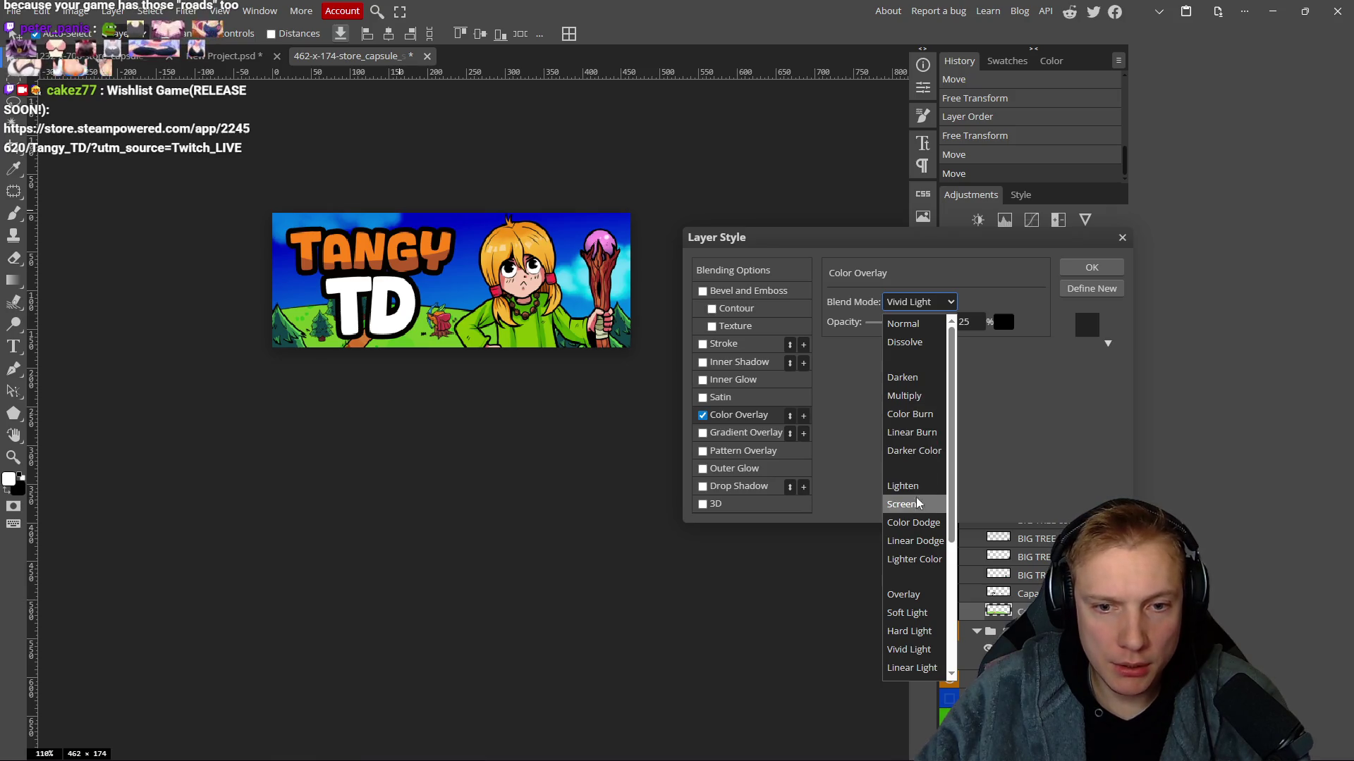
{"action": "left_click", "coordinate": [913, 523]}
{"action": "left_click", "coordinate": [944, 302]}
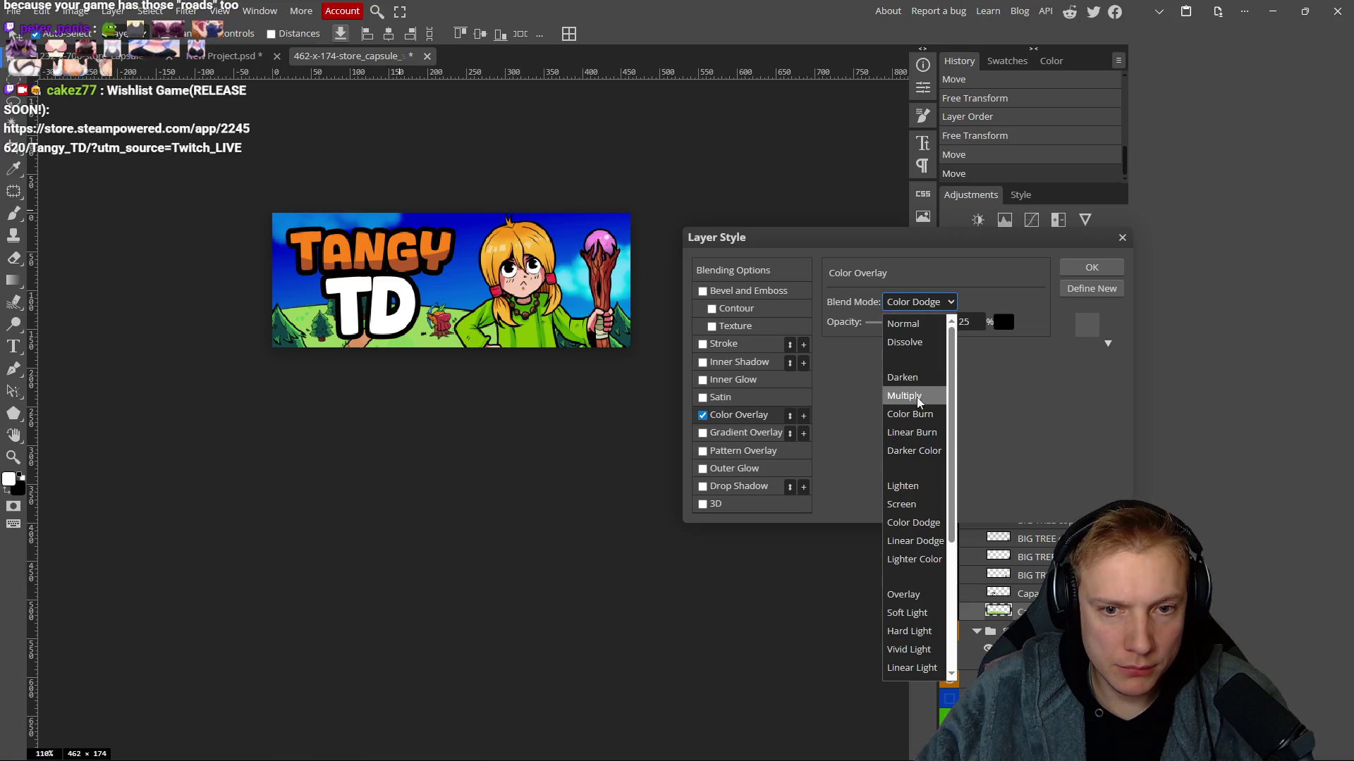
{"action": "left_click", "coordinate": [918, 591]}
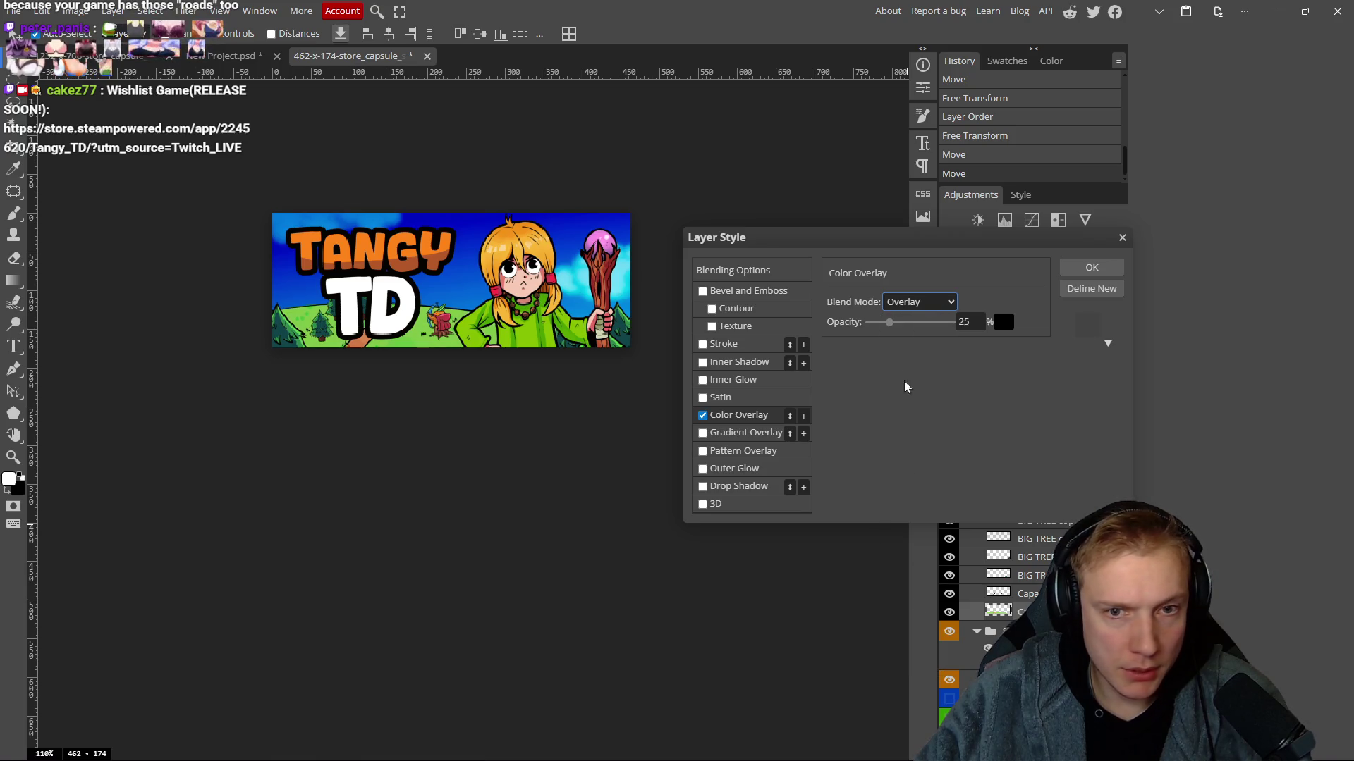
{"action": "left_click_drag", "start_coordinate": [894, 322], "coordinate": [899, 325]}
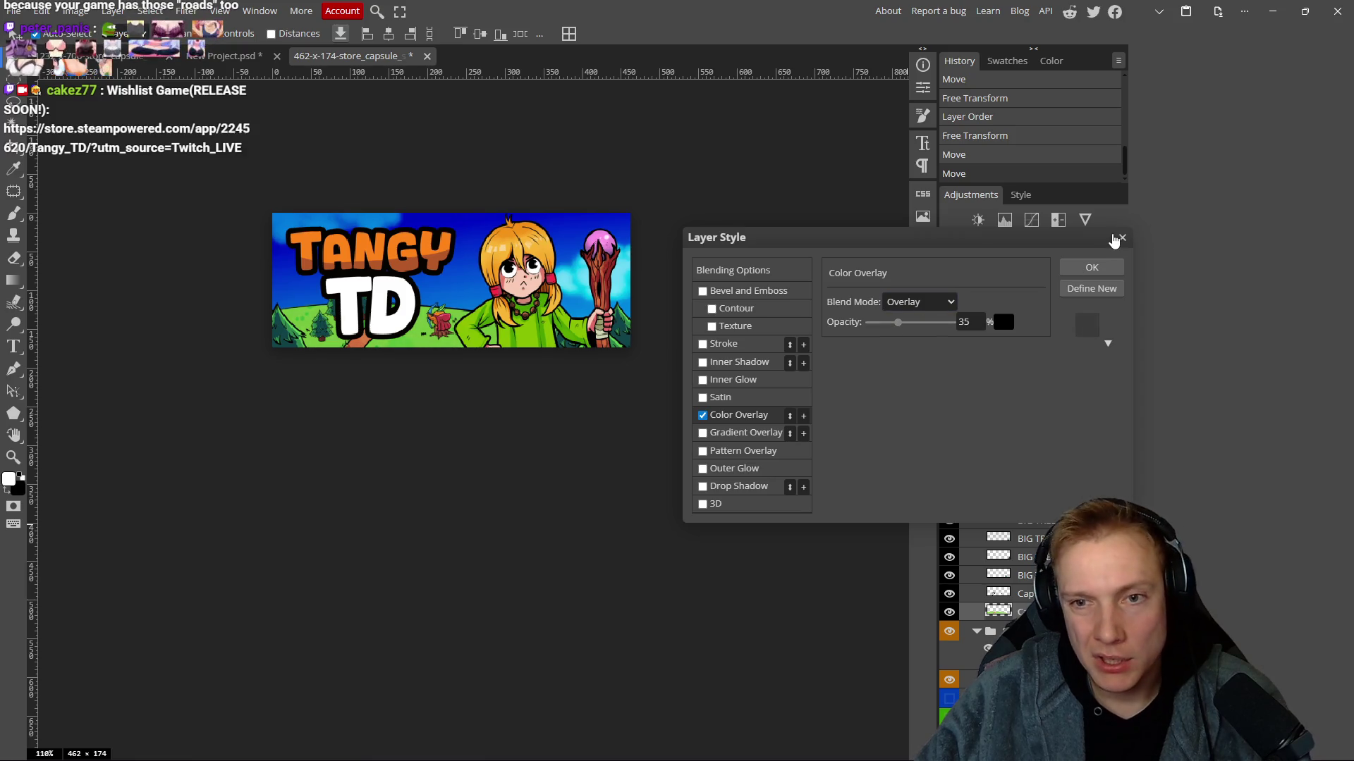
{"action": "left_click", "coordinate": [1125, 240]}
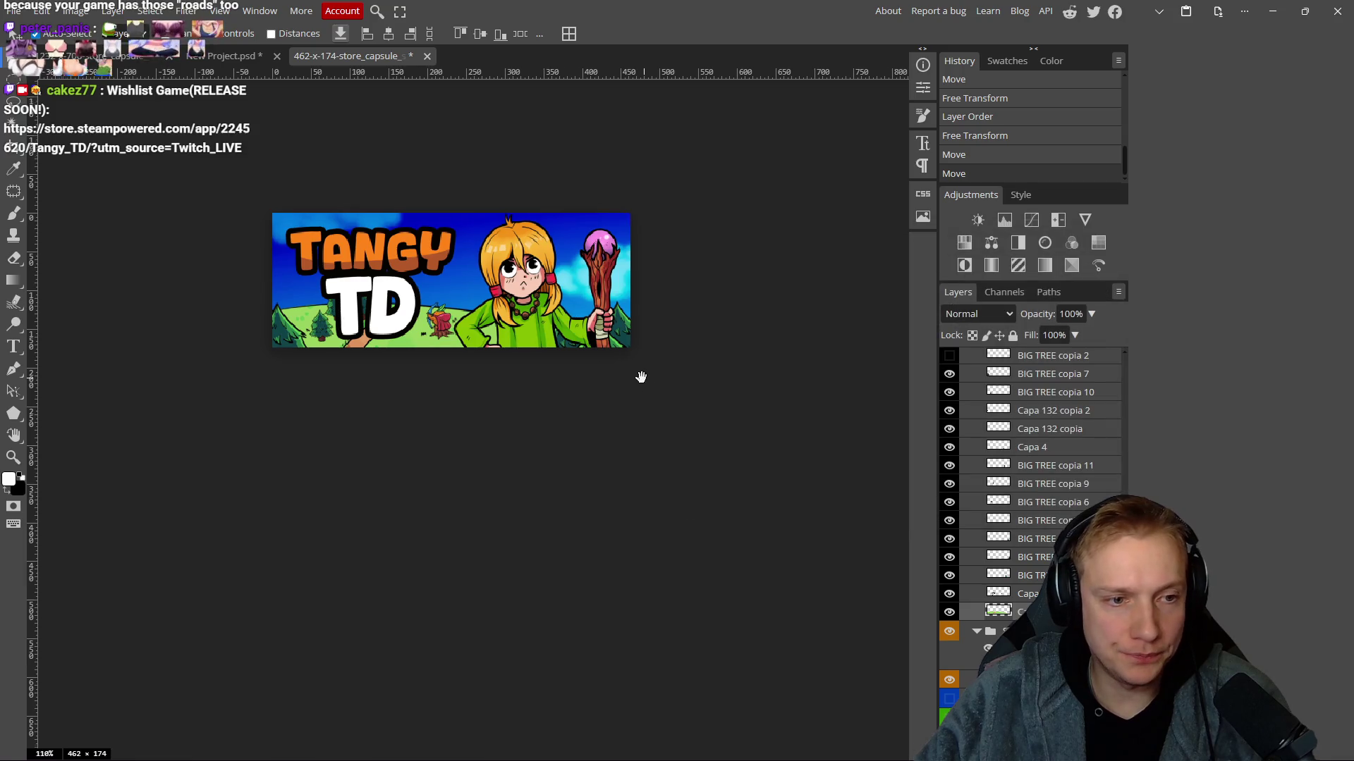
{"action": "scroll", "coordinate": [600, 363], "scroll_direction": "down", "scroll_amount": 5}
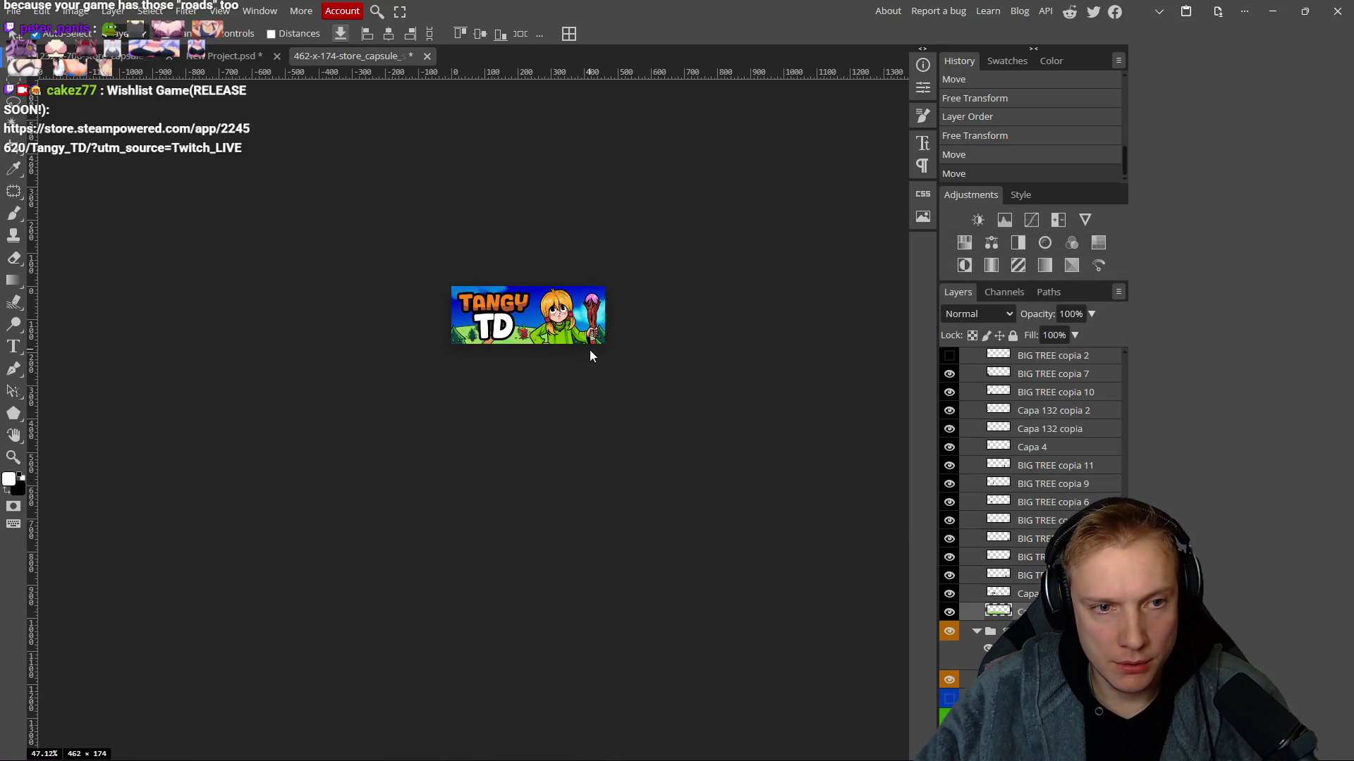
{"action": "scroll", "coordinate": [610, 349], "scroll_direction": "up", "scroll_amount": 5}
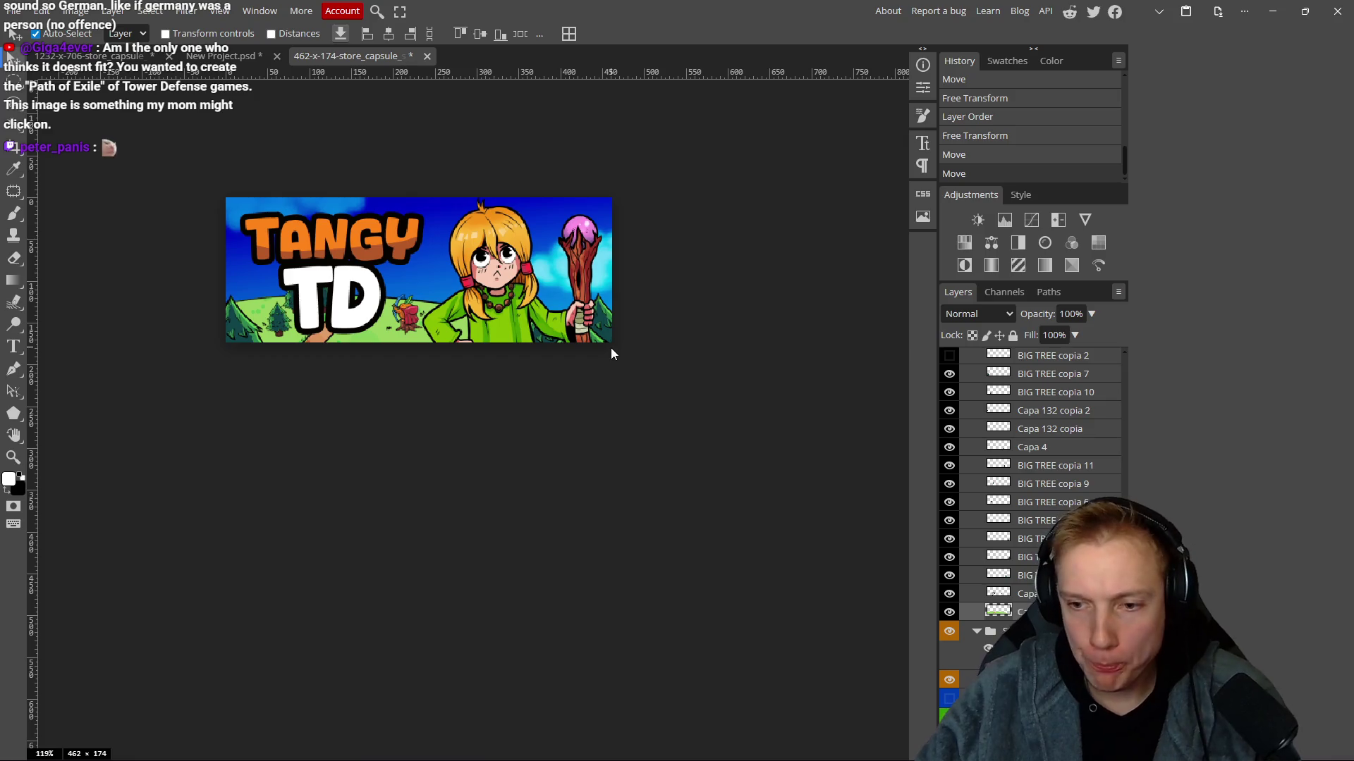
{"action": "scroll", "coordinate": [537, 384], "scroll_direction": "down", "scroll_amount": 3}
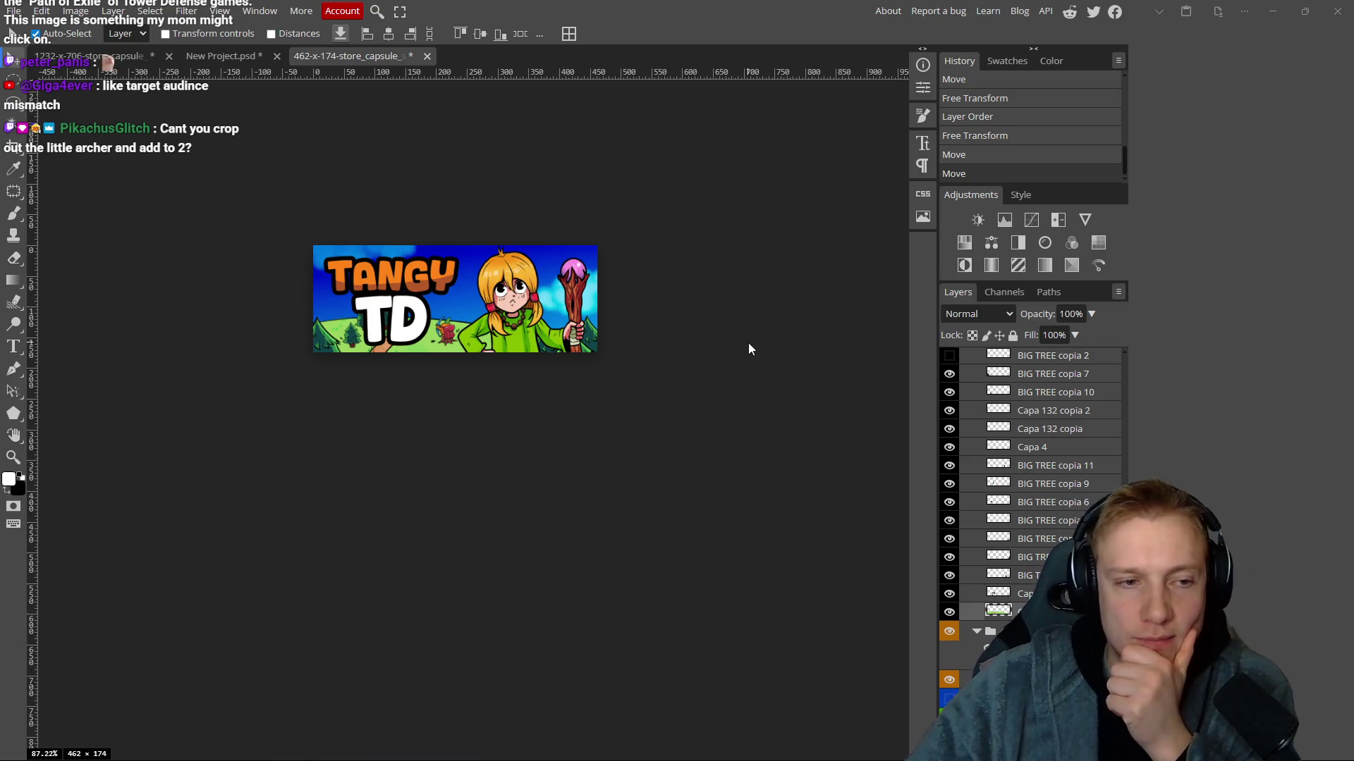
{"action": "scroll", "coordinate": [653, 365], "scroll_direction": "right", "scroll_amount": 2}
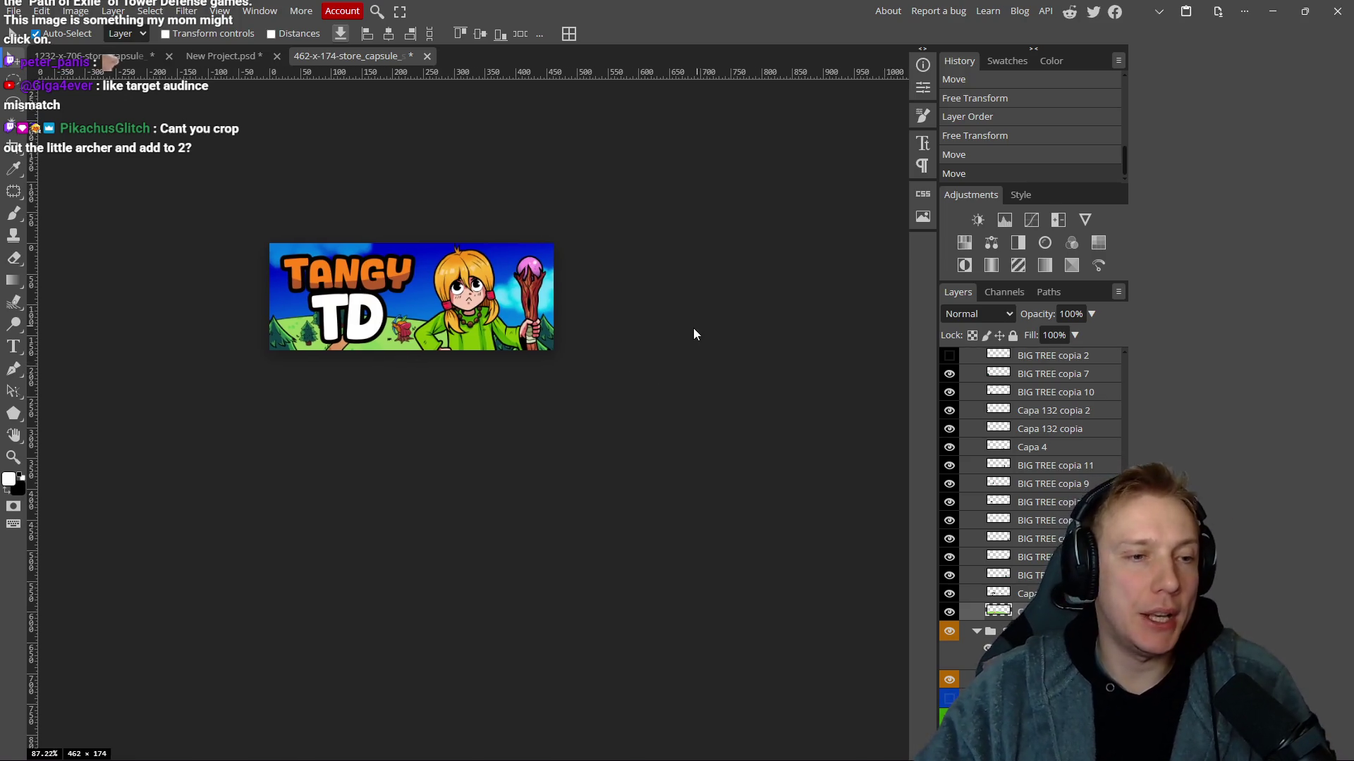
{"action": "scroll", "coordinate": [691, 332], "scroll_direction": "right", "scroll_amount": 2}
{"action": "scroll", "coordinate": [427, 353], "scroll_direction": "up", "scroll_amount": 5}
{"action": "scroll", "coordinate": [424, 364], "scroll_direction": "down", "scroll_amount": 4}
{"action": "left_click_drag", "start_coordinate": [363, 377], "coordinate": [404, 398]}
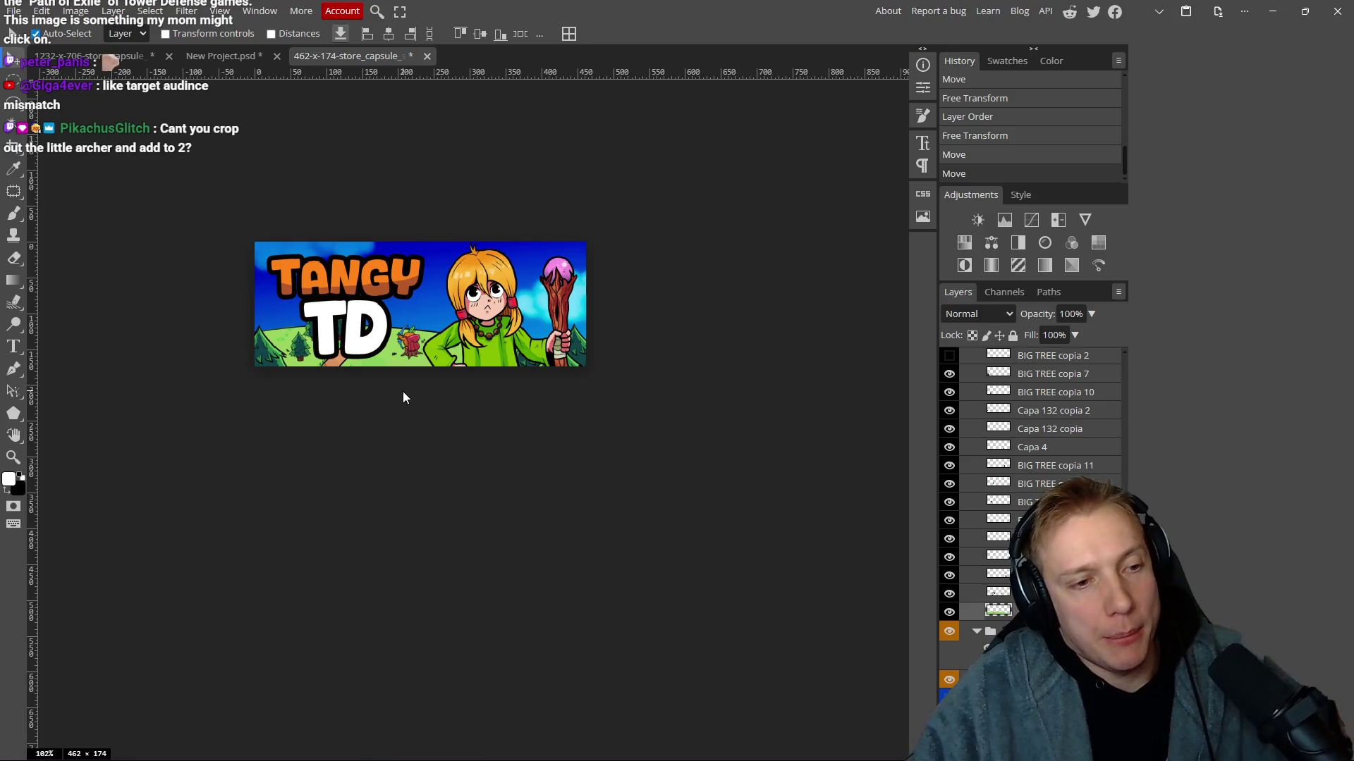
{"action": "left_click_drag", "start_coordinate": [452, 409], "coordinate": [471, 432]}
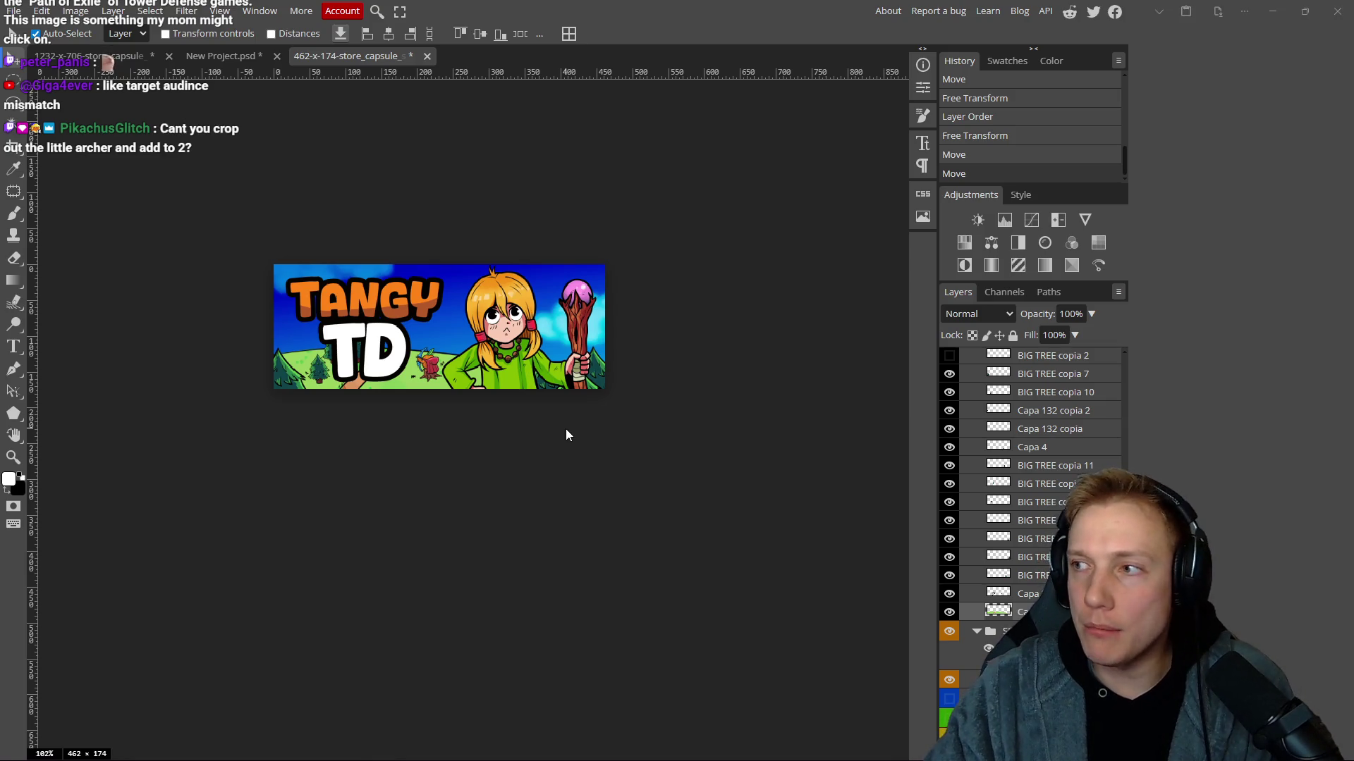
{"action": "key", "text": "alt+Tab"}
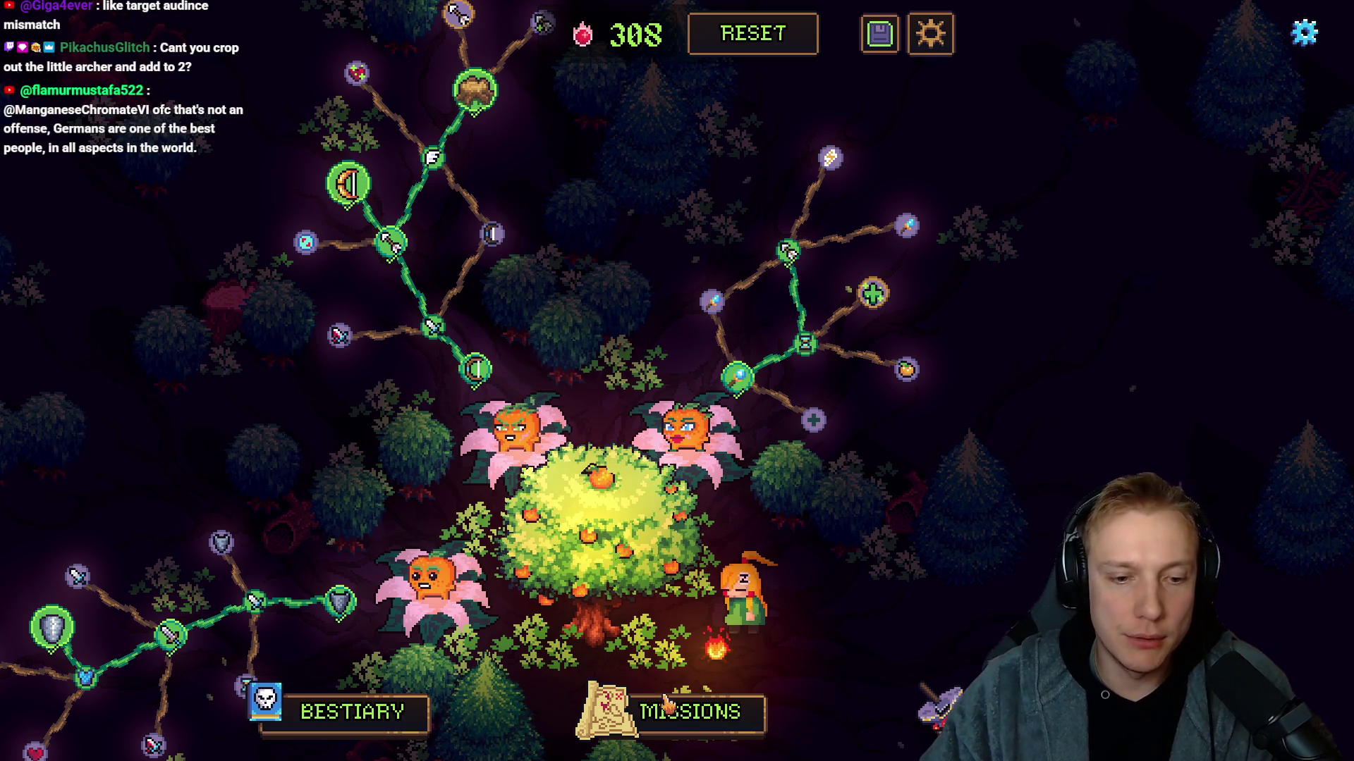
Start the Goblin Camp level and turn the music volume down to 0.
{"action": "left_click", "coordinate": [666, 703]}
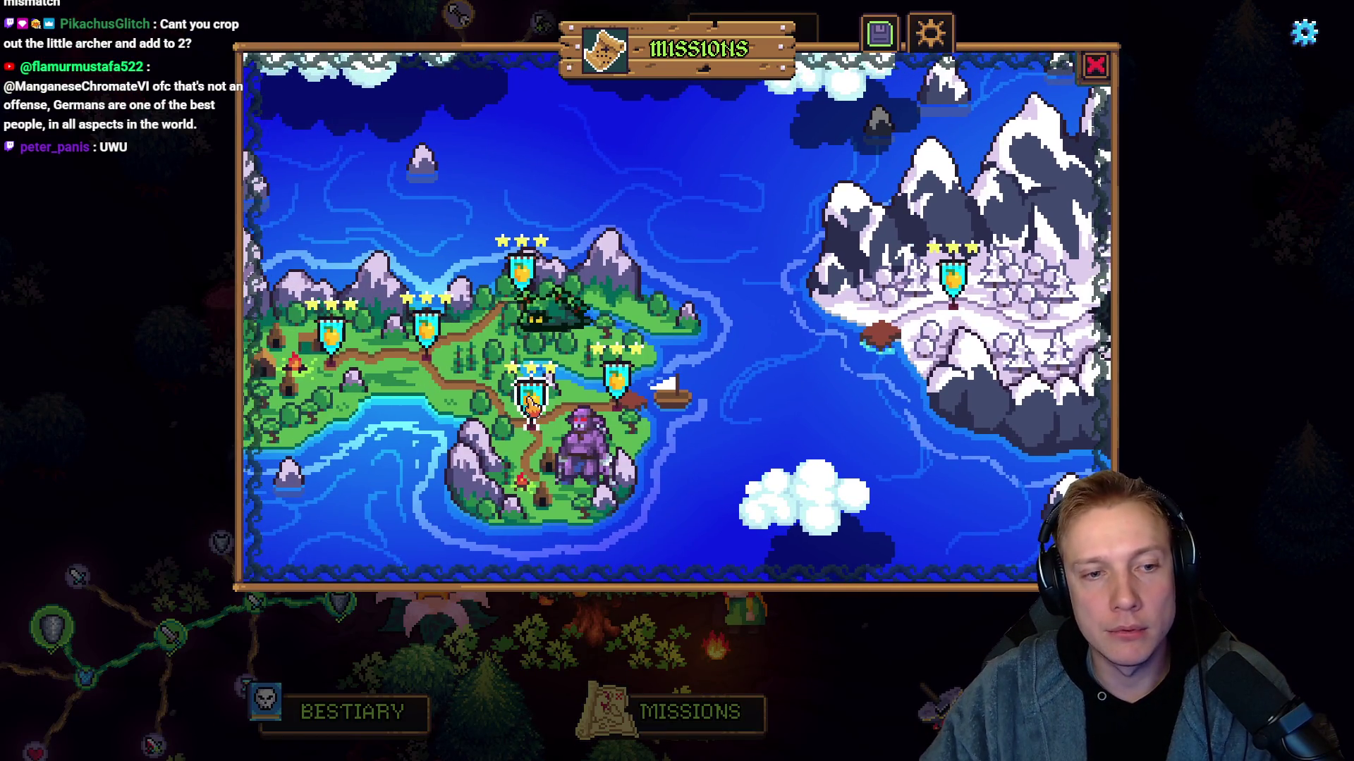
{"action": "left_click", "coordinate": [536, 389]}
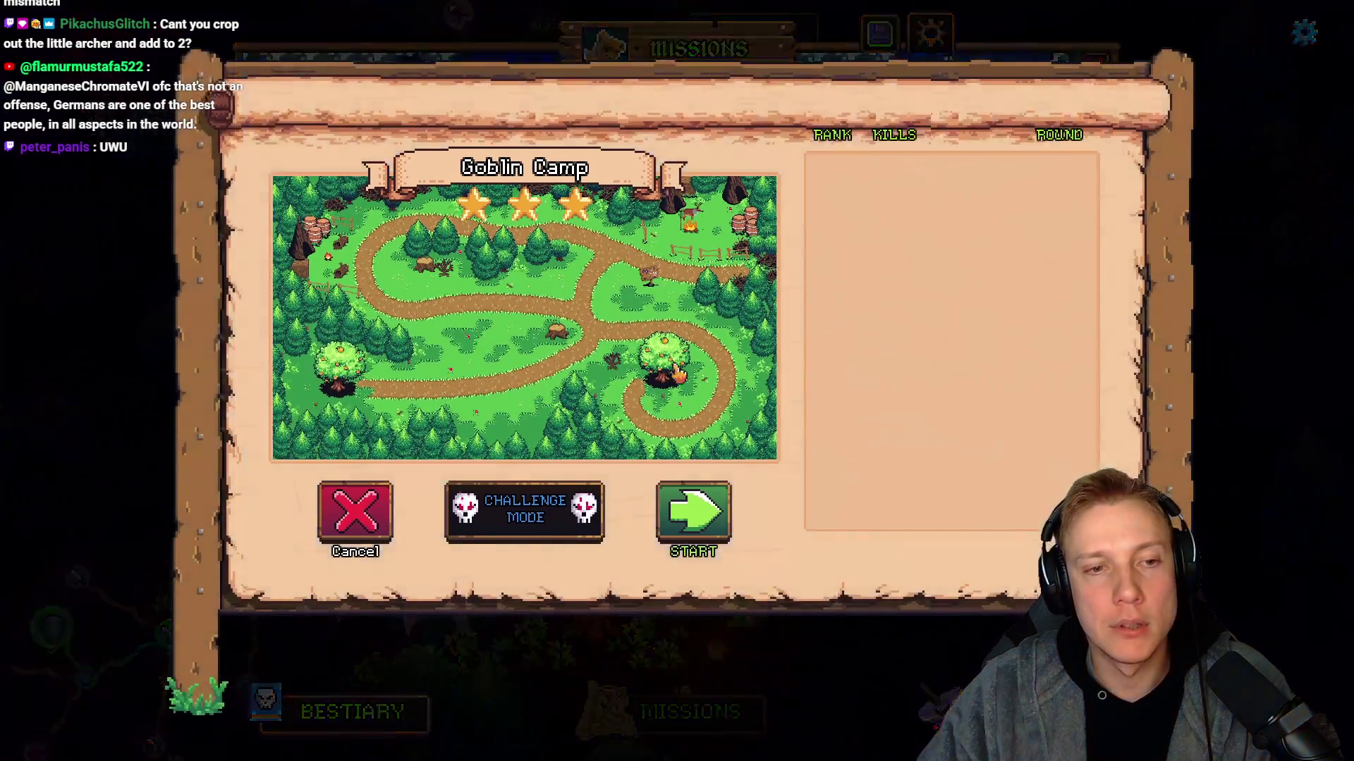
{"action": "left_click", "coordinate": [690, 516]}
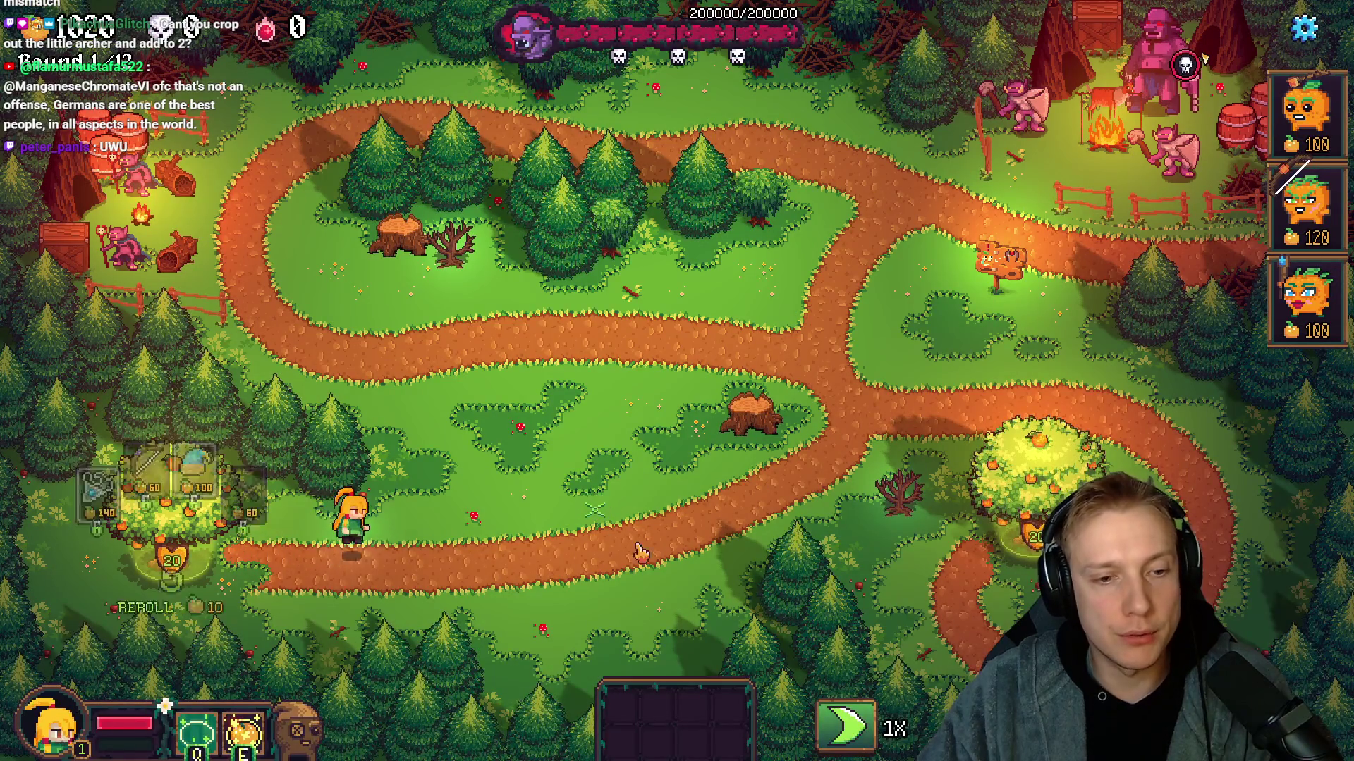
{"action": "key", "text": "Escape"}
{"action": "left_click_drag", "start_coordinate": [682, 250], "coordinate": [459, 279]}
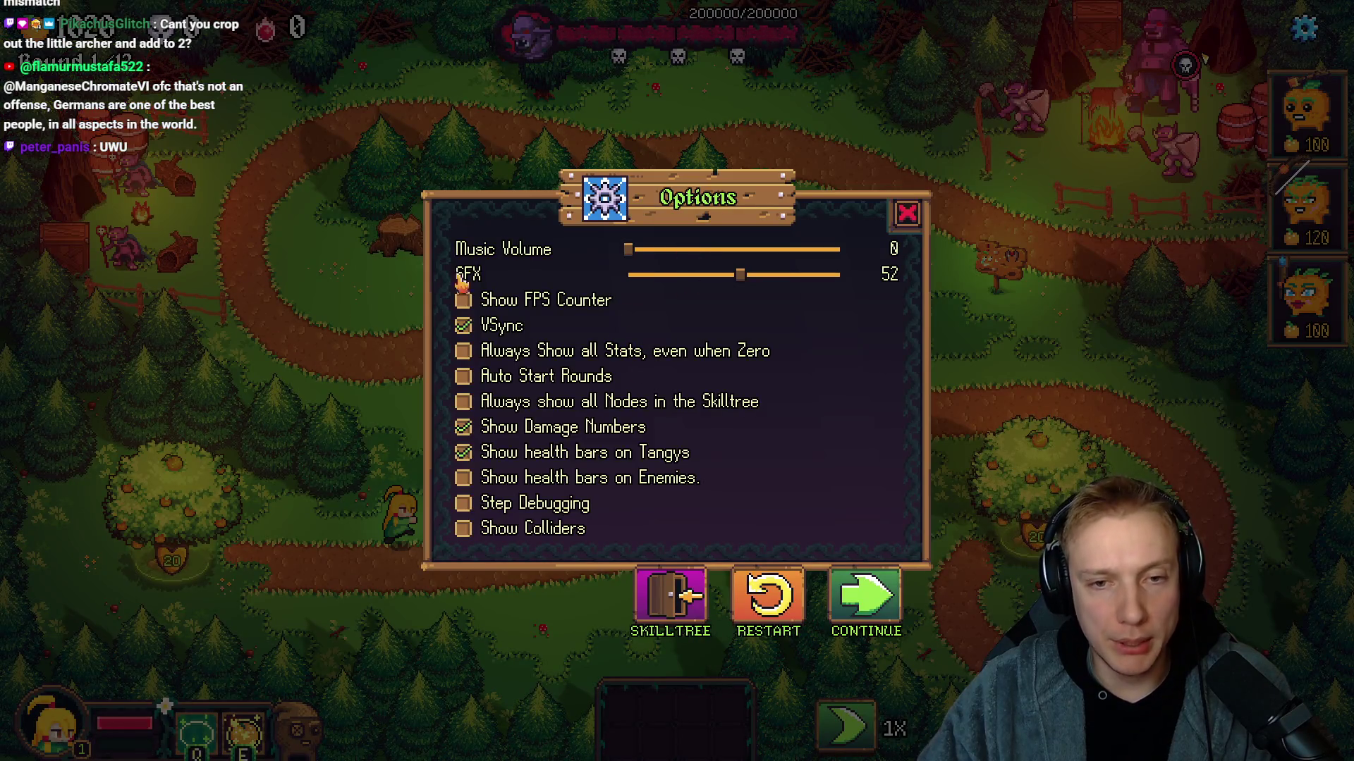
{"action": "key", "text": "Escape"}
Quit the level to the skill tree, pan the map, and return to Photopea.
{"action": "left_click", "coordinate": [169, 493]}
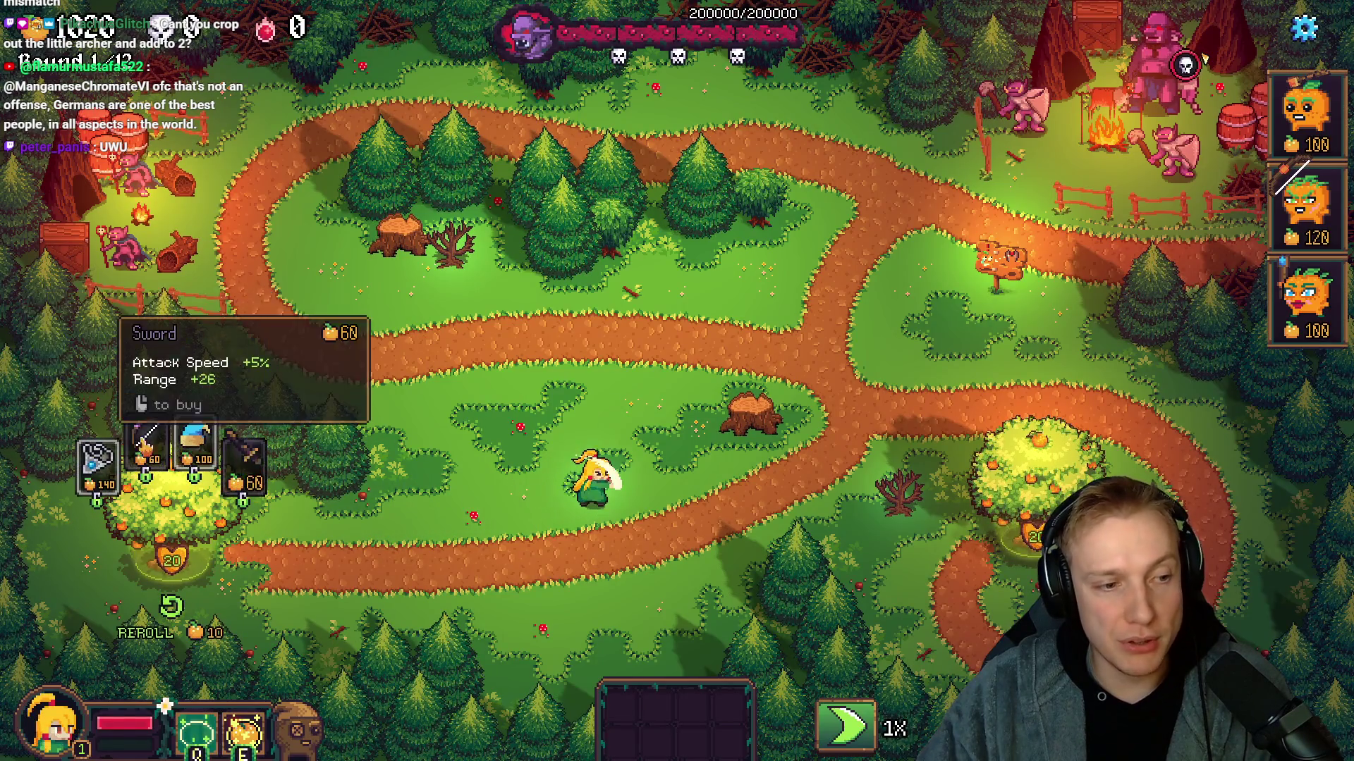
{"action": "left_click", "coordinate": [506, 561]}
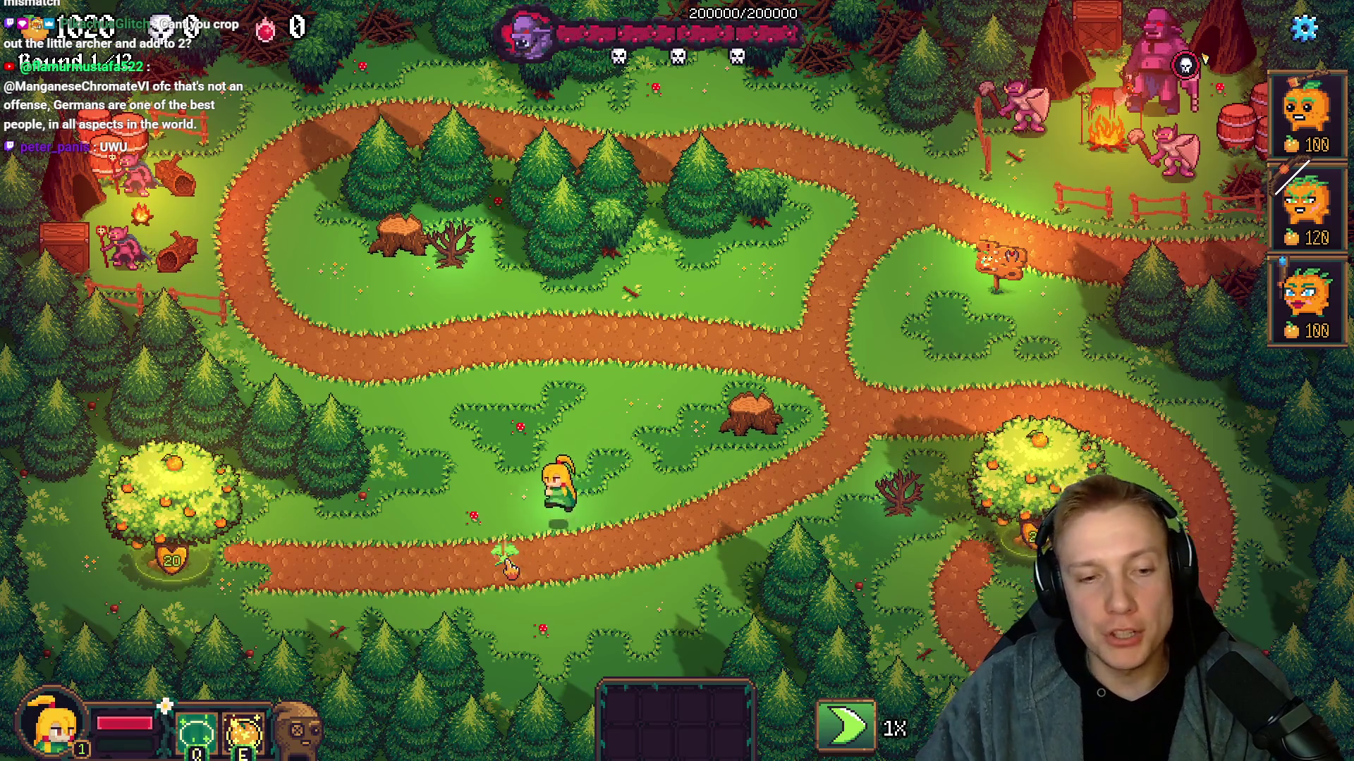
{"action": "key", "text": "Escape"}
{"action": "key", "text": "Return"}
{"action": "key", "text": "Return"}
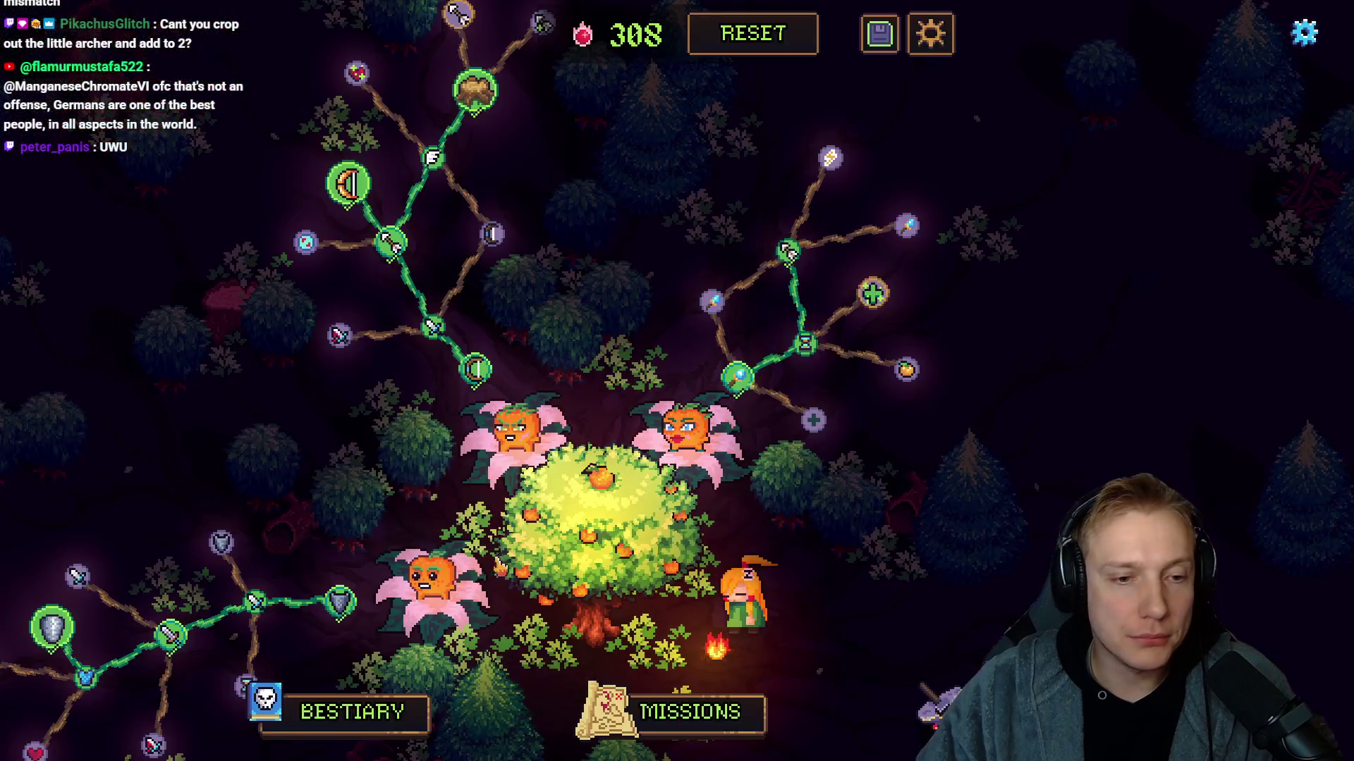
{"action": "left_click_drag", "start_coordinate": [758, 568], "coordinate": [756, 405]}
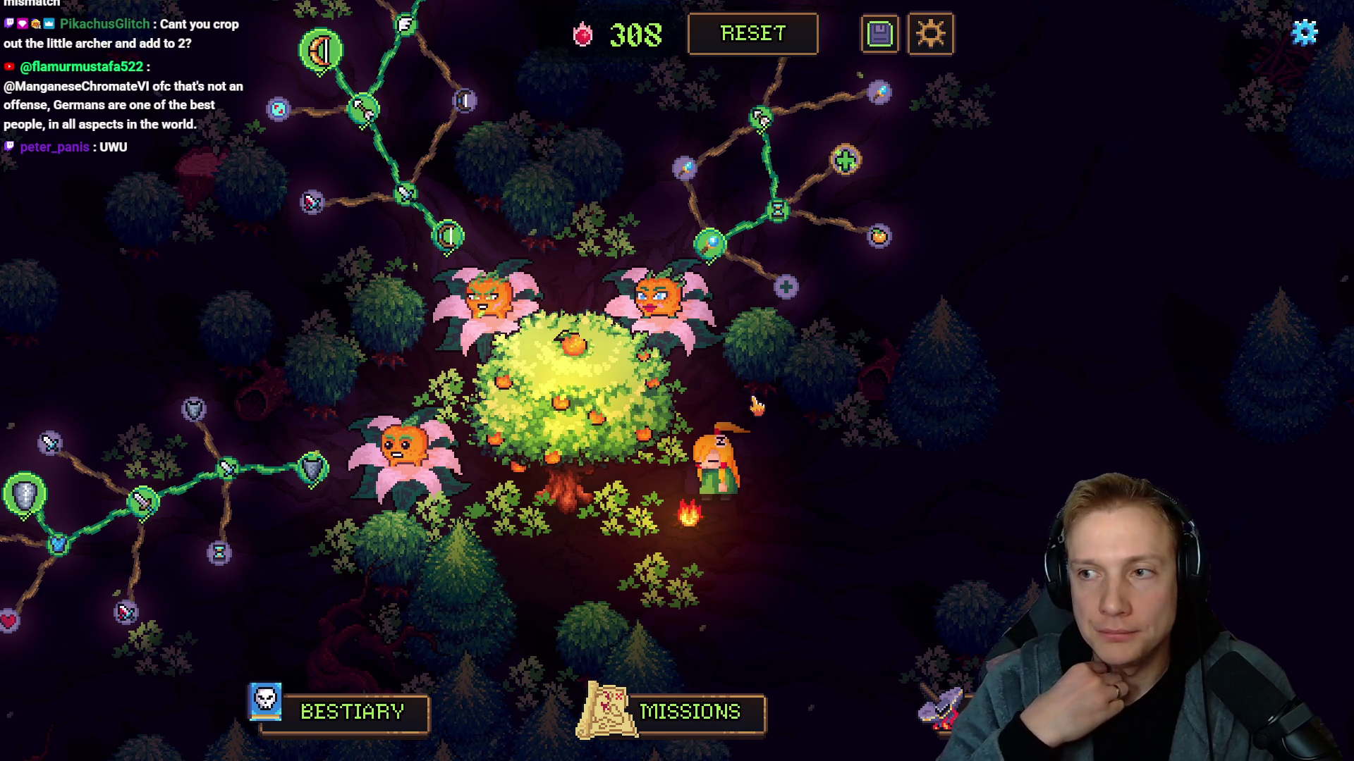
{"action": "key", "text": "alt+Tab"}
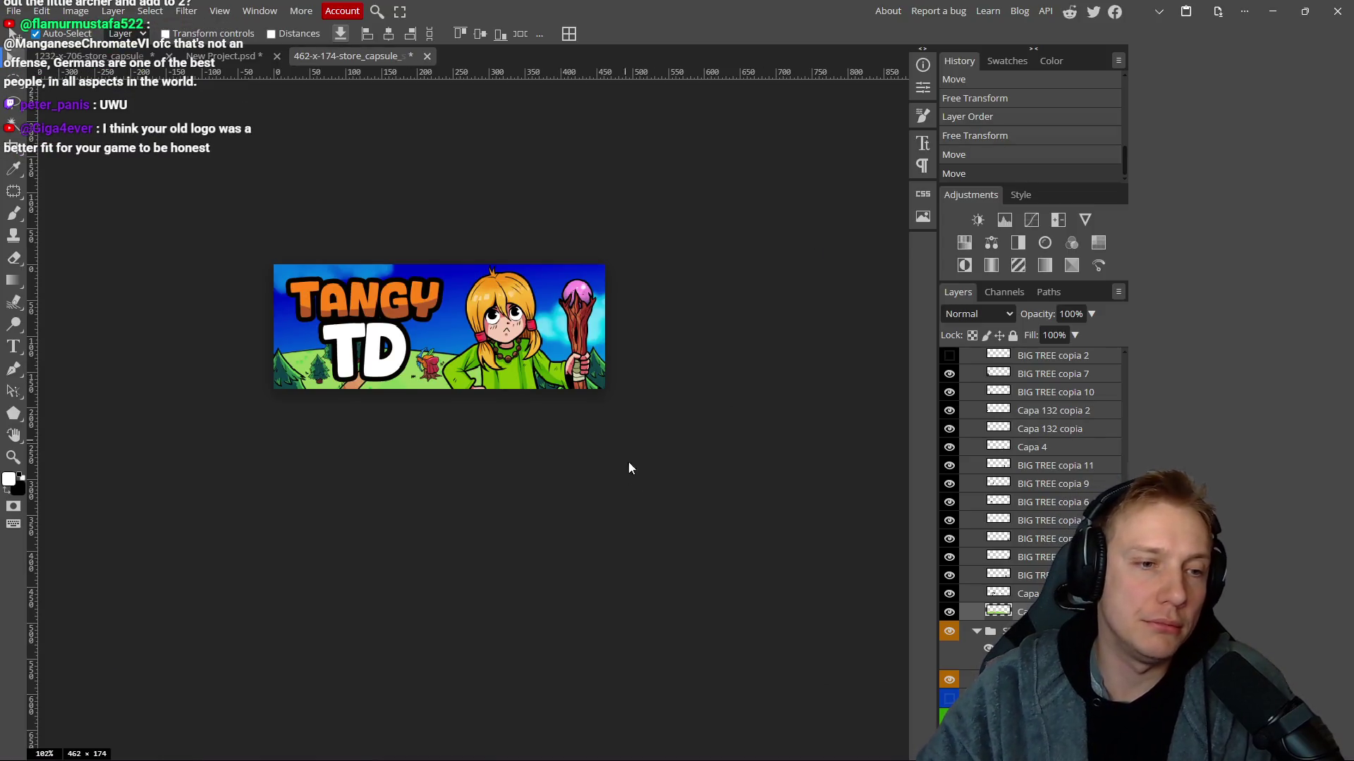
Zoom in and back out on the 462x174 capsule with the TANGY TD logo and heroine.
{"action": "scroll", "coordinate": [437, 310], "scroll_direction": "up", "scroll_amount": 3}
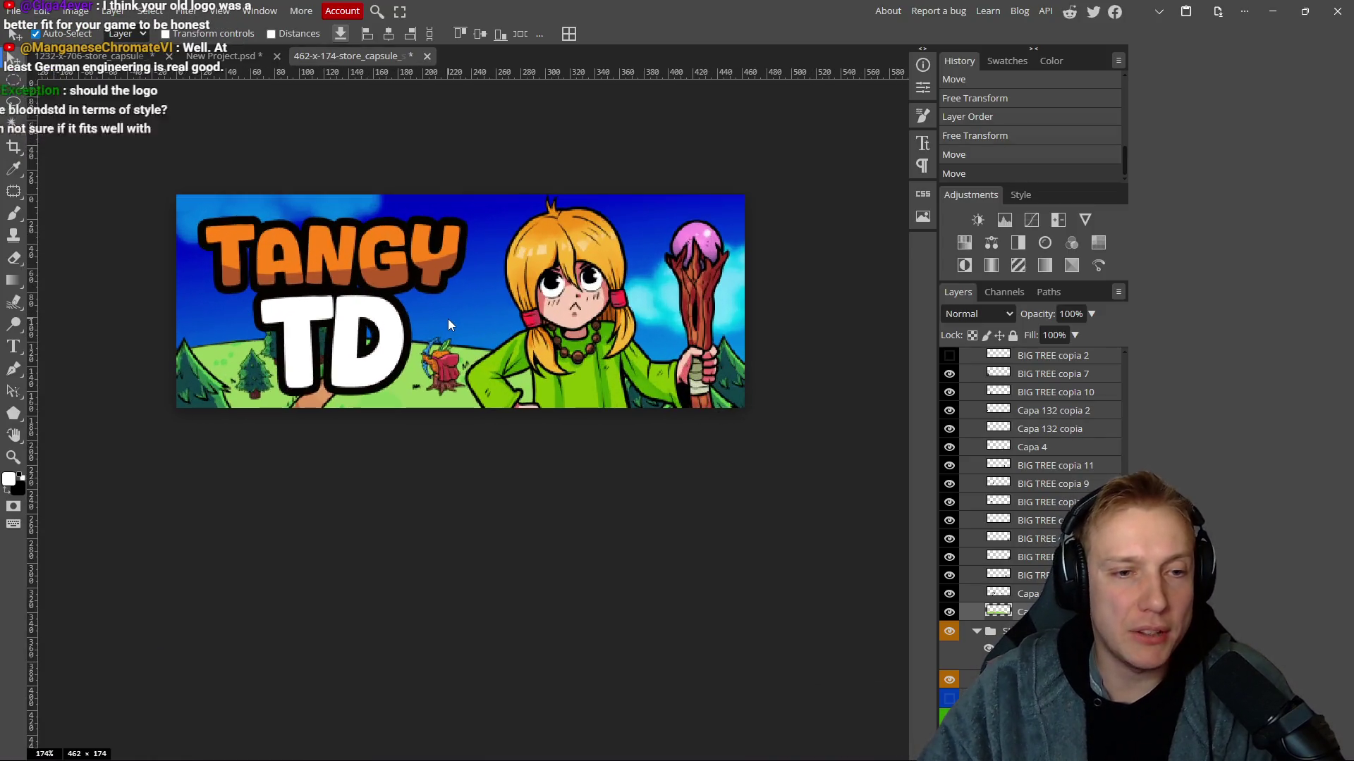
{"action": "scroll", "coordinate": [448, 323], "scroll_direction": "down", "scroll_amount": 3}
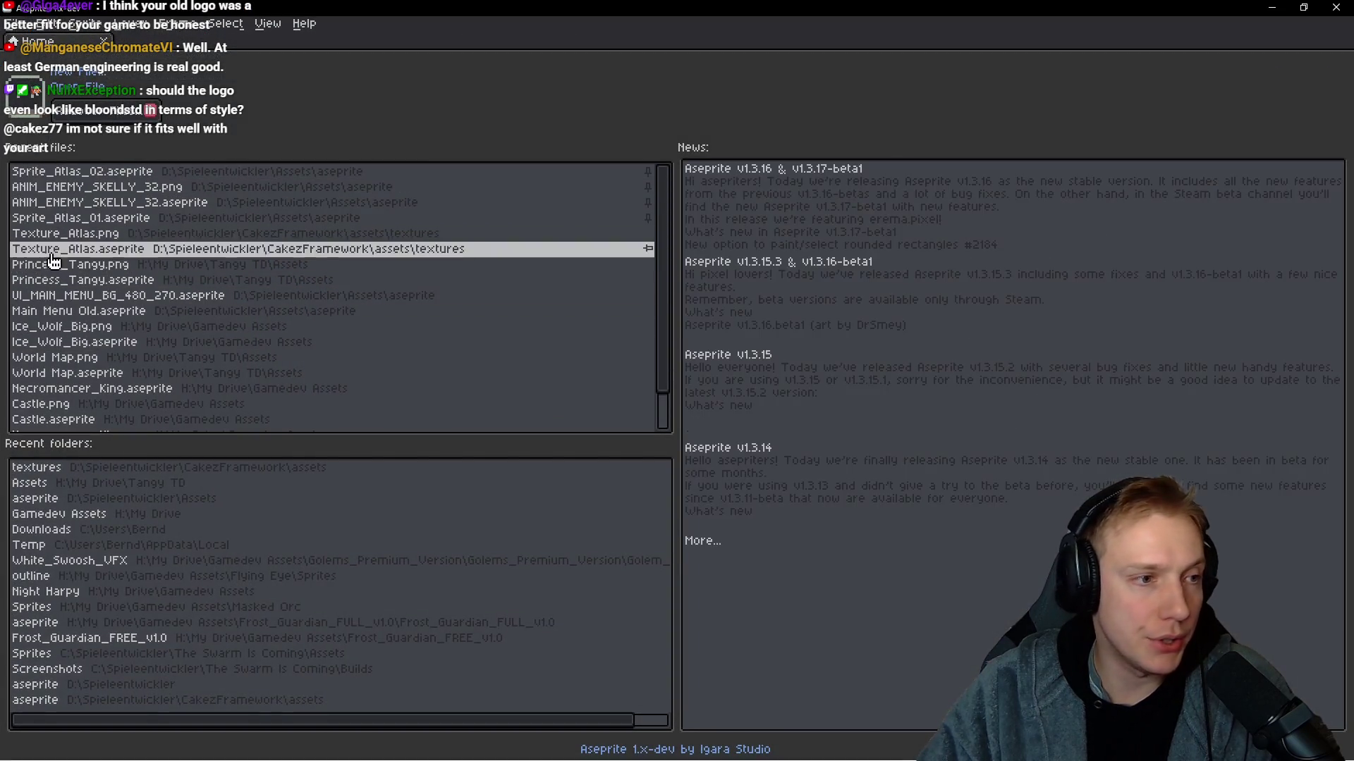
Browse the Tangy Defense battle art in Texture_Atlas.aseprite, then close it and minimize Aseprite.
{"action": "left_click", "coordinate": [52, 252]}
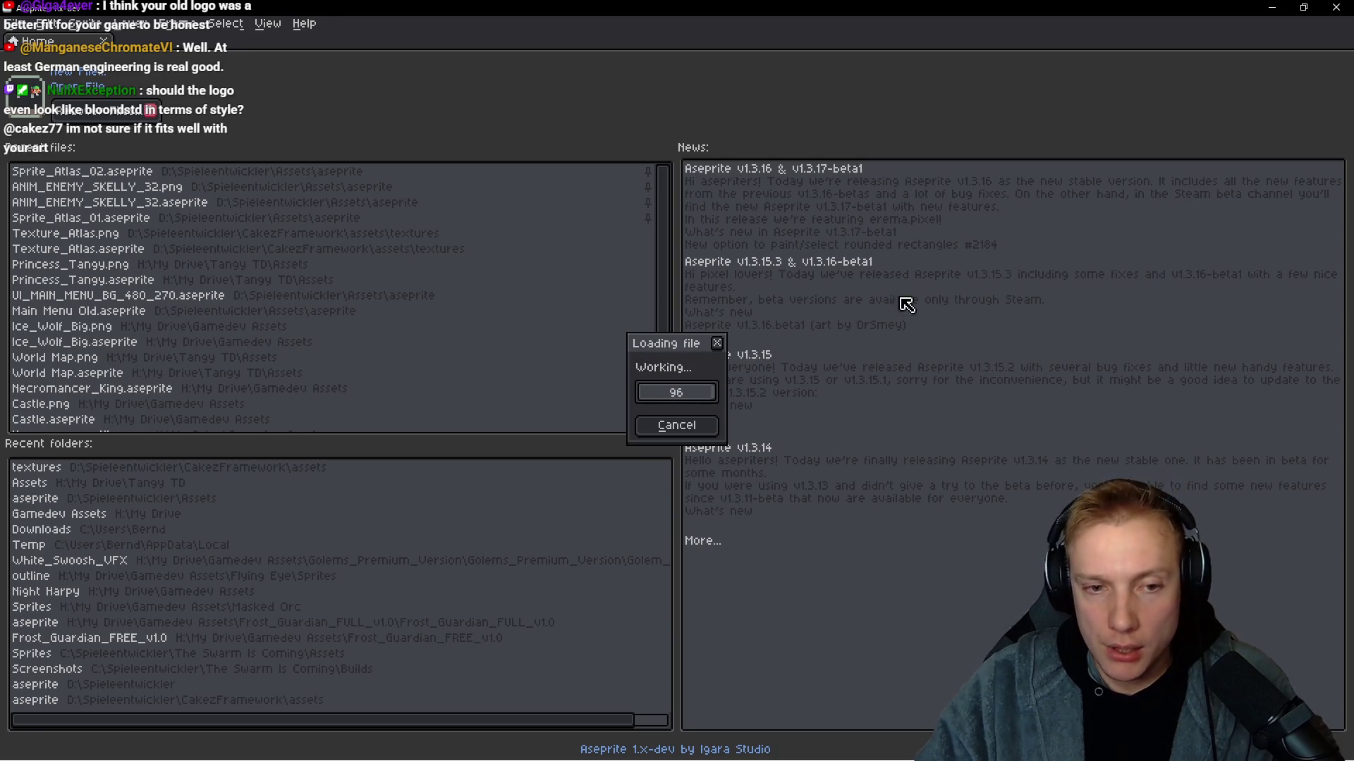
{"action": "scroll", "coordinate": [782, 324], "scroll_direction": "right", "scroll_amount": 5}
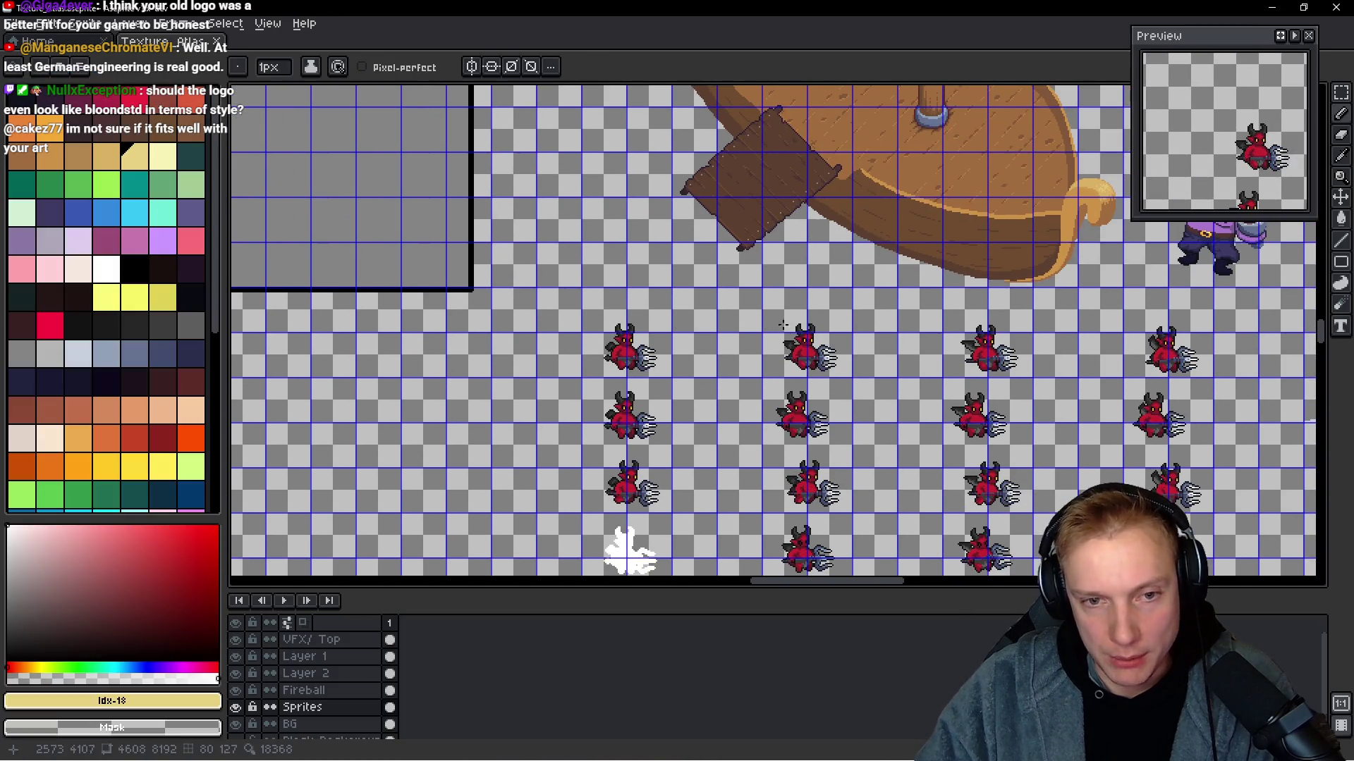
{"action": "scroll", "coordinate": [783, 324], "scroll_direction": "down", "scroll_amount": 5}
{"action": "scroll", "coordinate": [776, 339], "scroll_direction": "down", "scroll_amount": 5}
{"action": "scroll", "coordinate": [776, 340], "scroll_direction": "down", "scroll_amount": 10}
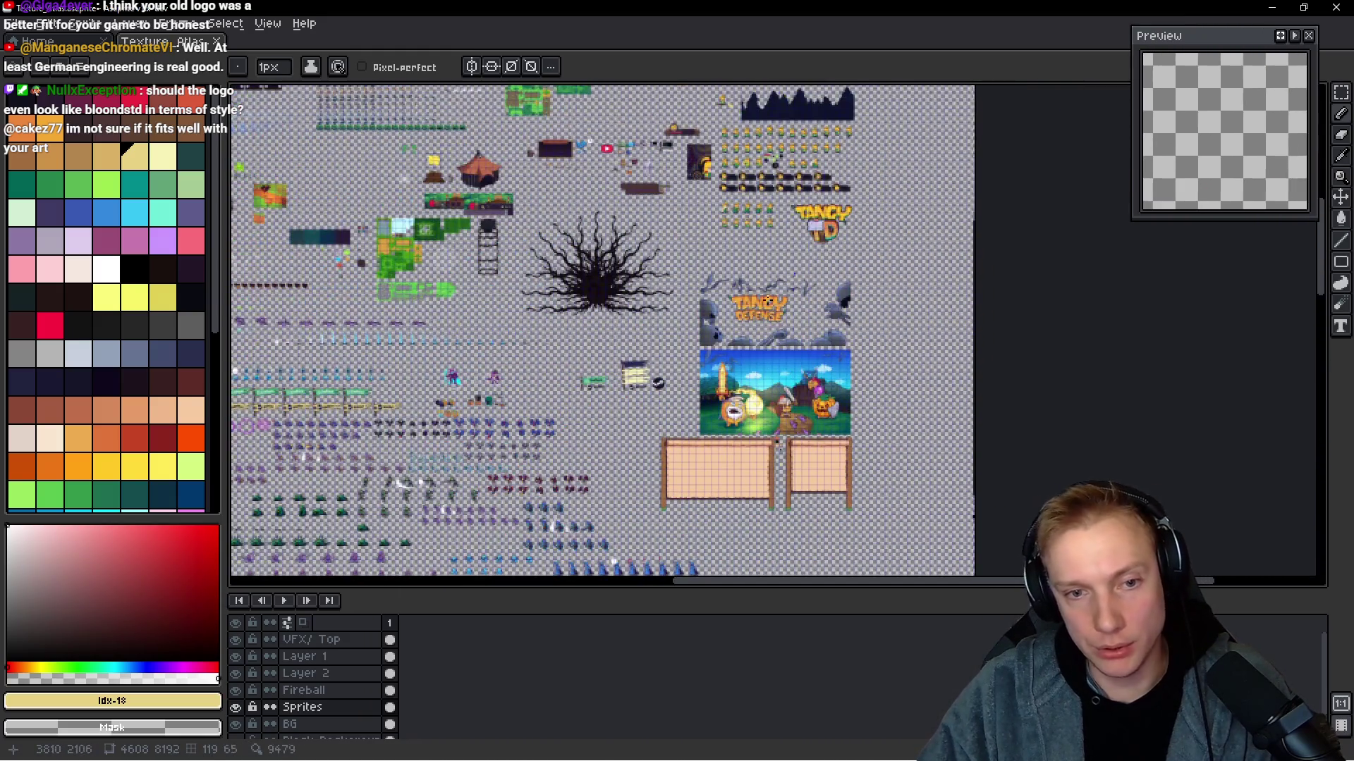
{"action": "scroll", "coordinate": [775, 395], "scroll_direction": "up", "scroll_amount": 5}
{"action": "scroll", "coordinate": [773, 401], "scroll_direction": "up", "scroll_amount": 3}
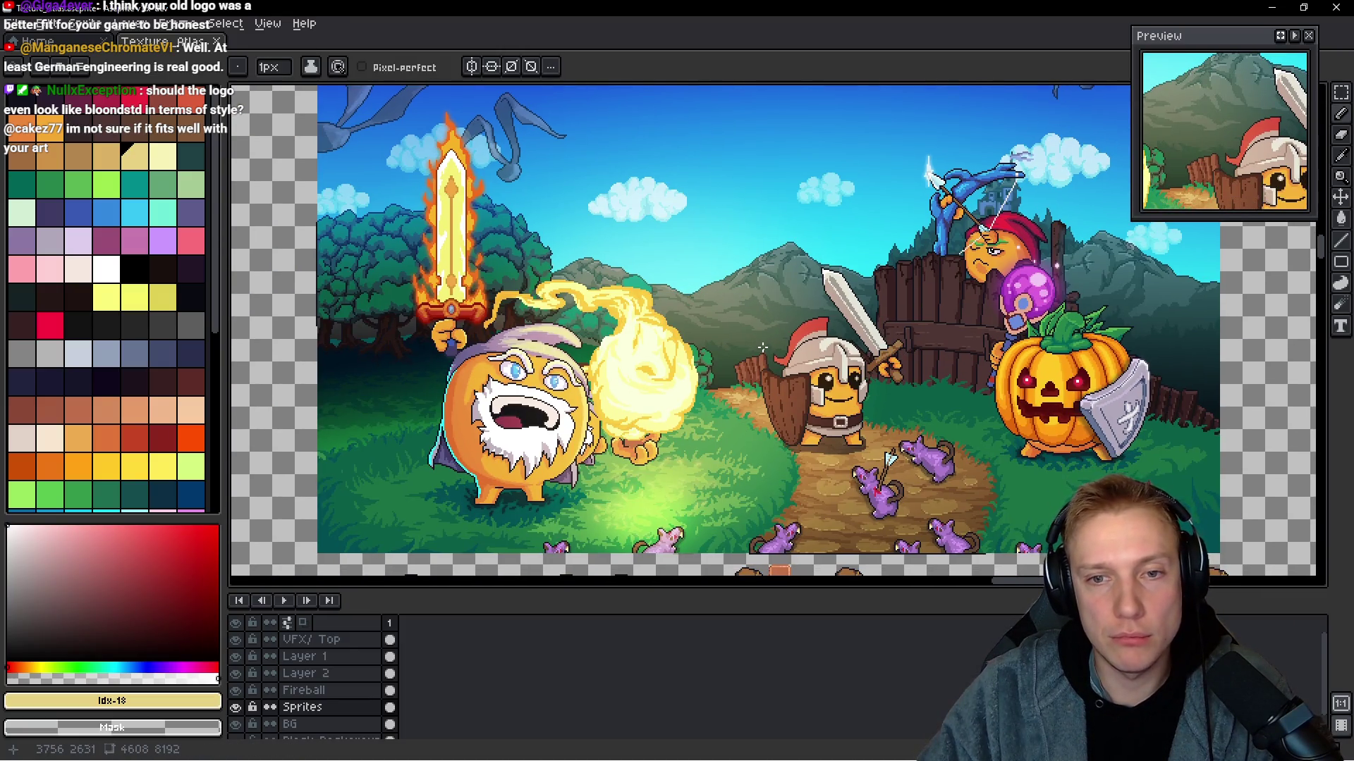
{"action": "scroll", "coordinate": [762, 346], "scroll_direction": "down", "scroll_amount": 4}
{"action": "scroll", "coordinate": [773, 344], "scroll_direction": "up", "scroll_amount": 4}
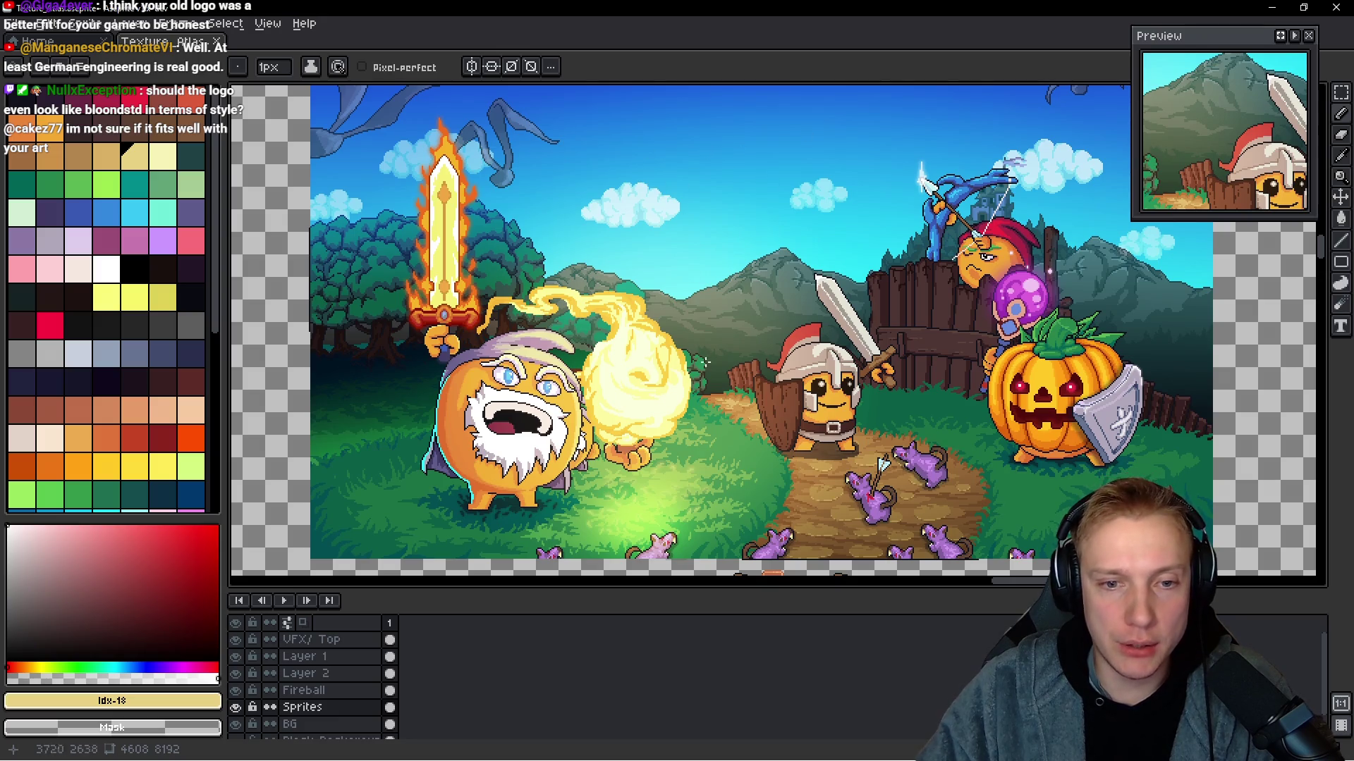
{"action": "mouse_move", "coordinate": [699, 263]}
{"action": "left_mouse_down"}
{"action": "mouse_move", "coordinate": [657, 316]}
{"action": "mouse_move", "coordinate": [678, 296]}
{"action": "left_mouse_up"}
{"action": "key", "text": "ctrl+w"}
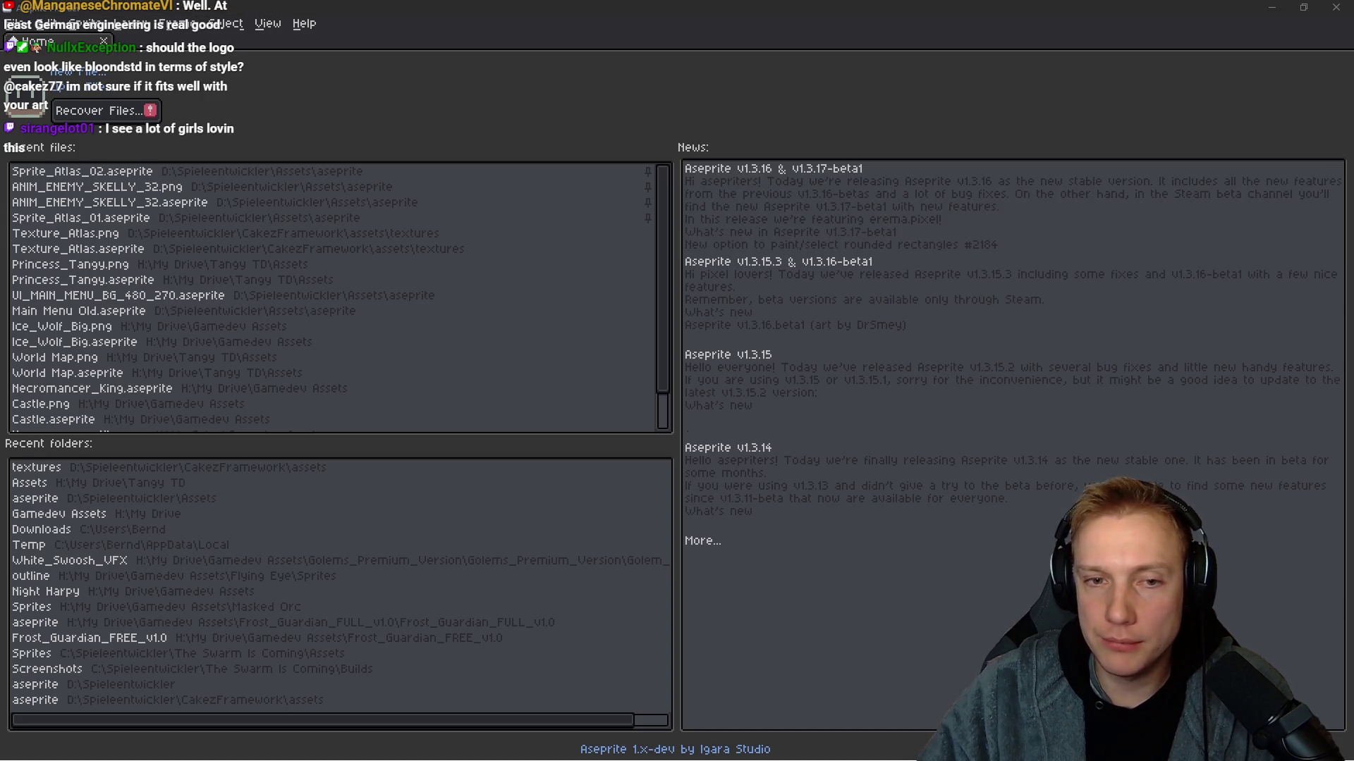
{"action": "left_click", "coordinate": [1269, 10]}
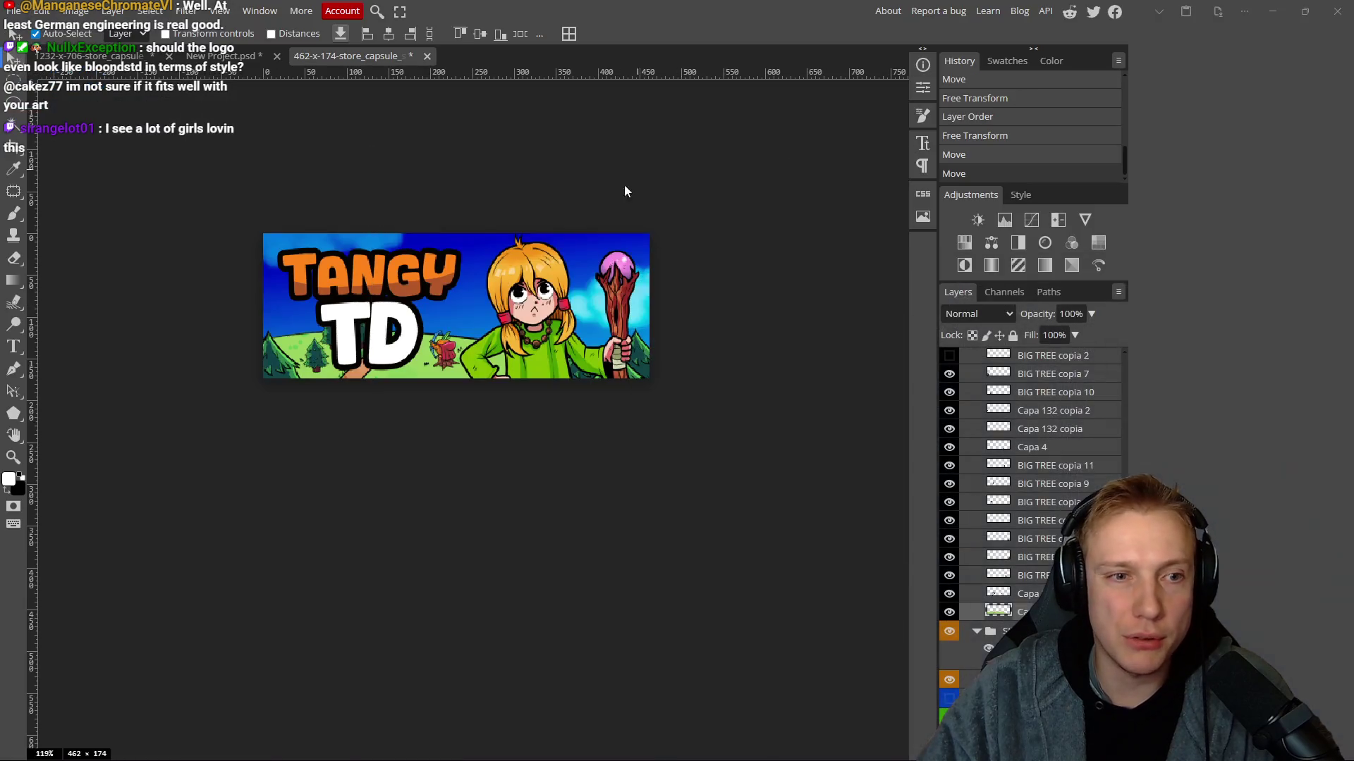
Switch to the 1232x706 store capsule document and fit the whole banner on screen.
{"action": "scroll", "coordinate": [532, 325], "scroll_direction": "down", "scroll_amount": 7}
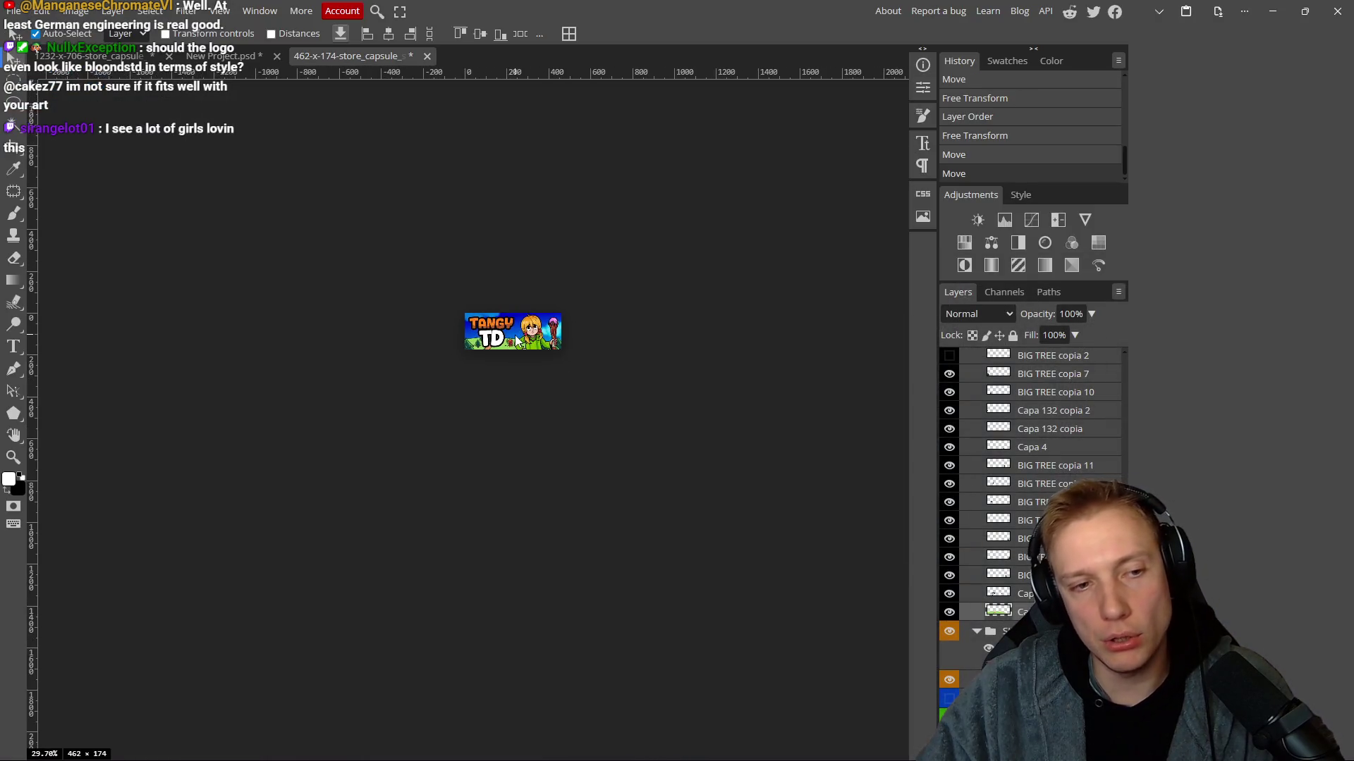
{"action": "scroll", "coordinate": [521, 352], "scroll_direction": "up", "scroll_amount": 3}
{"action": "scroll", "coordinate": [522, 353], "scroll_direction": "up", "scroll_amount": 5}
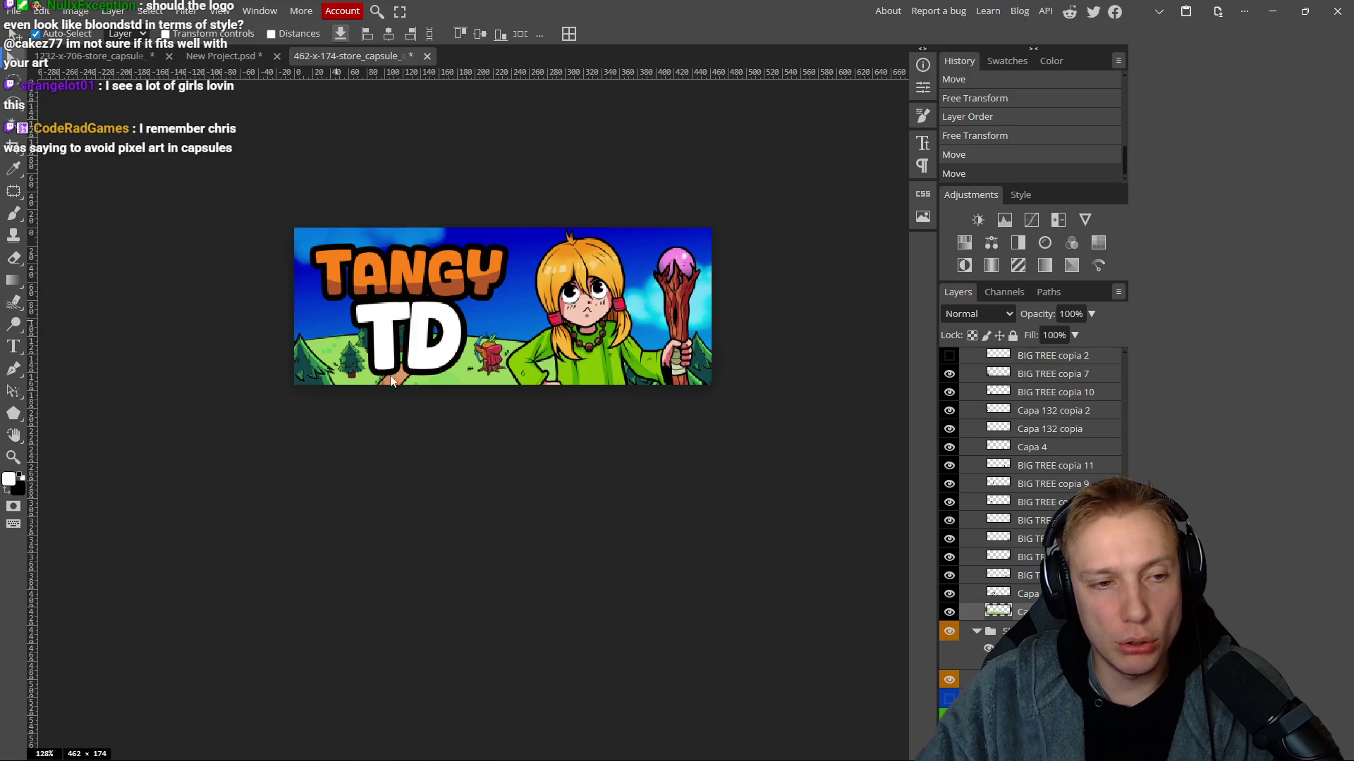
{"action": "left_click", "coordinate": [127, 53]}
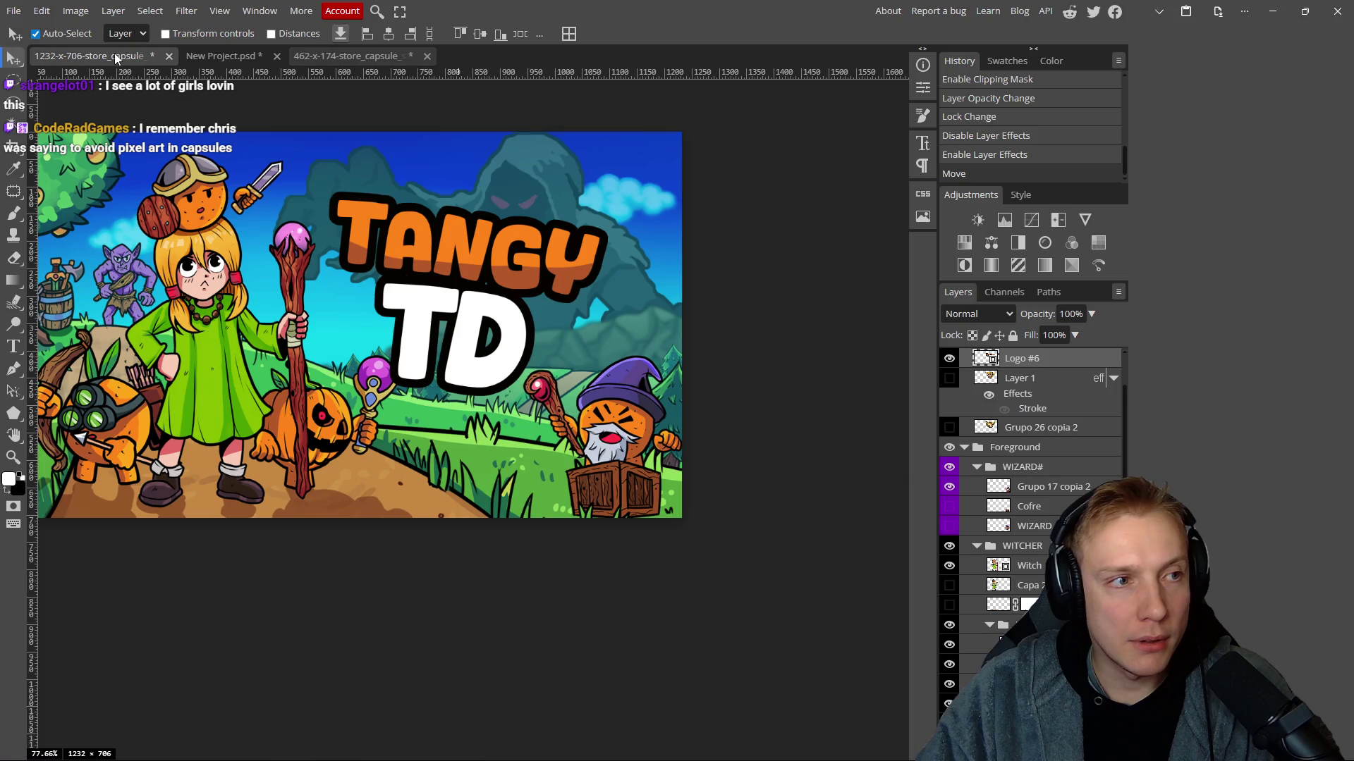
{"action": "scroll", "coordinate": [535, 264], "scroll_direction": "down", "scroll_amount": 8}
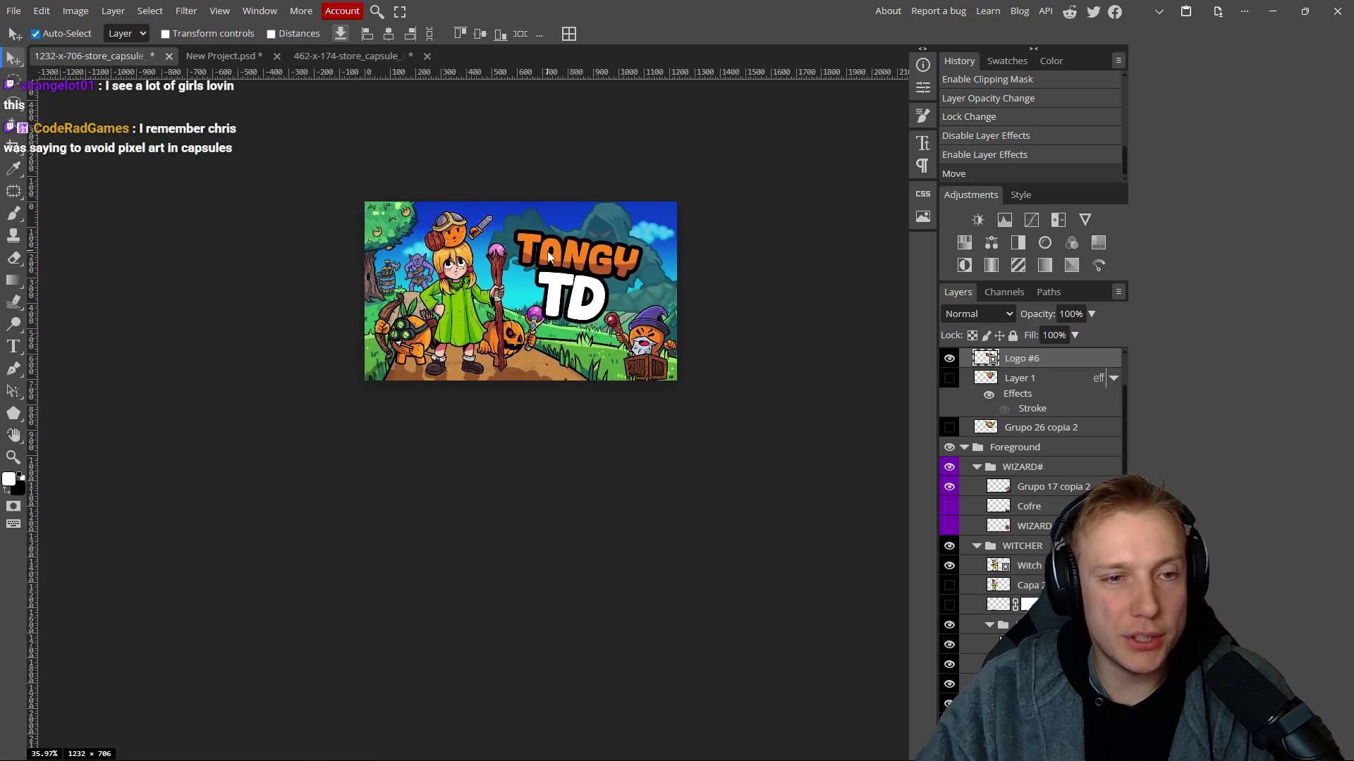
{"action": "scroll", "coordinate": [646, 248], "scroll_direction": "down", "scroll_amount": 3}
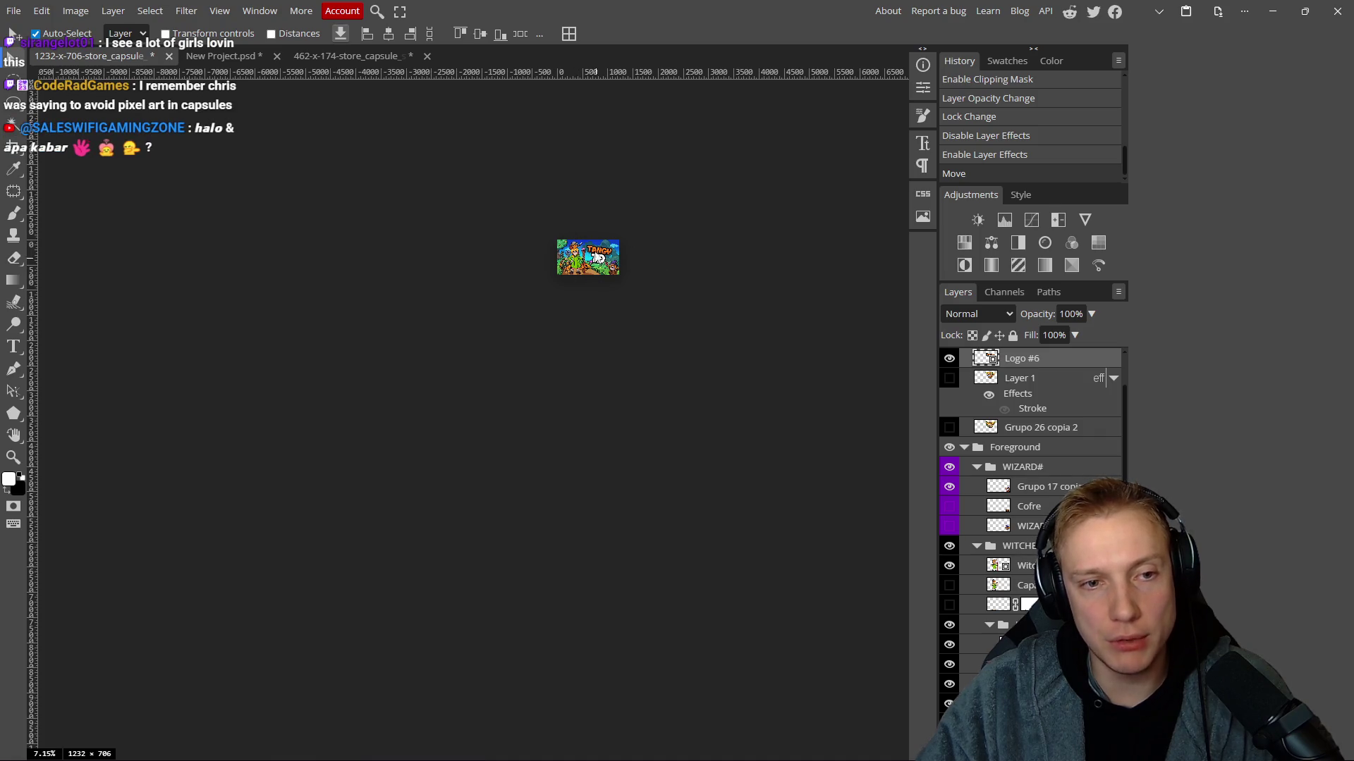
{"action": "key", "text": "ctrl+0"}
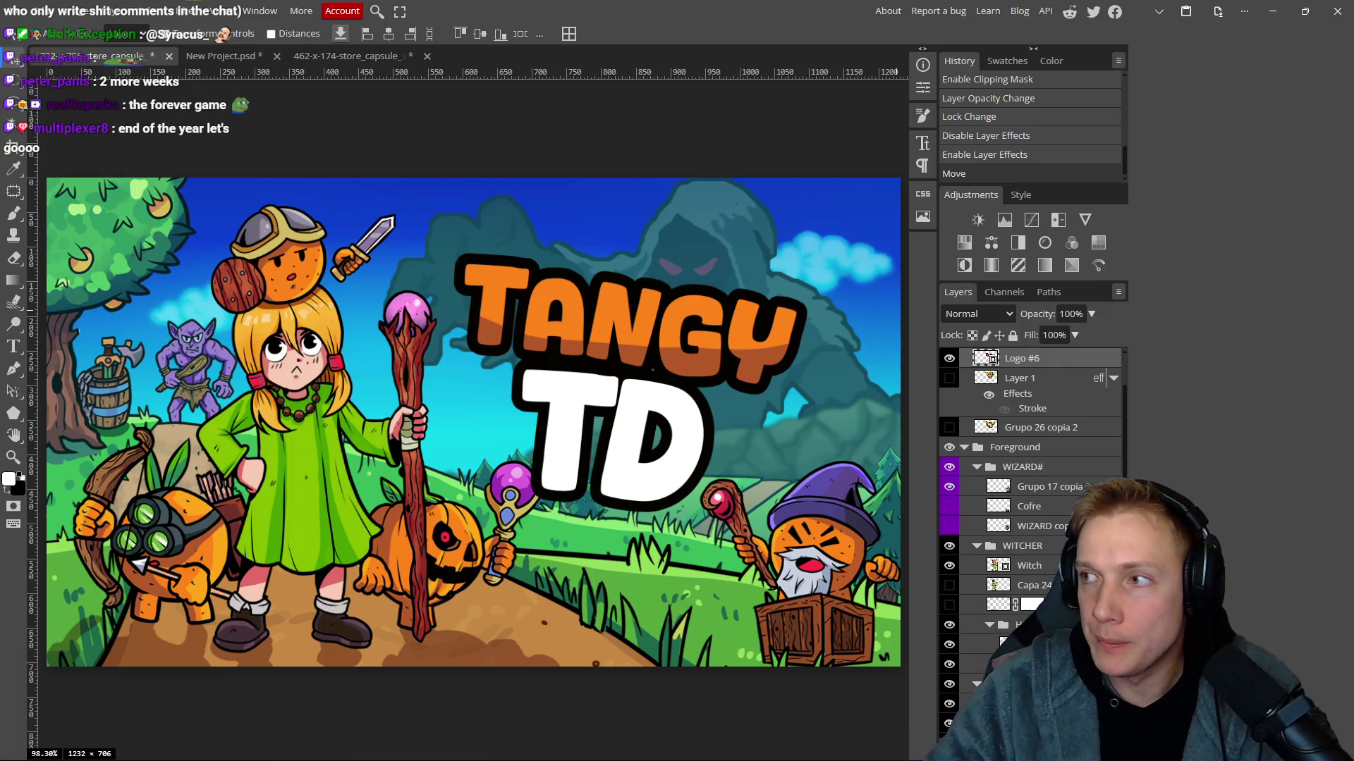
{"action": "mouse_move", "coordinate": [607, 395]}
{"action": "left_mouse_down"}
{"action": "mouse_move", "coordinate": [624, 381]}
{"action": "mouse_move", "coordinate": [607, 383]}
{"action": "left_mouse_up"}
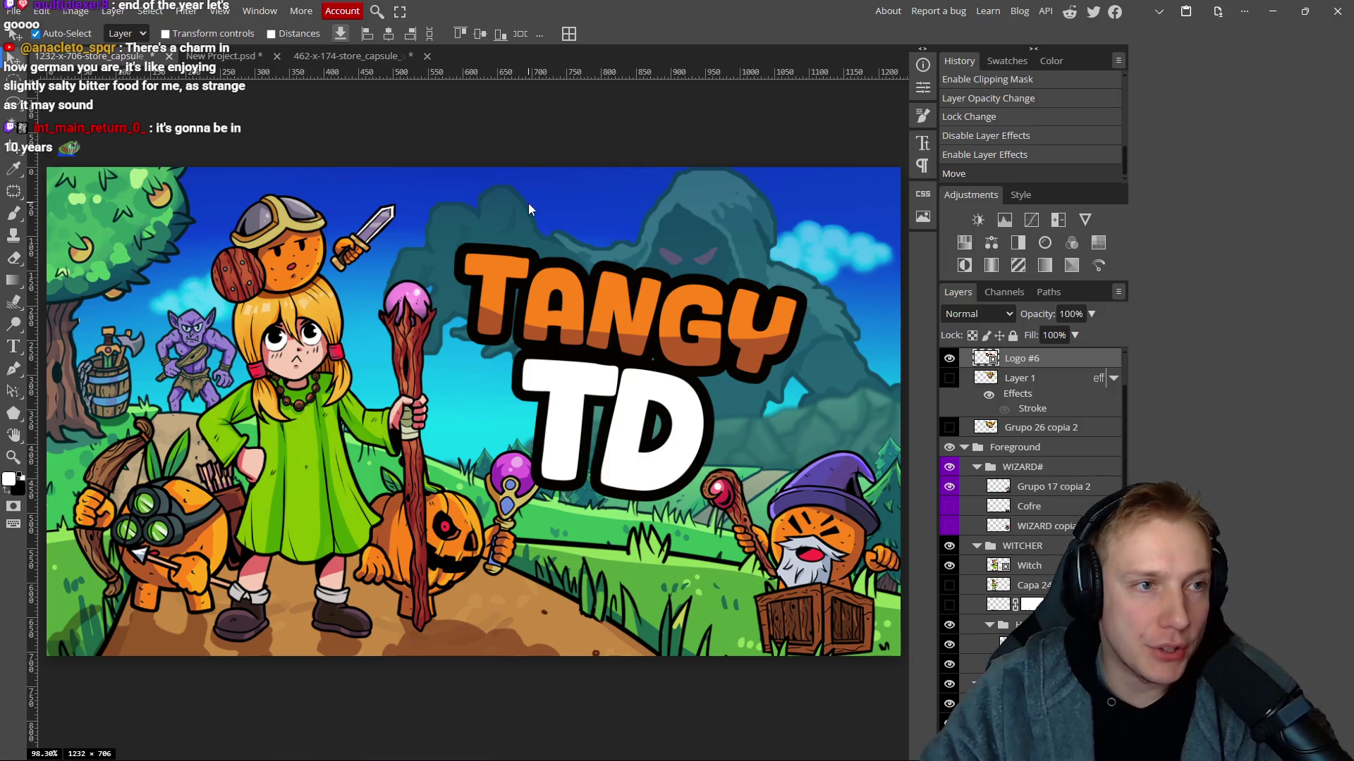
Save the 1232x706 capsule document, then move to the 462x174 capsule.
{"action": "key", "text": "ctrl+s"}
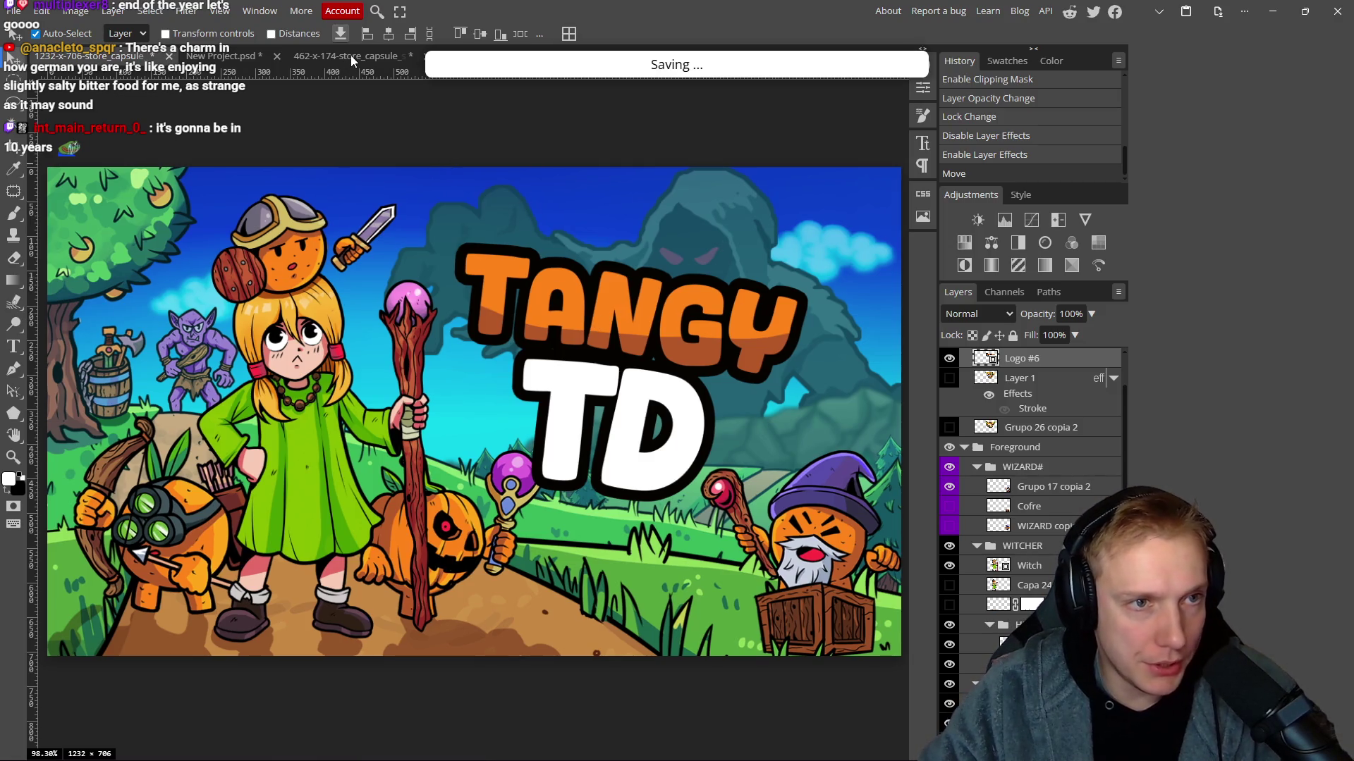
{"action": "left_click", "coordinate": [349, 55]}
{"action": "scroll", "coordinate": [589, 305], "scroll_direction": "down", "scroll_amount": 5}
{"action": "scroll", "coordinate": [591, 303], "scroll_direction": "down", "scroll_amount": 2}
{"action": "scroll", "coordinate": [596, 319], "scroll_direction": "up", "scroll_amount": 4}
Save the 462x174 capsule PSD and export it as a PNG with Save for Web.
{"action": "key", "text": "ctrl+s"}
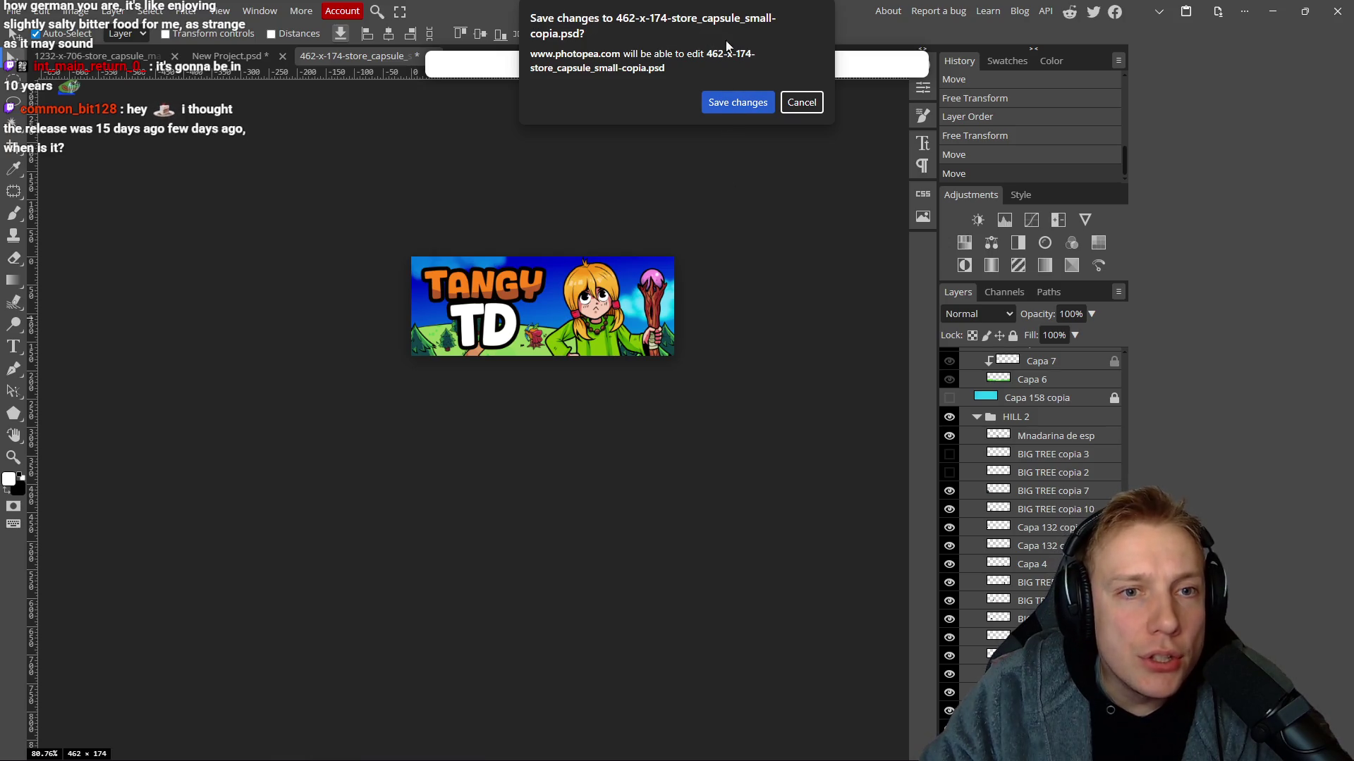
{"action": "left_click", "coordinate": [737, 105]}
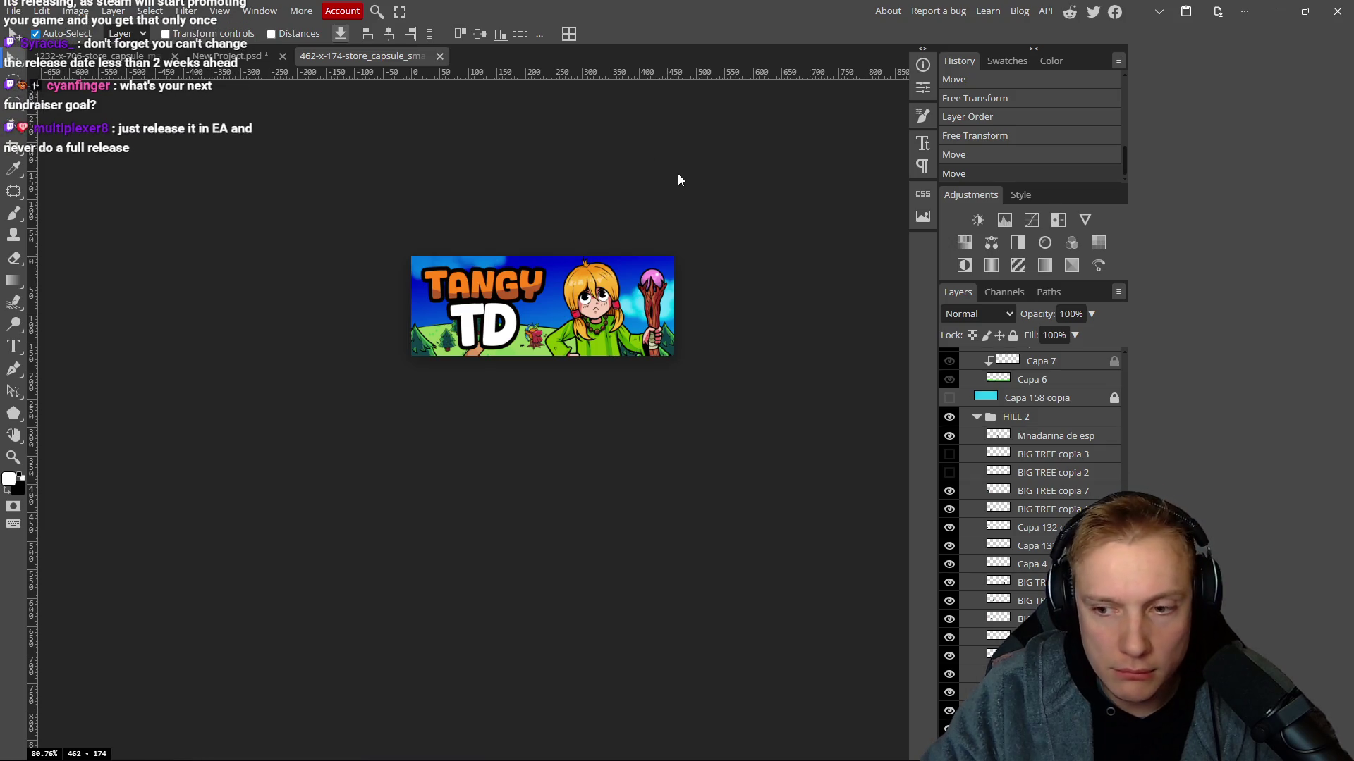
{"action": "key", "text": "ctrl+alt+shift+s"}
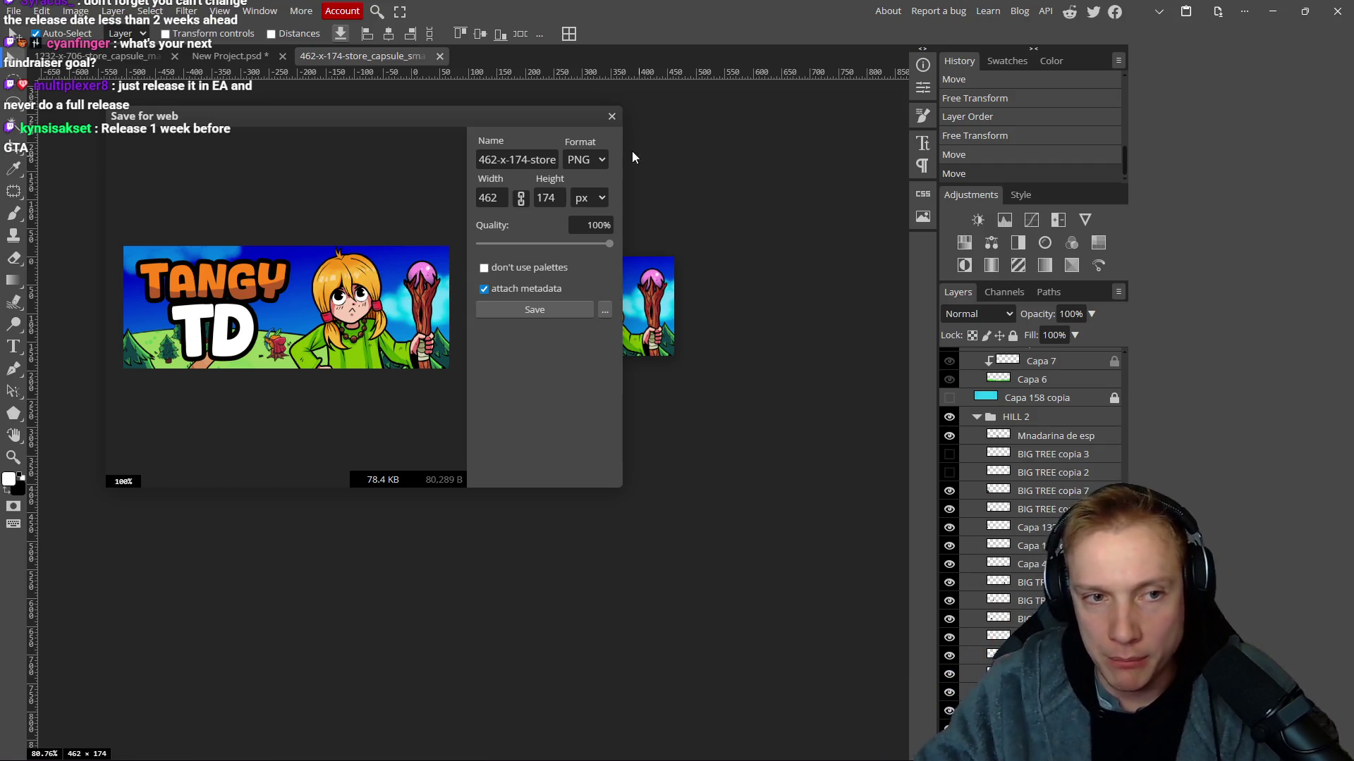
{"action": "left_click", "coordinate": [573, 308]}
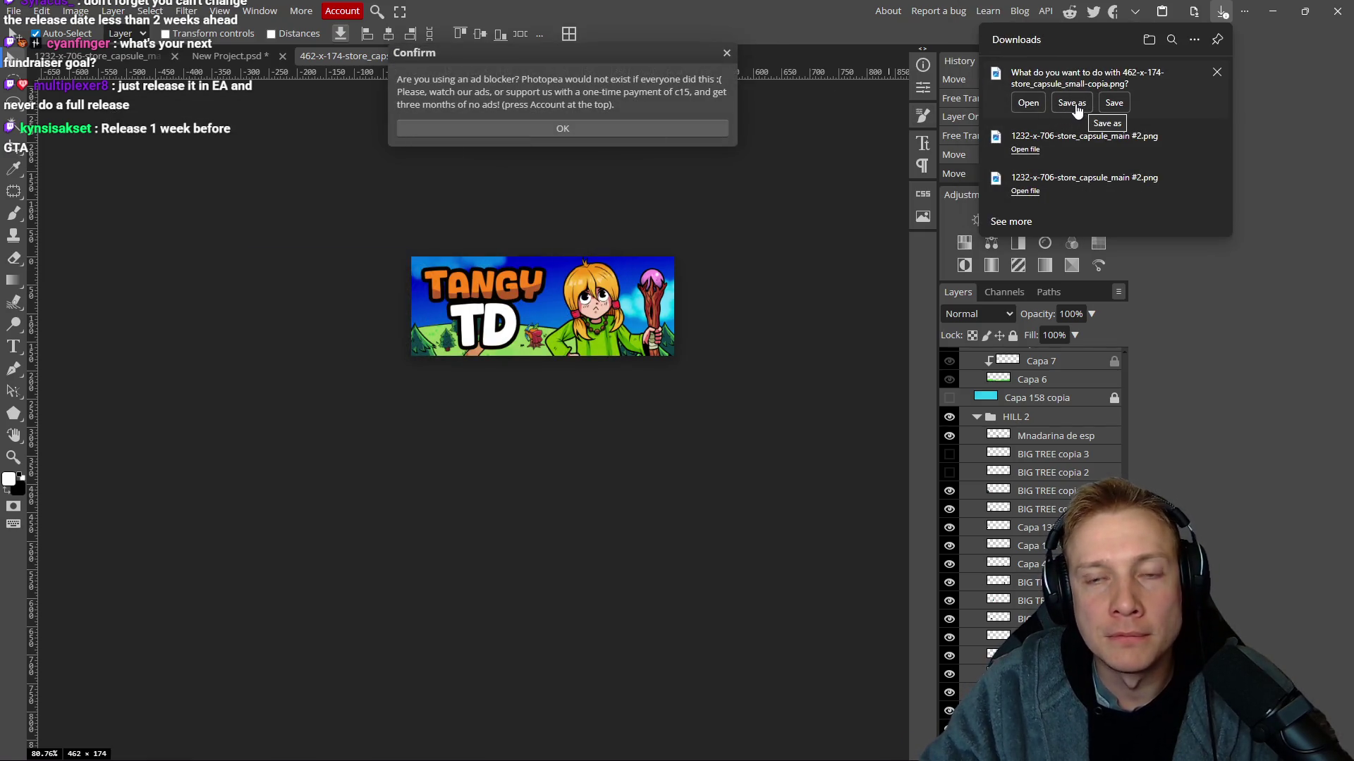
Choose the Steam capsule folder as the downloaded PNG's save location.
{"action": "left_click", "coordinate": [1077, 104]}
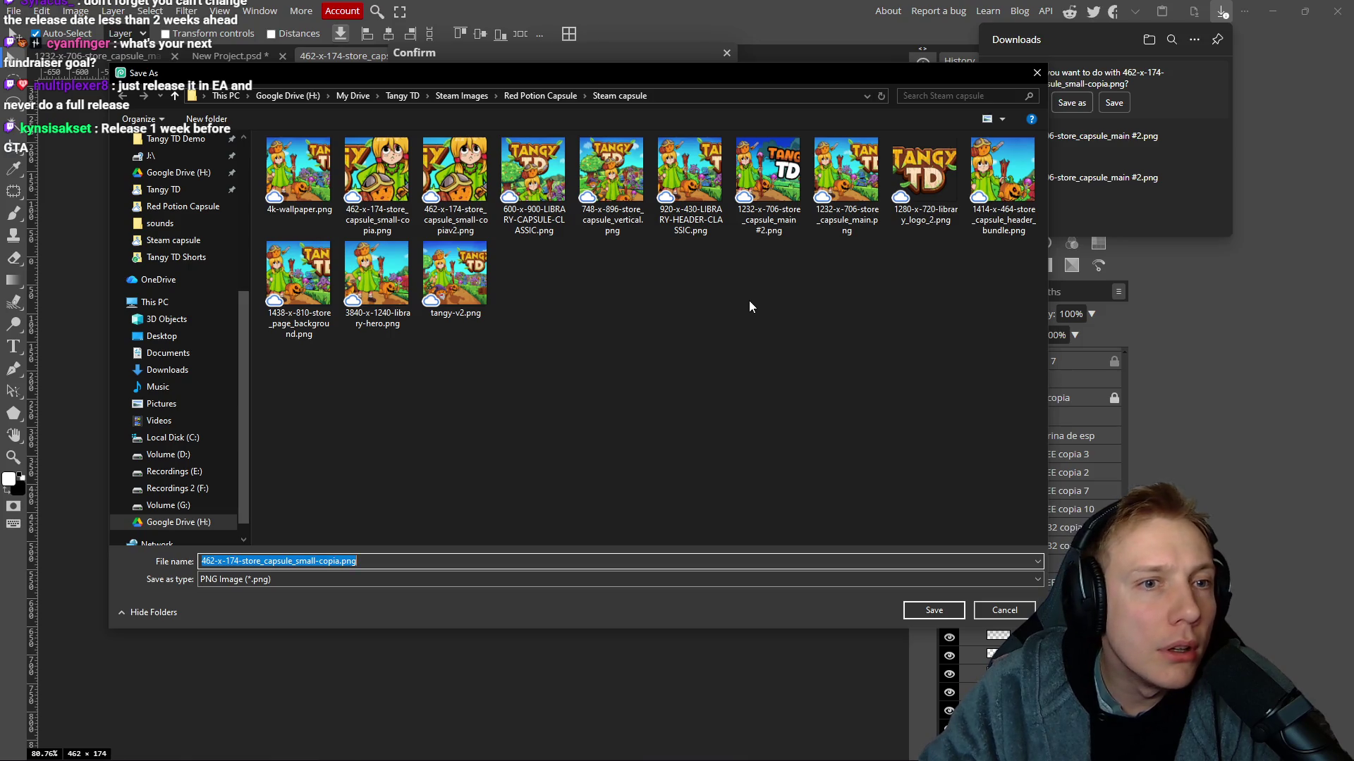
{"action": "left_click", "coordinate": [534, 97]}
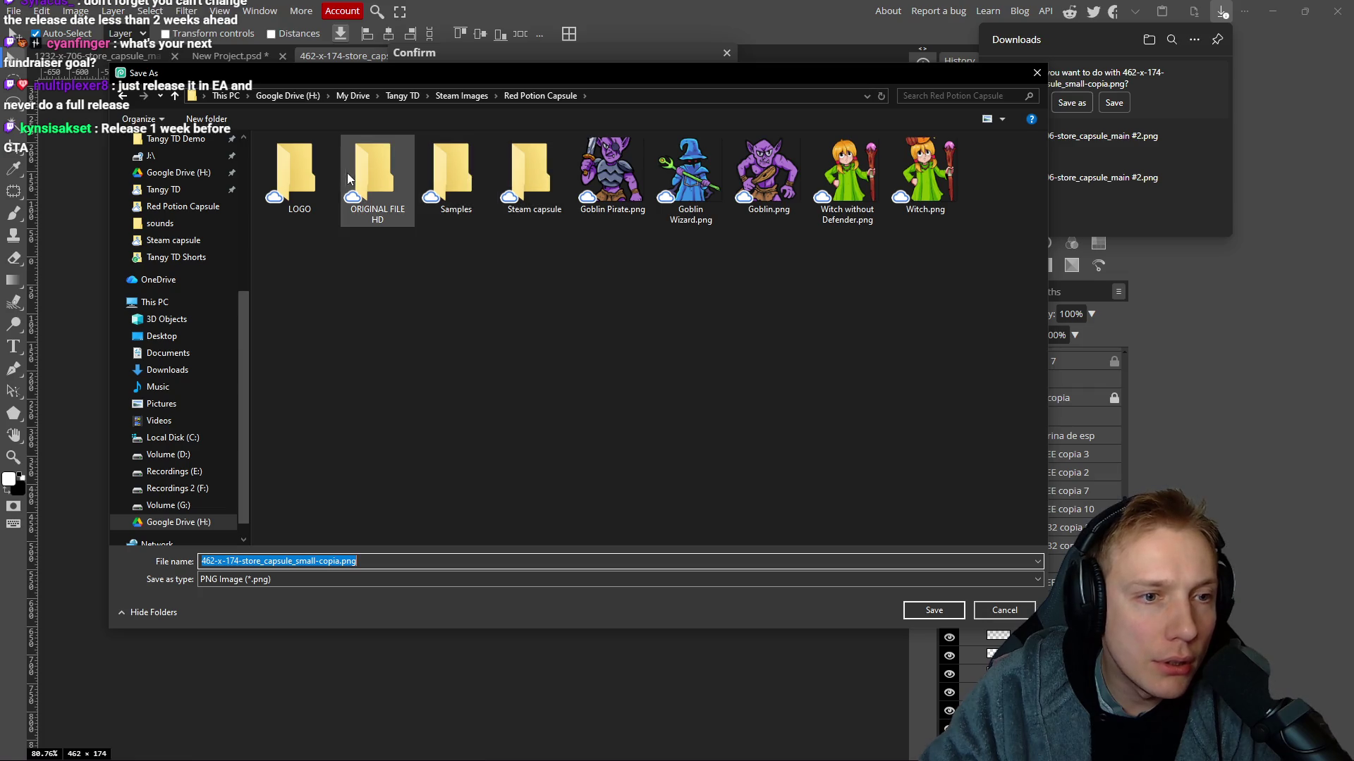
{"action": "left_click", "coordinate": [534, 179]}
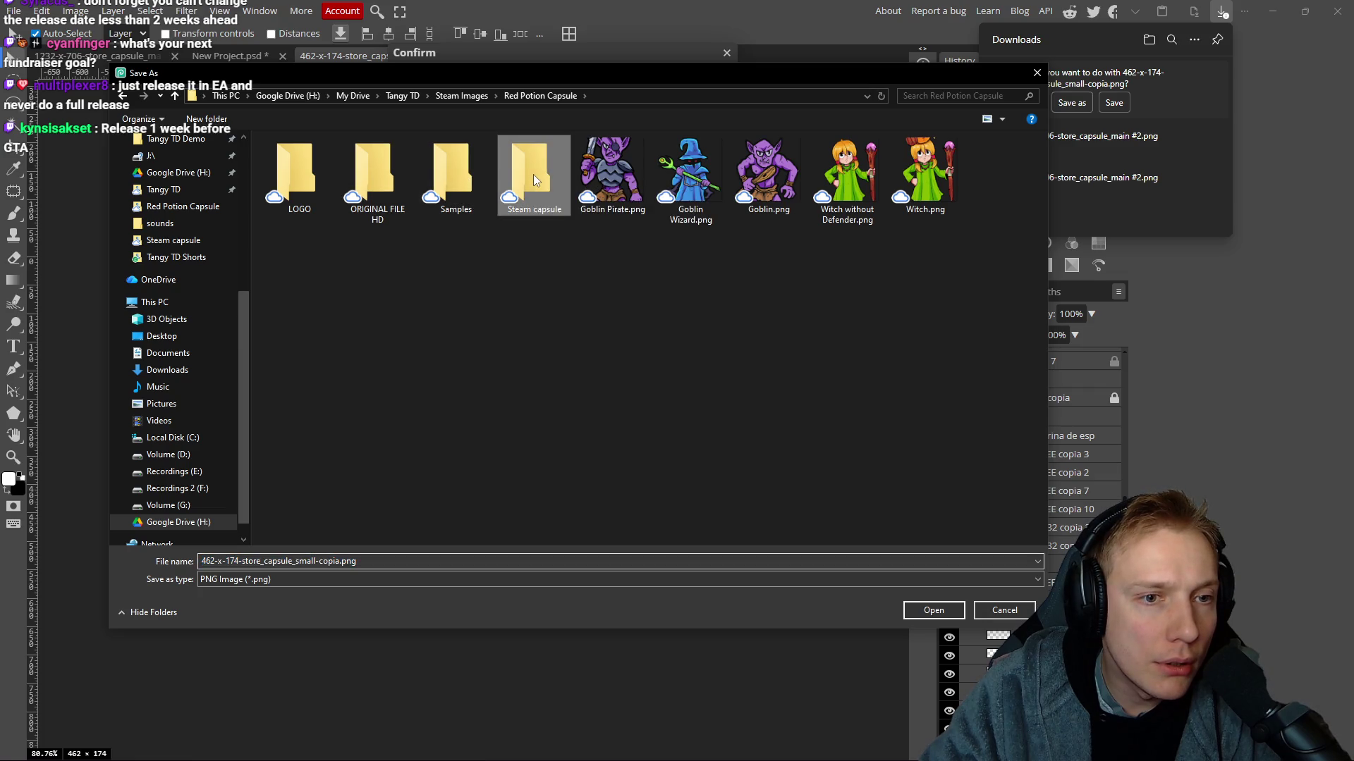
{"action": "double_click", "coordinate": [534, 180]}
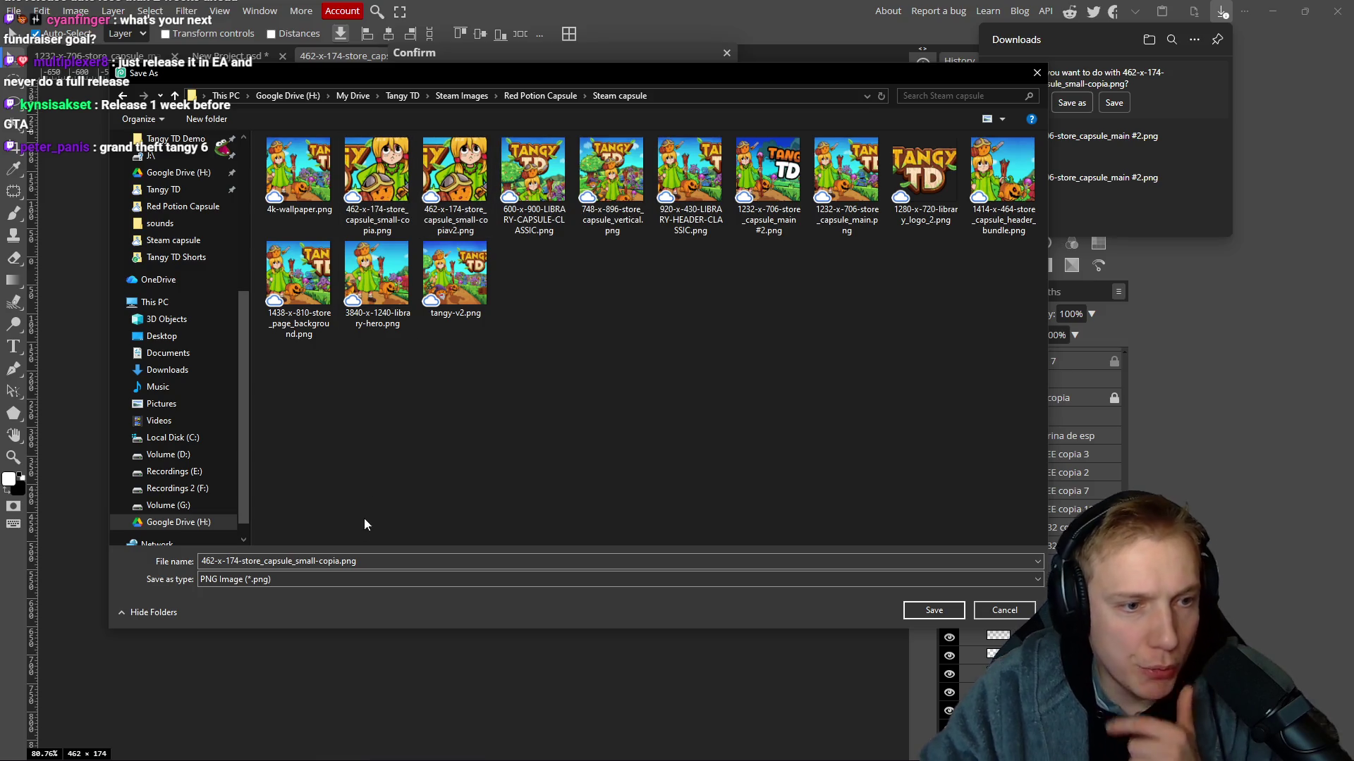
Remove 'copia' from the file name and save the PNG.
{"action": "double_click", "coordinate": [377, 561]}
{"action": "left_click", "coordinate": [377, 561]}
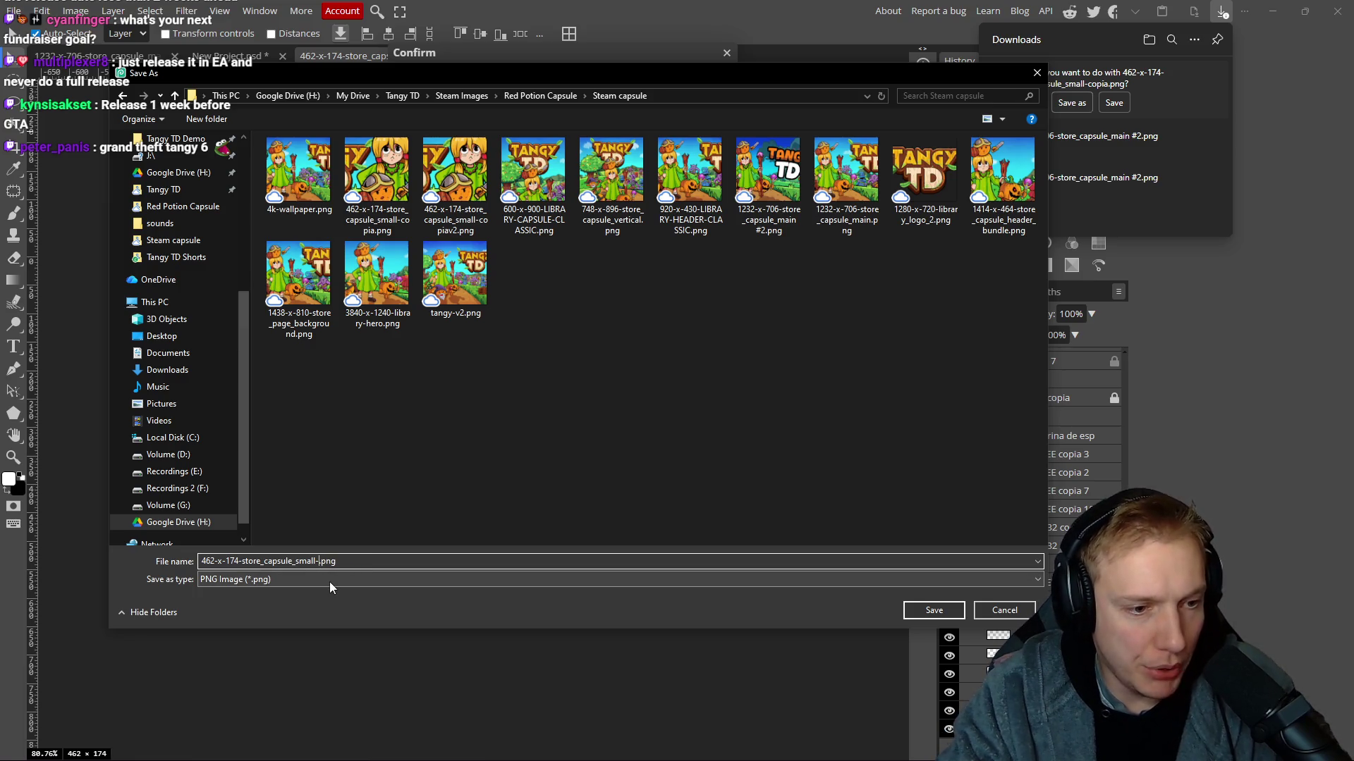
{"action": "key", "text": "BackSpace"}
{"action": "key", "text": "BackSpace"}
{"action": "key", "text": "BackSpace"}
{"action": "key", "text": "Return"}
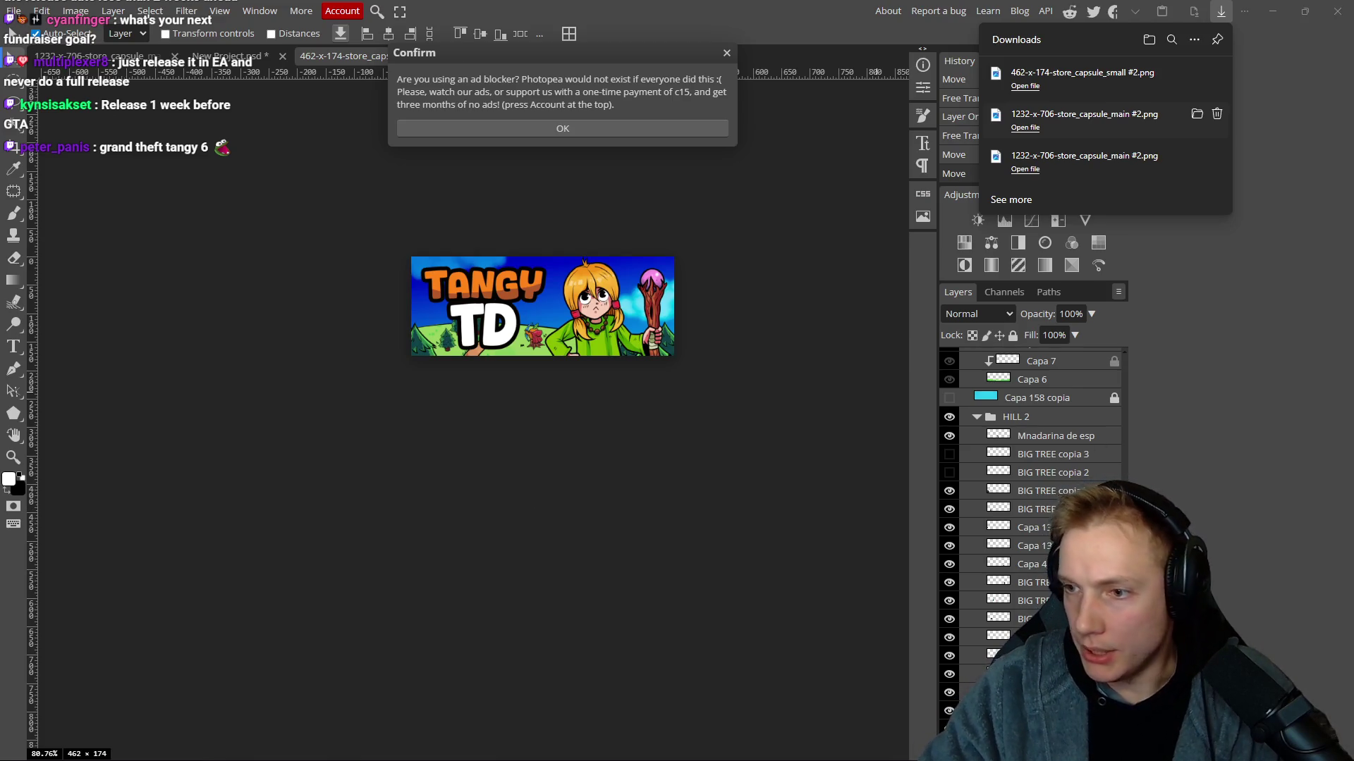
{"action": "key", "text": "alt+Tab"}
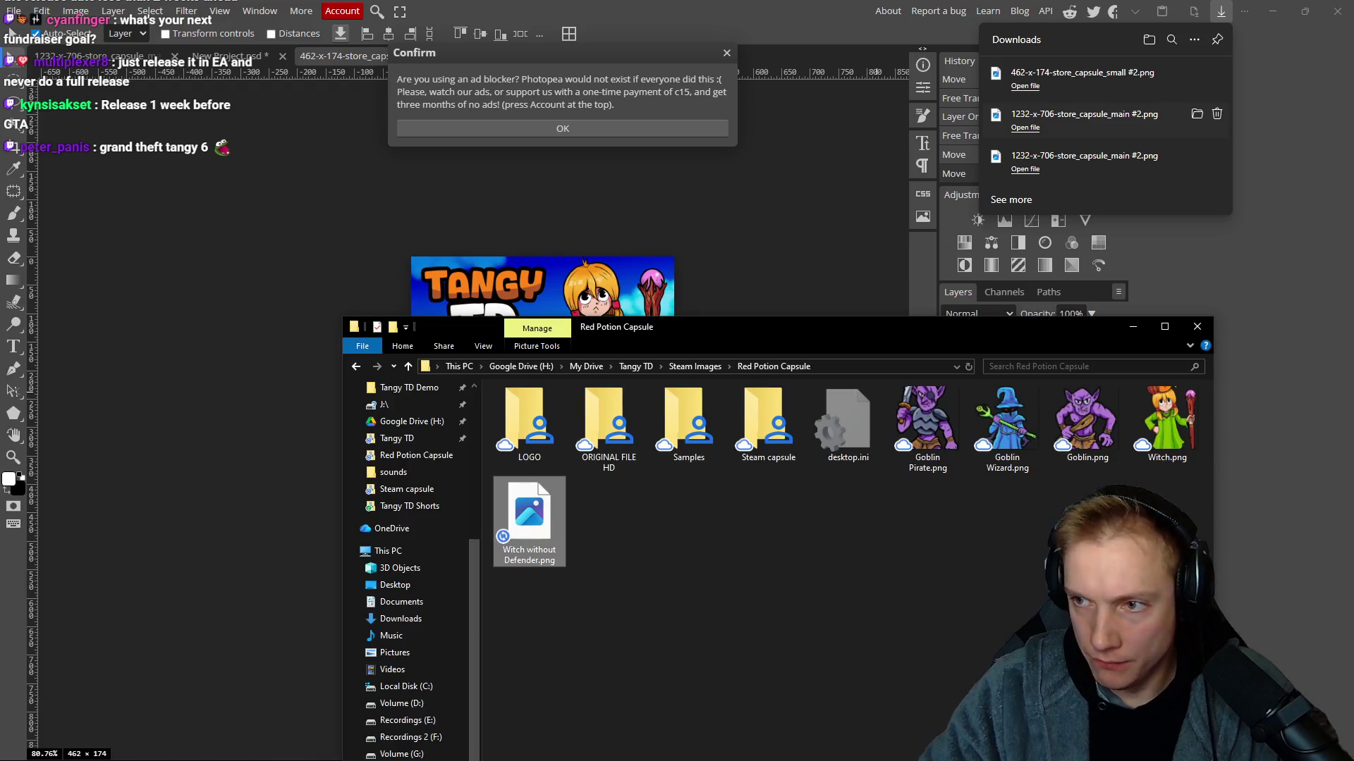
Check the new small capsule PNG and PSDs inside the Steam capsule folder.
{"action": "left_click_drag", "start_coordinate": [791, 337], "coordinate": [685, 175]}
{"action": "double_click", "coordinate": [666, 254]}
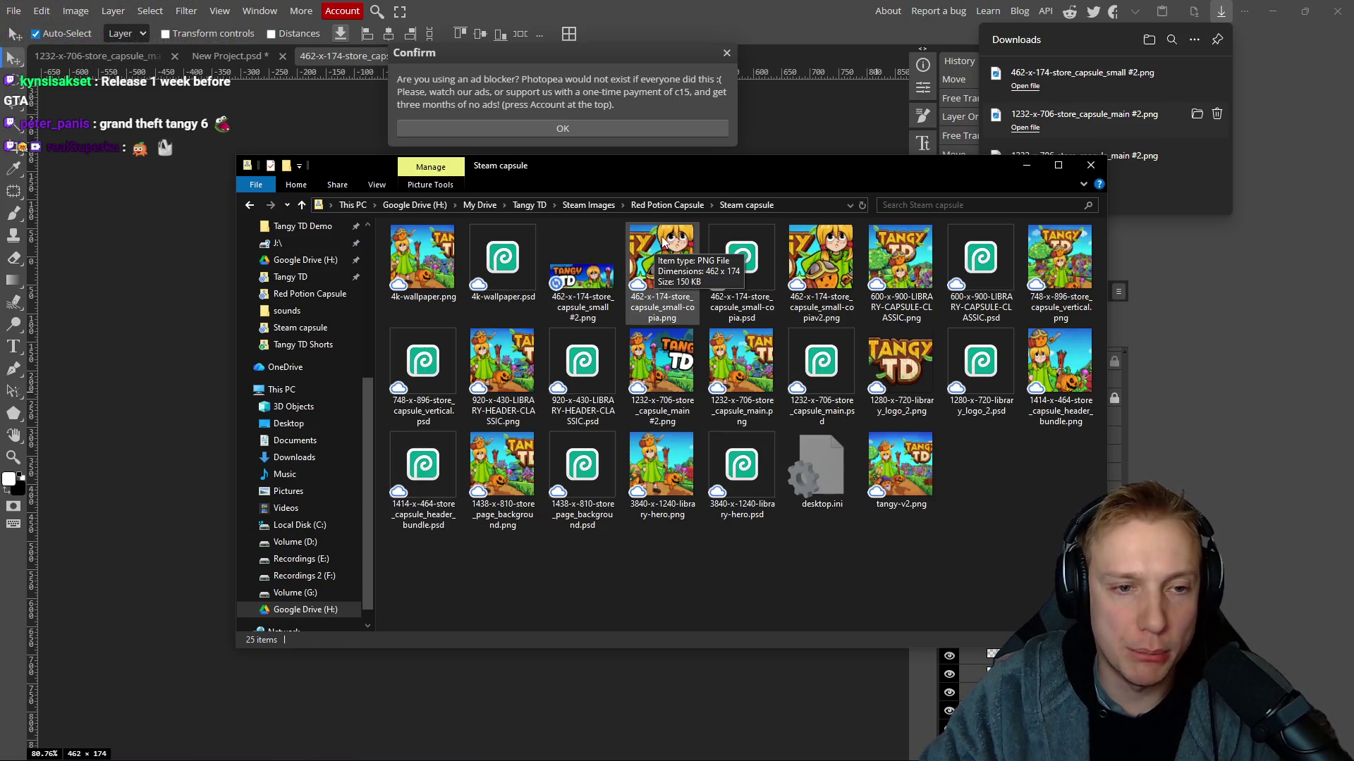
{"action": "left_click", "coordinate": [576, 277]}
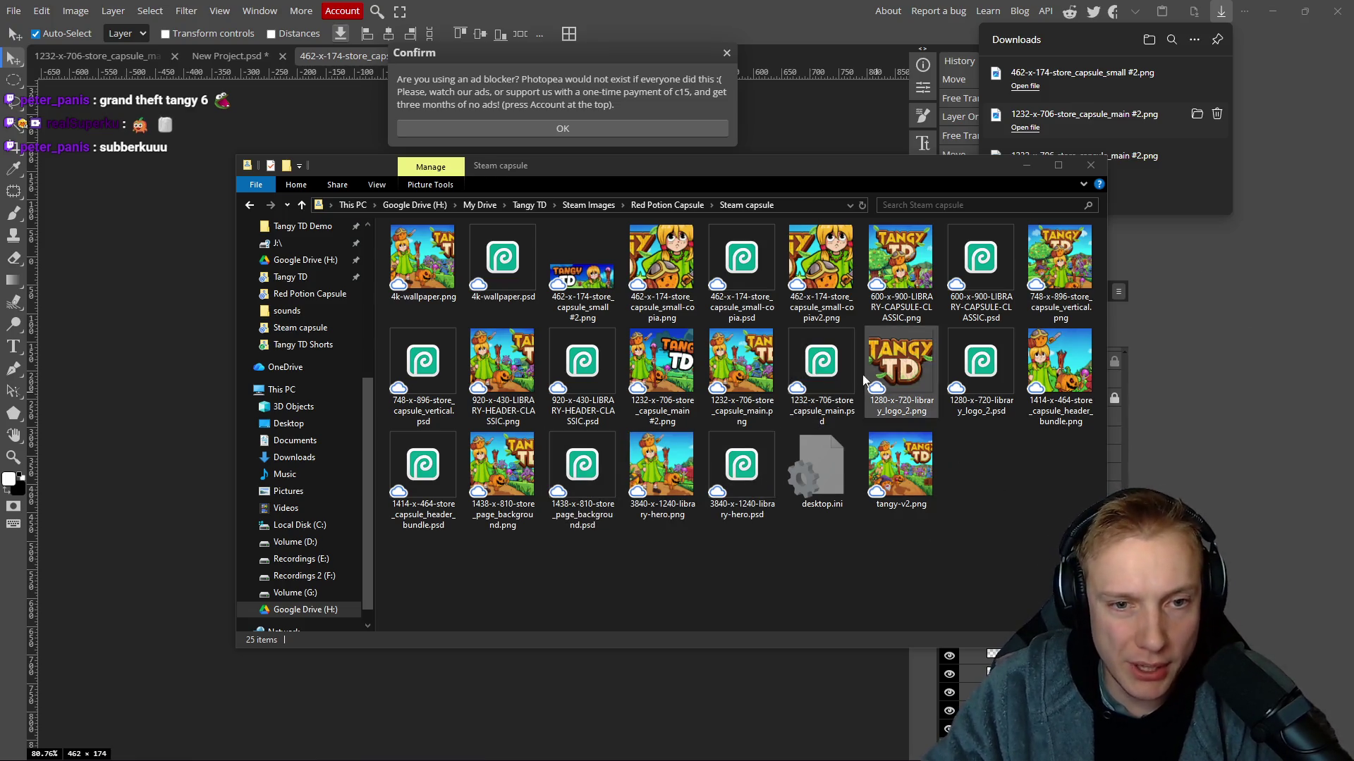
{"action": "left_click", "coordinate": [742, 267]}
{"action": "left_click", "coordinate": [986, 273]}
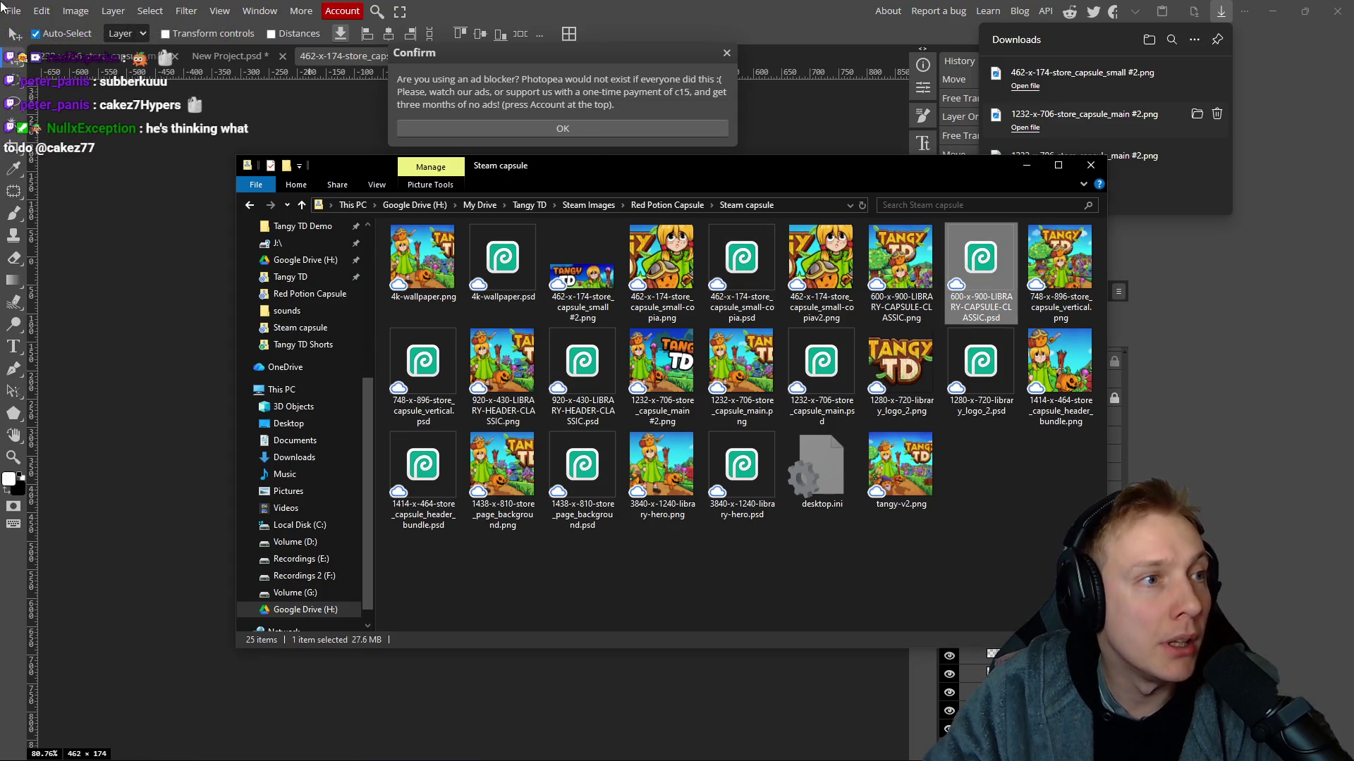
Open 600-x-900-LIBRARY-CAPSULE-CLASSIC.psd in Photopea from the Steam capsule folder.
{"action": "left_click", "coordinate": [13, 16]}
{"action": "left_click", "coordinate": [13, 11]}
{"action": "left_click", "coordinate": [32, 54]}
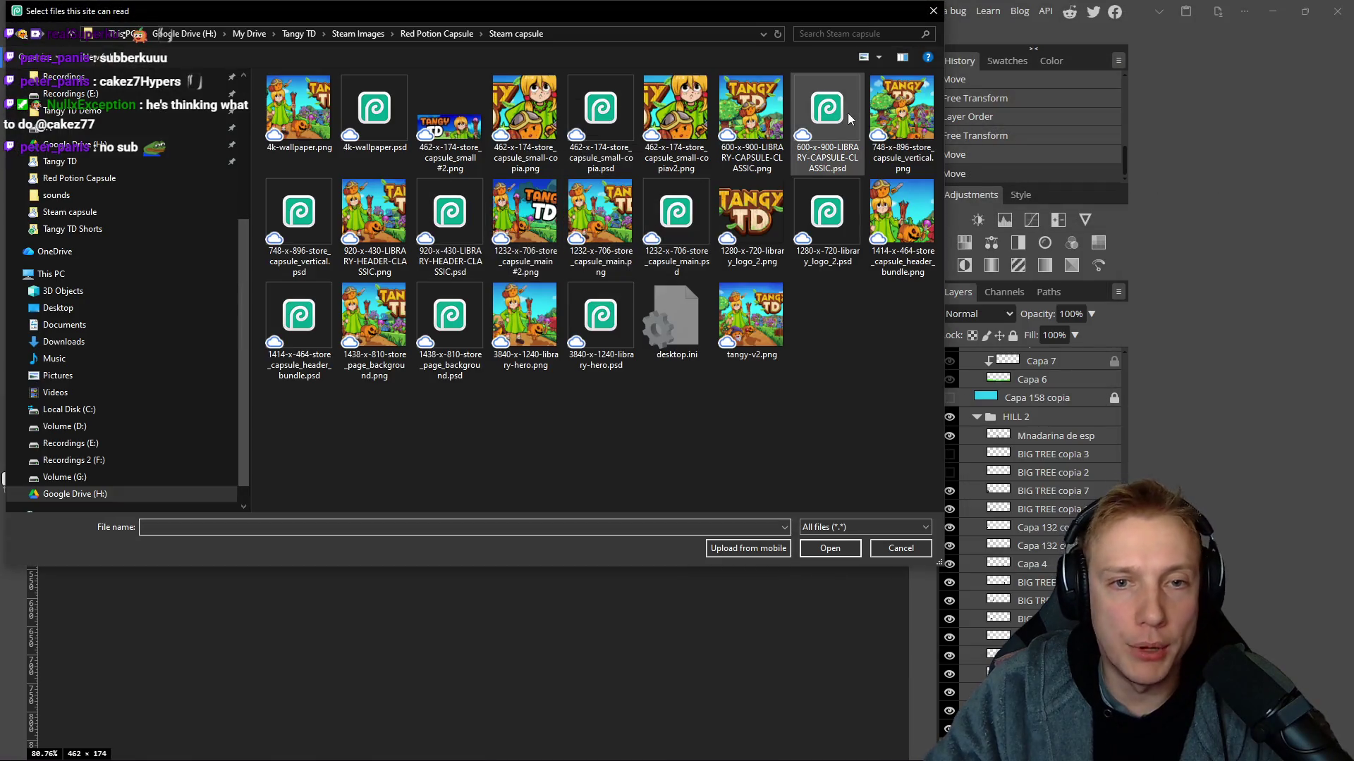
{"action": "double_click", "coordinate": [834, 112]}
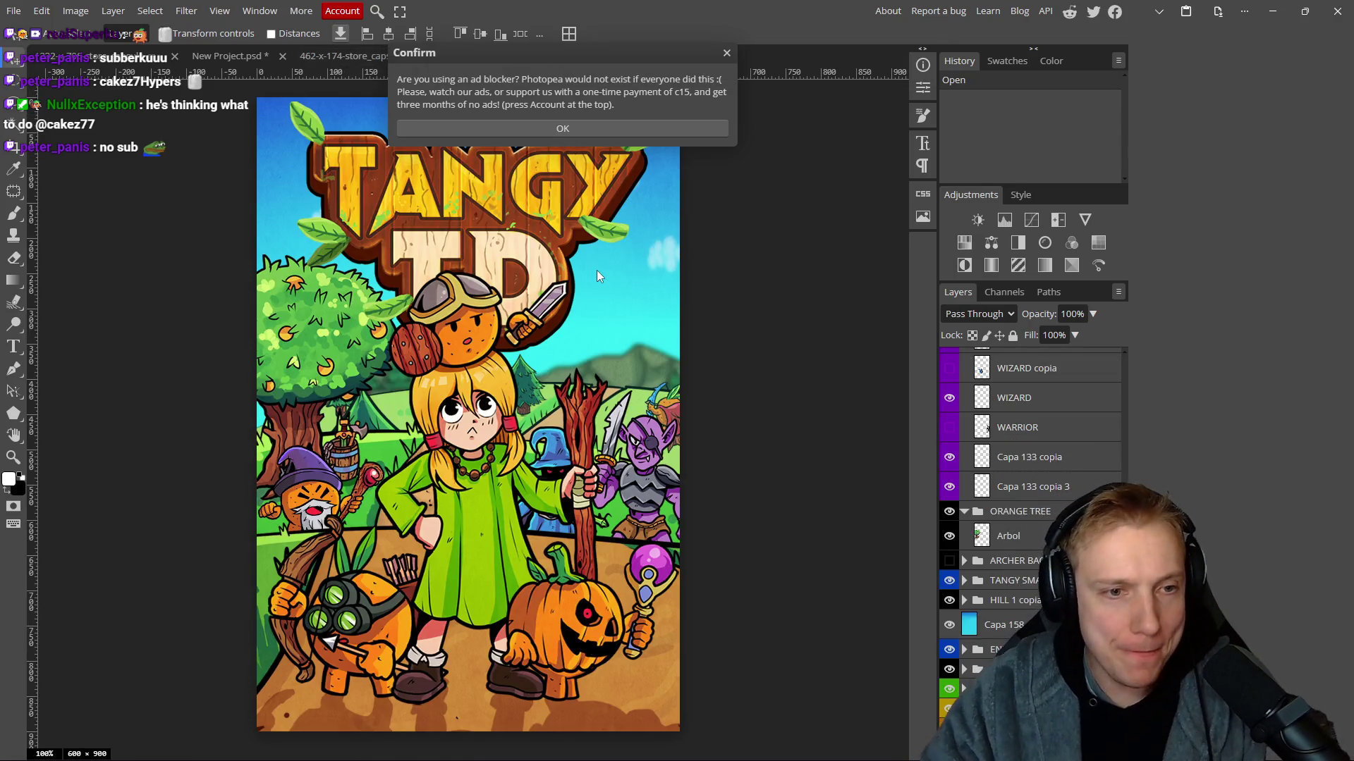
Close the ad-blocker Confirm notice and scroll over the 600x900 library capsule art.
{"action": "scroll", "coordinate": [712, 357], "scroll_direction": "down", "scroll_amount": 1}
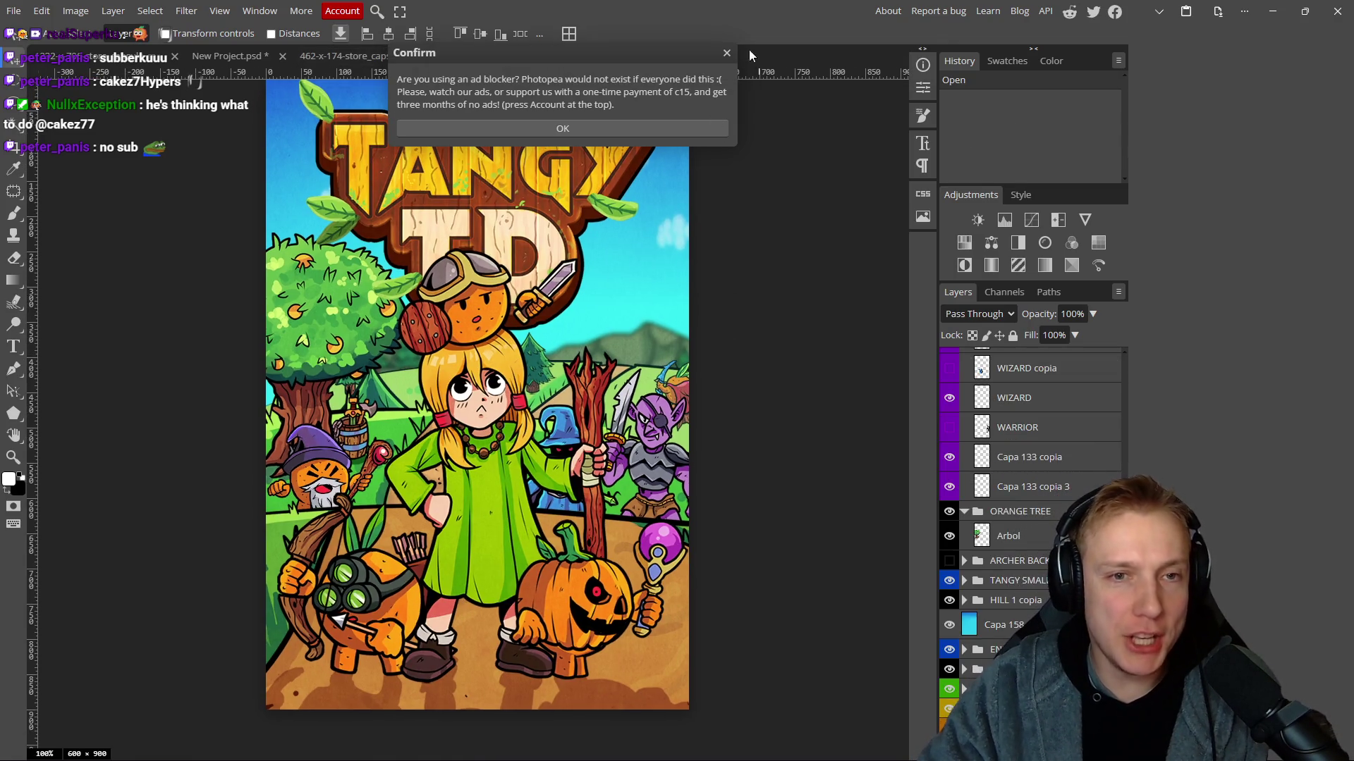
{"action": "left_click", "coordinate": [726, 55]}
{"action": "scroll", "coordinate": [761, 381], "scroll_direction": "down", "scroll_amount": 1}
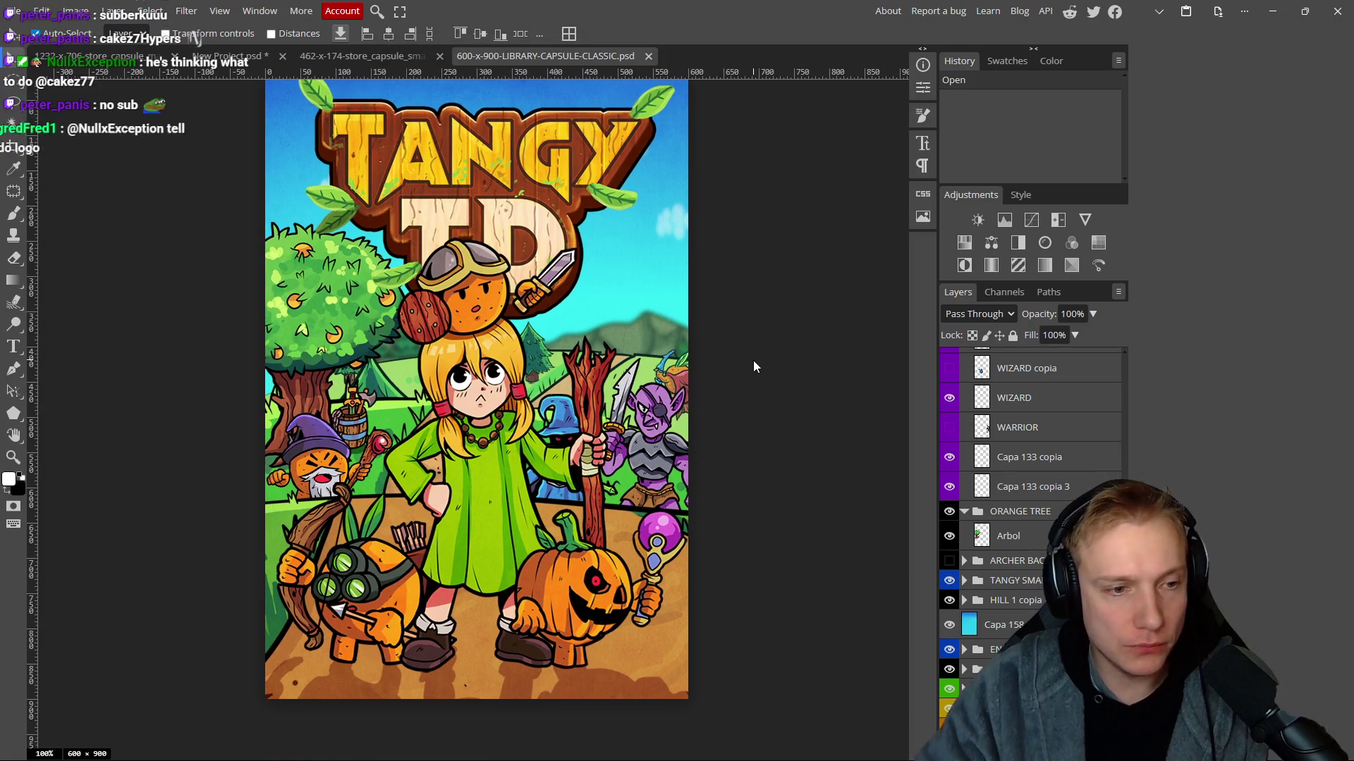
{"action": "scroll", "coordinate": [742, 487], "scroll_direction": "down", "scroll_amount": 1}
{"action": "scroll", "coordinate": [746, 447], "scroll_direction": "up", "scroll_amount": 1}
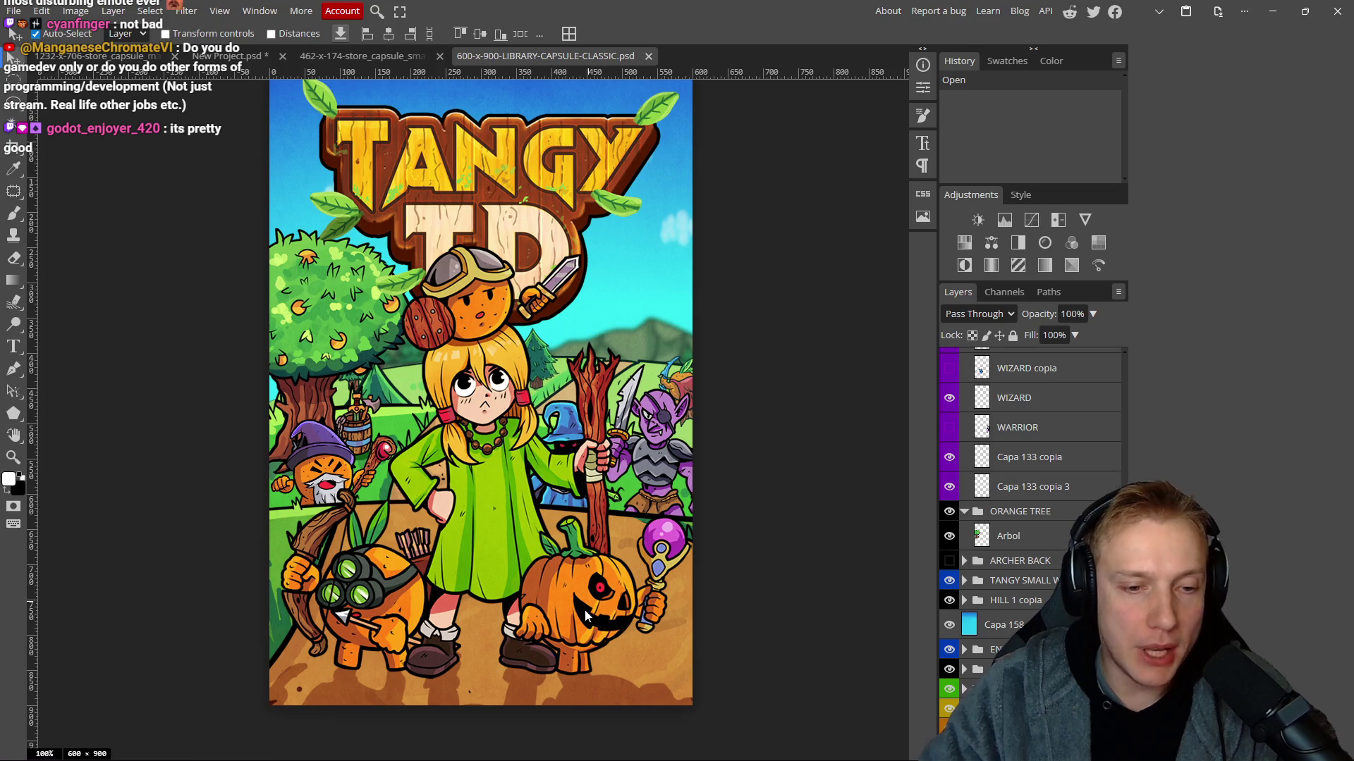
Hide the FX overlay group.
{"action": "left_click", "coordinate": [518, 564]}
{"action": "scroll", "coordinate": [1029, 423], "scroll_direction": "up", "scroll_amount": 2}
{"action": "left_click", "coordinate": [950, 389]}
Link the HEALER pumpkin layers and shift the pumpkin up and to the right.
{"action": "mouse_move", "coordinate": [569, 610]}
{"action": "left_mouse_down"}
{"action": "mouse_move", "coordinate": [600, 562]}
{"action": "mouse_move", "coordinate": [590, 582]}
{"action": "left_mouse_up"}
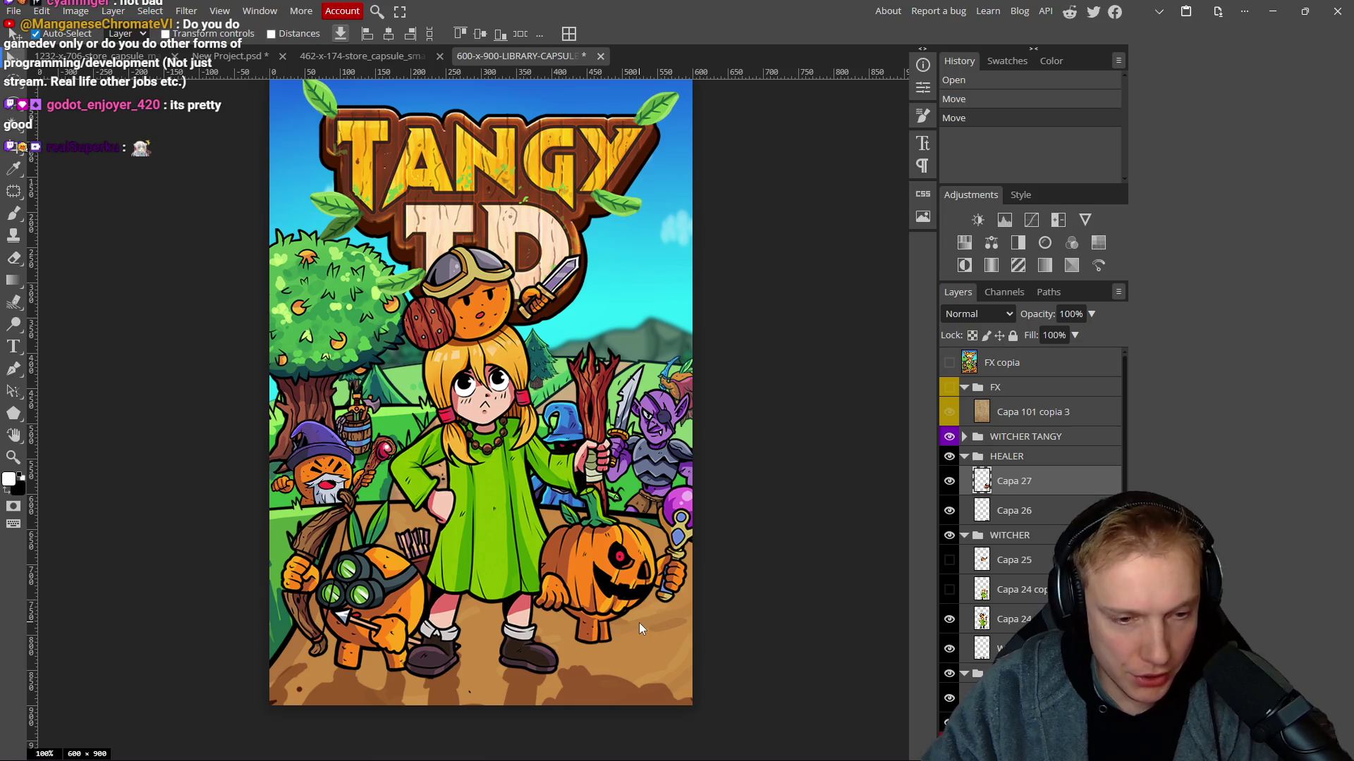
{"action": "key", "text": "ctrl+z"}
{"action": "left_click", "coordinate": [1062, 513]}
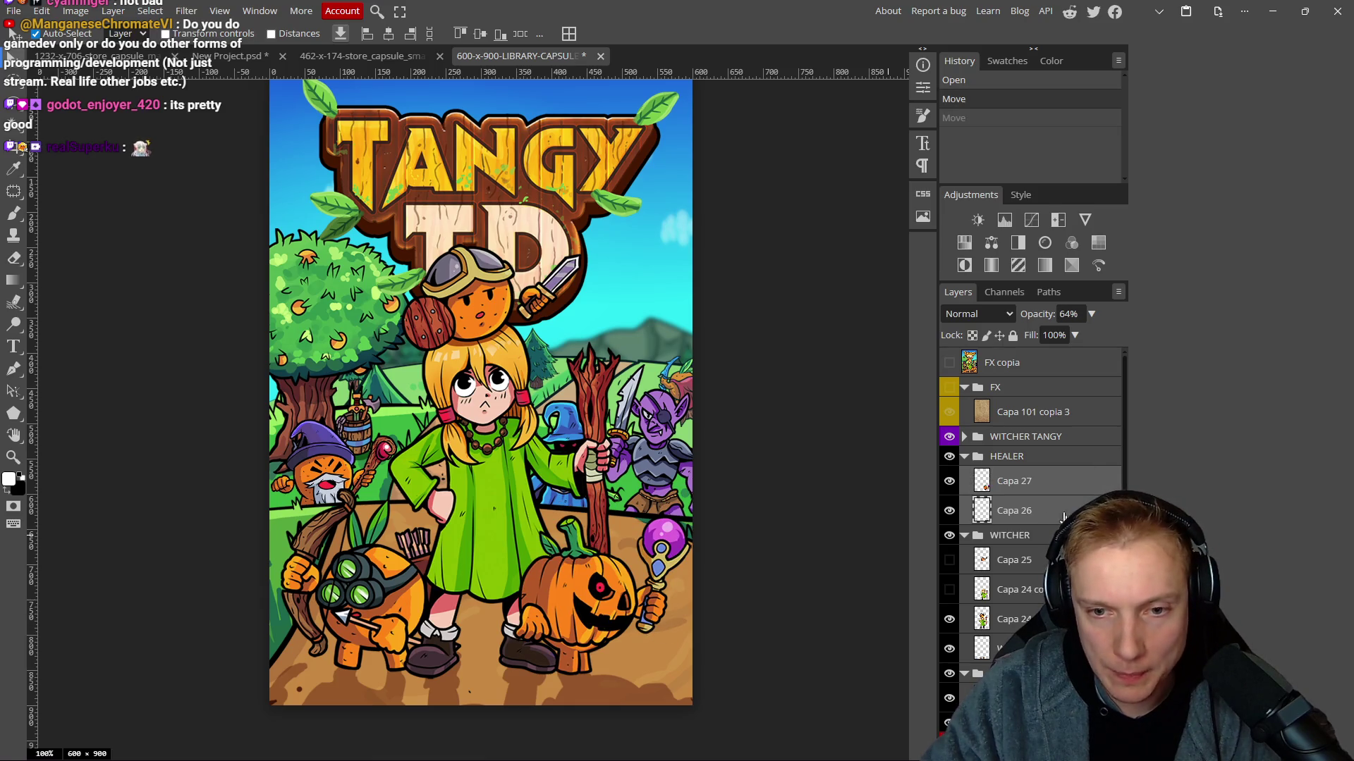
{"action": "mouse_move", "coordinate": [564, 610]}
{"action": "left_mouse_down"}
{"action": "mouse_move", "coordinate": [587, 575]}
{"action": "mouse_move", "coordinate": [594, 590]}
{"action": "mouse_move", "coordinate": [566, 599]}
{"action": "mouse_move", "coordinate": [599, 594]}
{"action": "left_mouse_up"}
{"action": "left_click_drag", "start_coordinate": [493, 475], "coordinate": [483, 482]}
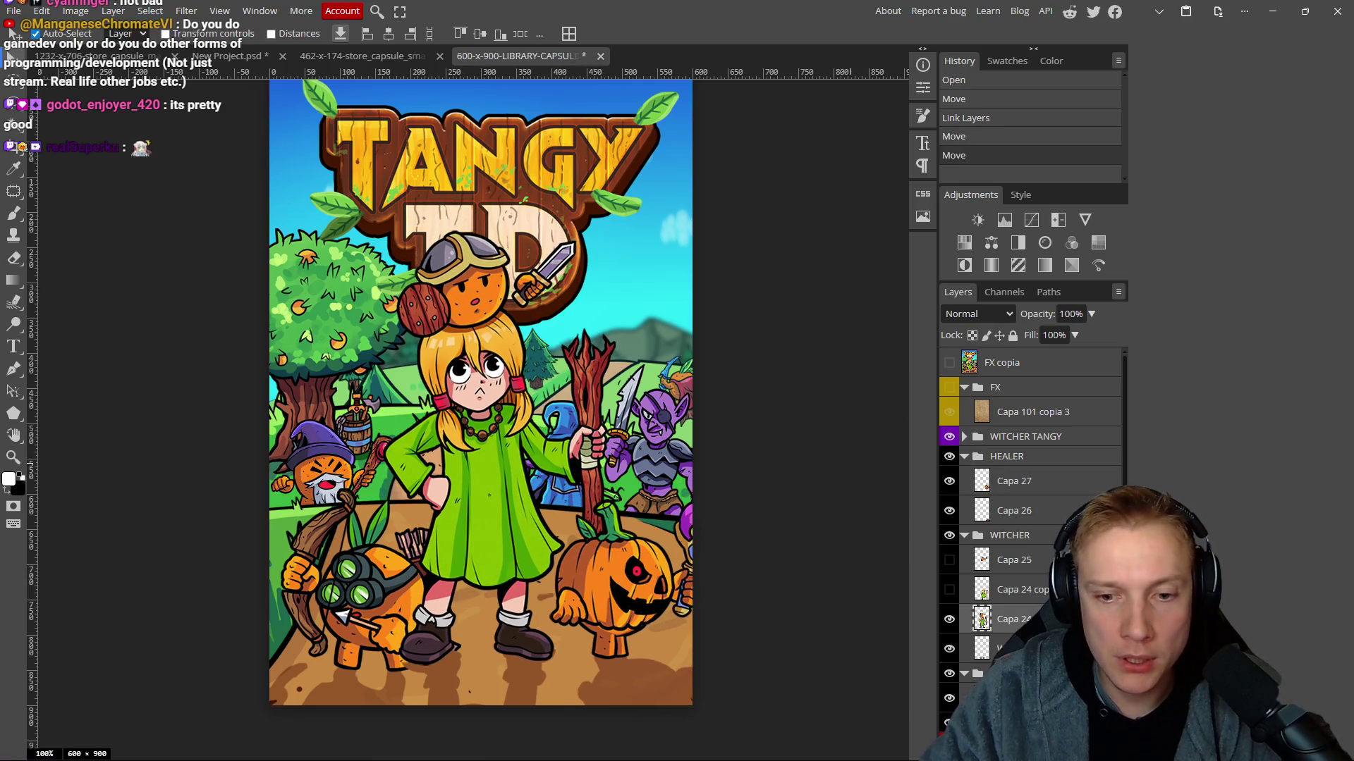
Show the Capa 24 copia girl and delete the original Capa 24 and hidden Capa 25 layers.
{"action": "left_click", "coordinate": [949, 591]}
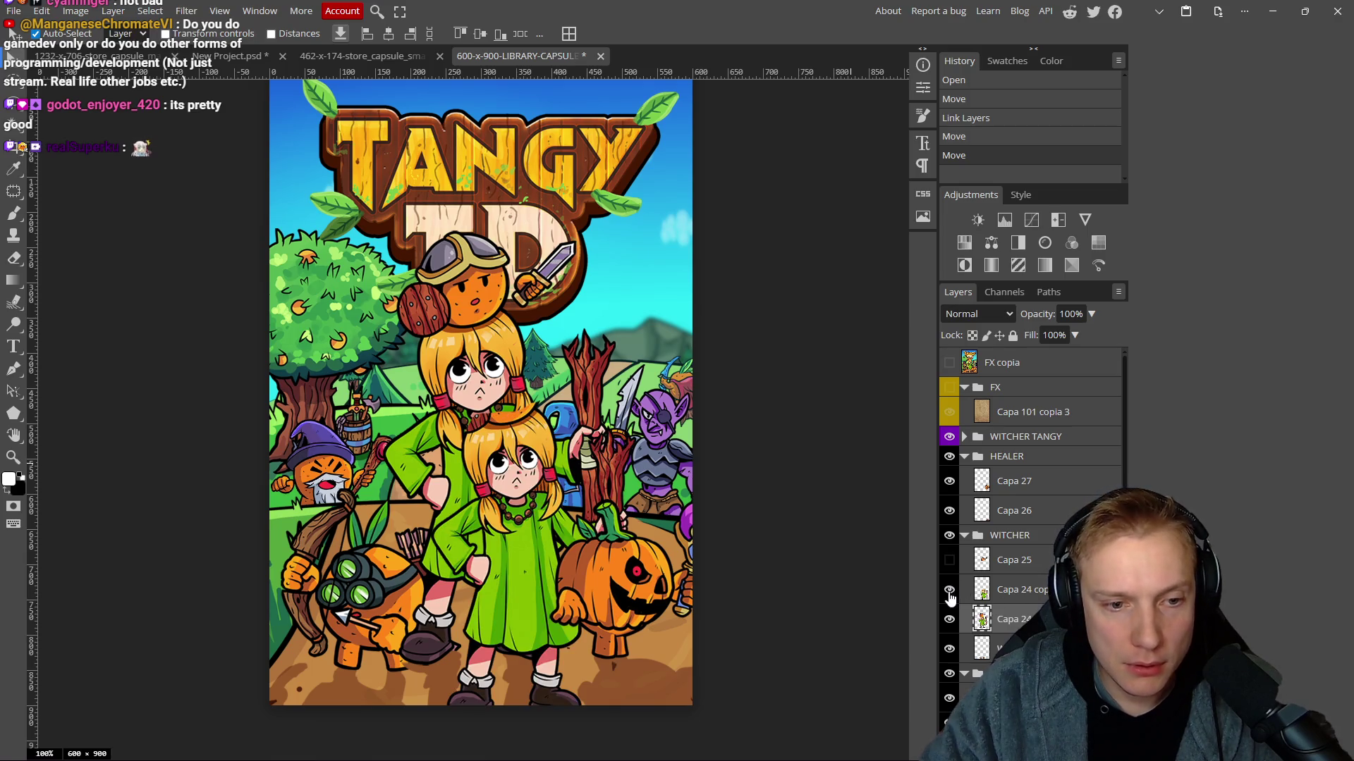
{"action": "key", "text": "Delete"}
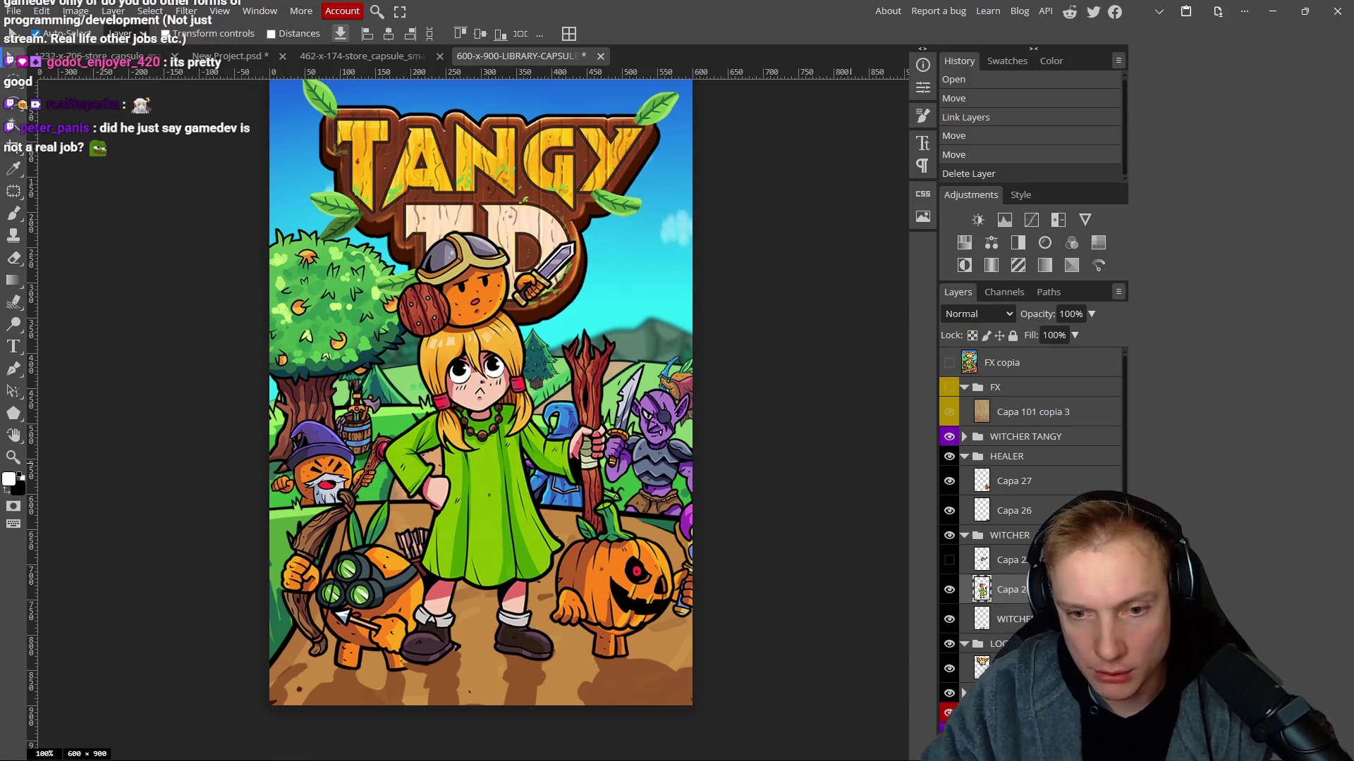
{"action": "left_click", "coordinate": [1027, 564]}
{"action": "key", "text": "Delete"}
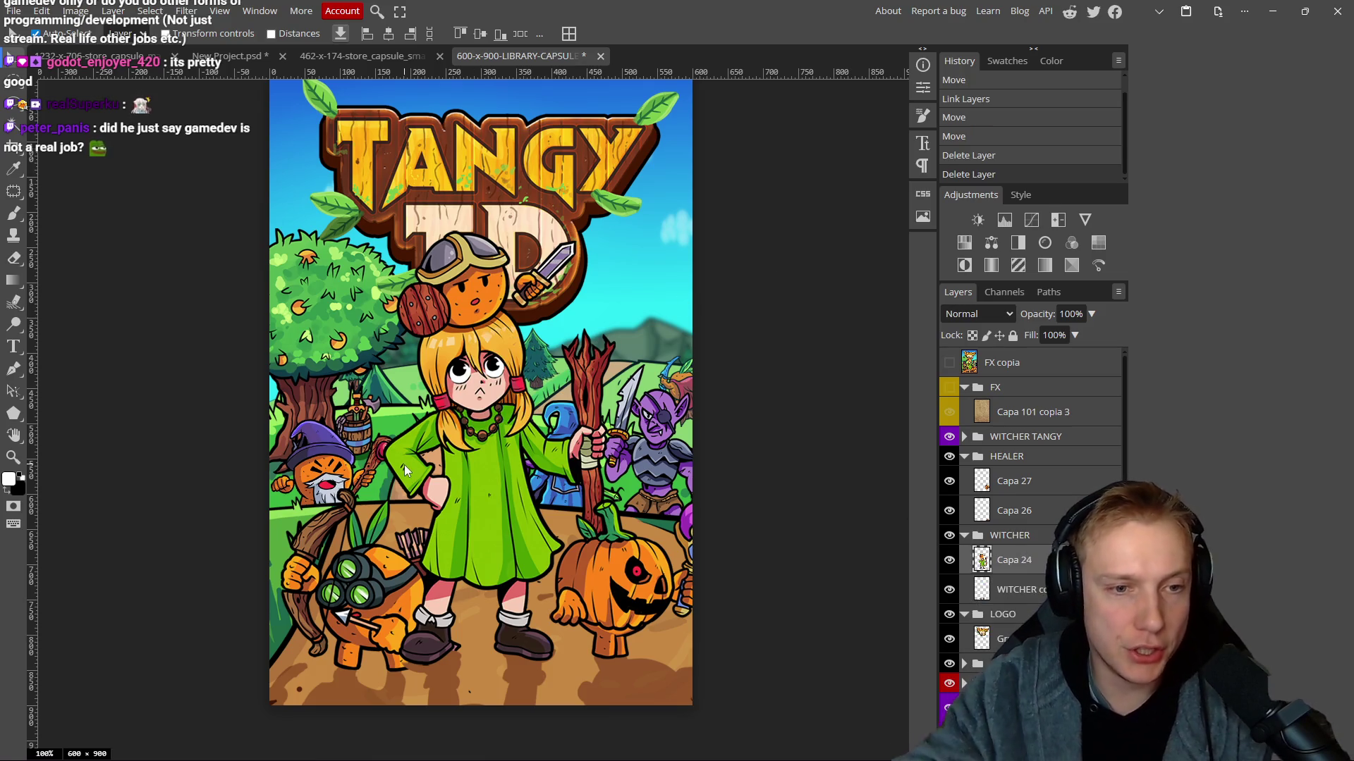
Lock the HILL 0 group, move the figure upward, and collapse the ENEMIES 2 group.
{"action": "left_click", "coordinate": [655, 455]}
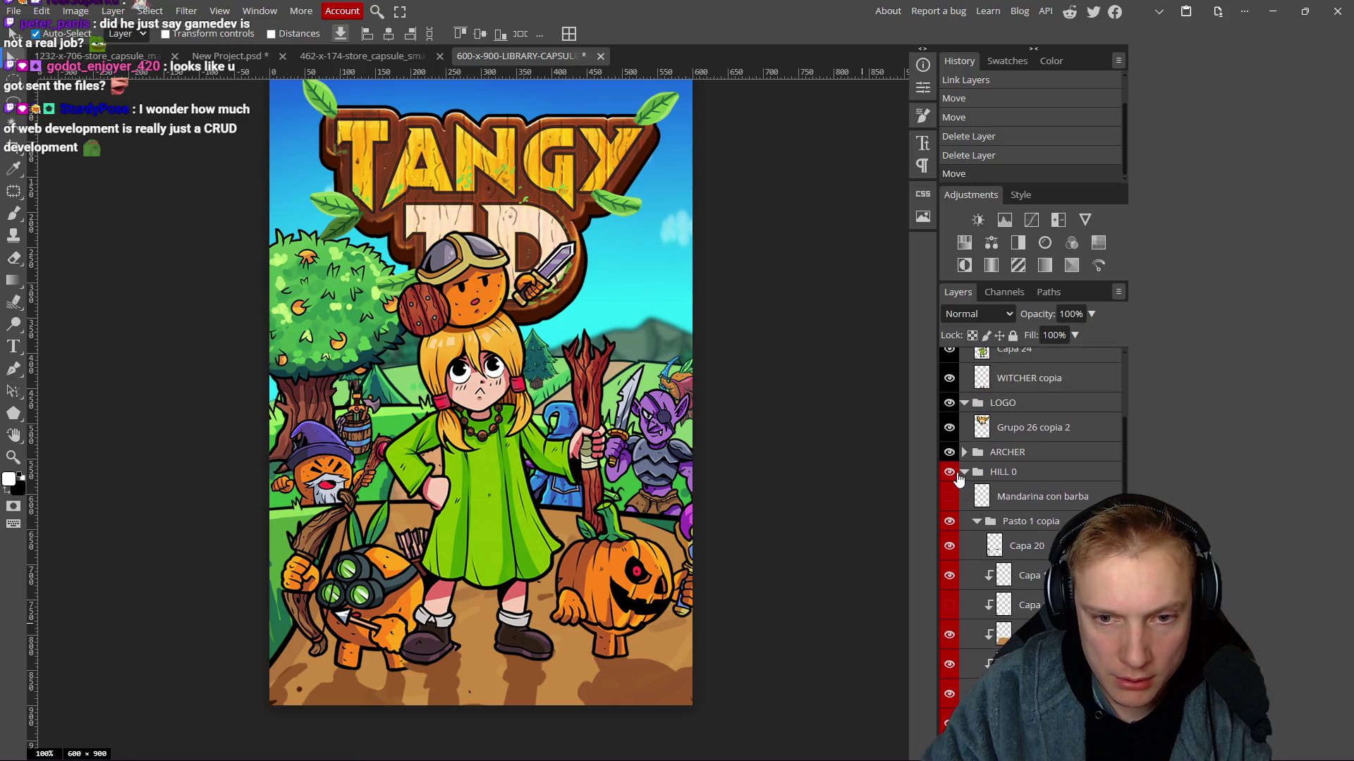
{"action": "left_click", "coordinate": [963, 473]}
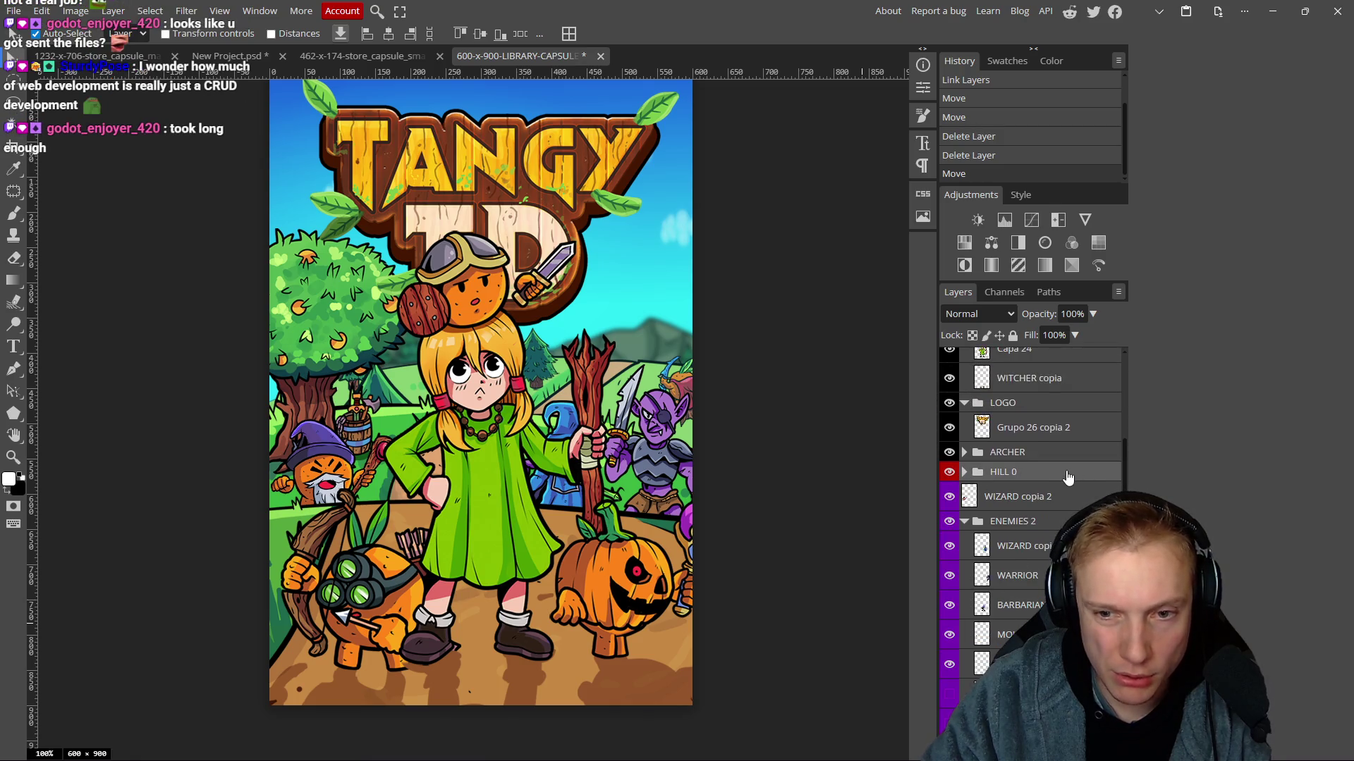
{"action": "left_click", "coordinate": [1013, 336]}
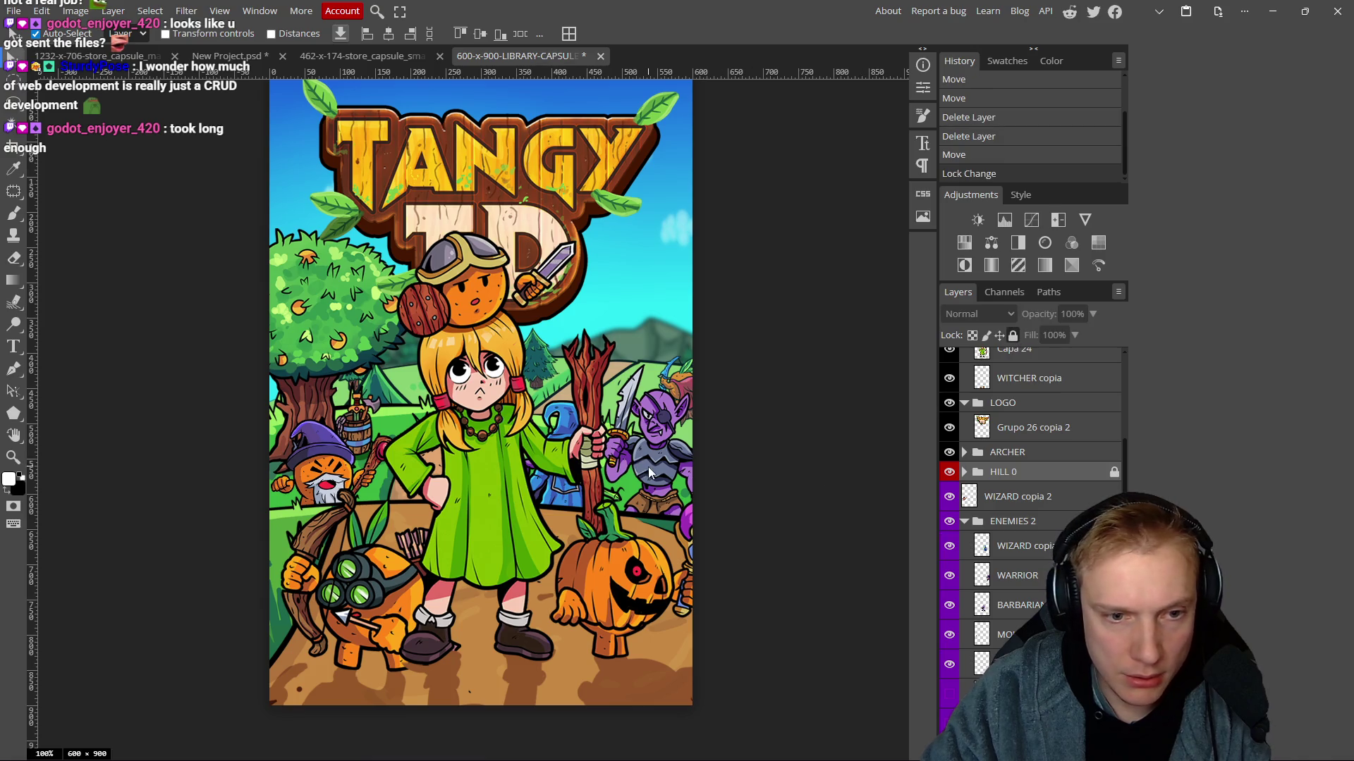
{"action": "mouse_move", "coordinate": [649, 476]}
{"action": "left_mouse_down"}
{"action": "mouse_move", "coordinate": [567, 486]}
{"action": "mouse_move", "coordinate": [560, 455]}
{"action": "mouse_move", "coordinate": [660, 486]}
{"action": "mouse_move", "coordinate": [572, 458]}
{"action": "left_mouse_up"}
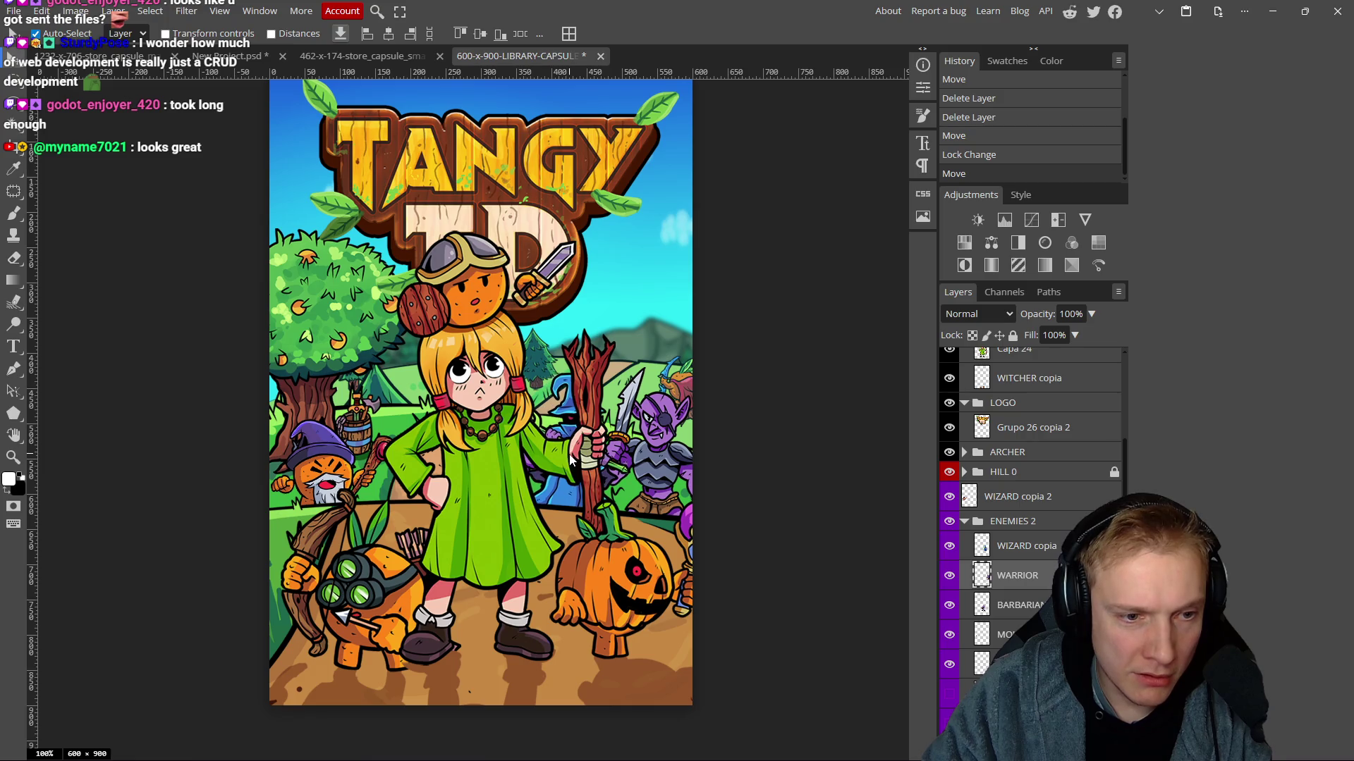
{"action": "left_click", "coordinate": [571, 458]}
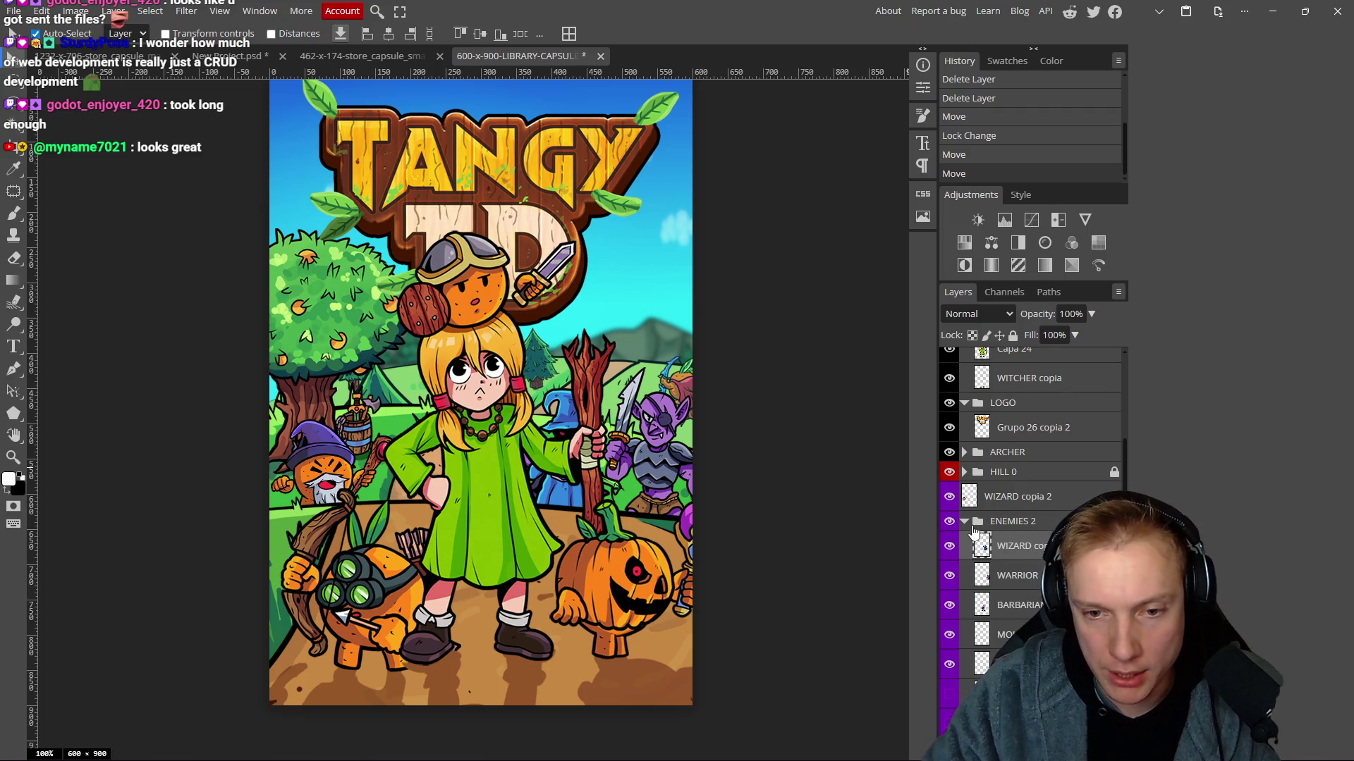
{"action": "left_click", "coordinate": [964, 521]}
{"action": "scroll", "coordinate": [1065, 512], "scroll_direction": "down", "scroll_amount": 1}
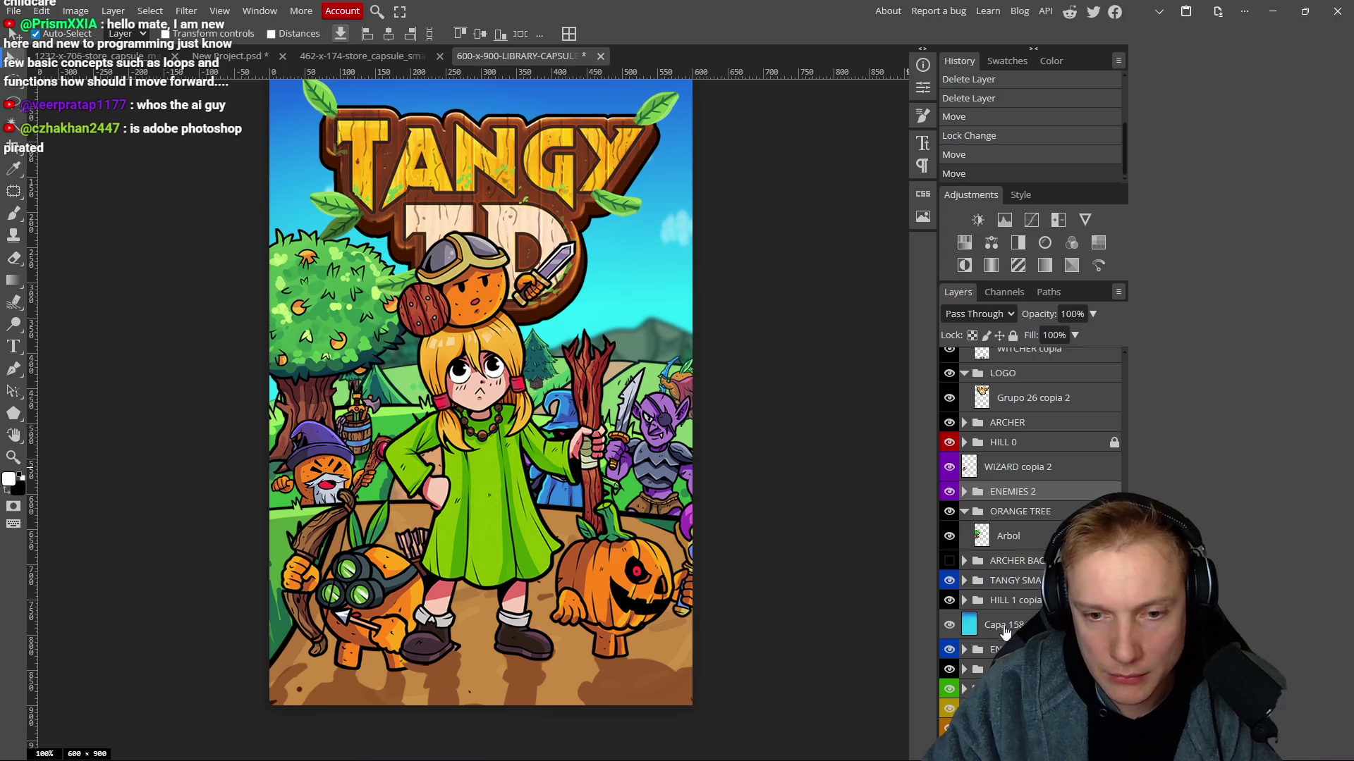
Check a layer group in the 1232x706 store capsule, then duplicate the current library capsule layer.
{"action": "left_click", "coordinate": [99, 56]}
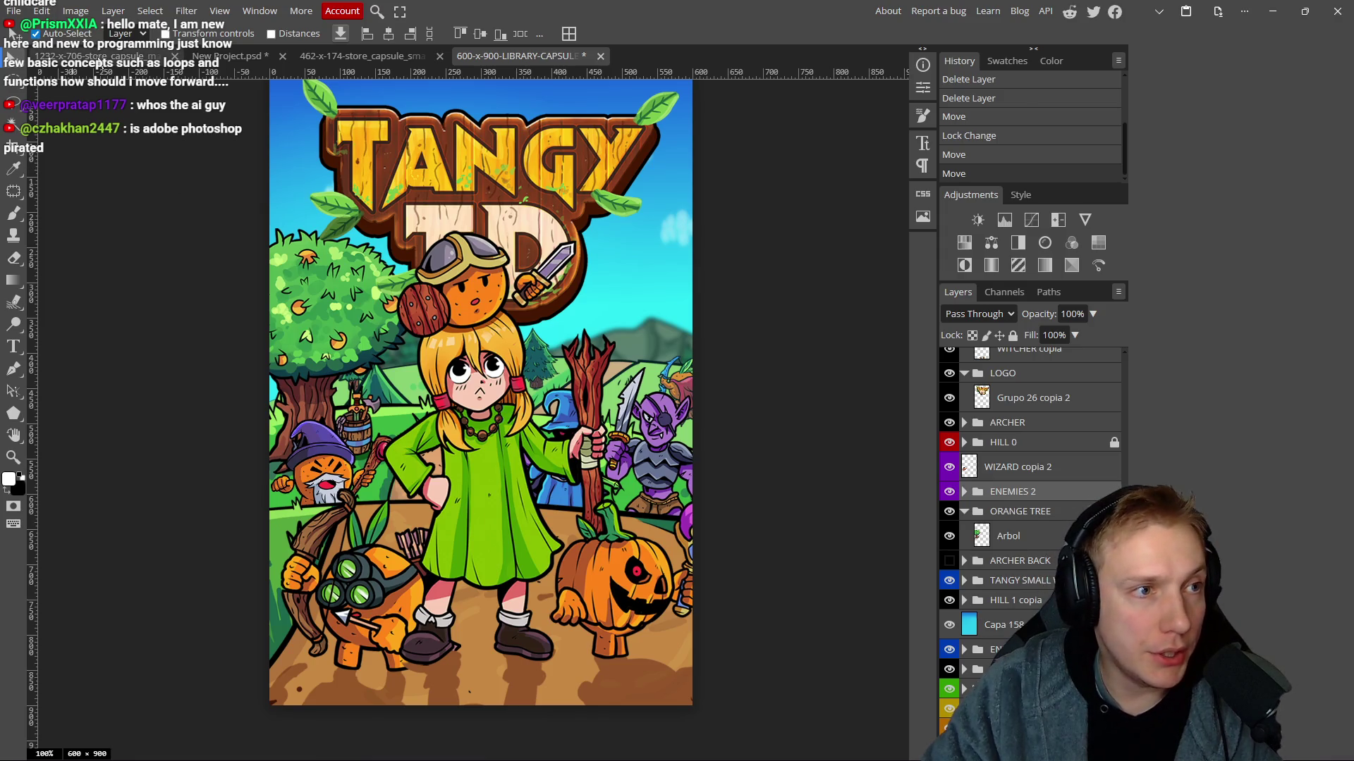
{"action": "scroll", "coordinate": [1030, 528], "scroll_direction": "down", "scroll_amount": 15}
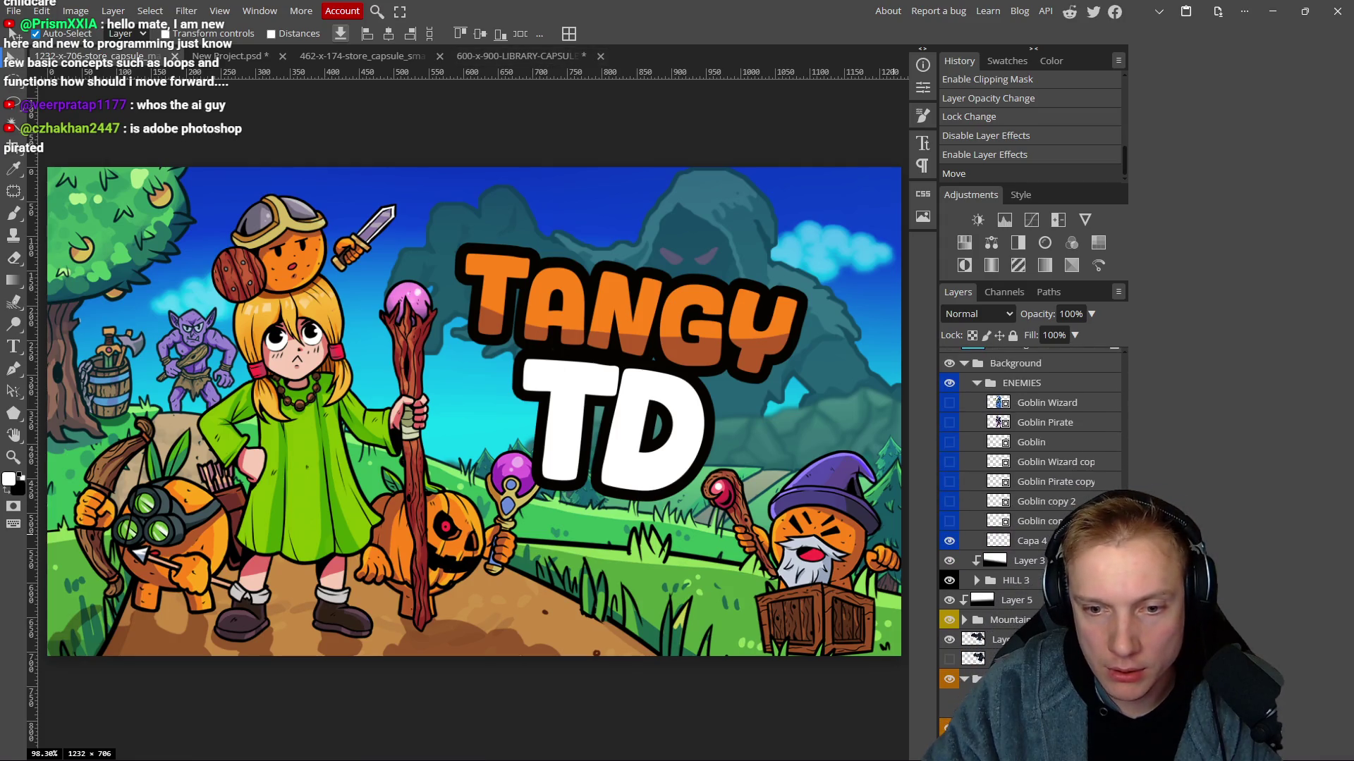
{"action": "left_click", "coordinate": [1022, 580]}
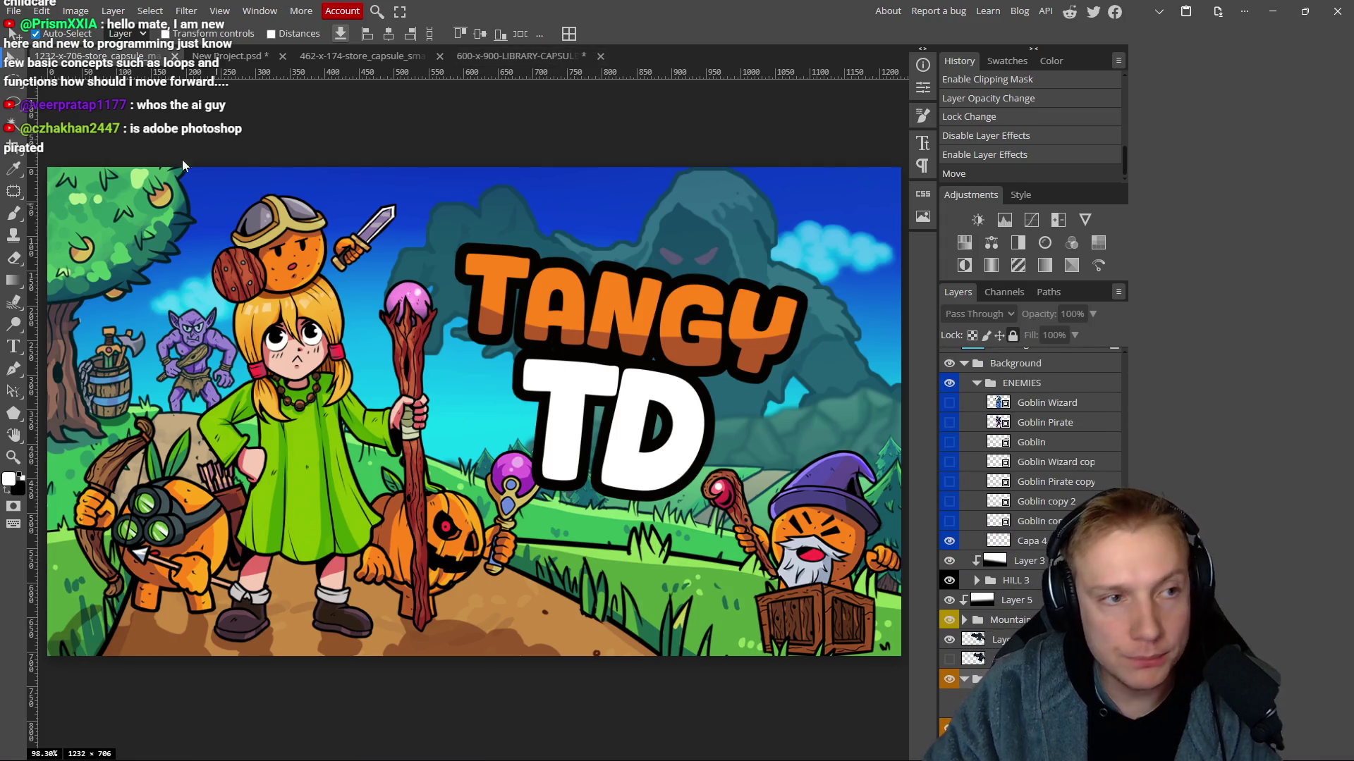
{"action": "left_click", "coordinate": [487, 55]}
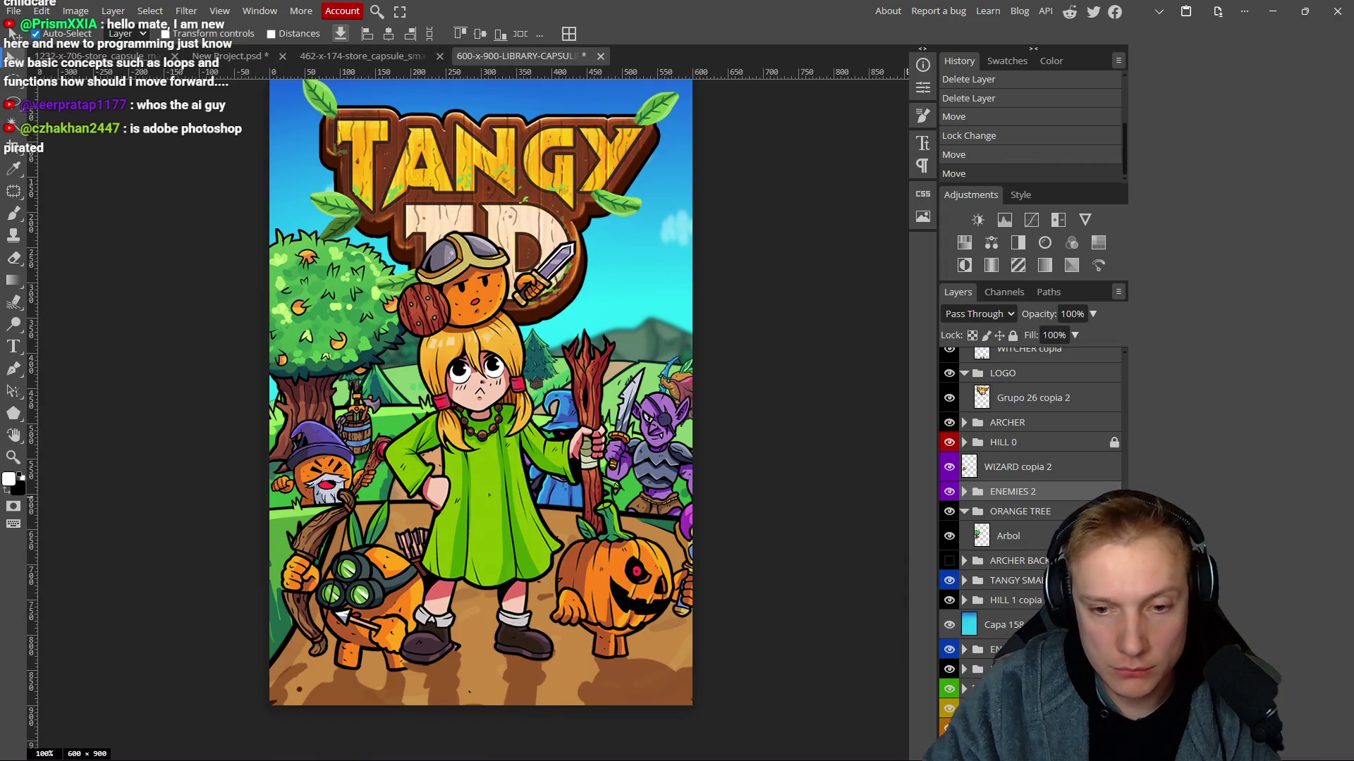
{"action": "key", "text": "ctrl+j"}
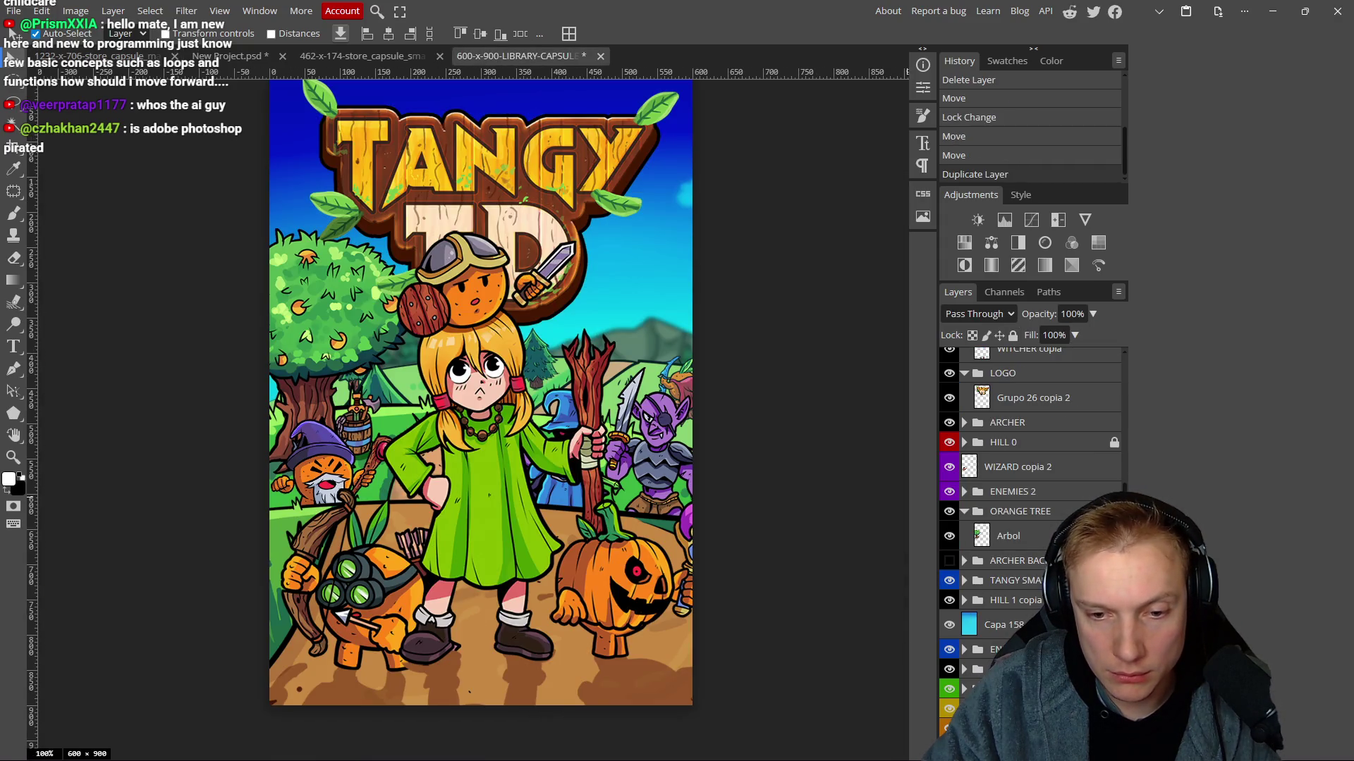
Toggle the SKY folder and mountains on and off to compare, then collapse SKY.
{"action": "scroll", "coordinate": [623, 316], "scroll_direction": "down", "scroll_amount": 1}
{"action": "scroll", "coordinate": [623, 316], "scroll_direction": "up", "scroll_amount": 1}
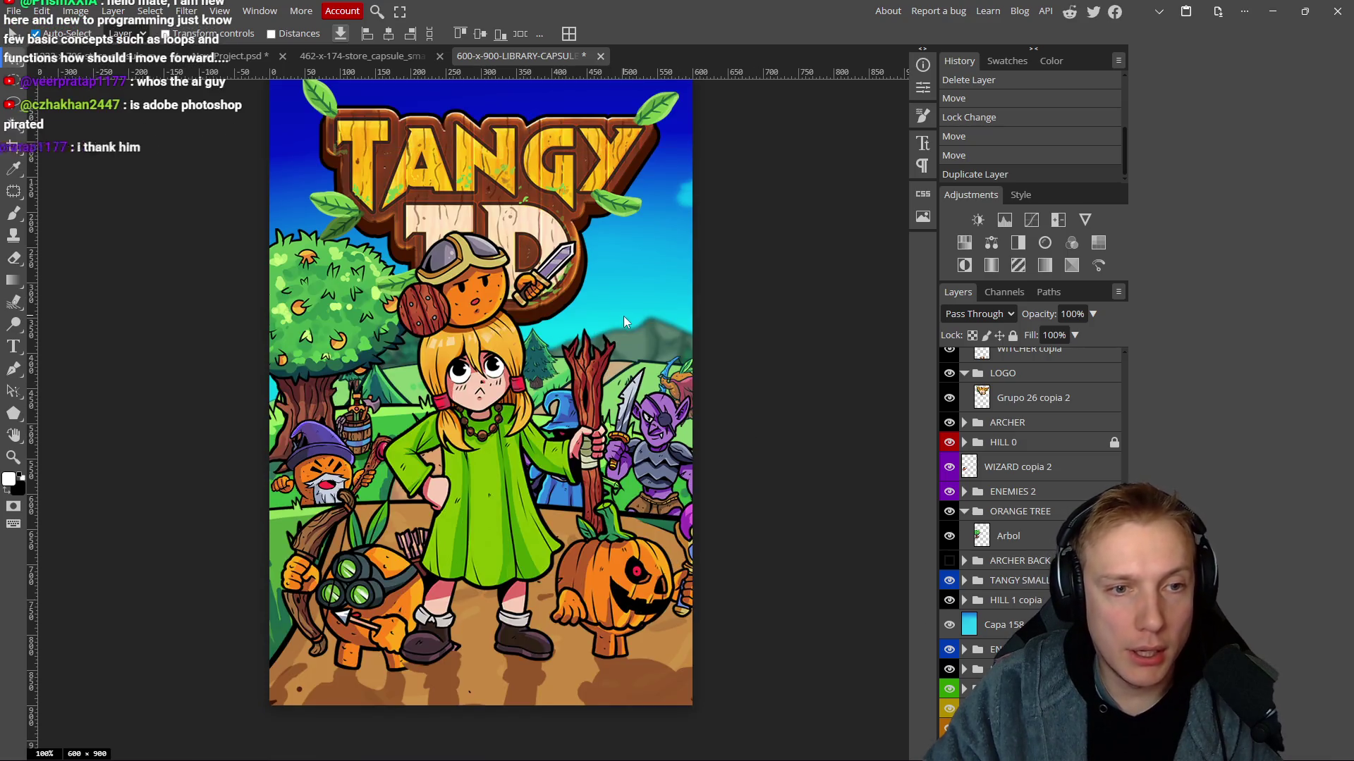
{"action": "scroll", "coordinate": [623, 316], "scroll_direction": "down", "scroll_amount": 3}
{"action": "scroll", "coordinate": [954, 654], "scroll_direction": "down", "scroll_amount": 2}
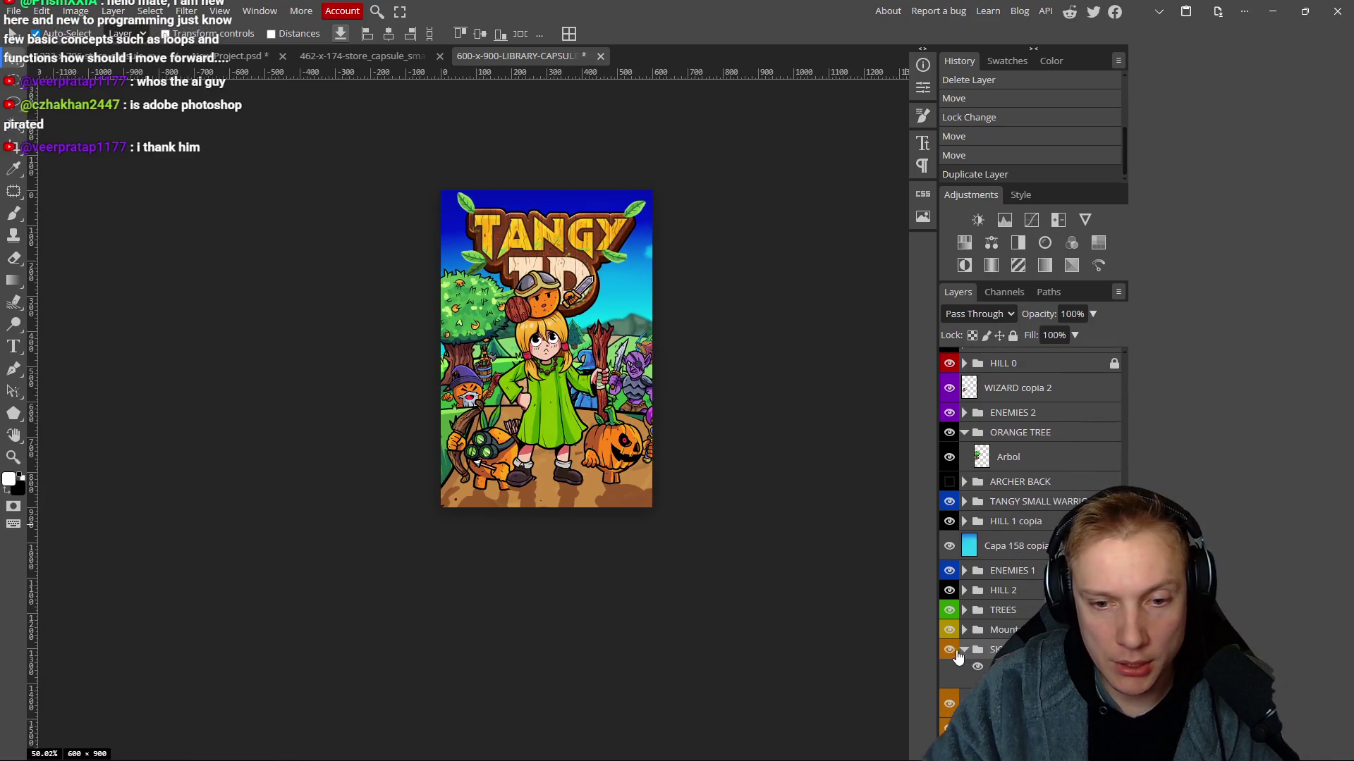
{"action": "left_click", "coordinate": [950, 650]}
{"action": "left_click", "coordinate": [950, 650]}
{"action": "left_click", "coordinate": [950, 650]}
{"action": "left_click", "coordinate": [950, 650]}
{"action": "left_click", "coordinate": [951, 650]}
{"action": "left_click", "coordinate": [950, 650]}
{"action": "scroll", "coordinate": [716, 388], "scroll_direction": "up", "scroll_amount": 3}
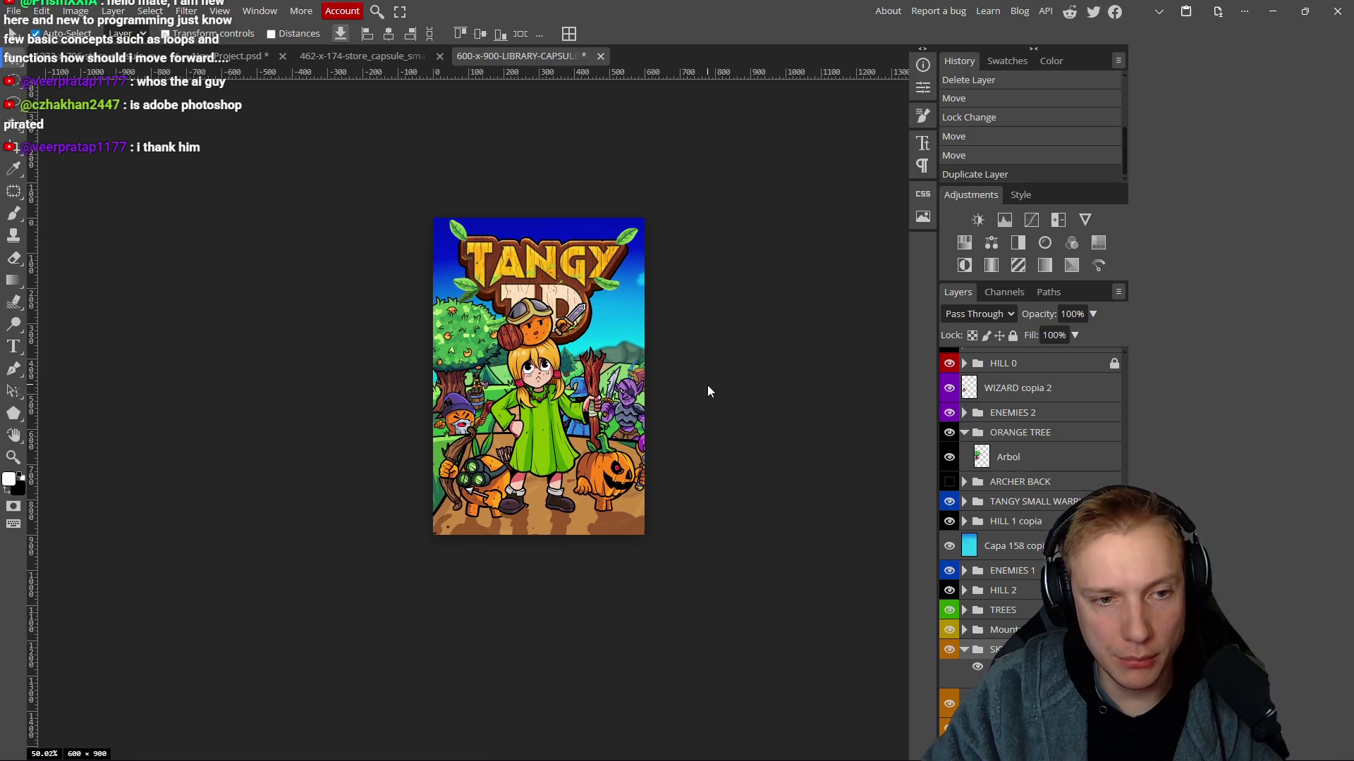
{"action": "left_click", "coordinate": [964, 649]}
{"action": "left_click", "coordinate": [950, 659]}
{"action": "left_click", "coordinate": [950, 660]}
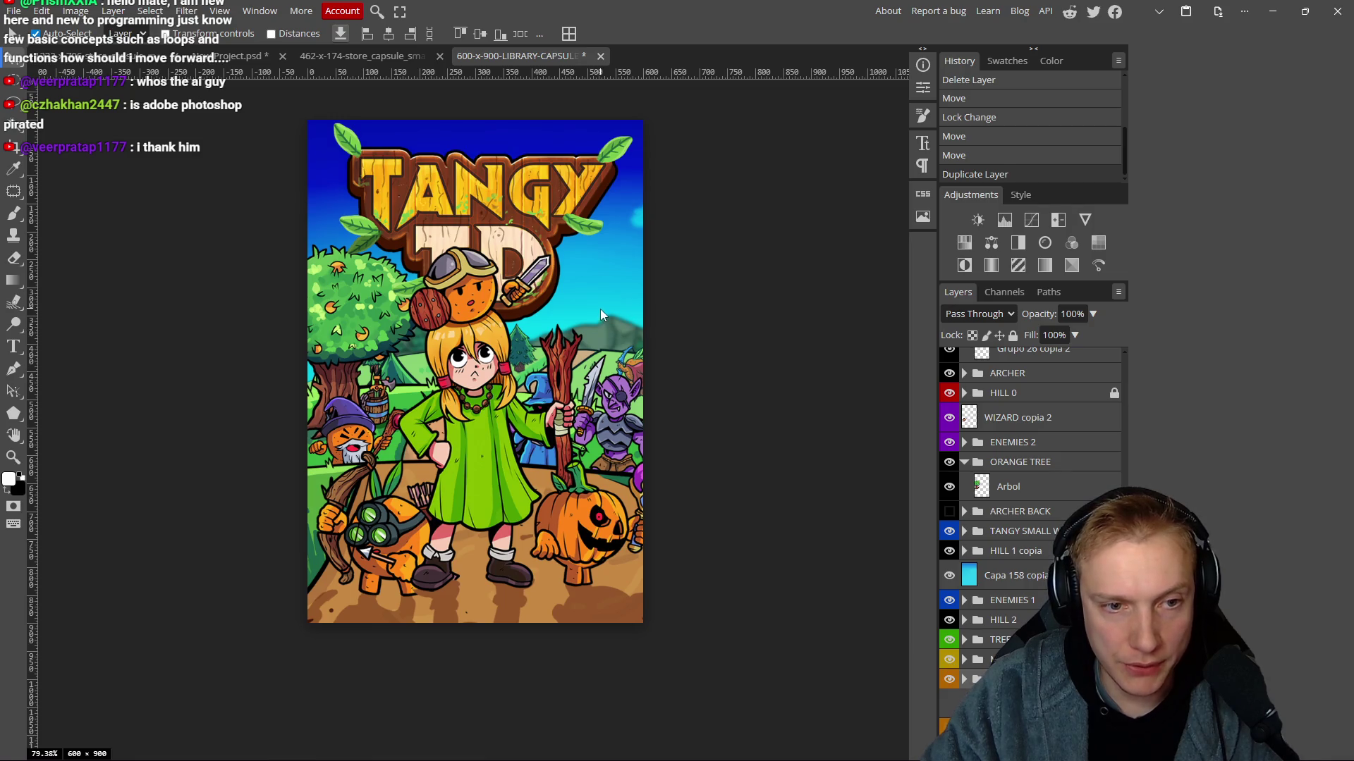
Raise the Capa 158 copia overlay's opacity to 31%, keeping the layer fully locked.
{"action": "left_click_drag", "start_coordinate": [601, 310], "coordinate": [604, 329]}
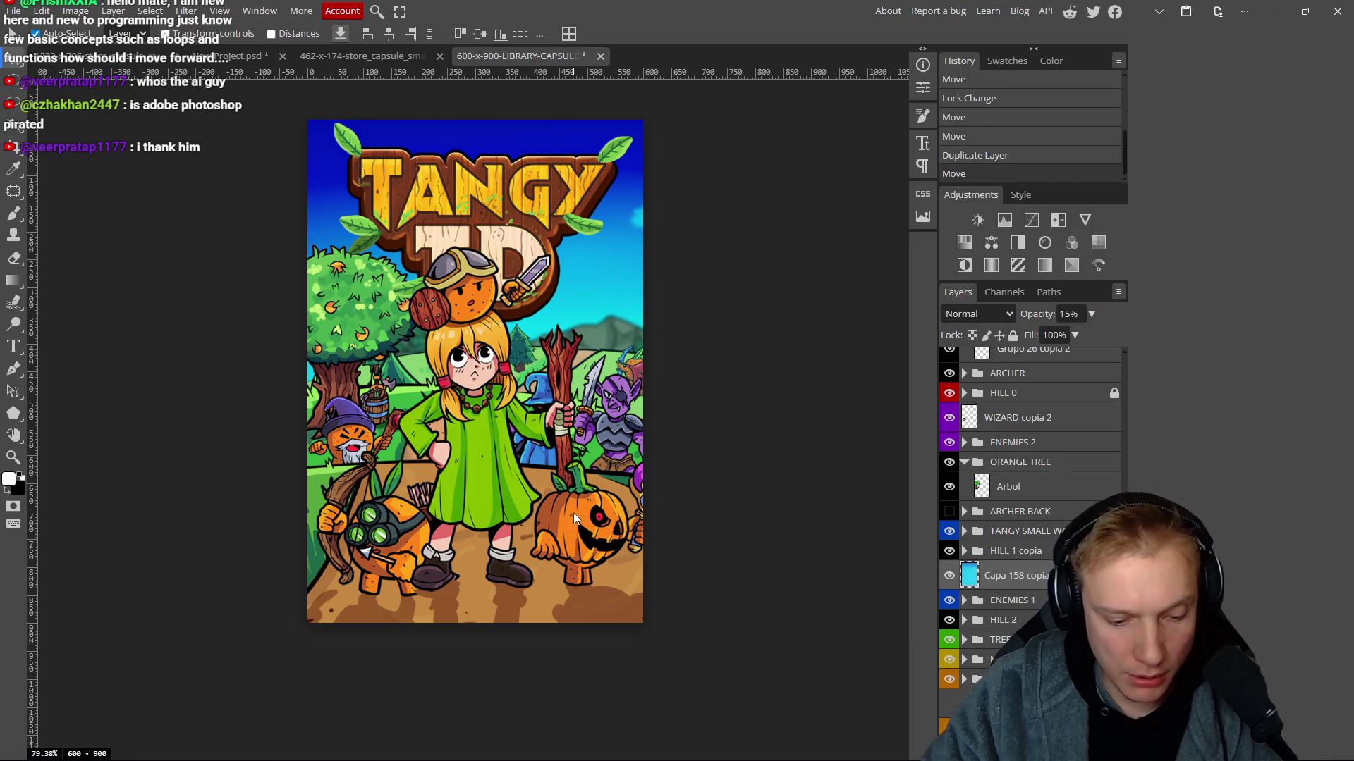
{"action": "scroll", "coordinate": [573, 514], "scroll_direction": "right", "scroll_amount": 1}
{"action": "key", "text": "ctrl+z"}
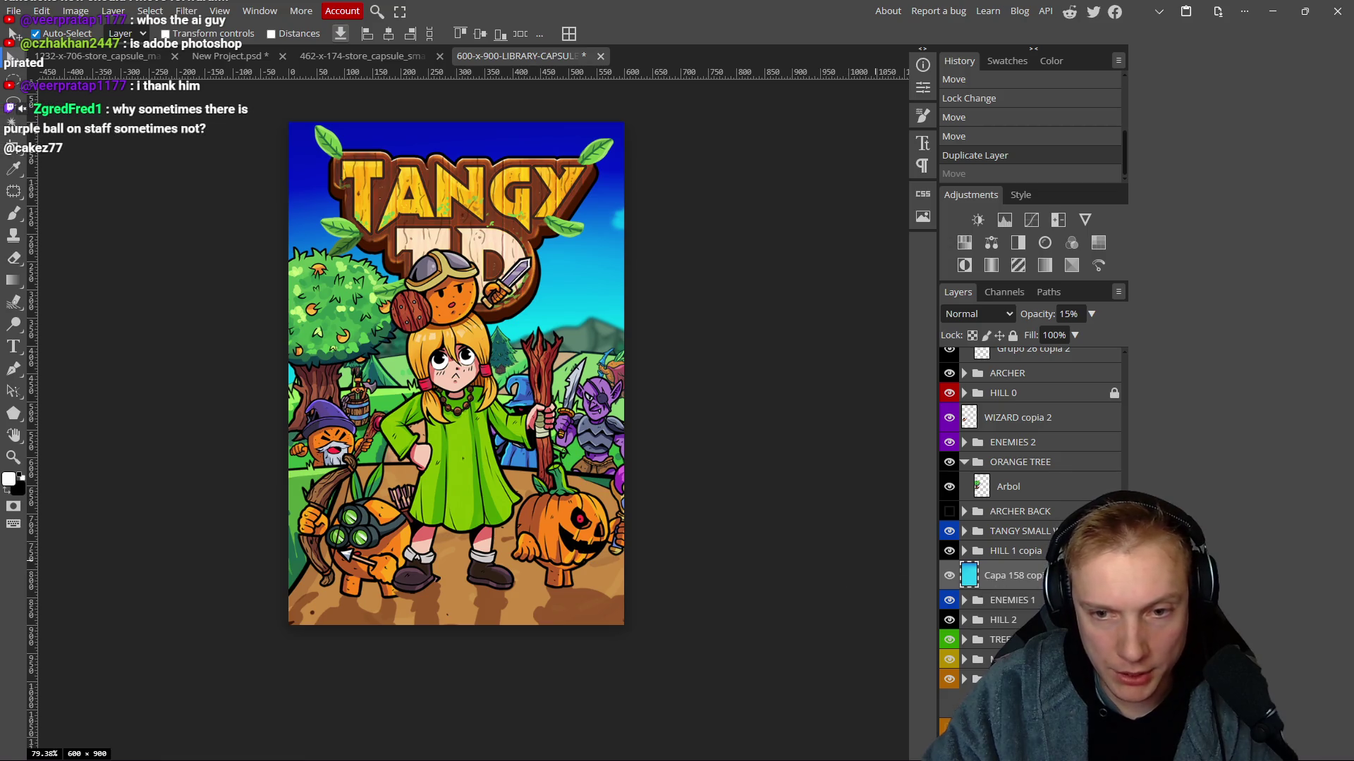
{"action": "left_click", "coordinate": [1013, 336]}
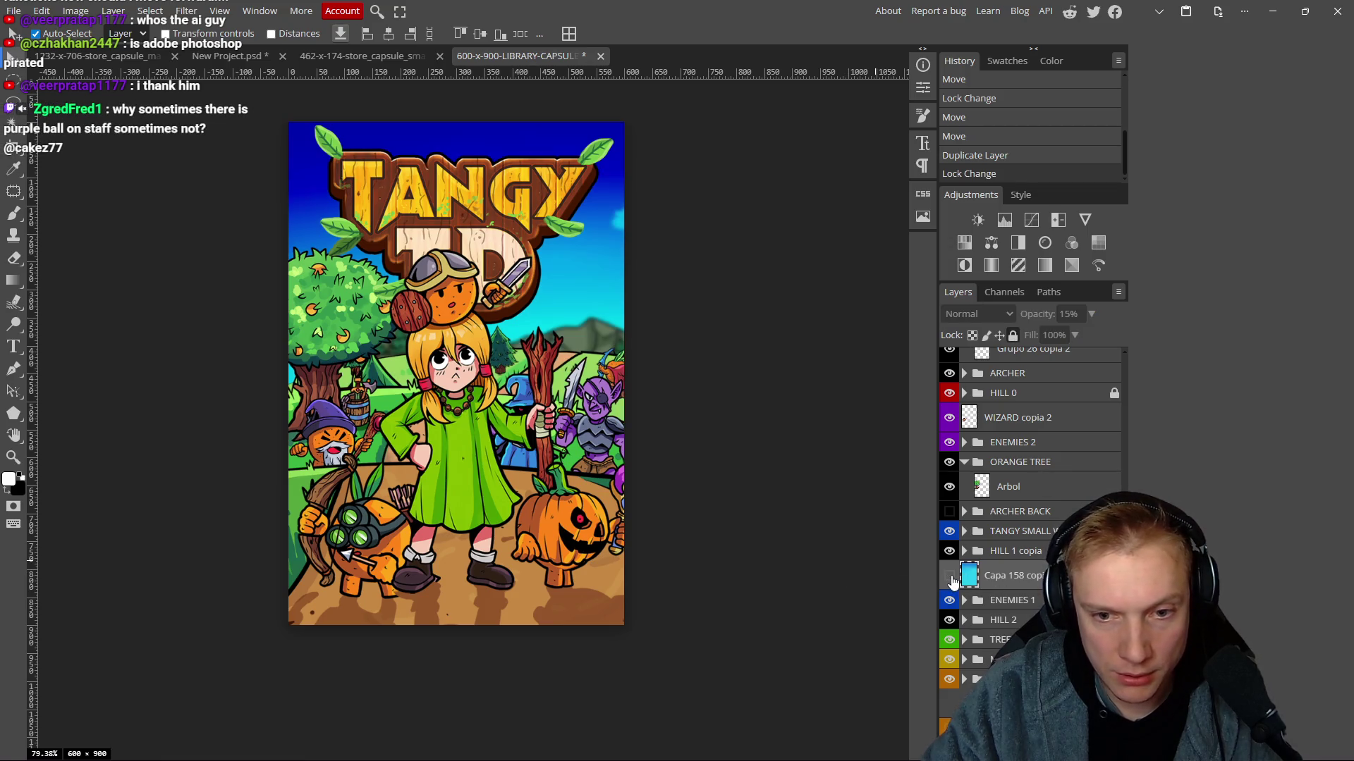
{"action": "left_click", "coordinate": [949, 576]}
{"action": "left_click", "coordinate": [950, 576]}
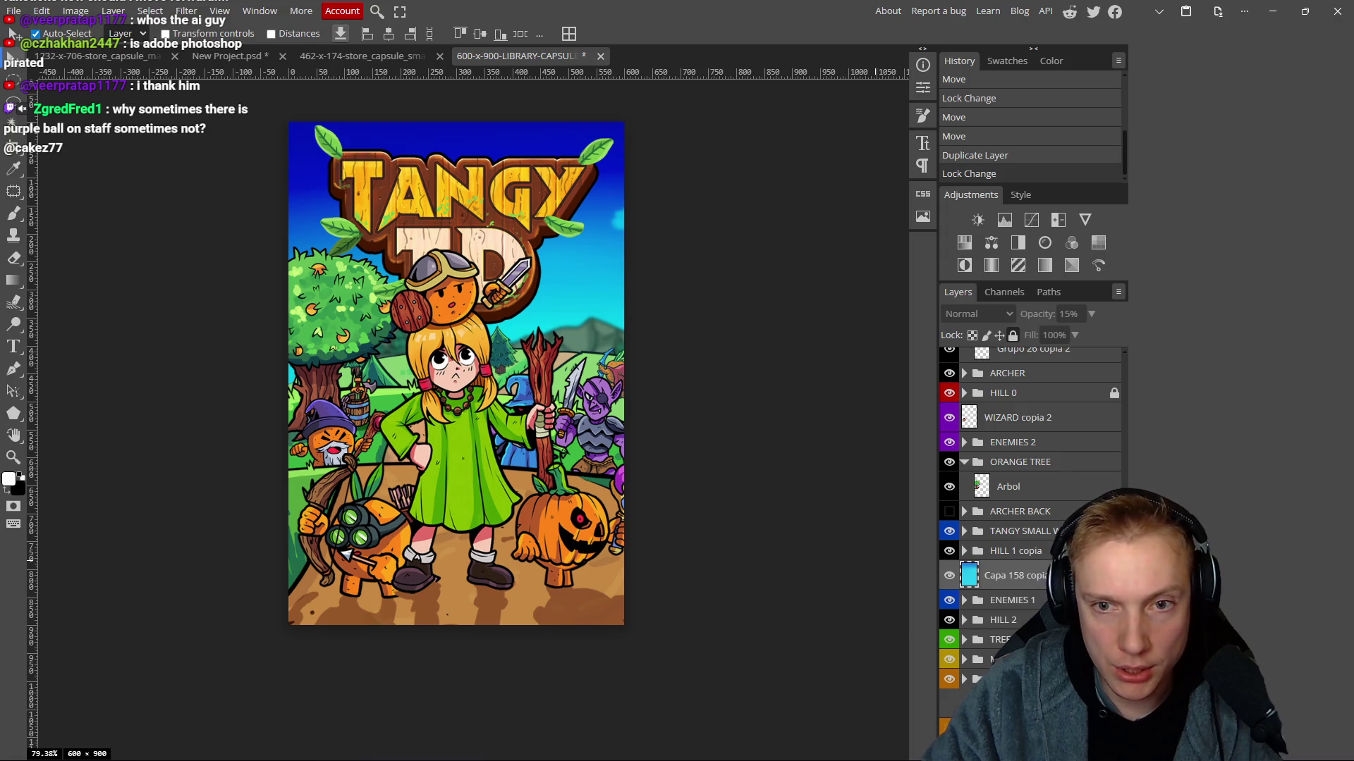
{"action": "left_click", "coordinate": [1013, 336]}
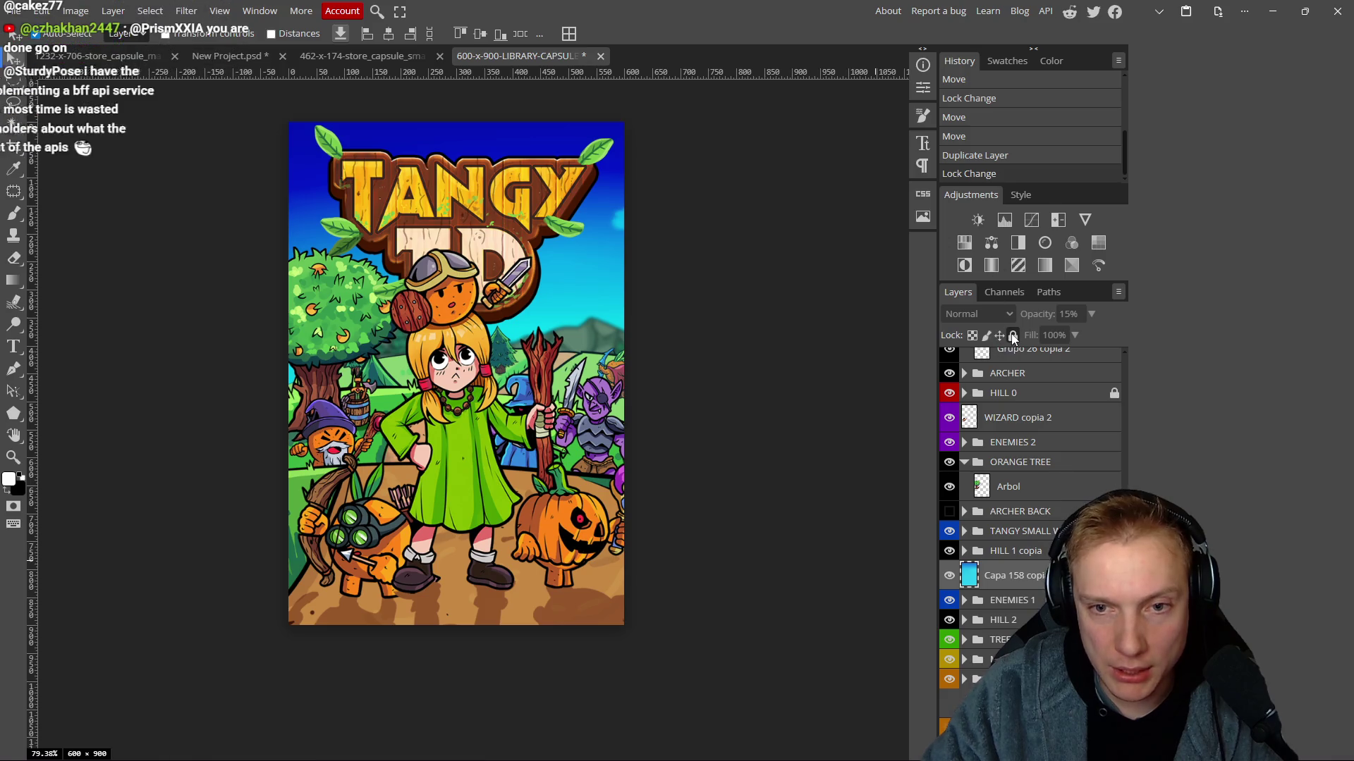
{"action": "left_click_drag", "start_coordinate": [1039, 318], "coordinate": [1052, 316]}
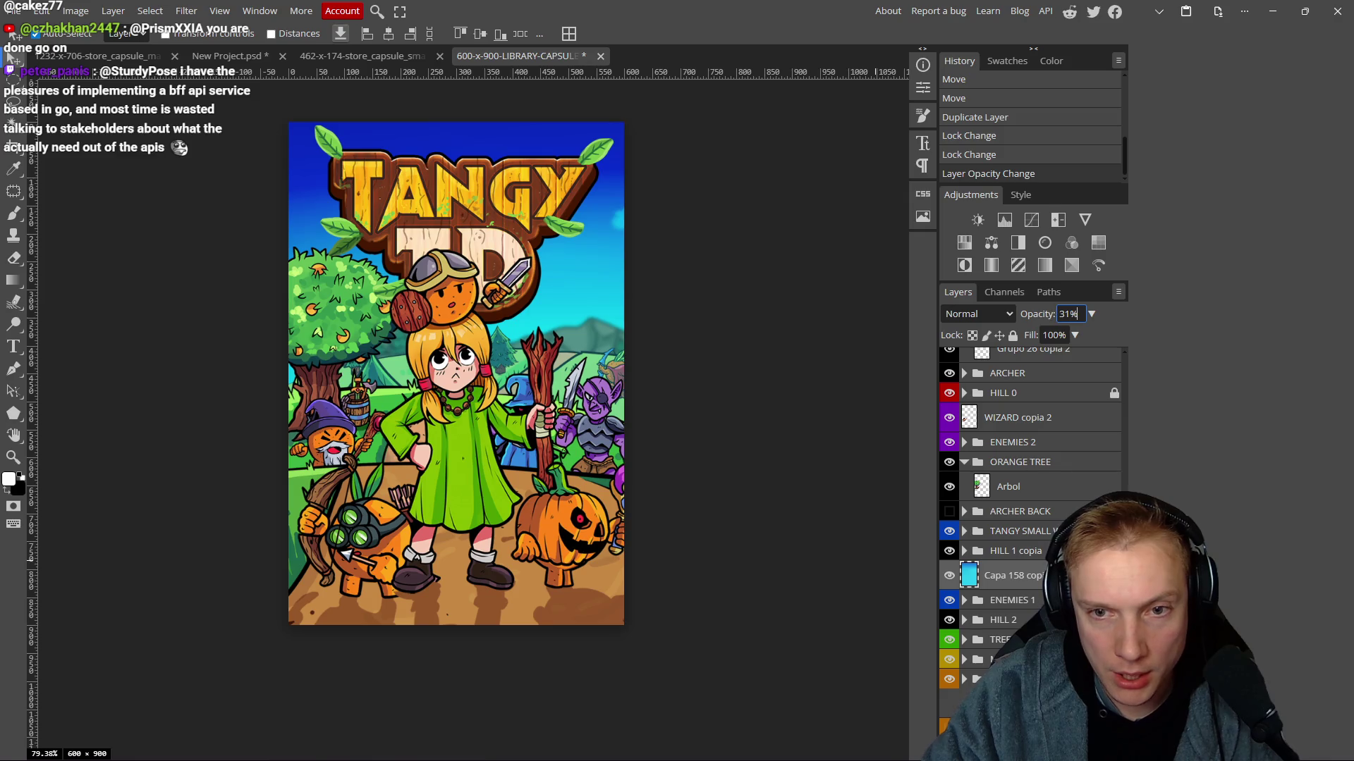
{"action": "left_click", "coordinate": [1013, 336]}
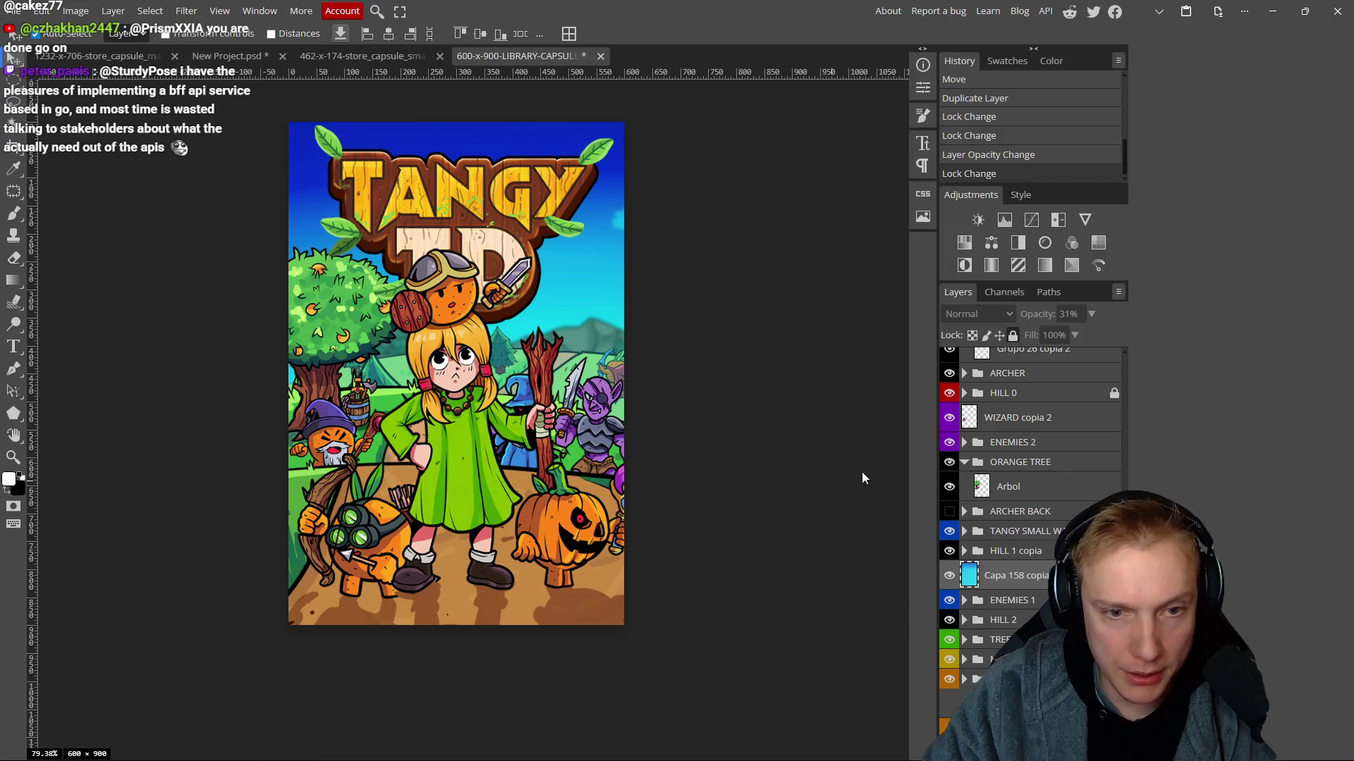
Compare HILL 0, ORANGE TREE and HILL 1 copia by toggling them, then duplicate Capa 158 copia.
{"action": "left_click", "coordinate": [950, 394]}
{"action": "left_click", "coordinate": [950, 394]}
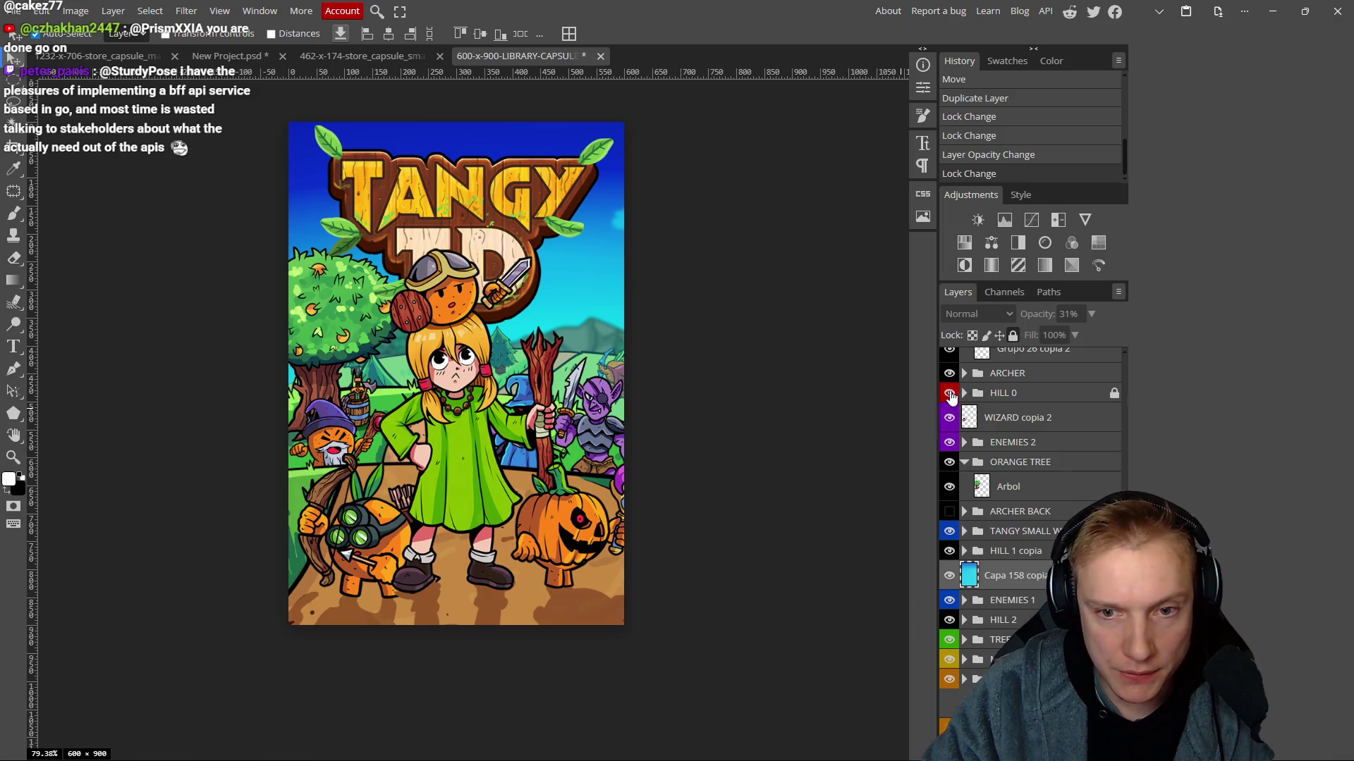
{"action": "left_click", "coordinate": [949, 464]}
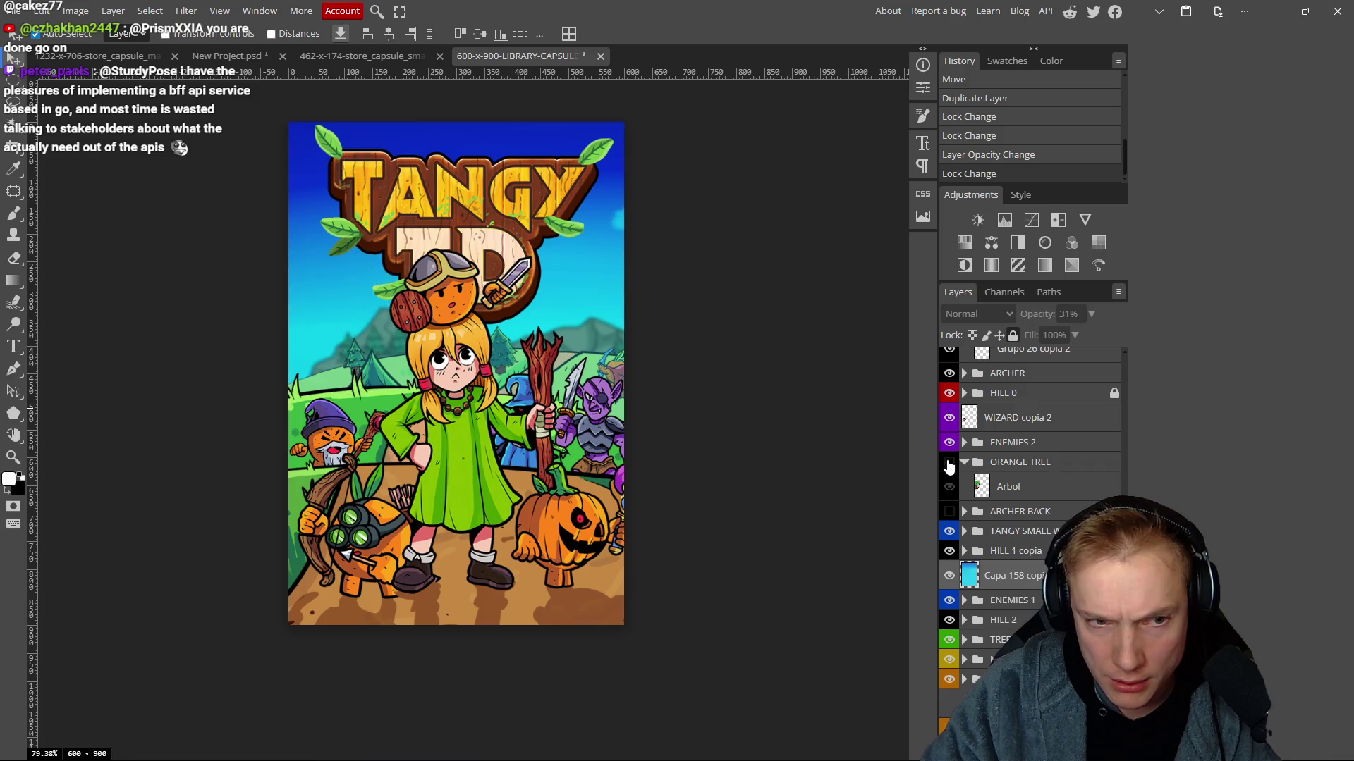
{"action": "left_click", "coordinate": [949, 464]}
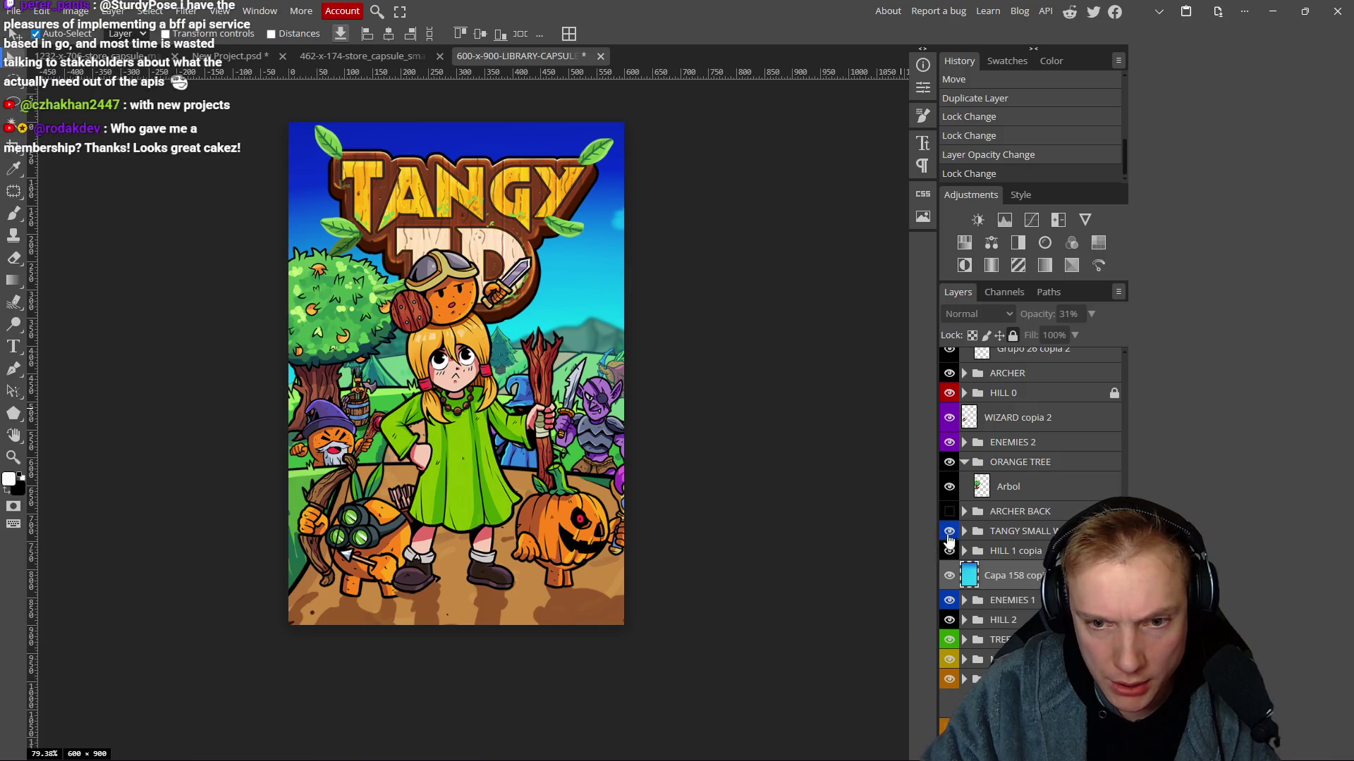
{"action": "left_click", "coordinate": [949, 553]}
{"action": "left_click", "coordinate": [948, 553]}
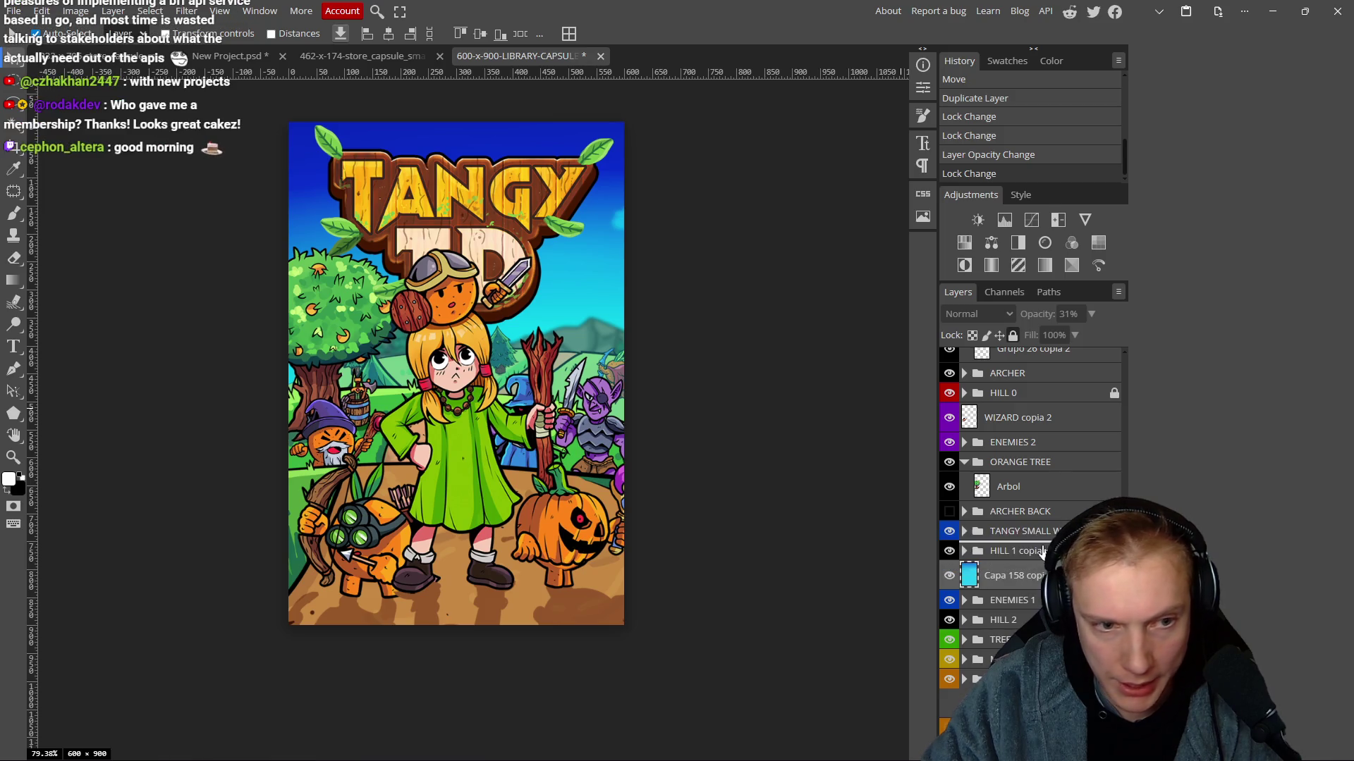
{"action": "key", "text": "ctrl+j"}
{"action": "scroll", "coordinate": [705, 376], "scroll_direction": "down", "scroll_amount": 3}
Lower the new overlay copy to 15% opacity and toggle it to compare.
{"action": "scroll", "coordinate": [694, 378], "scroll_direction": "down", "scroll_amount": 2}
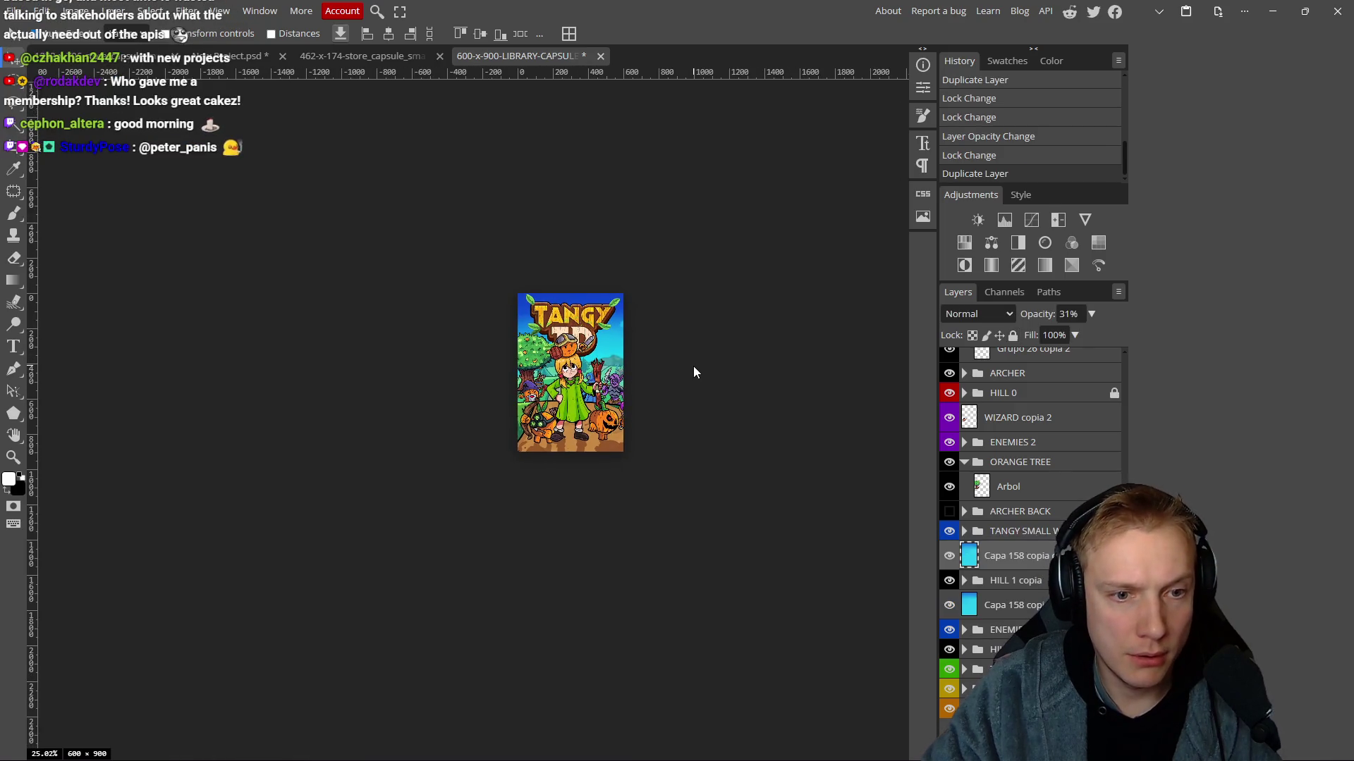
{"action": "scroll", "coordinate": [692, 366], "scroll_direction": "up", "scroll_amount": 3}
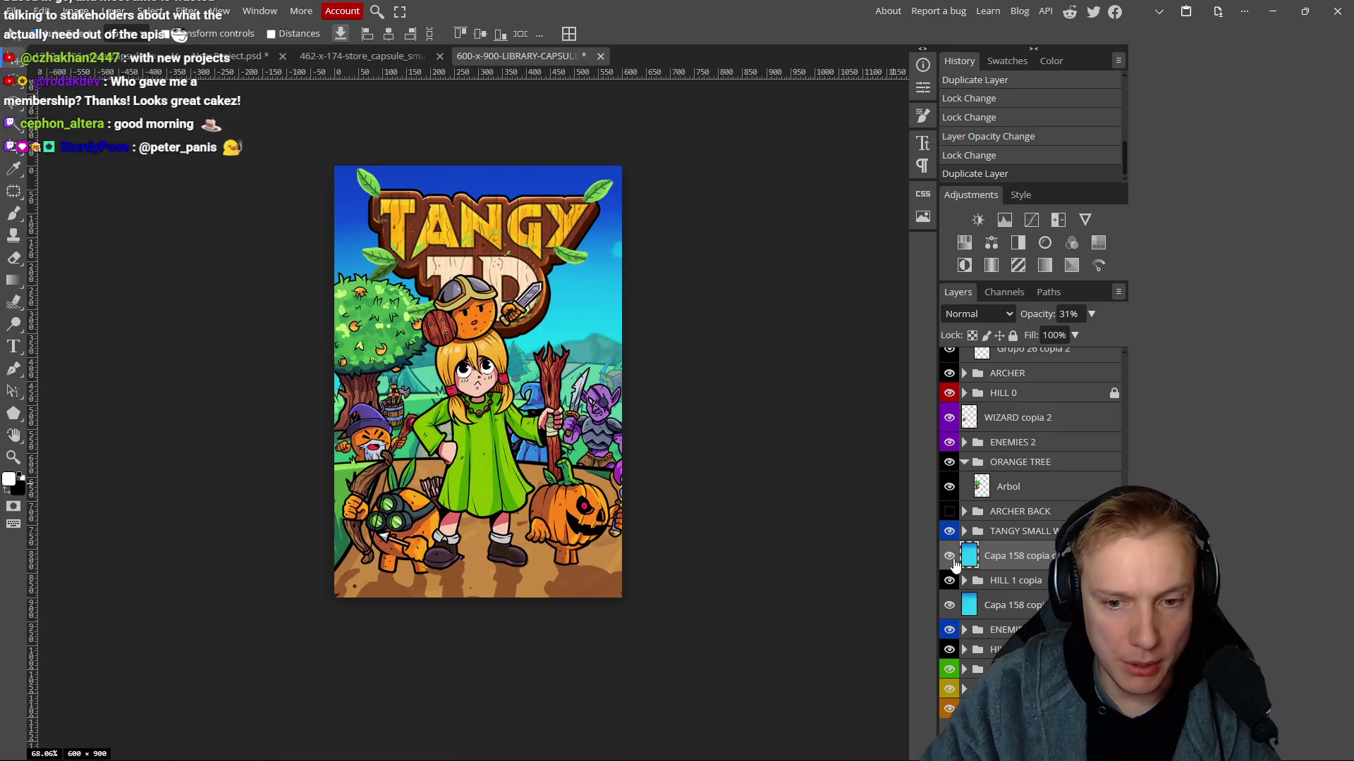
{"action": "left_click_drag", "start_coordinate": [1039, 310], "coordinate": [1026, 314]}
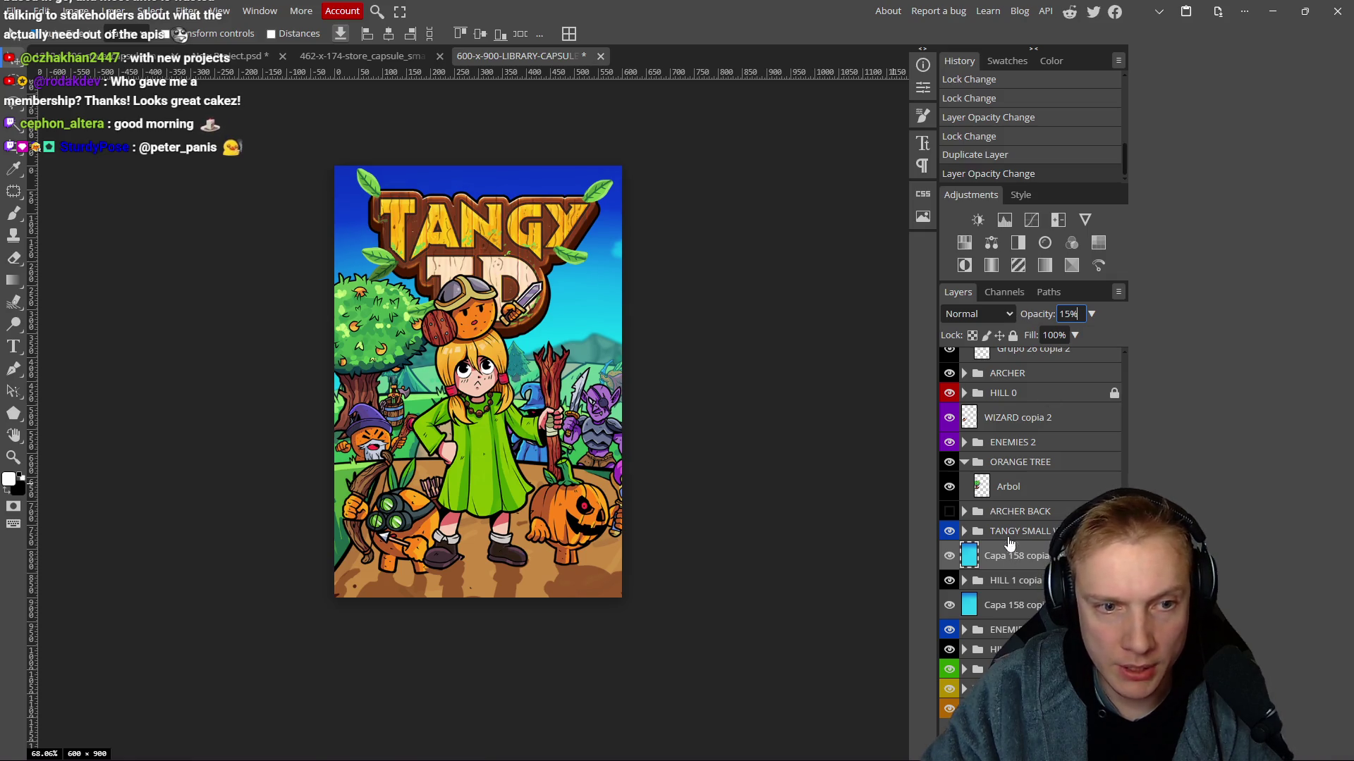
{"action": "left_click", "coordinate": [949, 559]}
{"action": "left_click", "coordinate": [949, 558]}
{"action": "left_click", "coordinate": [949, 559]}
{"action": "left_click", "coordinate": [949, 558]}
{"action": "scroll", "coordinate": [733, 382], "scroll_direction": "down", "scroll_amount": 4}
{"action": "scroll", "coordinate": [639, 401], "scroll_direction": "up", "scroll_amount": 4}
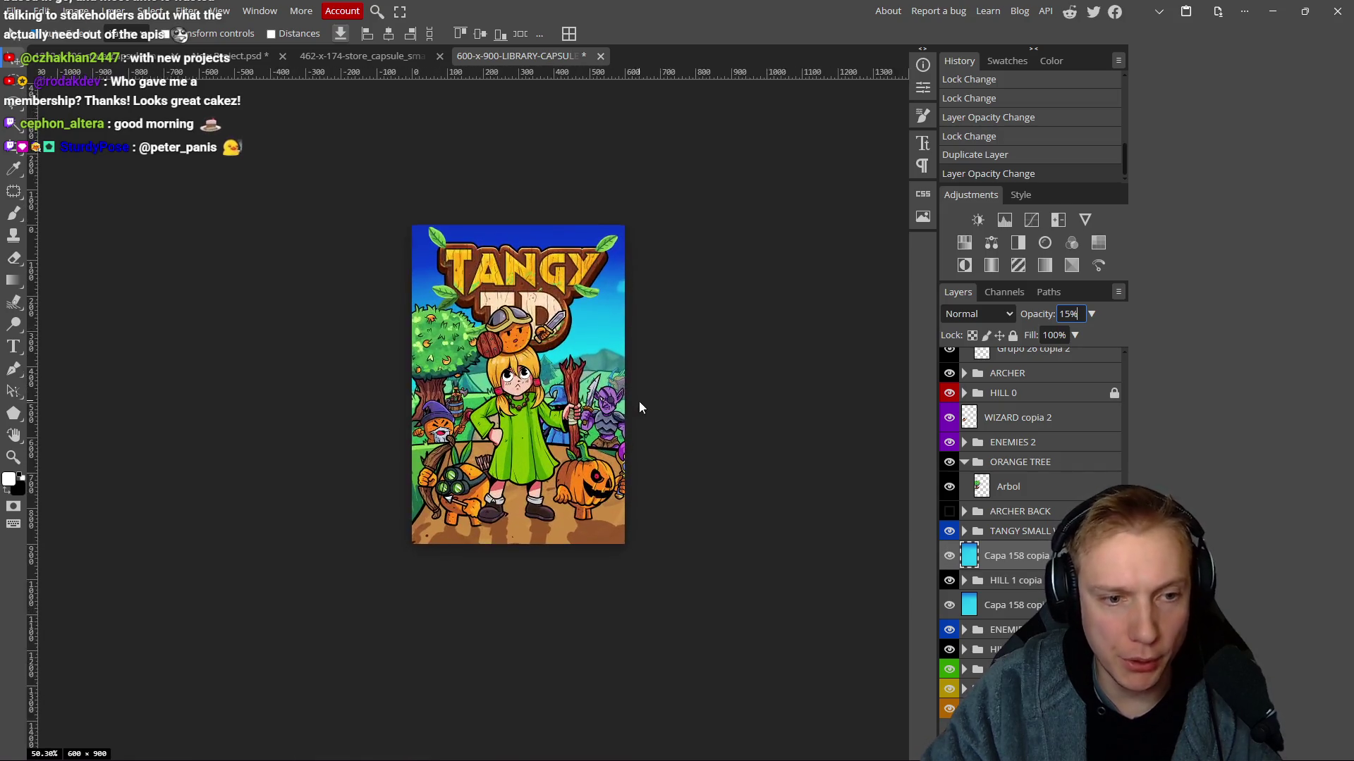
{"action": "scroll", "coordinate": [647, 394], "scroll_direction": "down", "scroll_amount": 6}
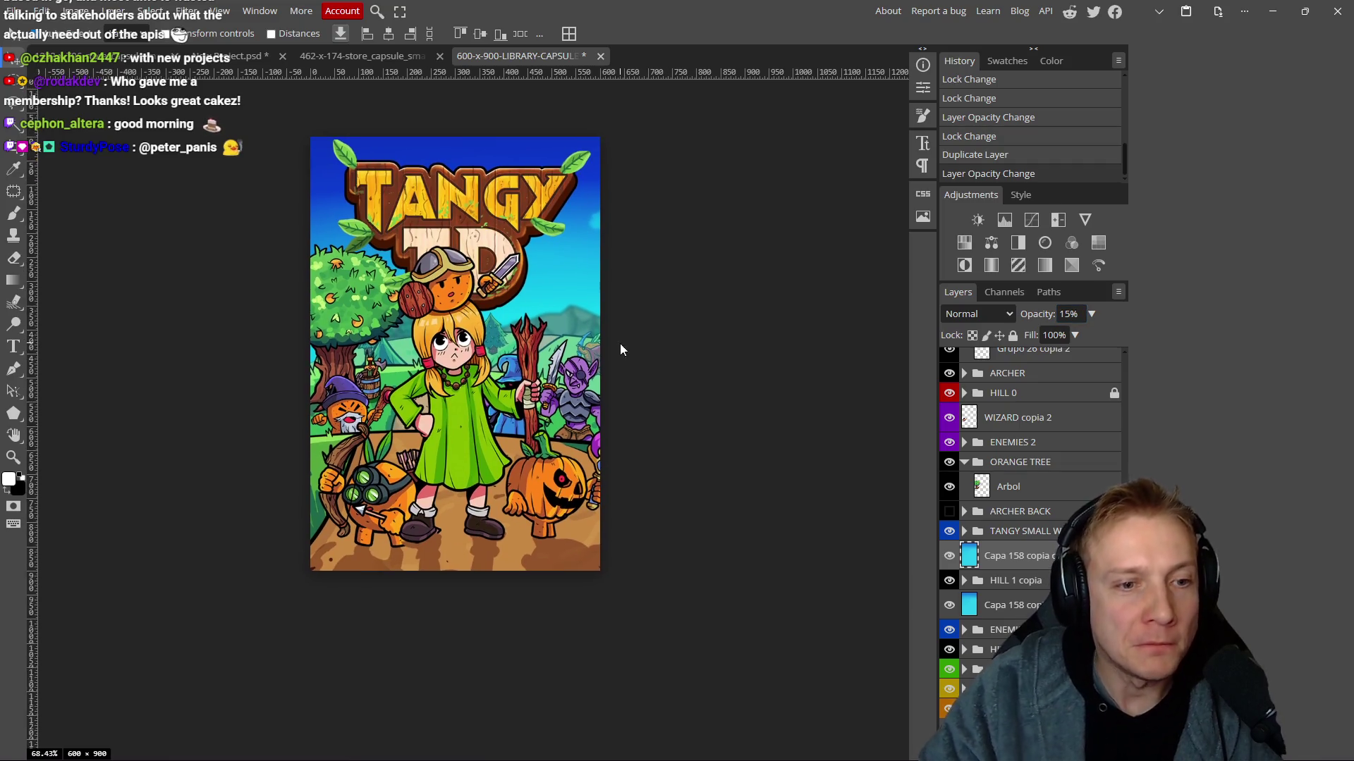
{"action": "scroll", "coordinate": [572, 355], "scroll_direction": "up", "scroll_amount": 6}
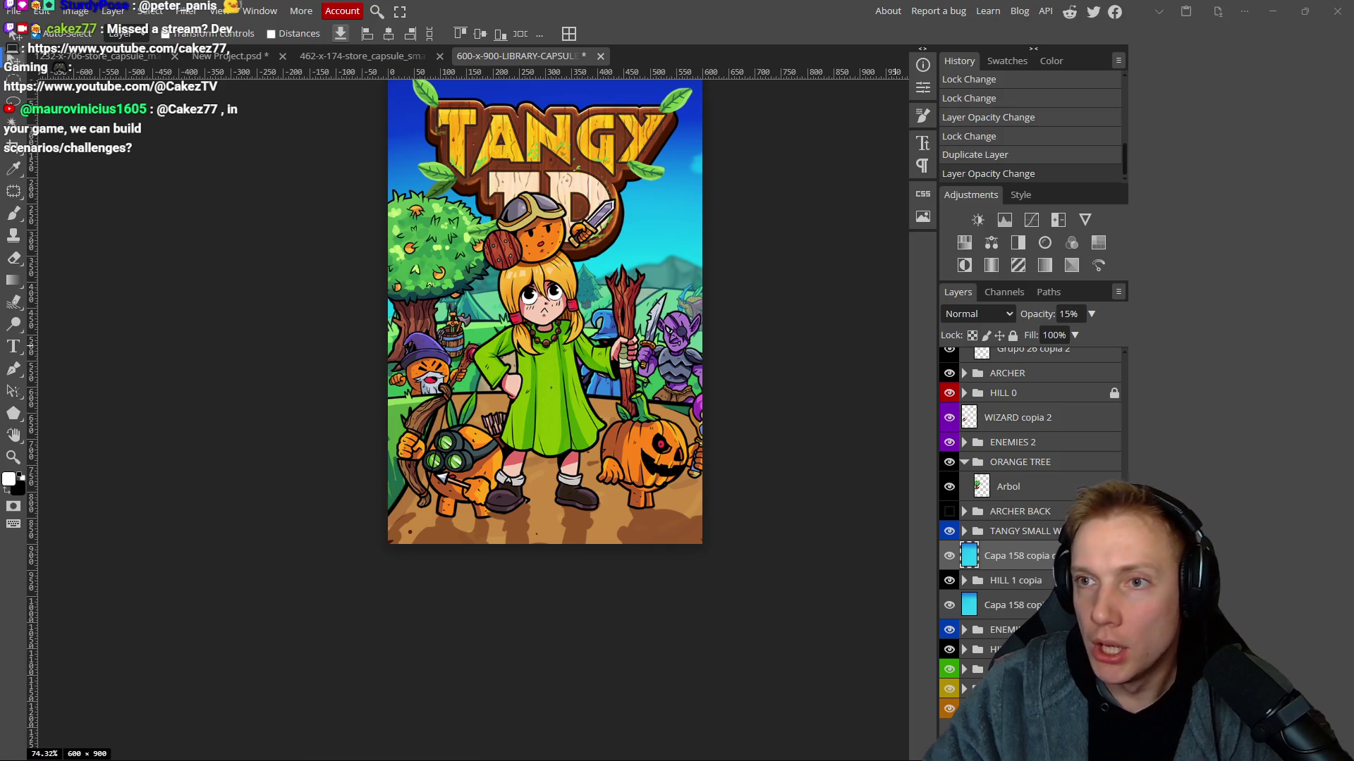
Move the wizard left and down and drop the girl lower in the scene.
{"action": "left_click_drag", "start_coordinate": [786, 422], "coordinate": [746, 430]}
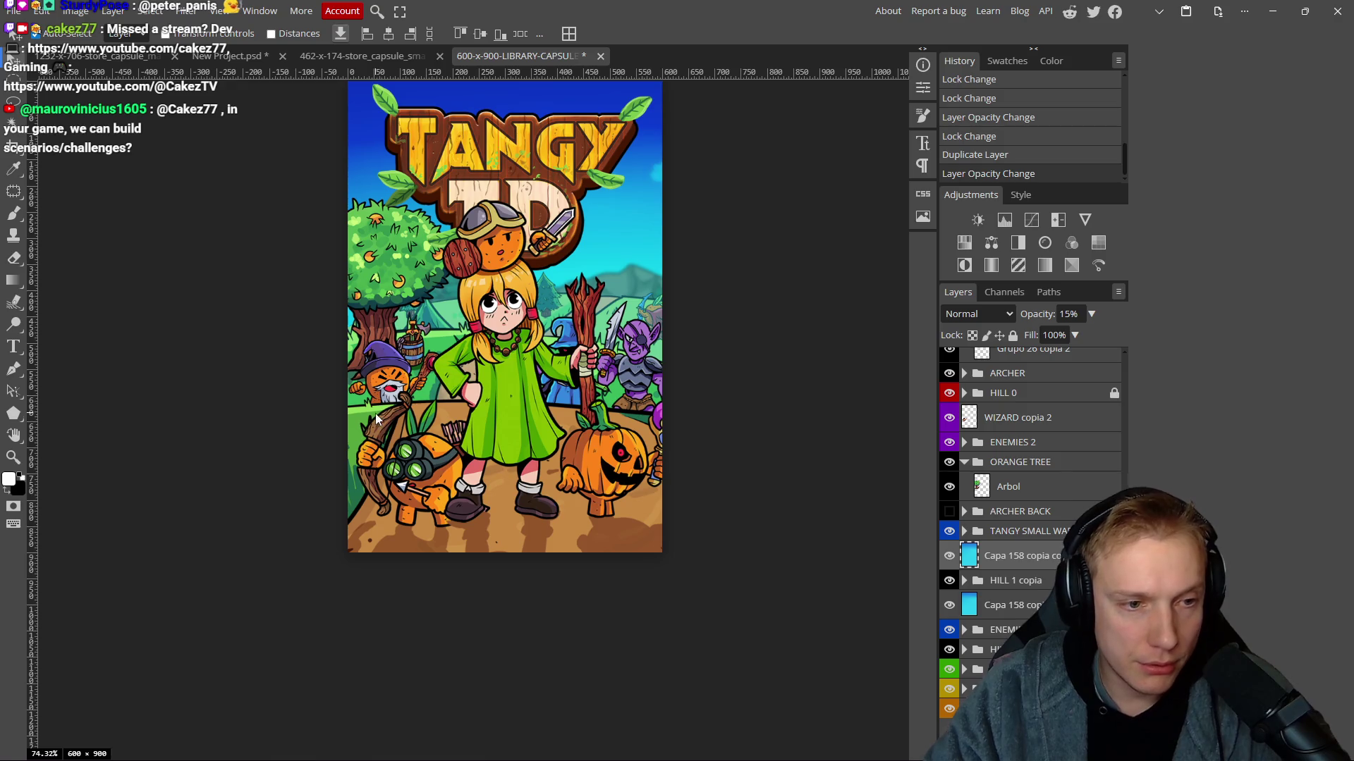
{"action": "mouse_move", "coordinate": [390, 380]}
{"action": "left_mouse_down"}
{"action": "mouse_move", "coordinate": [378, 384]}
{"action": "mouse_move", "coordinate": [388, 377]}
{"action": "left_mouse_up"}
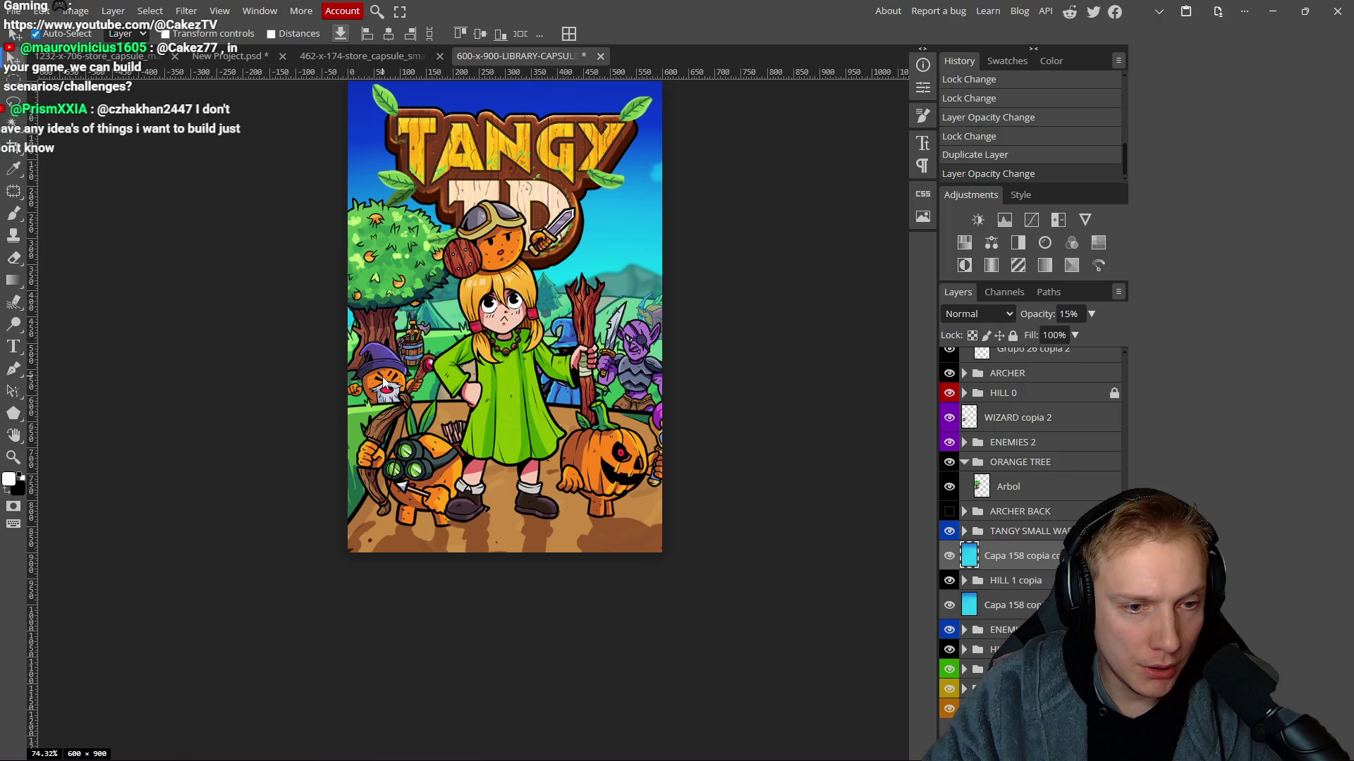
{"action": "mouse_move", "coordinate": [504, 417]}
{"action": "left_mouse_down"}
{"action": "mouse_move", "coordinate": [505, 429]}
{"action": "mouse_move", "coordinate": [501, 389]}
{"action": "mouse_move", "coordinate": [510, 416]}
{"action": "mouse_move", "coordinate": [519, 379]}
{"action": "mouse_move", "coordinate": [516, 392]}
{"action": "left_mouse_up"}
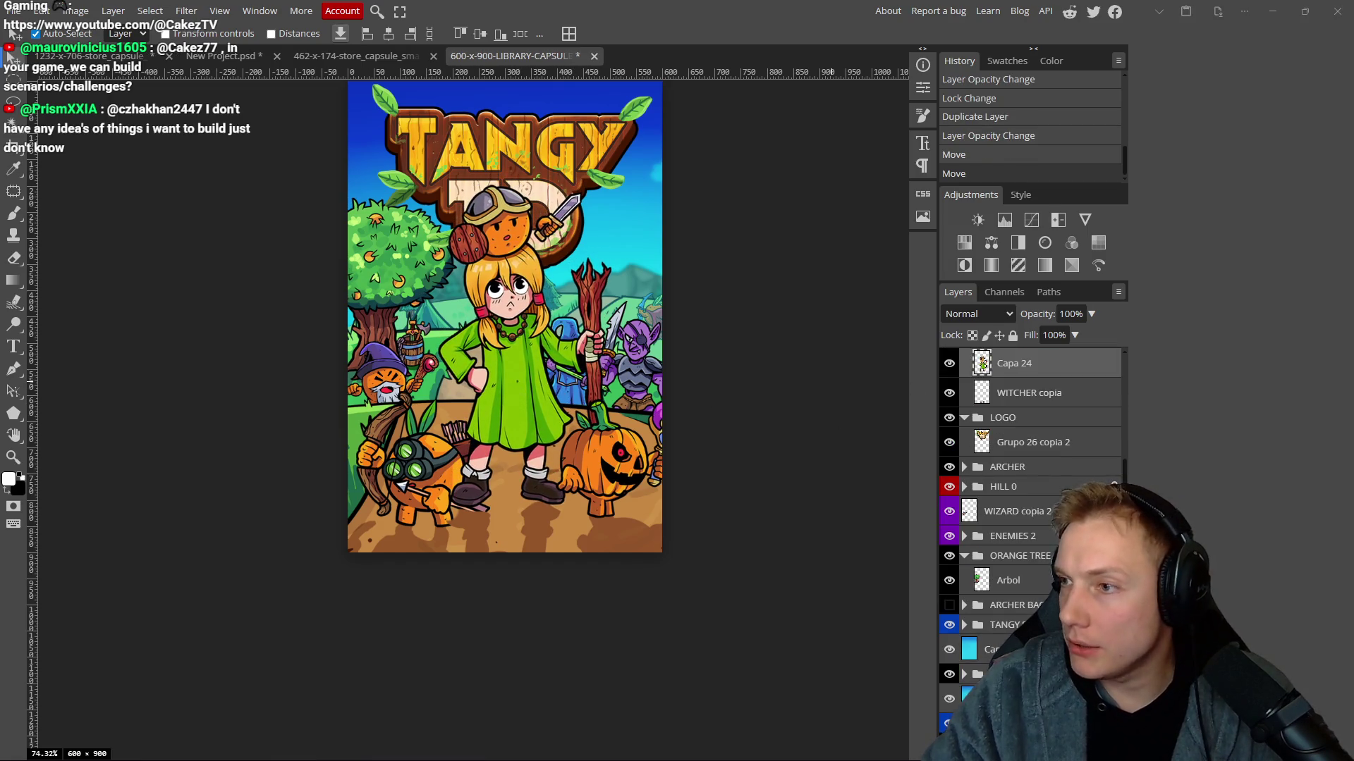
Add the Witch image to the capsule, scale it to about 21.6%, and place it lower right.
{"action": "key", "text": "alt+Tab"}
{"action": "mouse_move", "coordinate": [659, 221]}
{"action": "left_mouse_down"}
{"action": "mouse_move", "coordinate": [855, 387]}
{"action": "mouse_move", "coordinate": [761, 395]}
{"action": "left_mouse_up"}
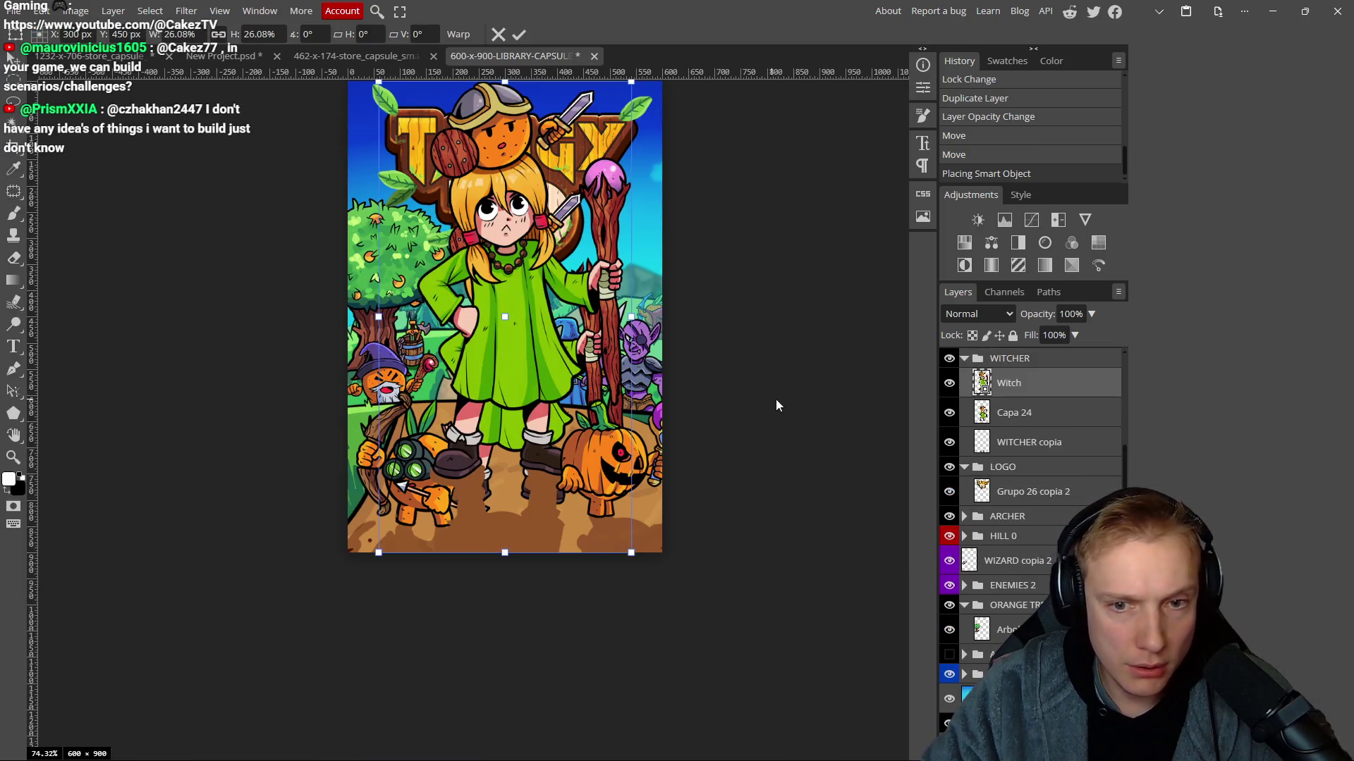
{"action": "left_click_drag", "start_coordinate": [525, 333], "coordinate": [527, 347]}
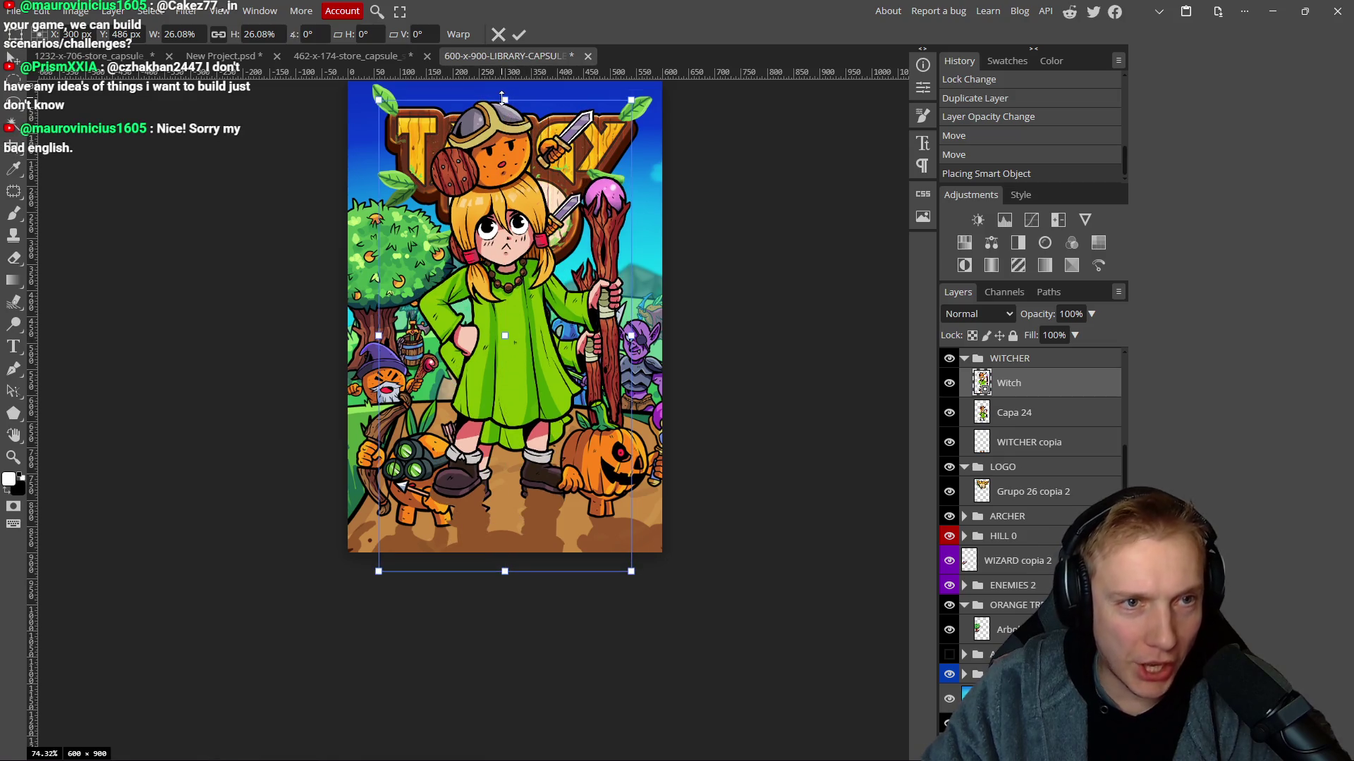
{"action": "left_click_drag", "start_coordinate": [505, 100], "coordinate": [487, 181]}
{"action": "left_click_drag", "start_coordinate": [536, 424], "coordinate": [541, 458]}
Delete the Capa 24 helmet duplicate and the WITCHER copia layer, then collapse the WITCHER group.
{"action": "scroll", "coordinate": [1064, 478], "scroll_direction": "up", "scroll_amount": 2}
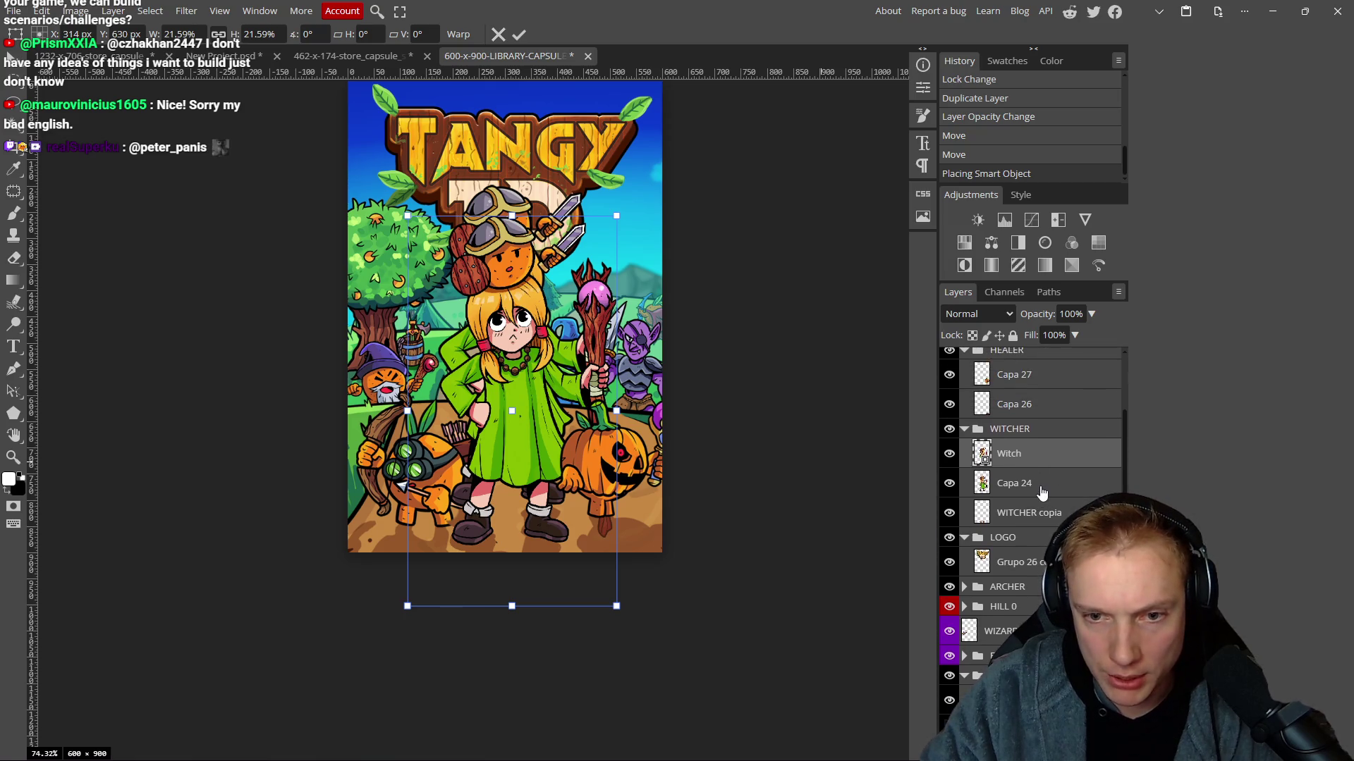
{"action": "left_click", "coordinate": [1038, 484]}
{"action": "key", "text": "Delete"}
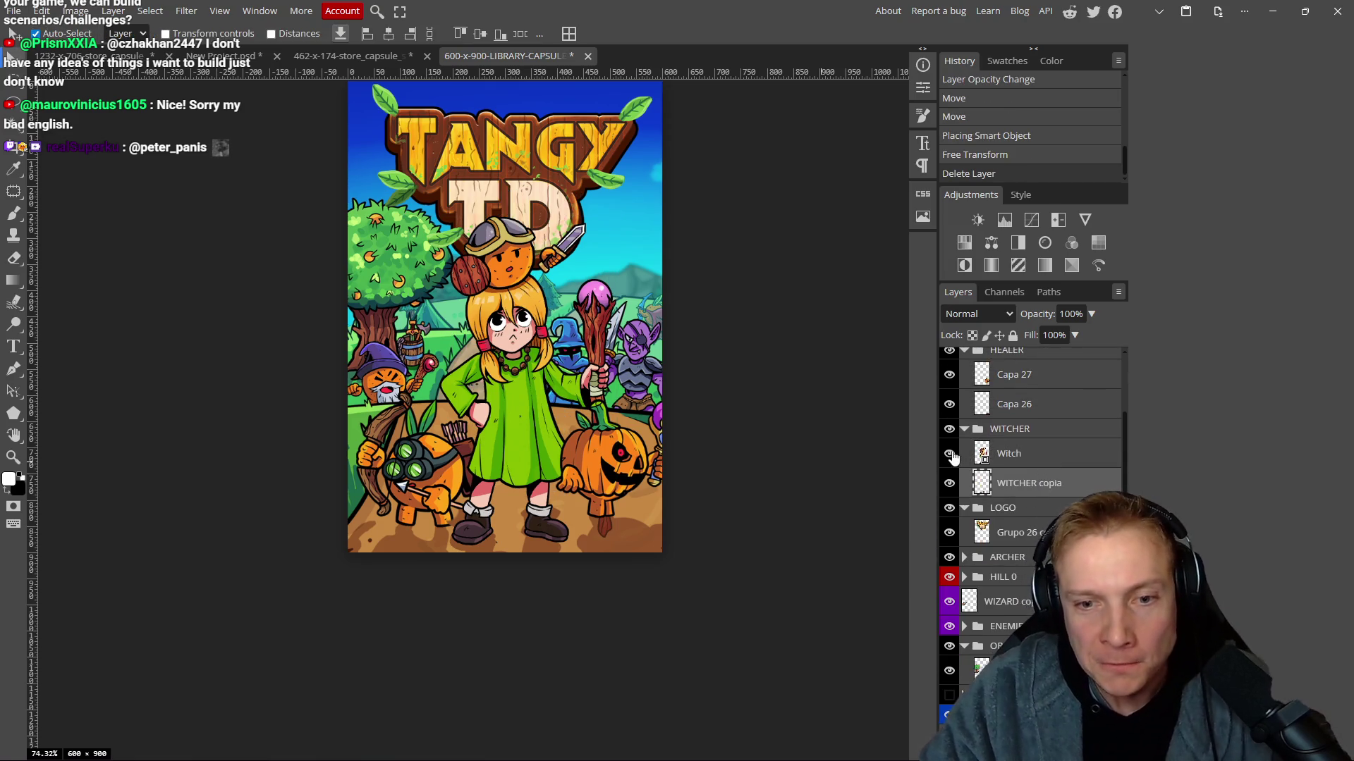
{"action": "left_click", "coordinate": [953, 486]}
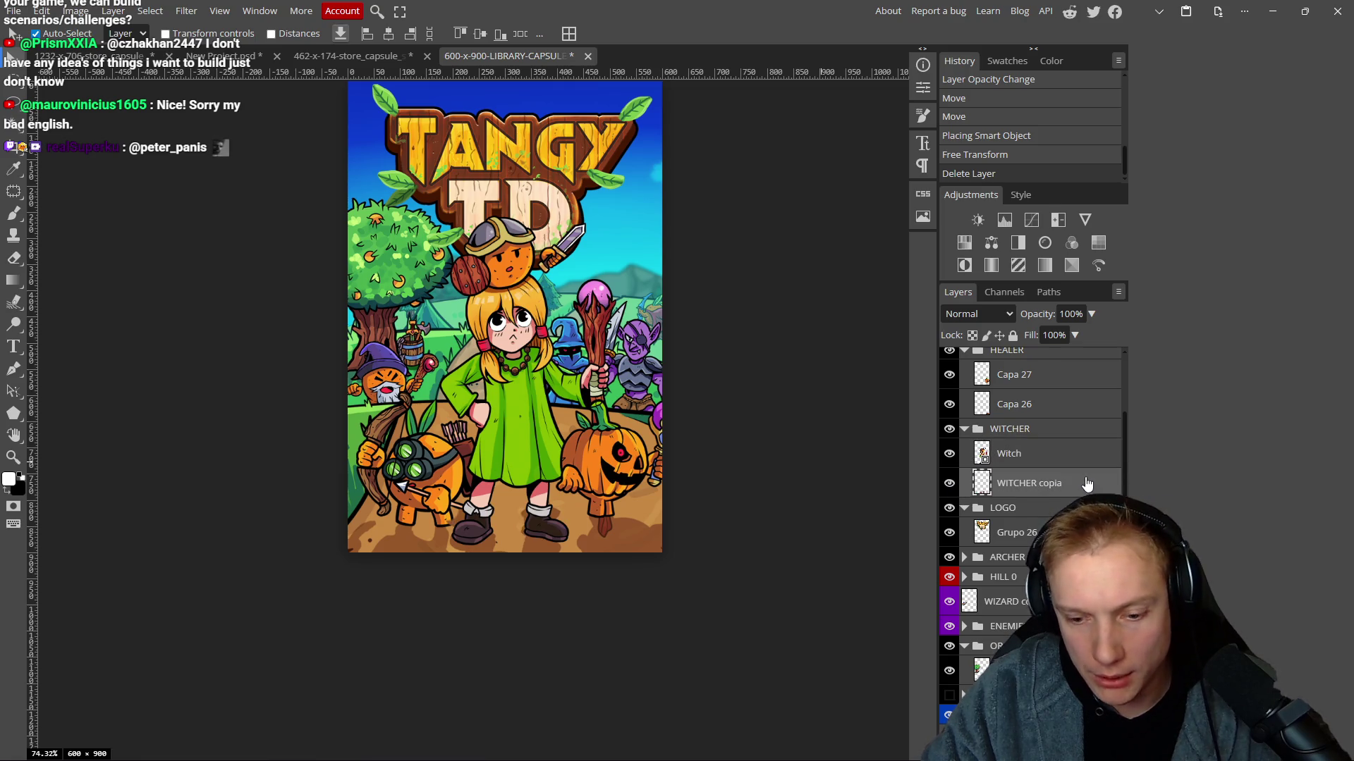
{"action": "key", "text": "Delete"}
{"action": "left_click", "coordinate": [965, 430]}
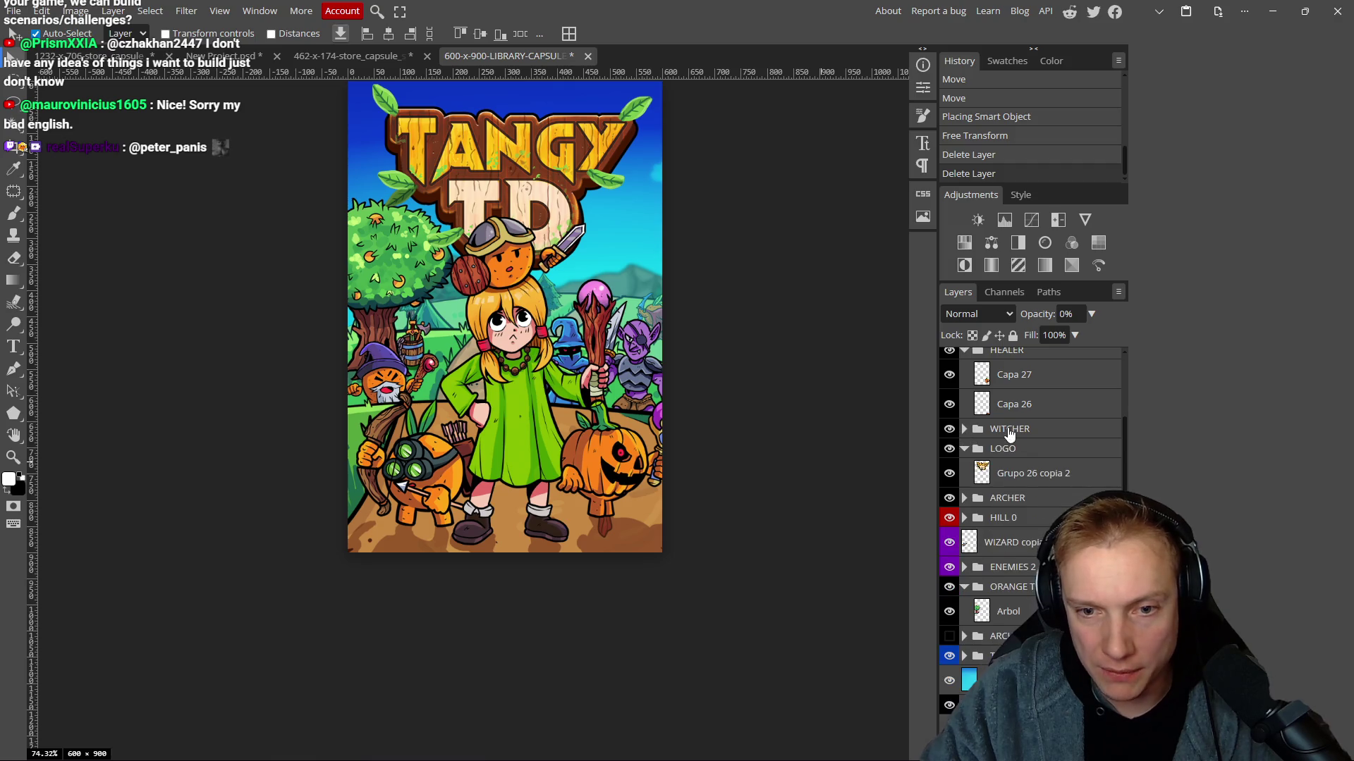
Copy the Logo #6 layer from the store capsule into the library capsule's LOGO group.
{"action": "left_click", "coordinate": [965, 451]}
{"action": "left_click", "coordinate": [964, 451]}
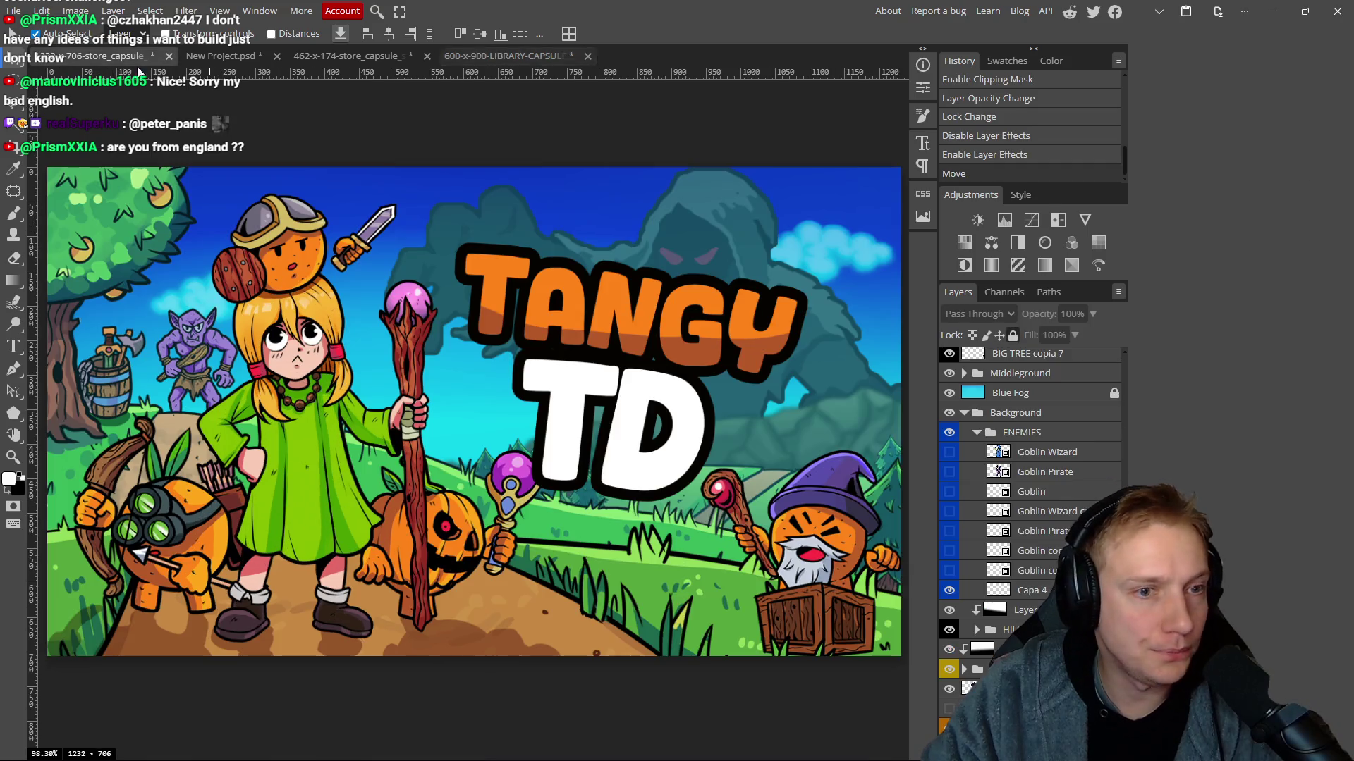
{"action": "left_click", "coordinate": [144, 57]}
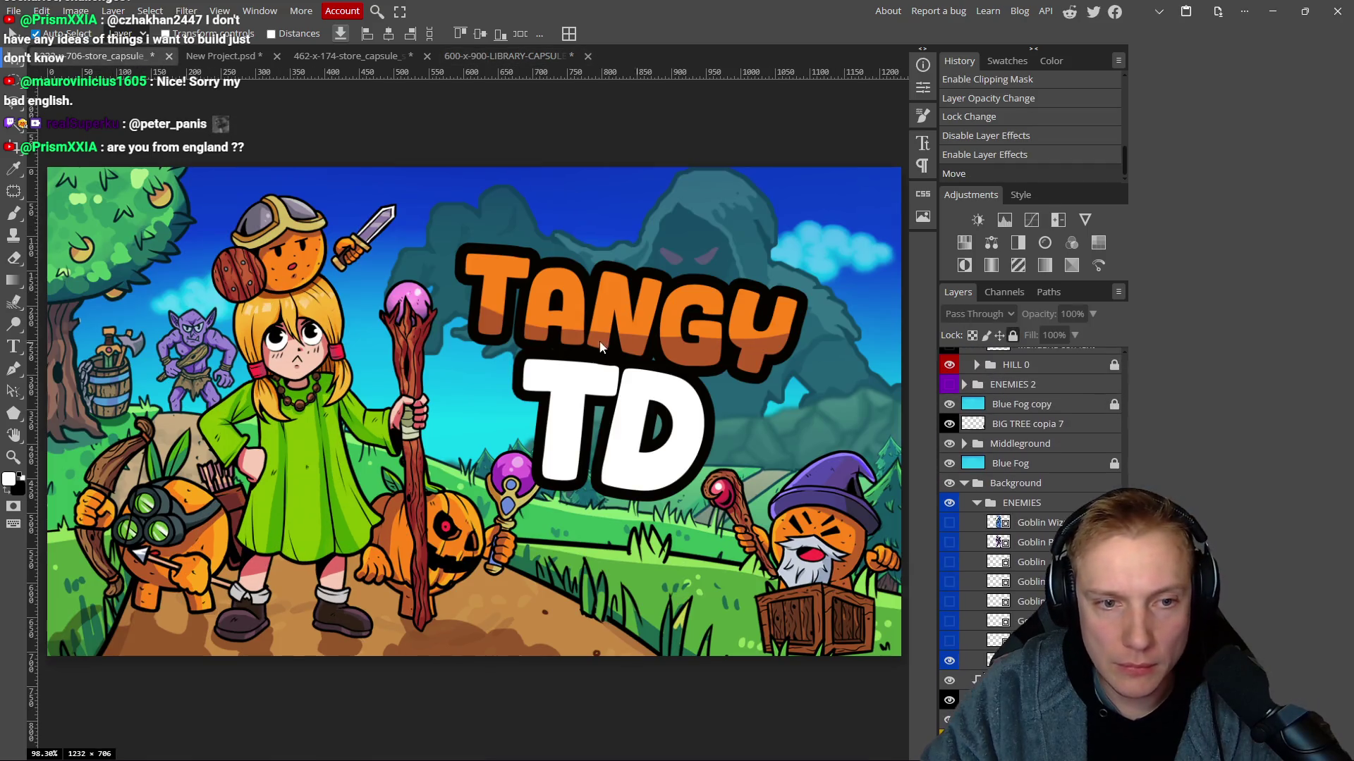
{"action": "left_click", "coordinate": [619, 335]}
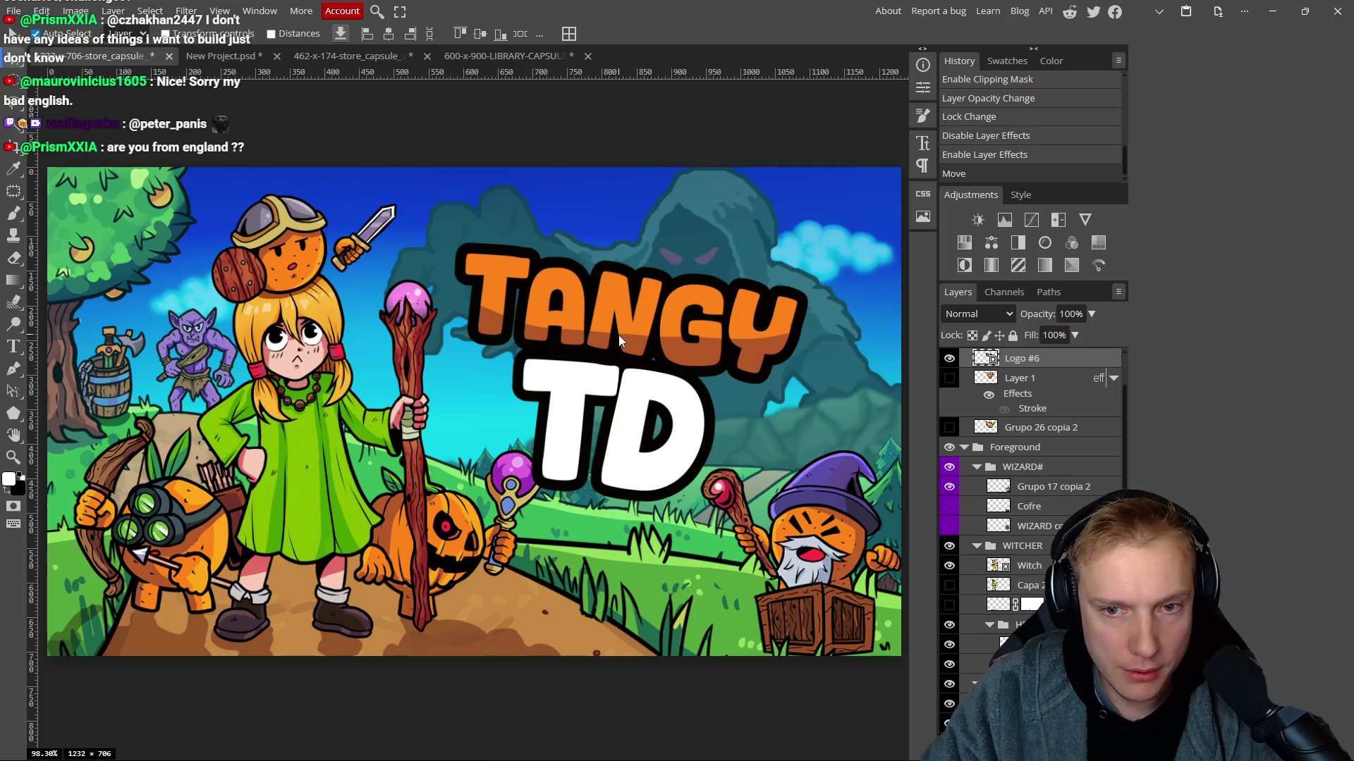
{"action": "left_click", "coordinate": [503, 56]}
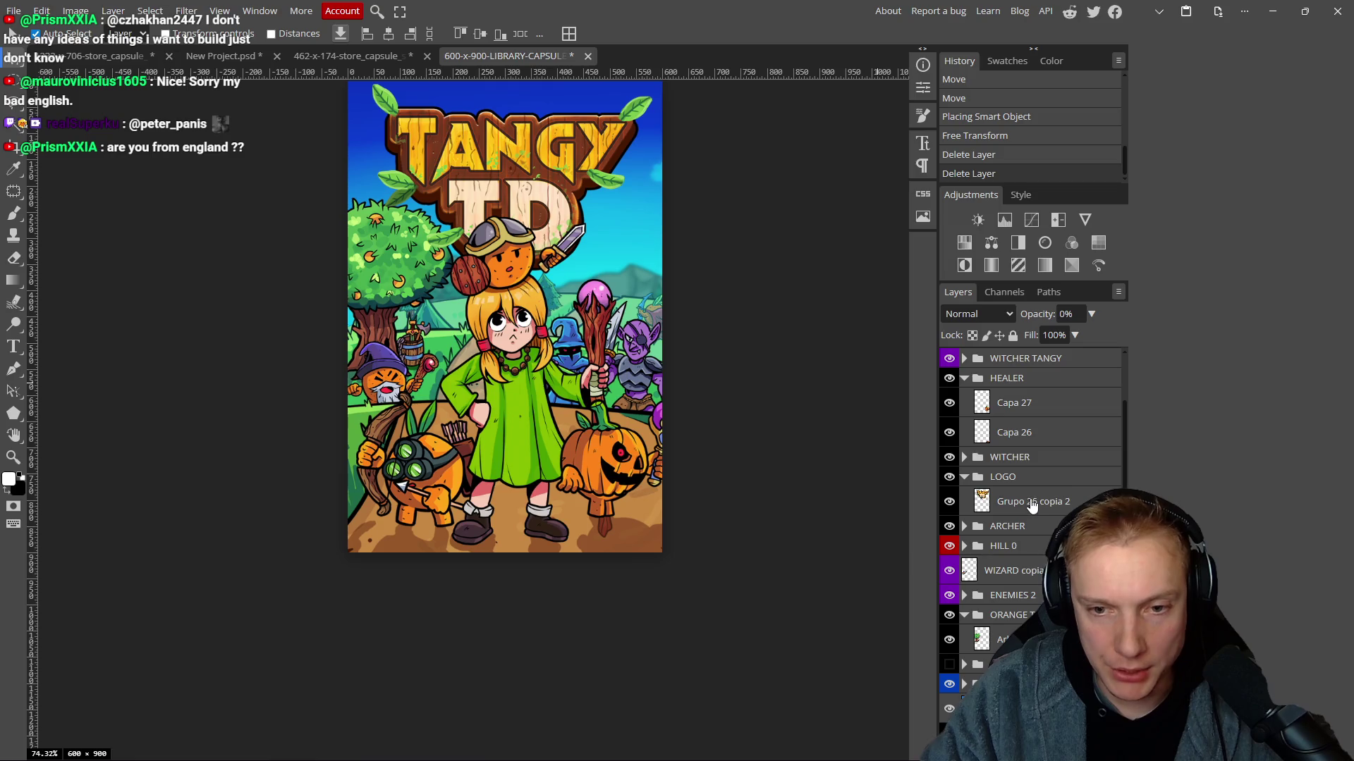
{"action": "left_click_drag", "start_coordinate": [1031, 505], "coordinate": [1028, 504]}
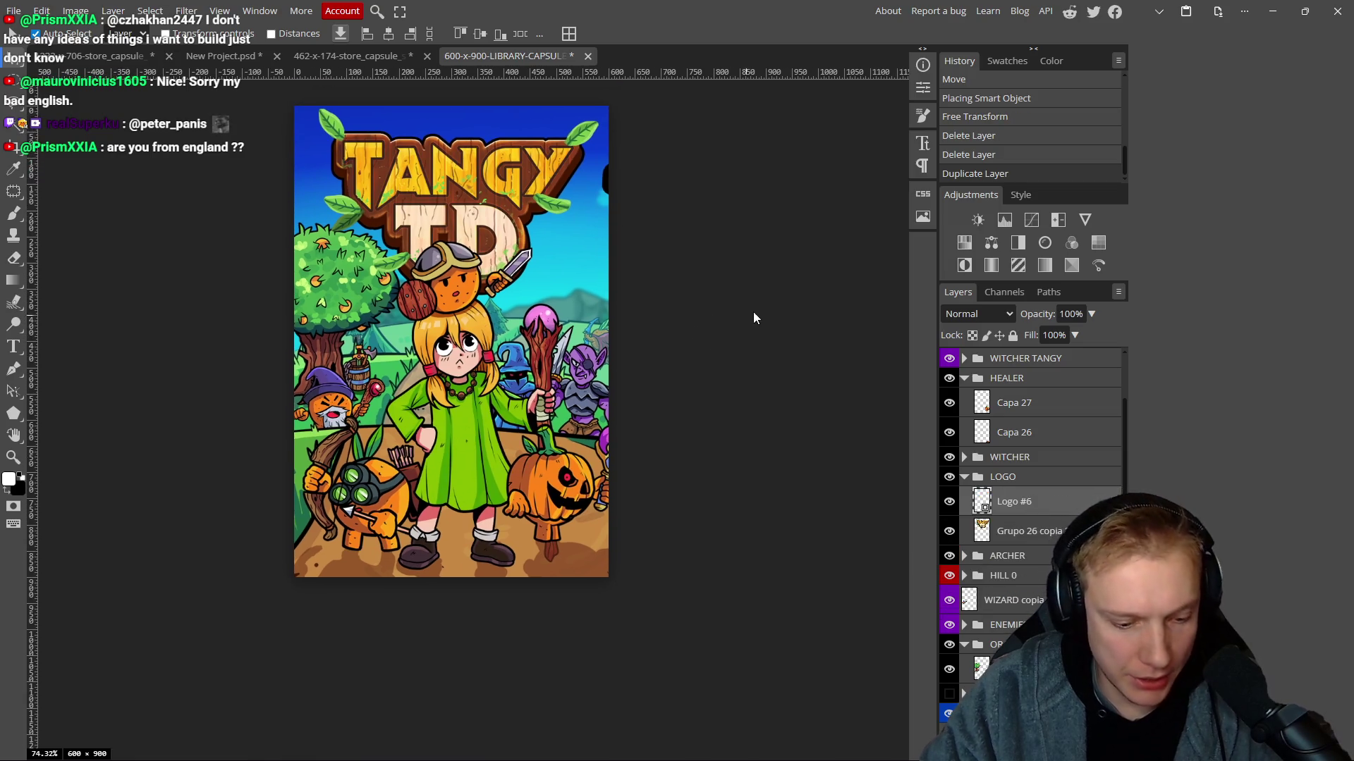
Move the new logo to the poster's top and tilt it to about 9°.
{"action": "key", "text": "ctrl+t"}
{"action": "left_click_drag", "start_coordinate": [454, 201], "coordinate": [459, 214]}
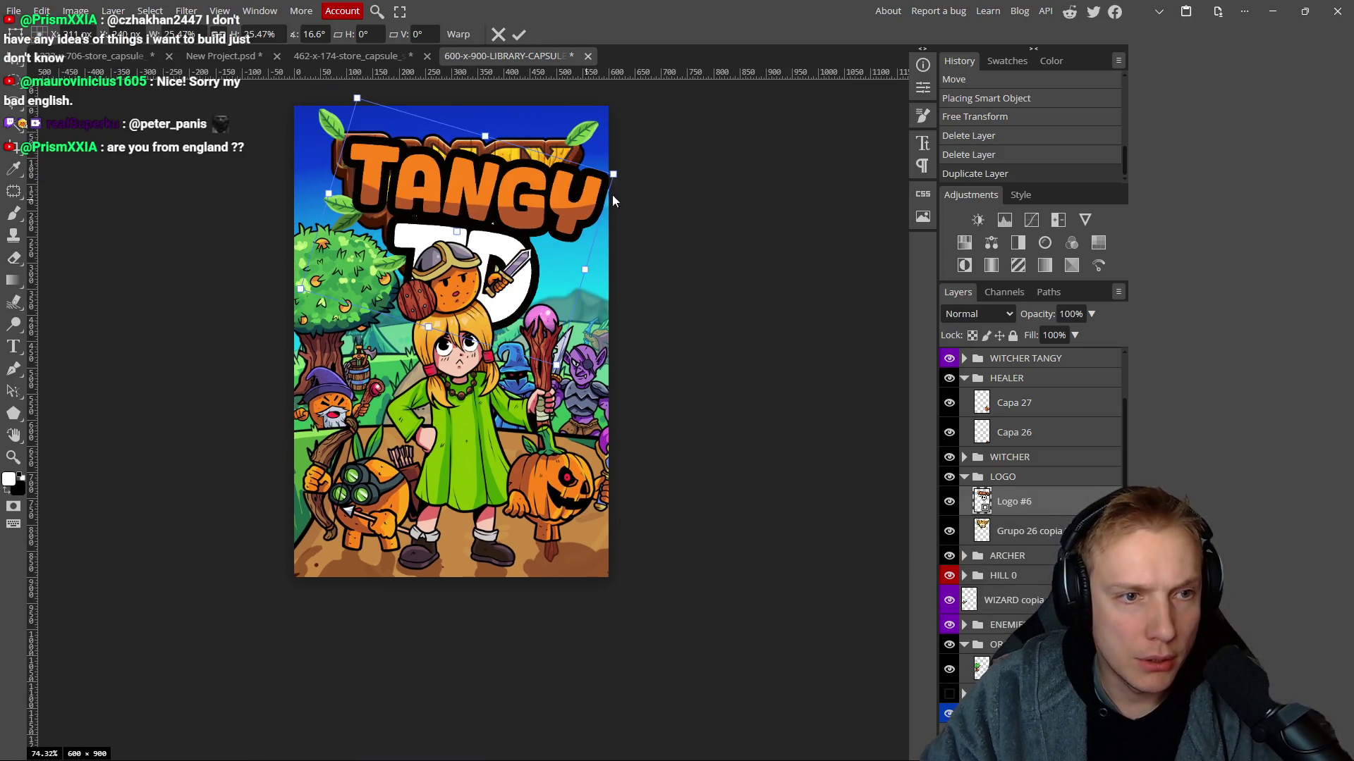
{"action": "left_click_drag", "start_coordinate": [624, 170], "coordinate": [622, 142]}
{"action": "left_click_drag", "start_coordinate": [500, 199], "coordinate": [487, 181]}
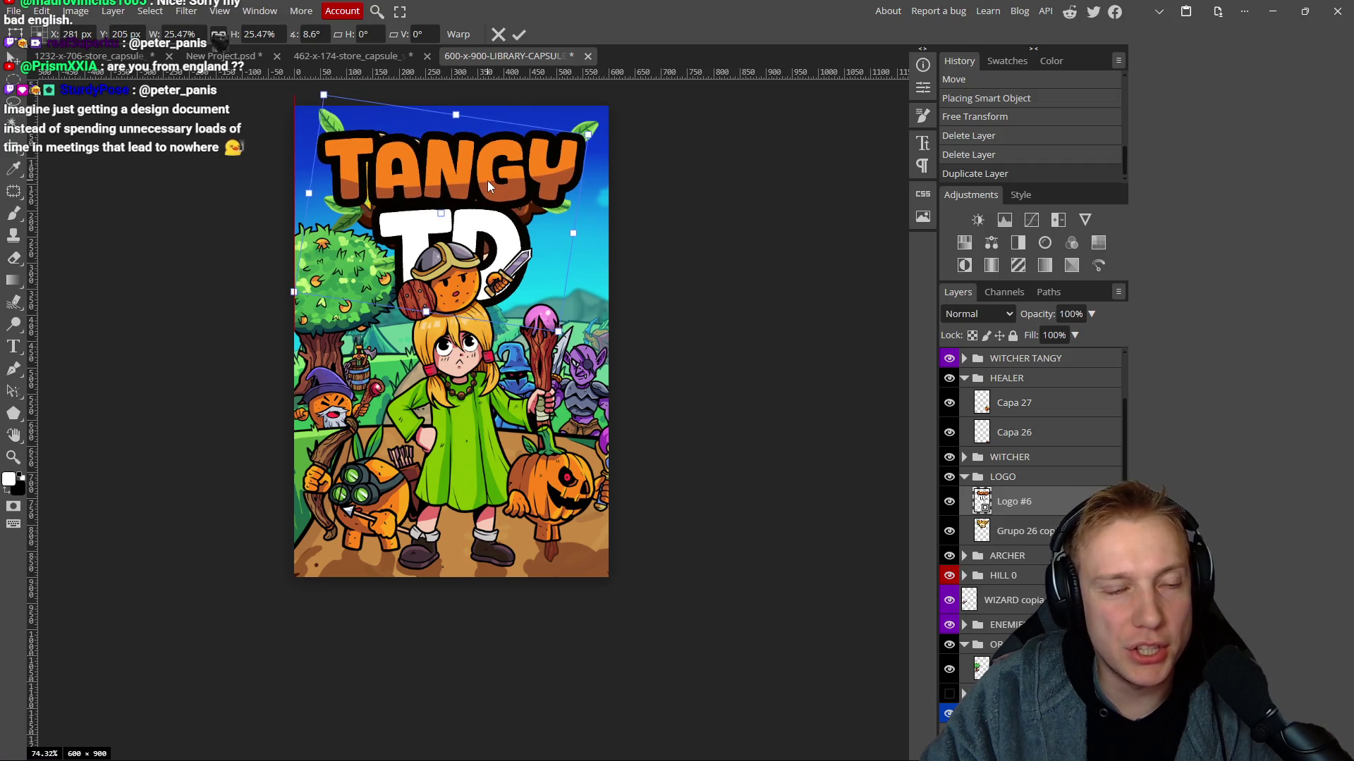
{"action": "left_click", "coordinate": [518, 35]}
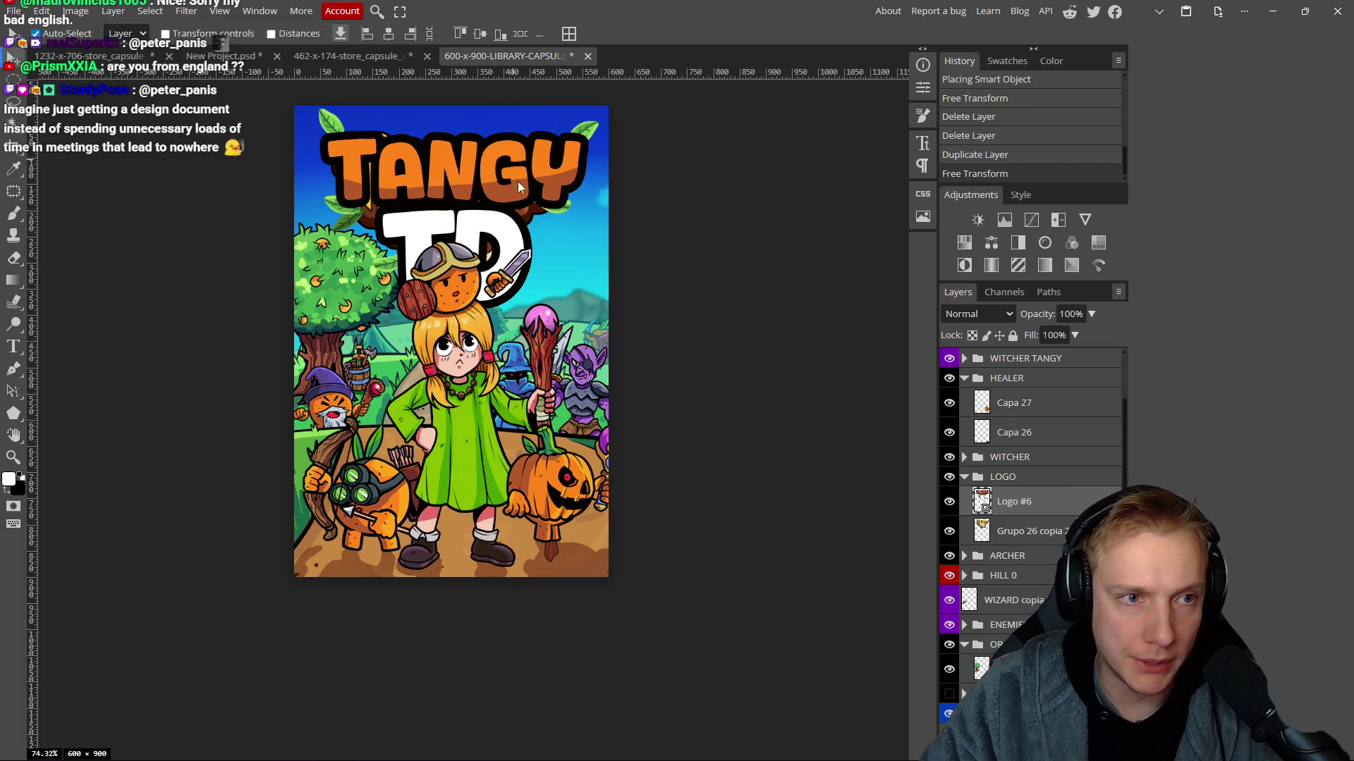
Hide the old Grupo 26 copia 2 logo.
{"action": "scroll", "coordinate": [529, 233], "scroll_direction": "down", "scroll_amount": 5}
{"action": "scroll", "coordinate": [519, 249], "scroll_direction": "up", "scroll_amount": 6}
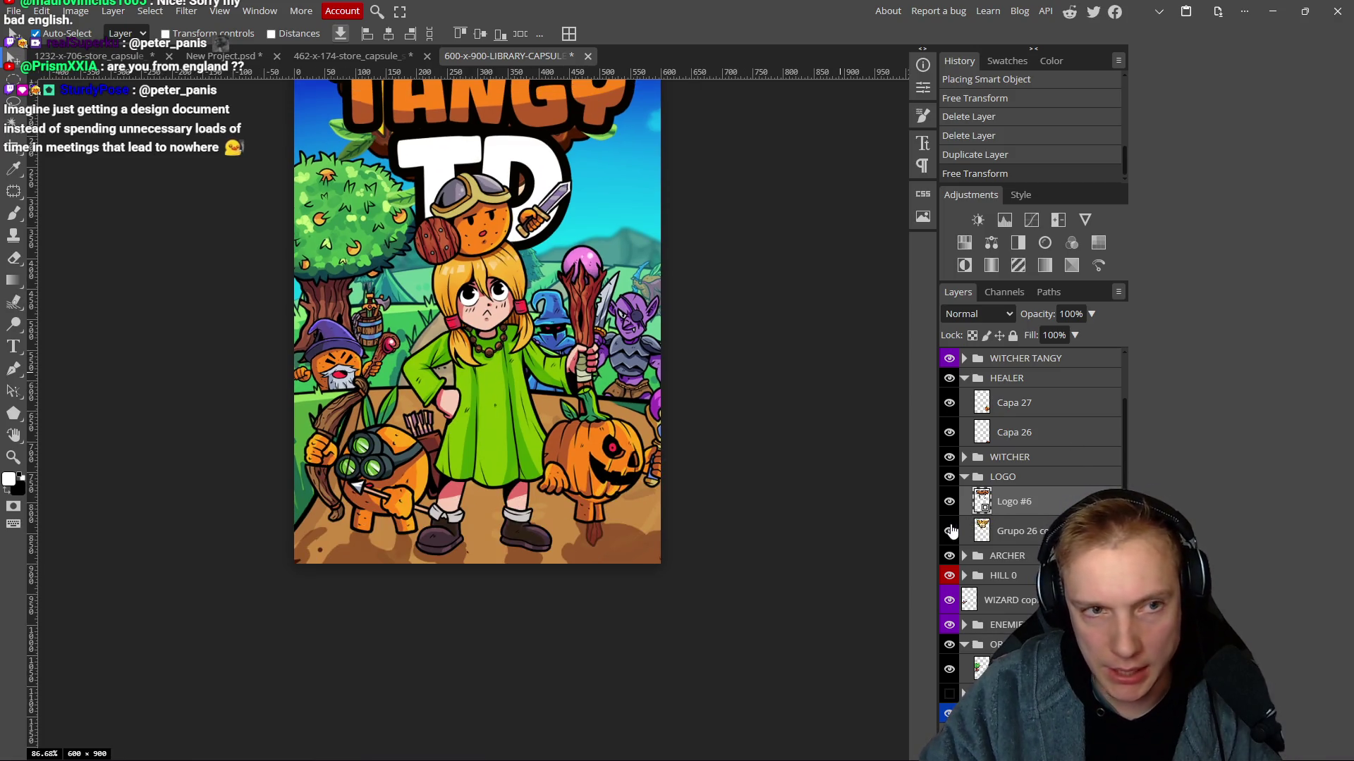
{"action": "left_click", "coordinate": [949, 531]}
{"action": "scroll", "coordinate": [612, 281], "scroll_direction": "down", "scroll_amount": 10}
{"action": "scroll", "coordinate": [611, 281], "scroll_direction": "up", "scroll_amount": 7}
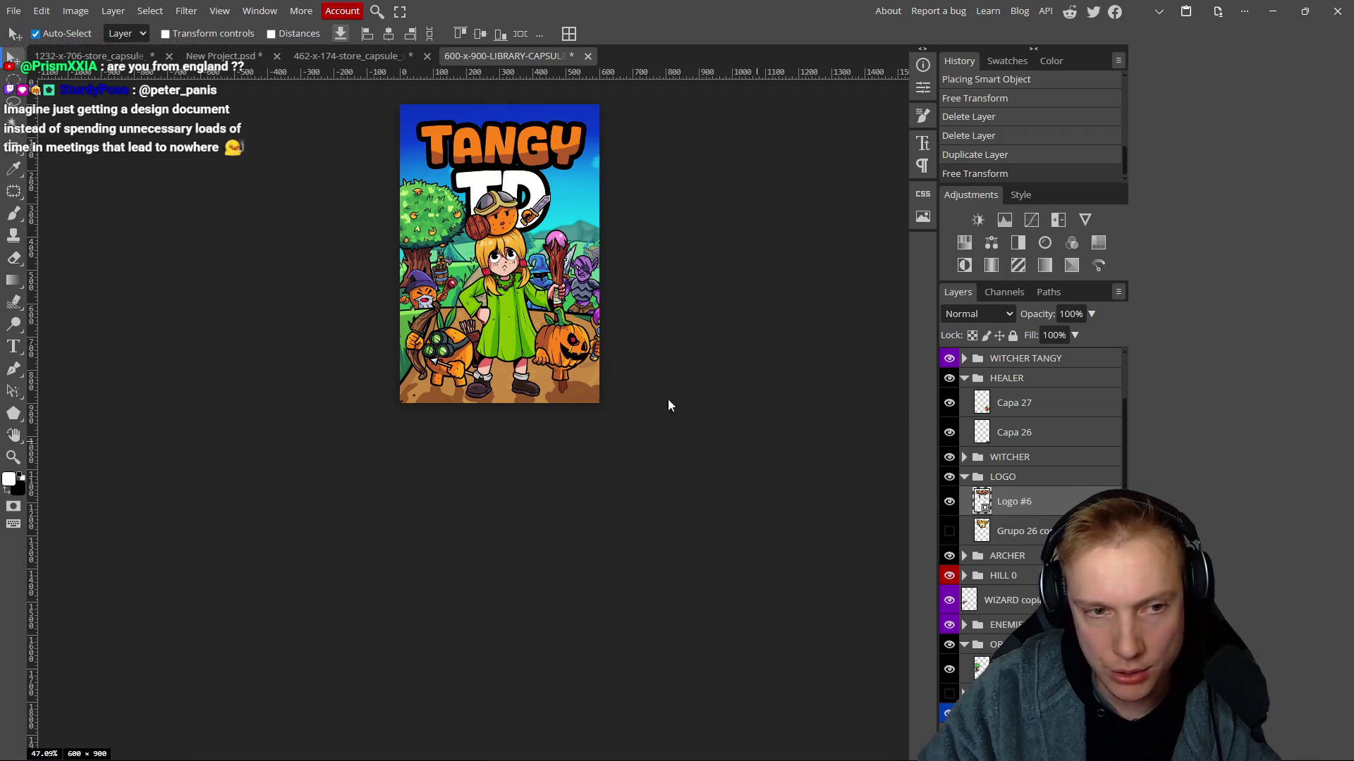
{"action": "scroll", "coordinate": [611, 367], "scroll_direction": "up", "scroll_amount": 2}
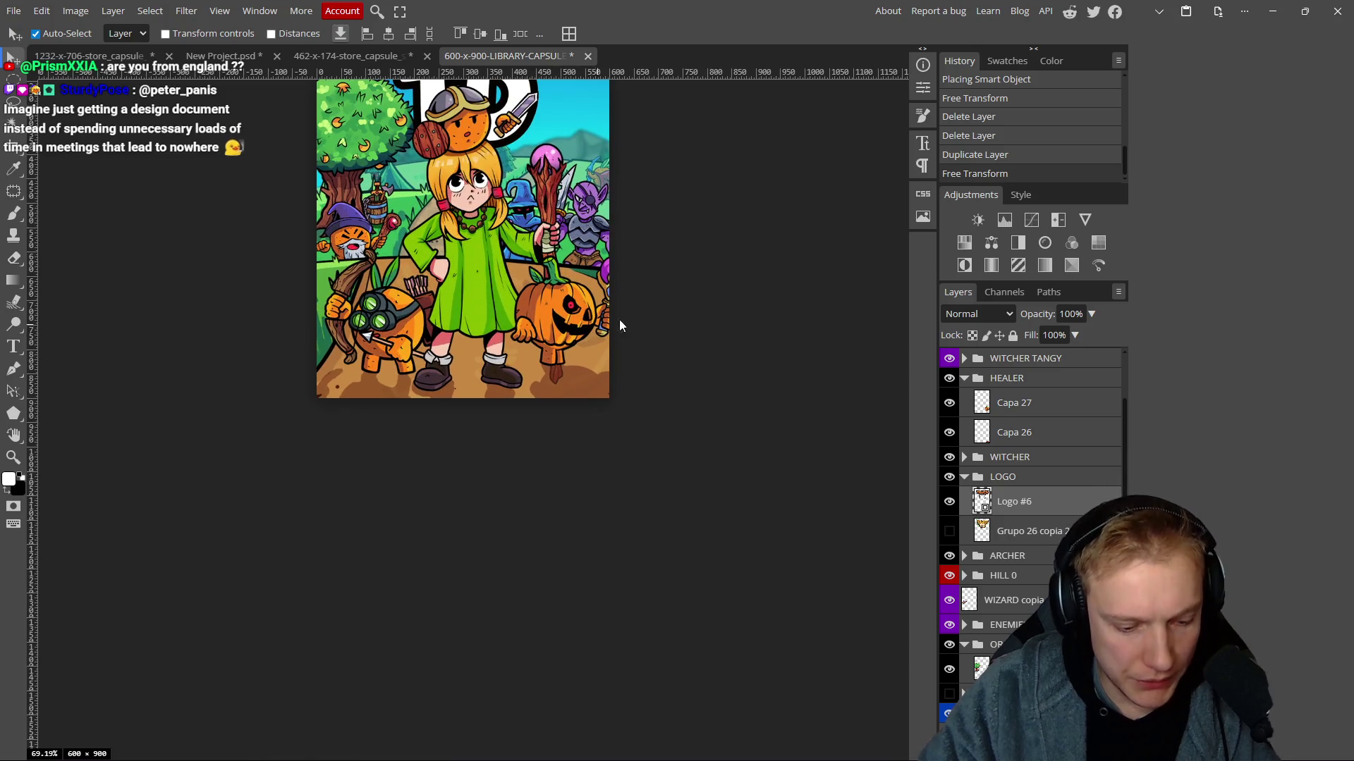
Move the WITCHER group above the HEALER group in the layer stack.
{"action": "left_click", "coordinate": [564, 323]}
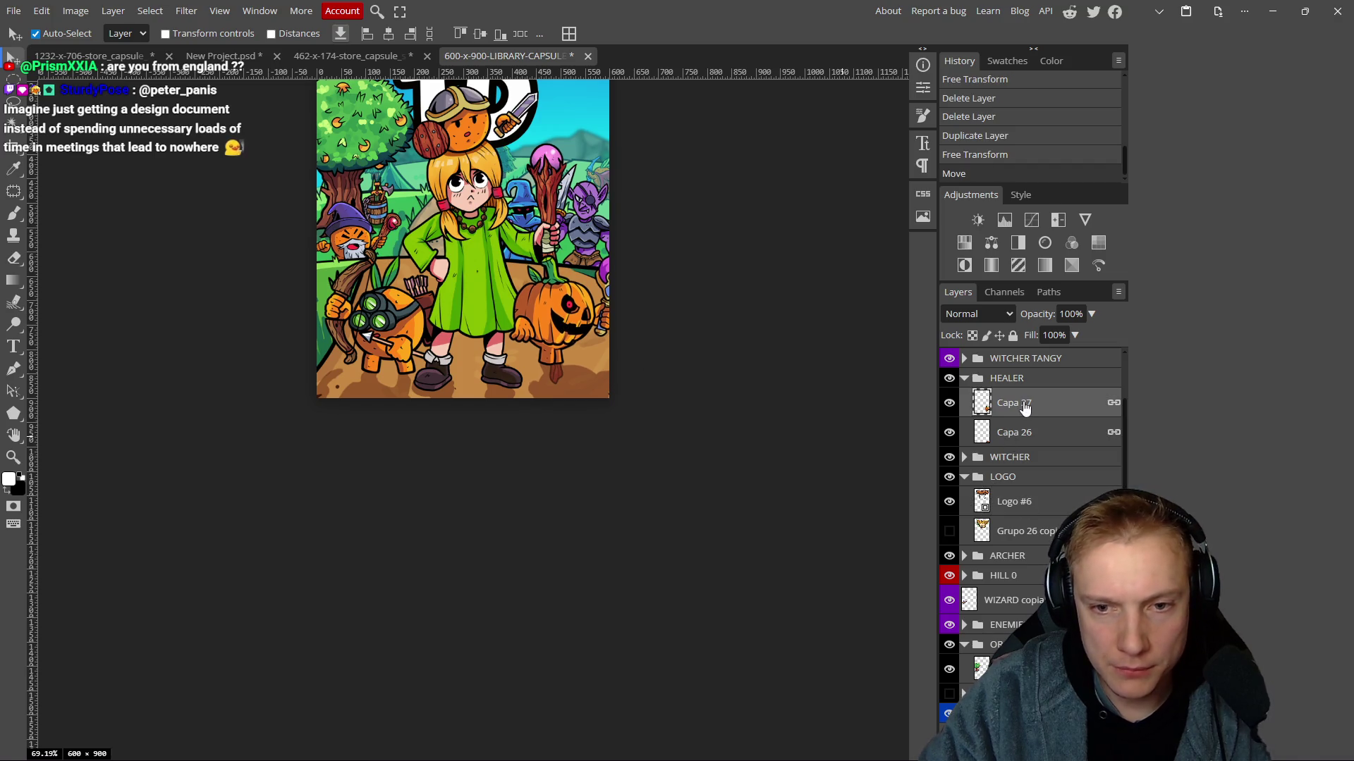
{"action": "left_click", "coordinate": [966, 380]}
{"action": "left_click_drag", "start_coordinate": [1010, 400], "coordinate": [1005, 374]}
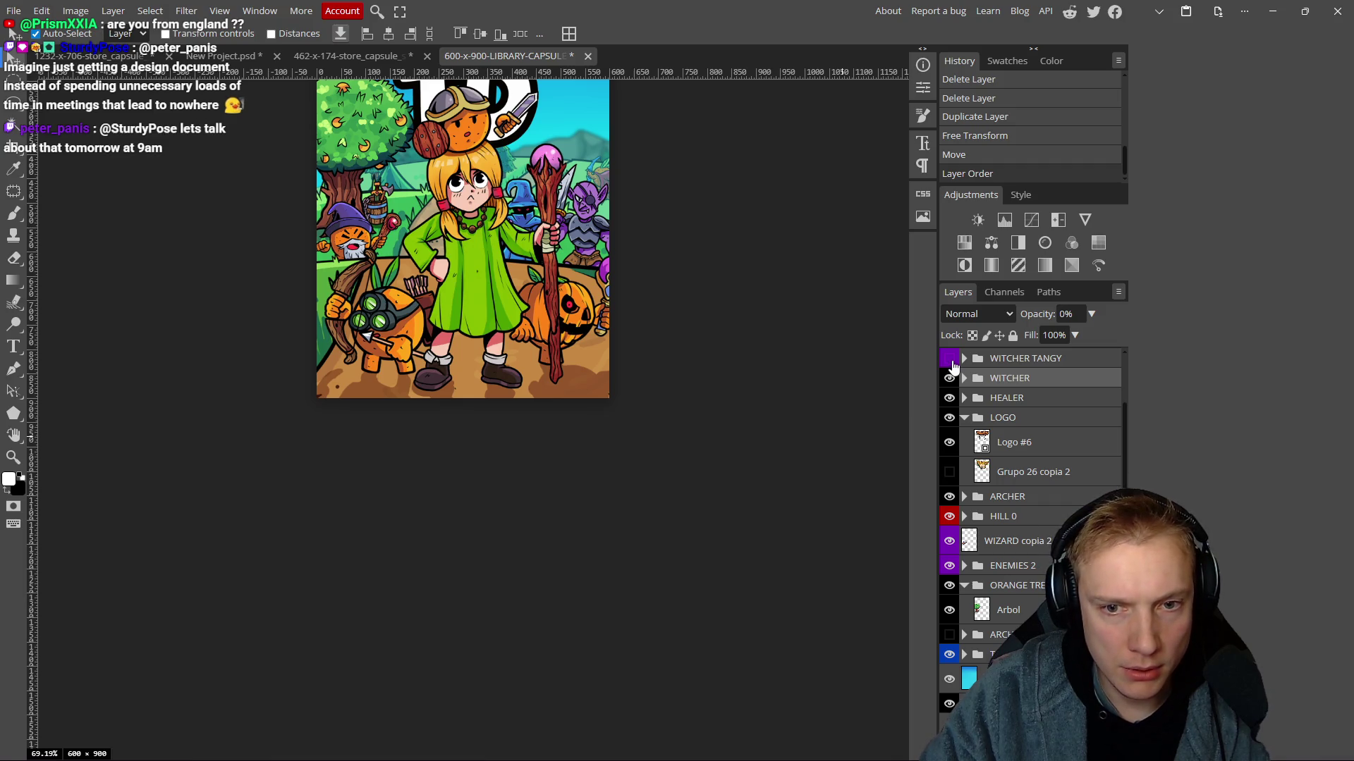
Try Free Transform moves on the witch and the WITCHER TANGY group, cancelling the witch move.
{"action": "key", "text": "ctrl+t"}
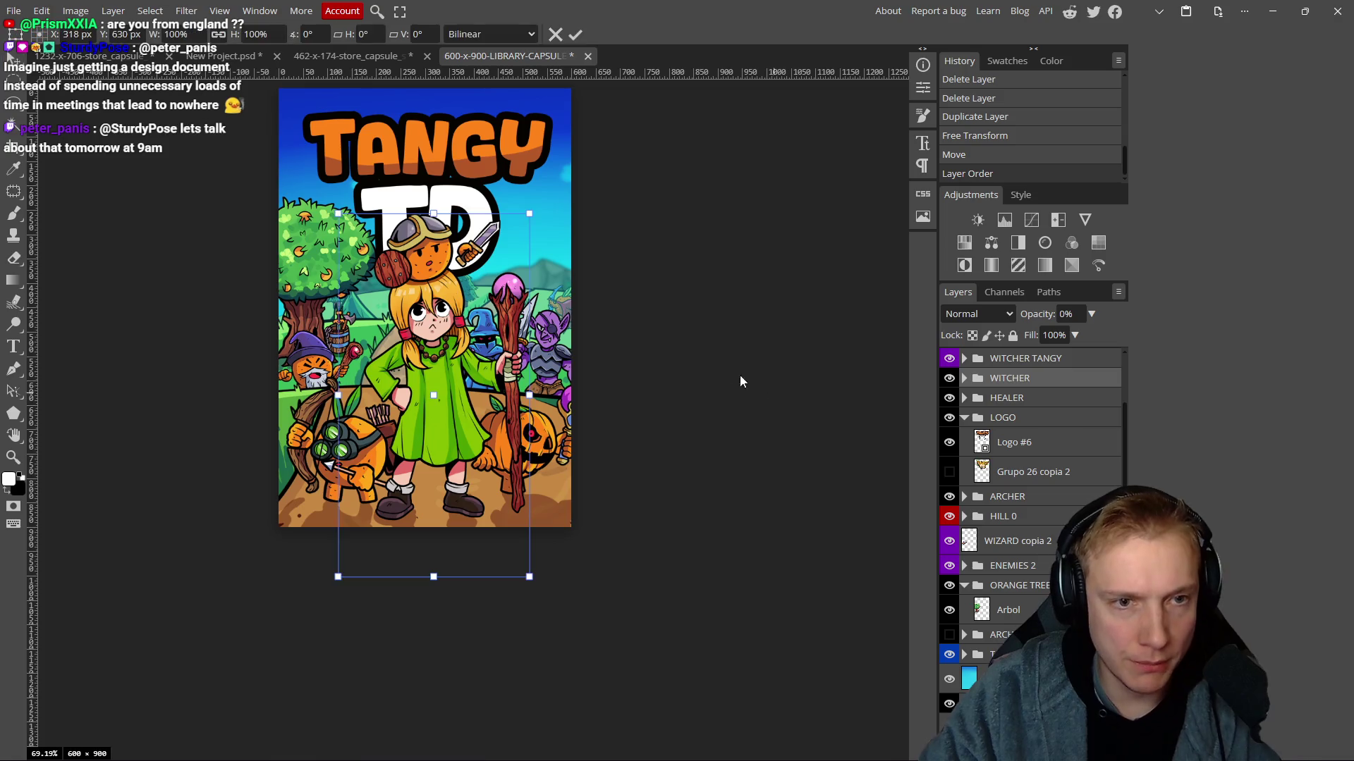
{"action": "left_click_drag", "start_coordinate": [468, 372], "coordinate": [567, 341]}
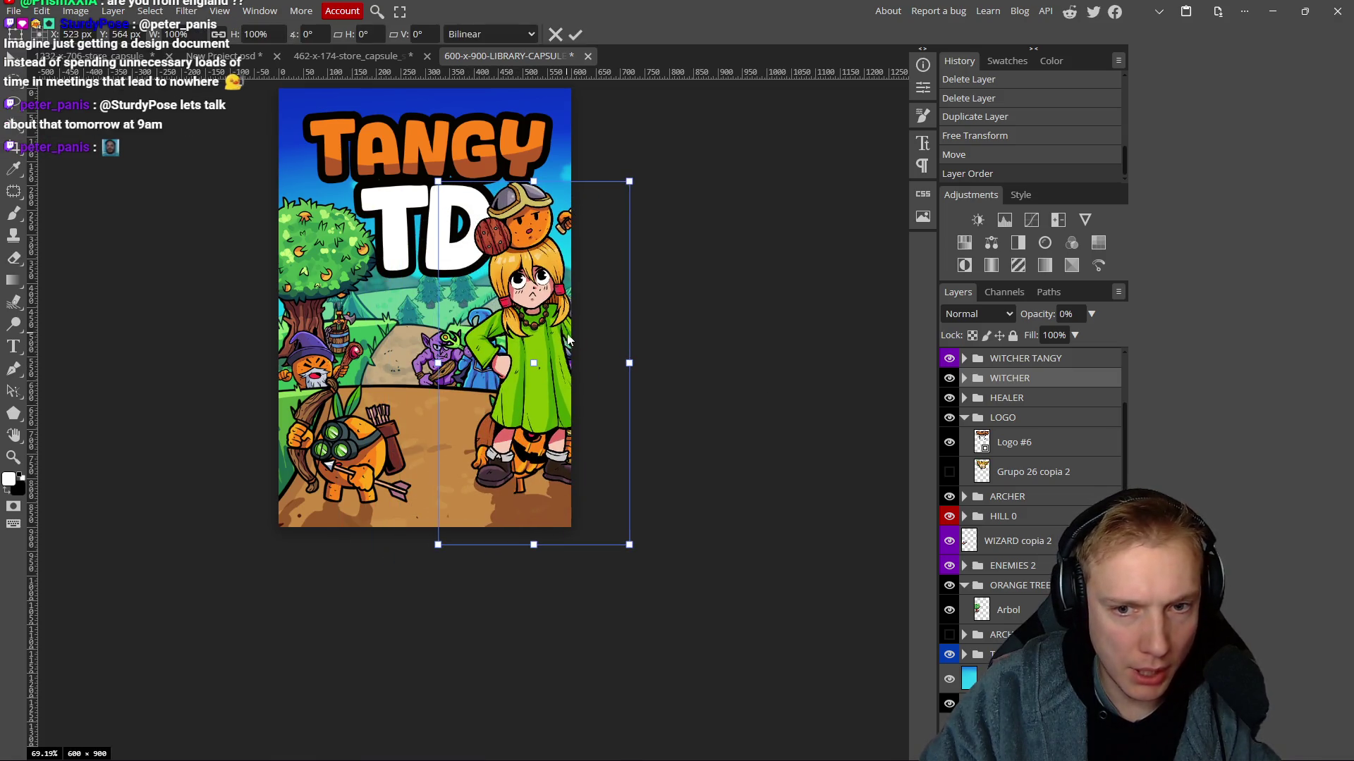
{"action": "key", "text": "Escape"}
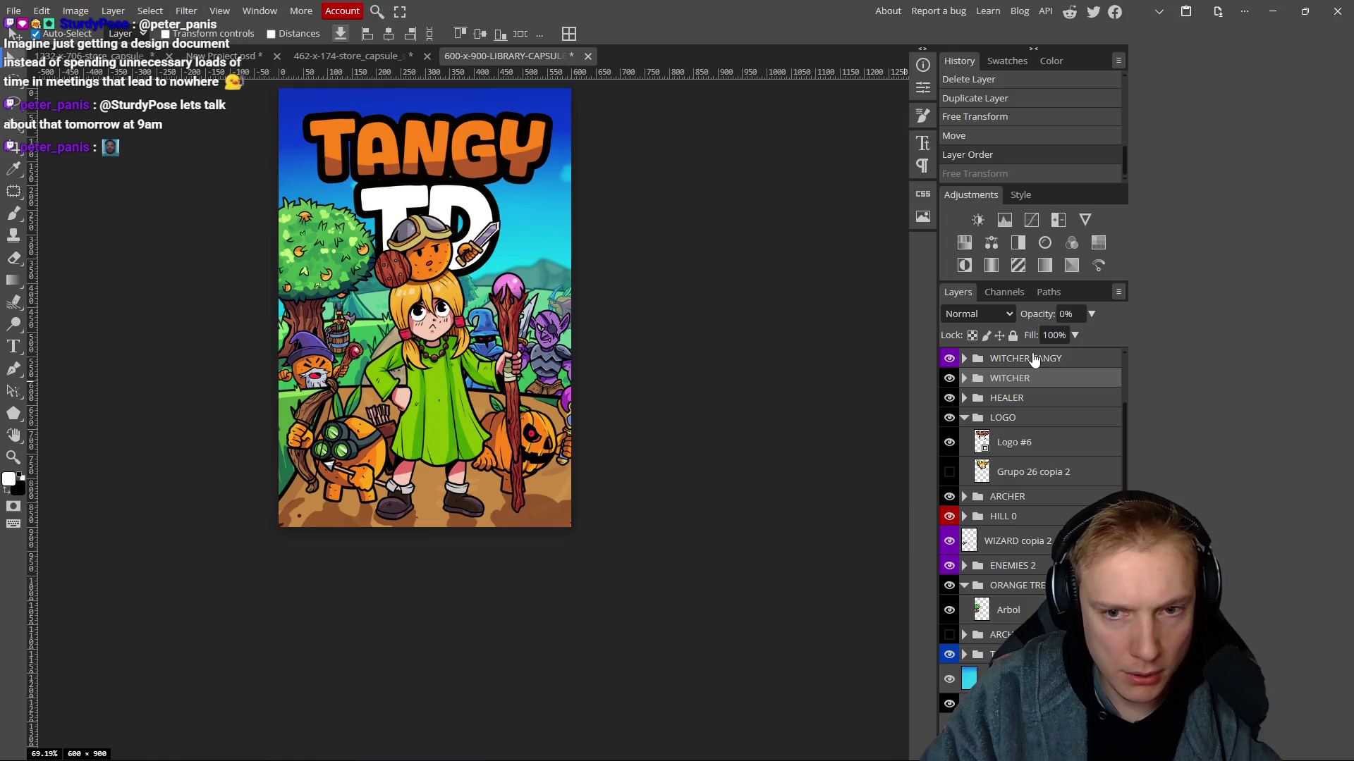
{"action": "left_click", "coordinate": [1026, 358]}
{"action": "key", "text": "ctrl+alt+t"}
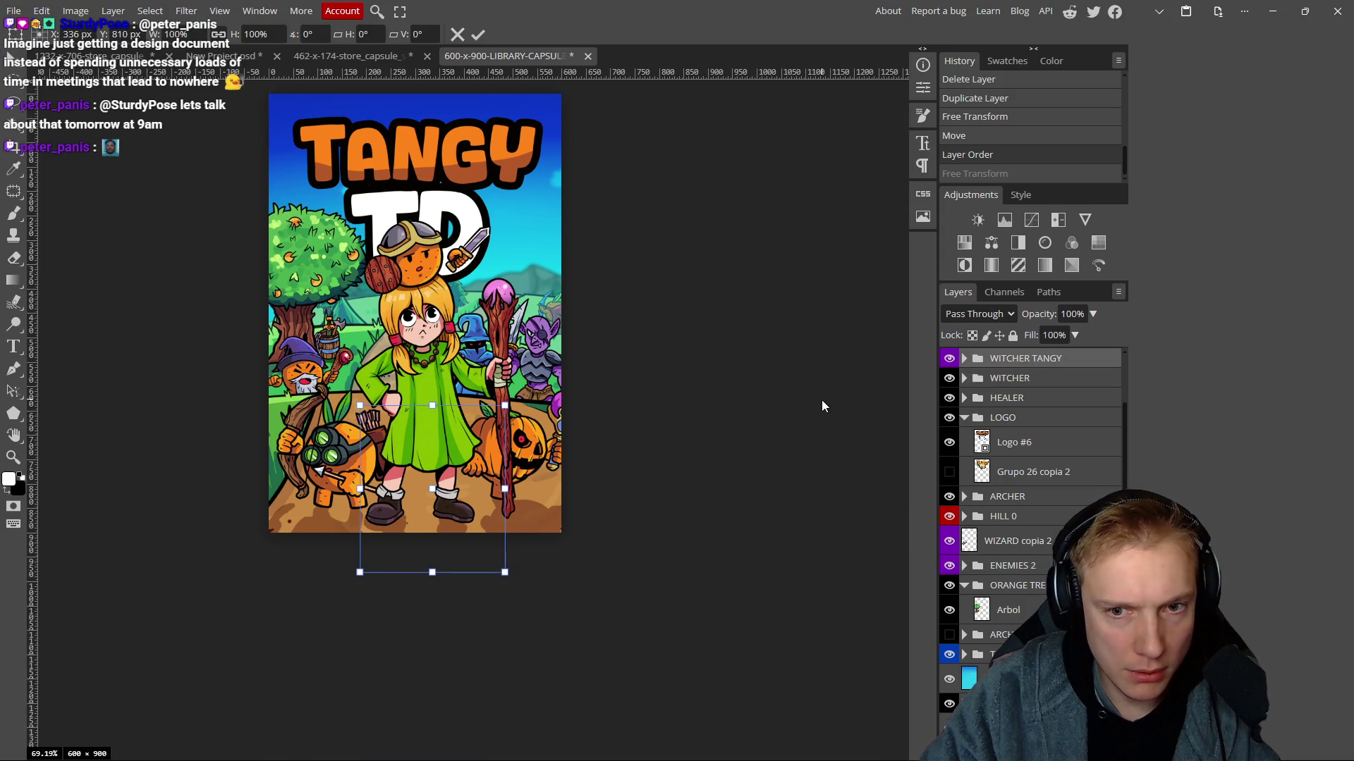
{"action": "mouse_move", "coordinate": [492, 463]}
{"action": "left_mouse_down"}
{"action": "mouse_move", "coordinate": [547, 394]}
{"action": "mouse_move", "coordinate": [536, 247]}
{"action": "mouse_move", "coordinate": [303, 204]}
{"action": "mouse_move", "coordinate": [455, 183]}
{"action": "mouse_move", "coordinate": [644, 196]}
{"action": "mouse_move", "coordinate": [610, 250]}
{"action": "mouse_move", "coordinate": [600, 229]}
{"action": "mouse_move", "coordinate": [515, 206]}
{"action": "left_mouse_up"}
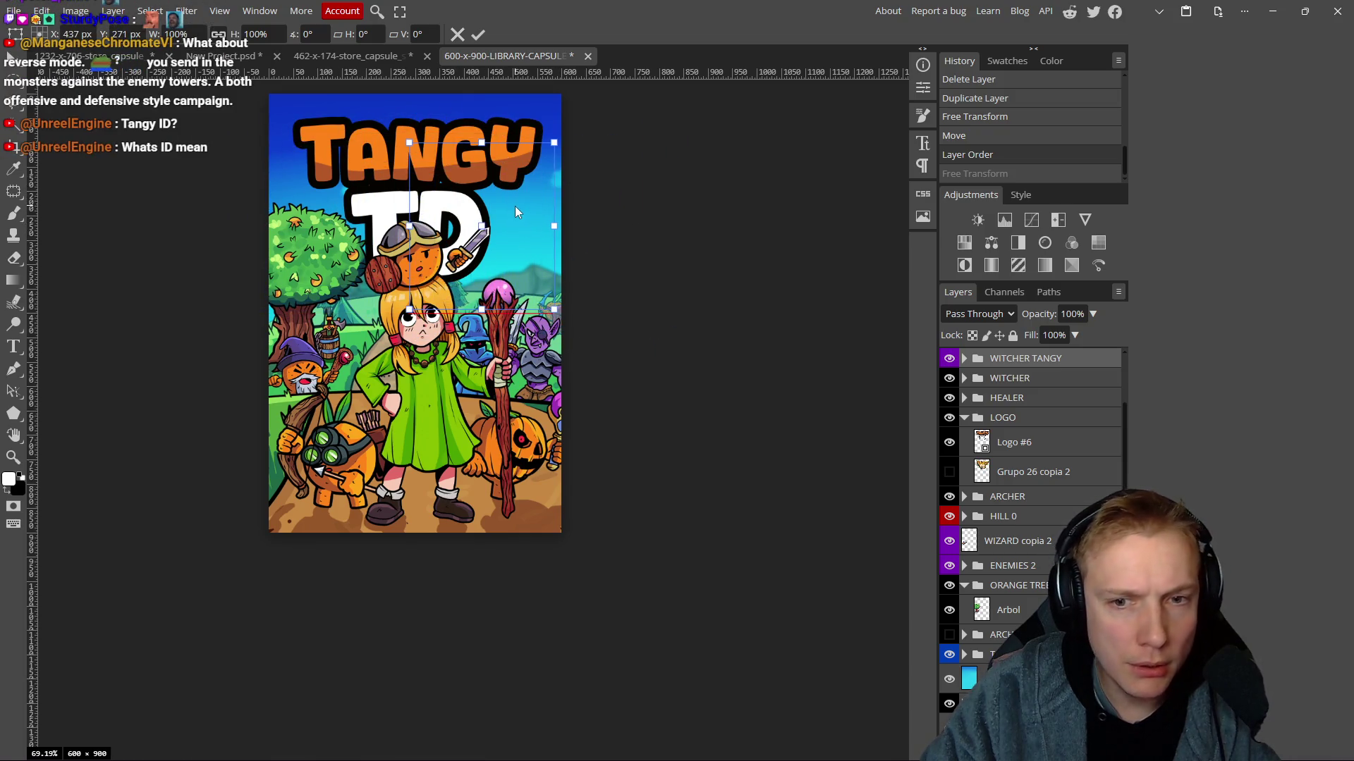
Show Grupo 17 copia 2, put WITCHER TANGY below HILL 0, and move the crate wizard left.
{"action": "left_click", "coordinate": [963, 359]}
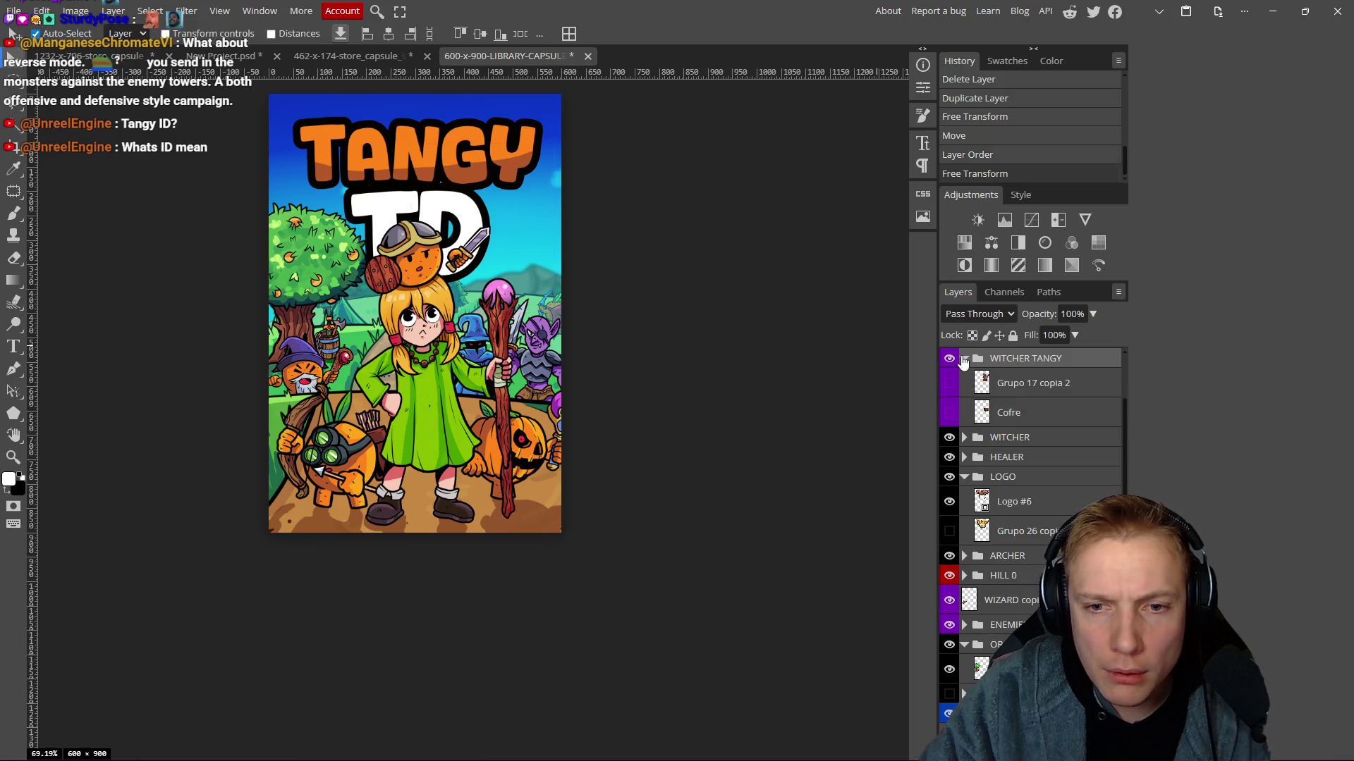
{"action": "left_click", "coordinate": [949, 383]}
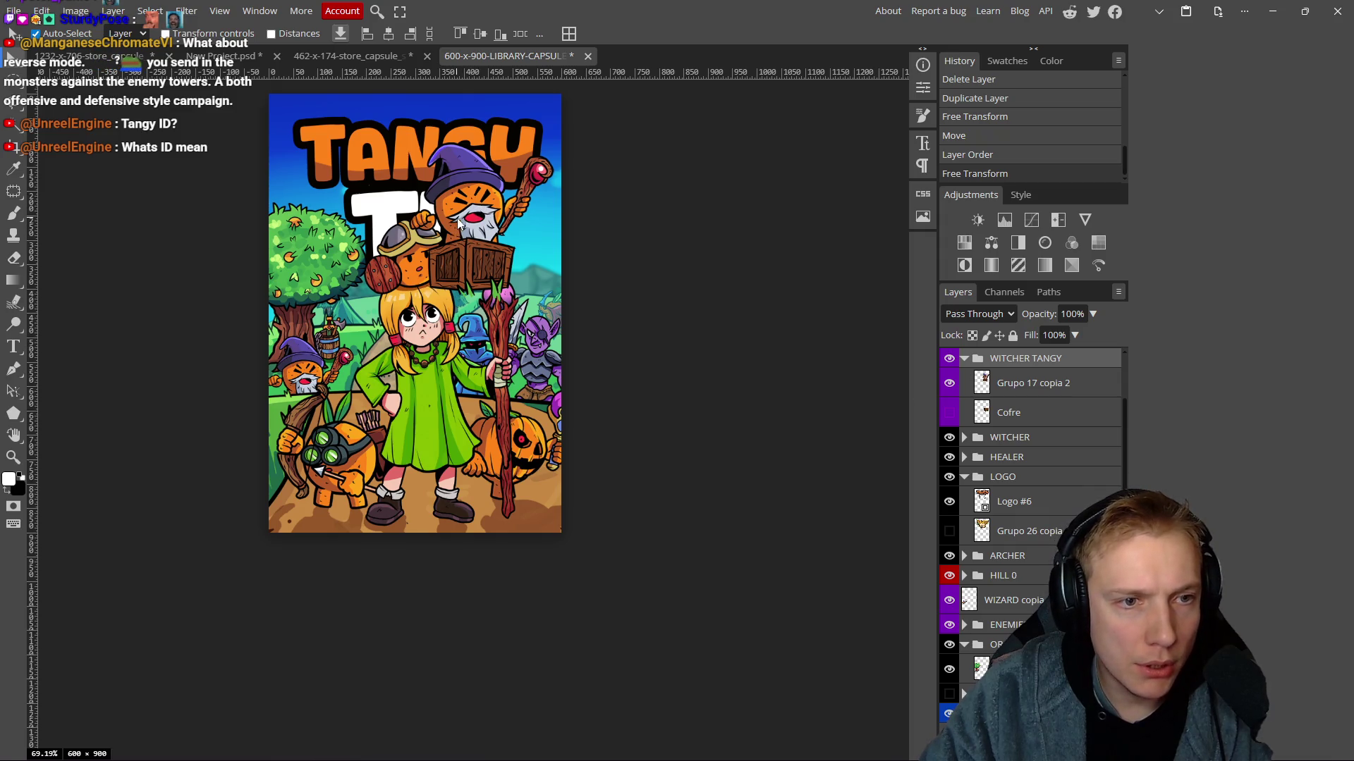
{"action": "left_click", "coordinate": [964, 359]}
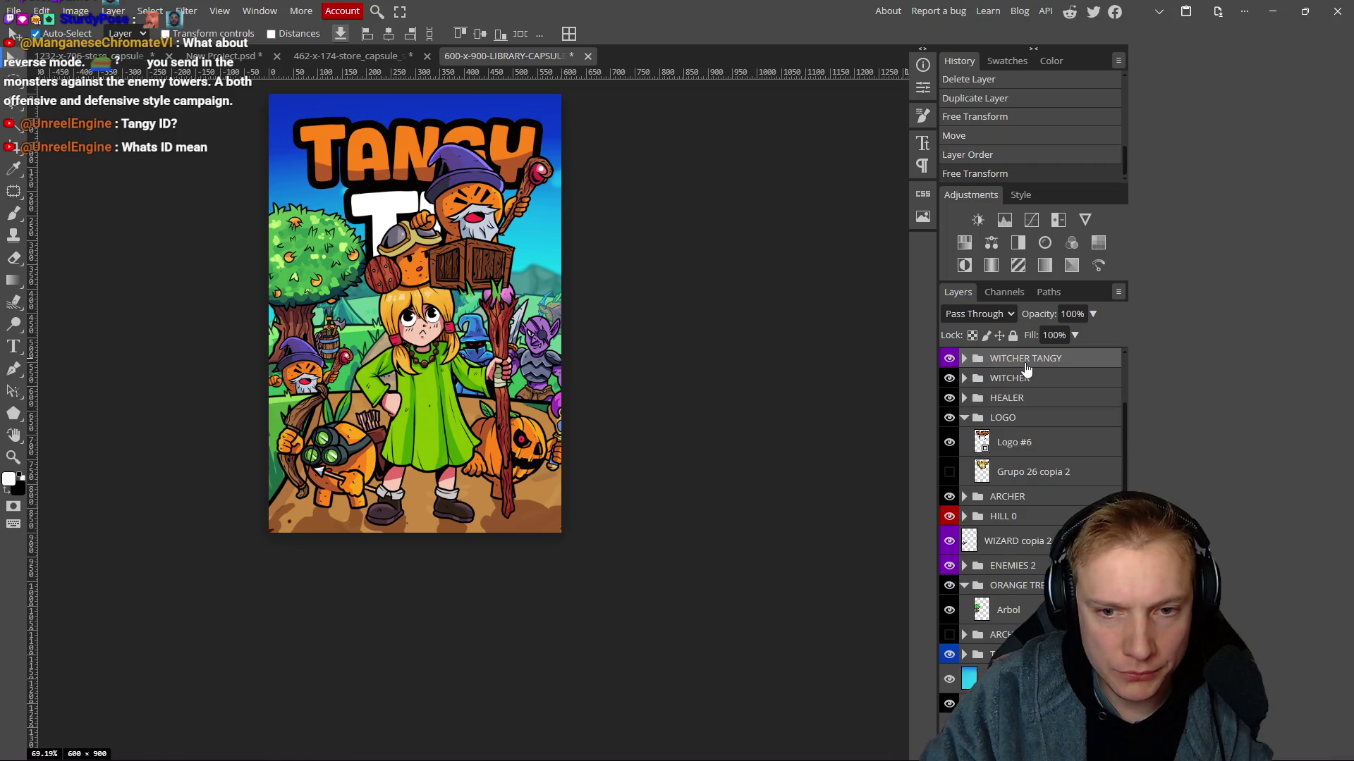
{"action": "mouse_move", "coordinate": [1019, 365]}
{"action": "left_mouse_down"}
{"action": "mouse_move", "coordinate": [996, 526]}
{"action": "mouse_move", "coordinate": [1008, 526]}
{"action": "left_mouse_up"}
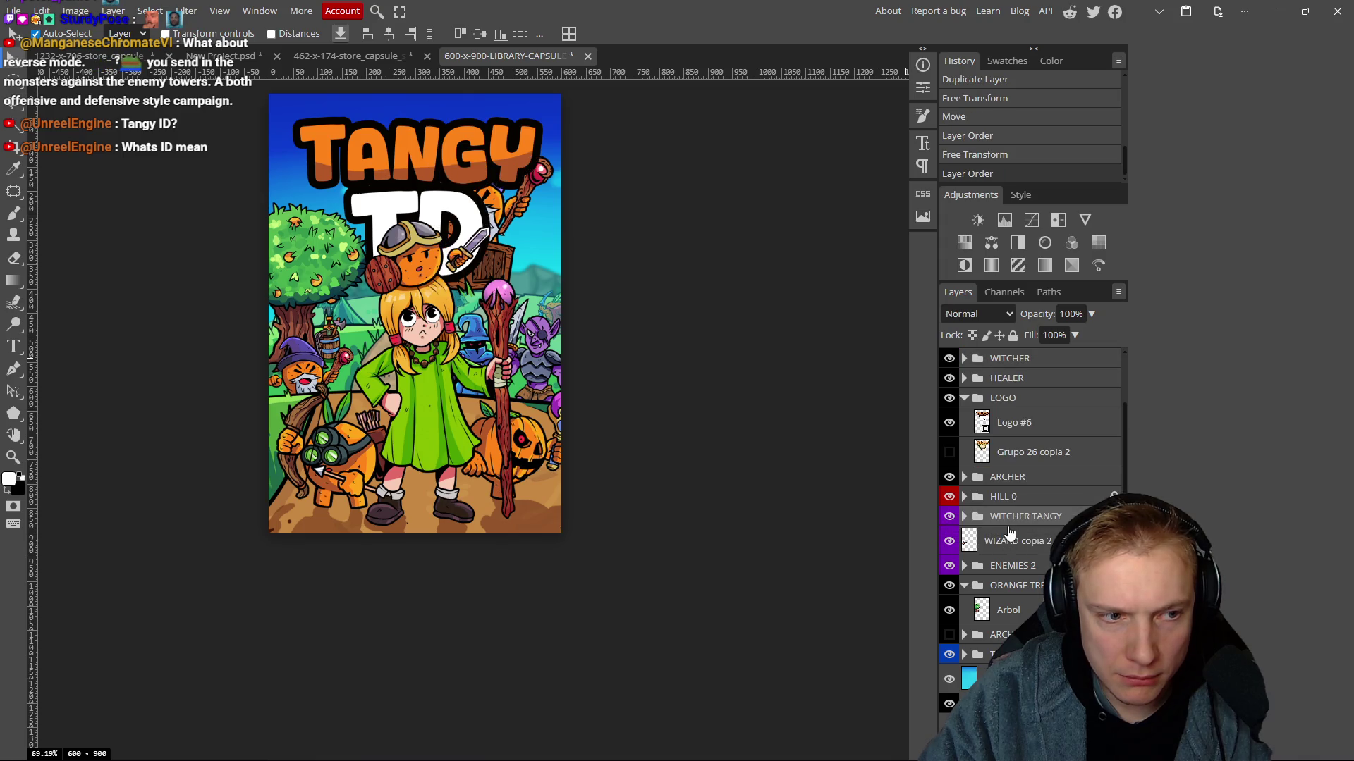
{"action": "mouse_move", "coordinate": [494, 251]}
{"action": "left_mouse_down"}
{"action": "mouse_move", "coordinate": [373, 324]}
{"action": "mouse_move", "coordinate": [323, 387]}
{"action": "mouse_move", "coordinate": [330, 374]}
{"action": "mouse_move", "coordinate": [345, 395]}
{"action": "mouse_move", "coordinate": [332, 402]}
{"action": "left_mouse_up"}
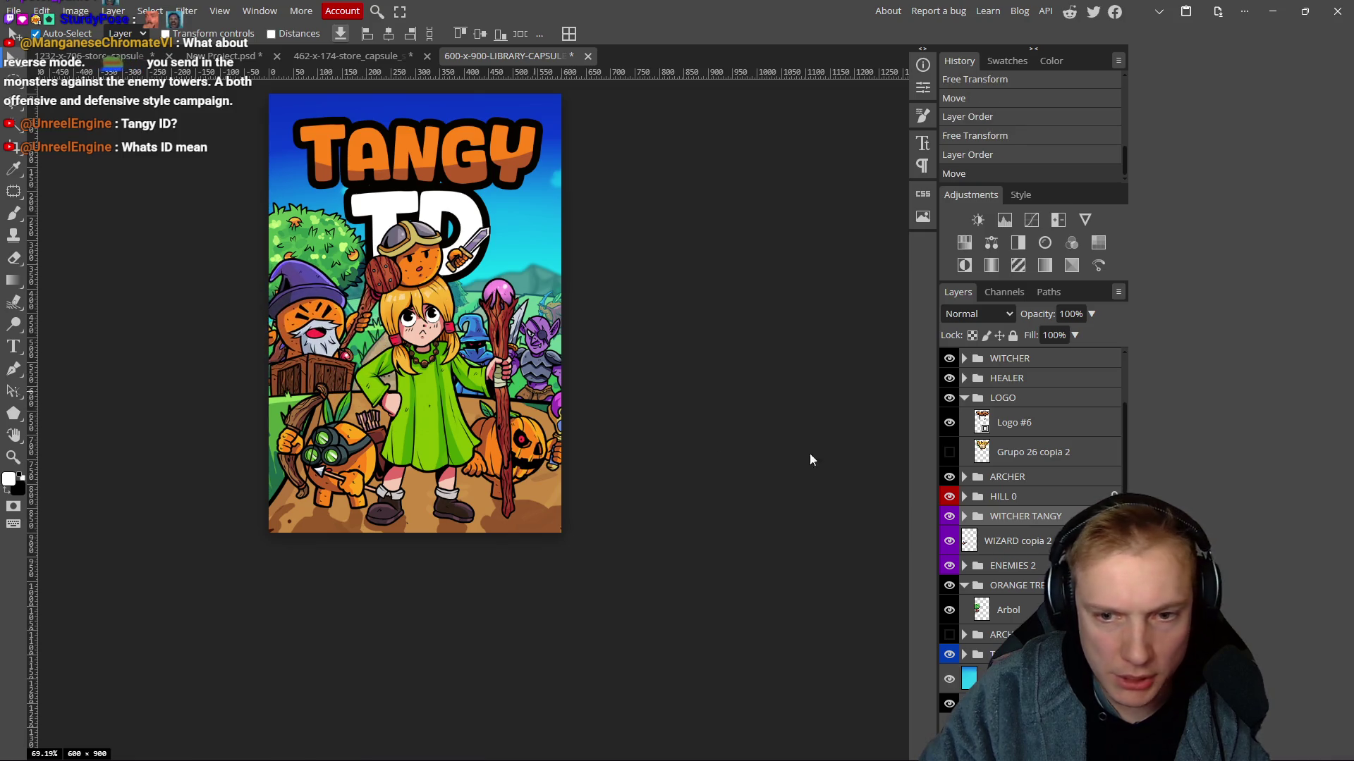
{"action": "left_click", "coordinate": [949, 516]}
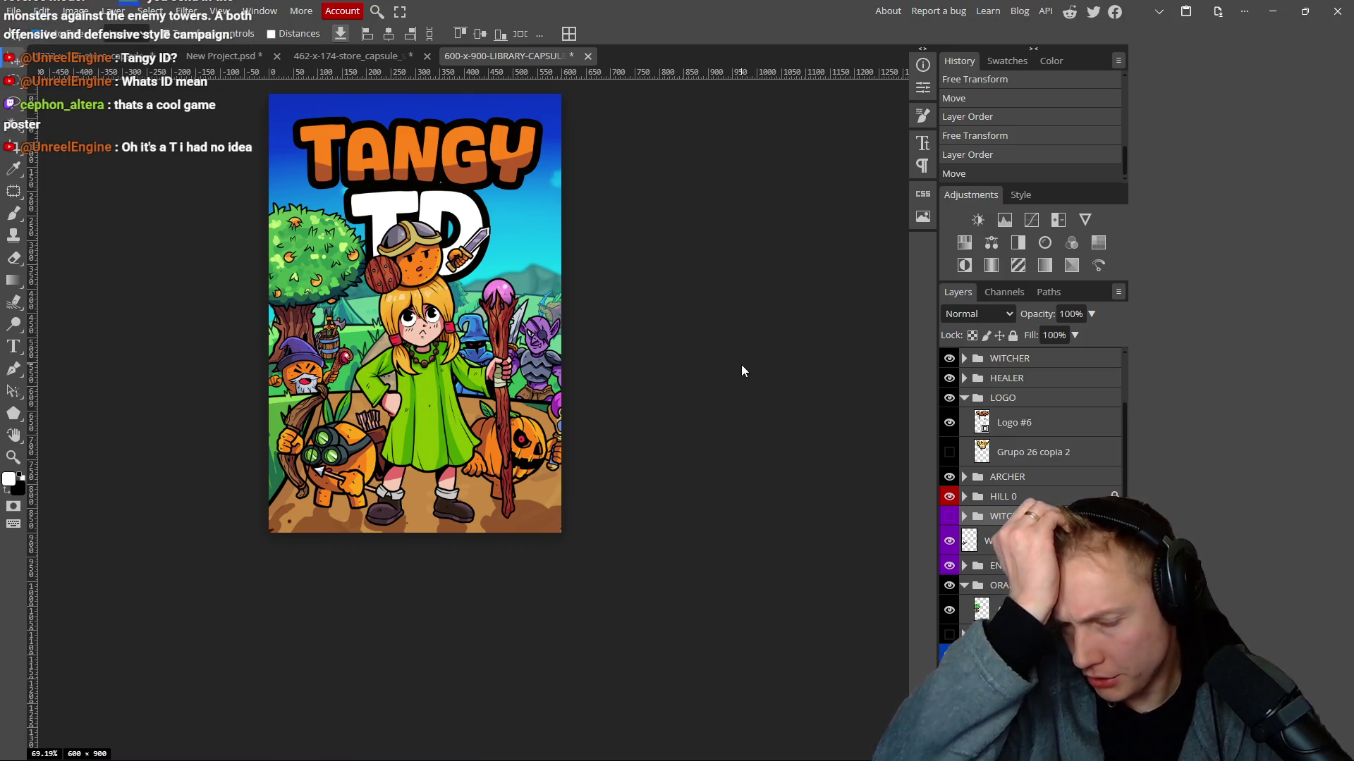
Move the blue wizard up and left and nudge the girl with the staff.
{"action": "scroll", "coordinate": [564, 339], "scroll_direction": "down", "scroll_amount": 3}
{"action": "scroll", "coordinate": [527, 352], "scroll_direction": "up", "scroll_amount": 4}
{"action": "mouse_move", "coordinate": [528, 352]}
{"action": "left_mouse_down"}
{"action": "mouse_move", "coordinate": [498, 313]}
{"action": "mouse_move", "coordinate": [394, 332]}
{"action": "mouse_move", "coordinate": [494, 317]}
{"action": "mouse_move", "coordinate": [436, 308]}
{"action": "mouse_move", "coordinate": [494, 313]}
{"action": "mouse_move", "coordinate": [498, 328]}
{"action": "mouse_move", "coordinate": [543, 282]}
{"action": "mouse_move", "coordinate": [514, 322]}
{"action": "left_mouse_up"}
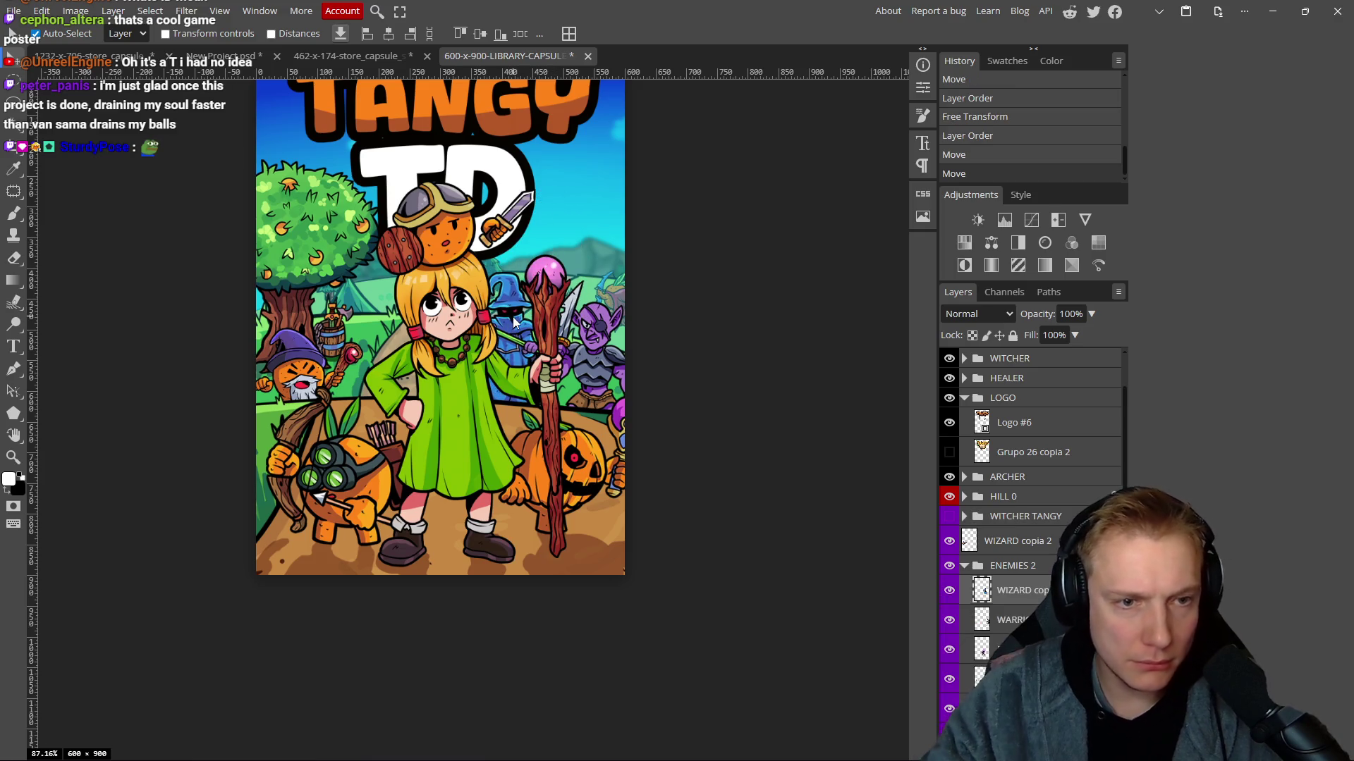
{"action": "left_click_drag", "start_coordinate": [443, 419], "coordinate": [454, 424]}
Link the archer's layers and shift the ARCHER group slightly into a new position.
{"action": "left_click", "coordinate": [361, 477]}
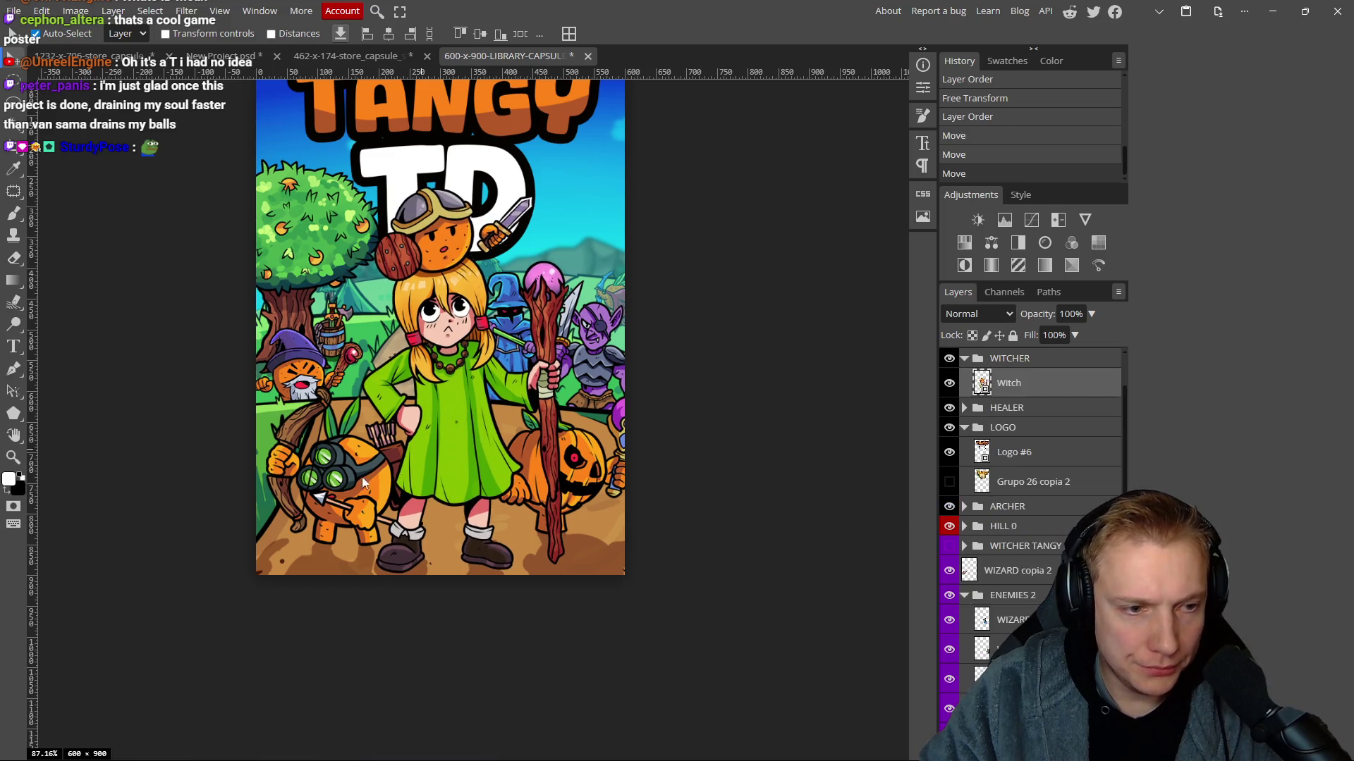
{"action": "left_click_drag", "start_coordinate": [344, 490], "coordinate": [344, 483]}
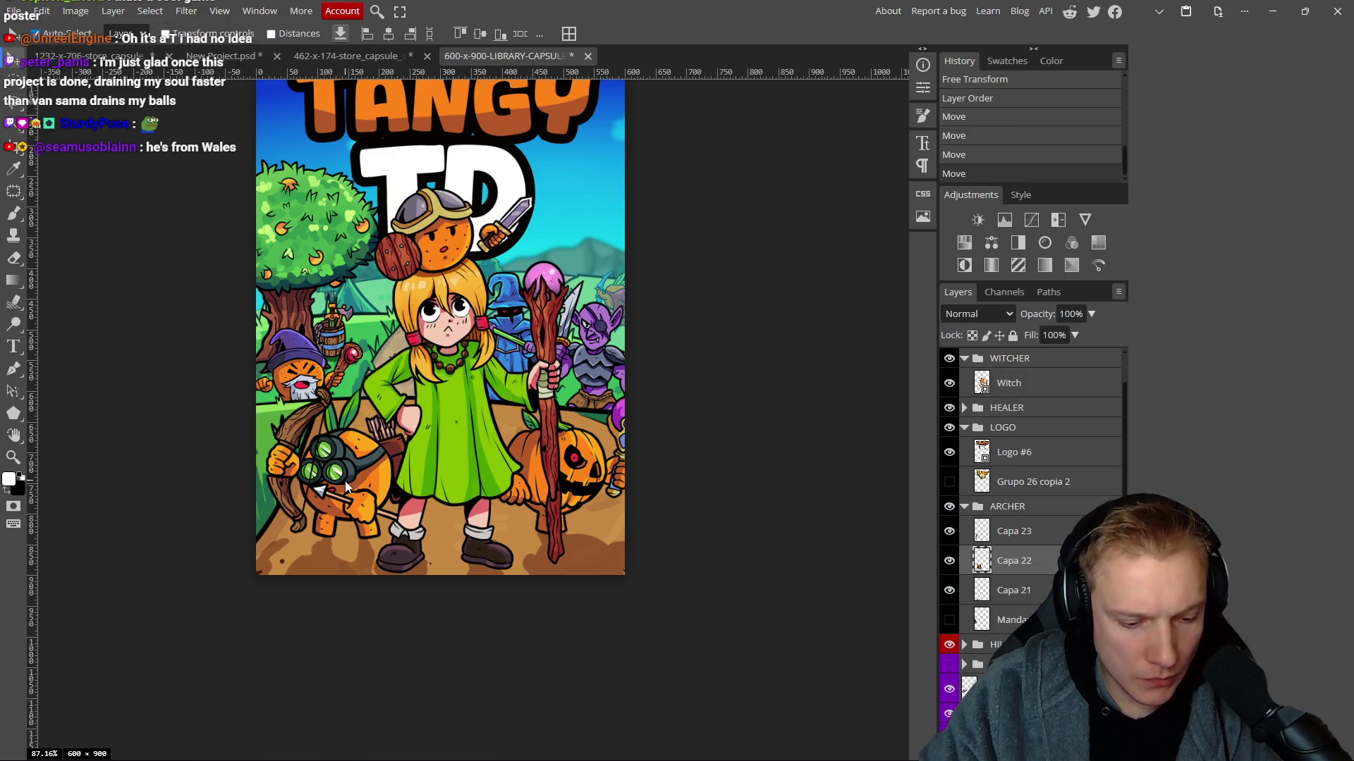
{"action": "key", "text": "ctrl+z"}
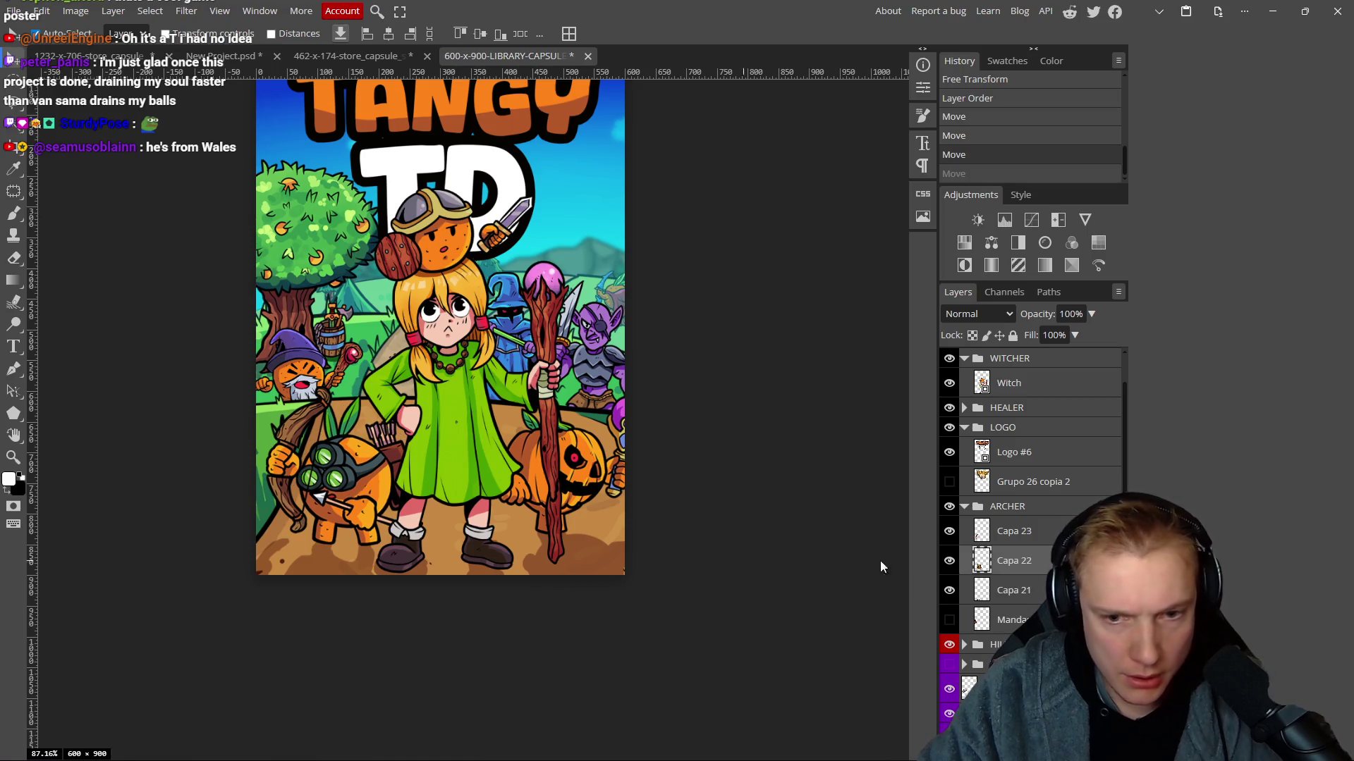
{"action": "left_click", "coordinate": [1016, 531], "text": "ctrl"}
{"action": "left_click", "coordinate": [997, 618], "text": "shift"}
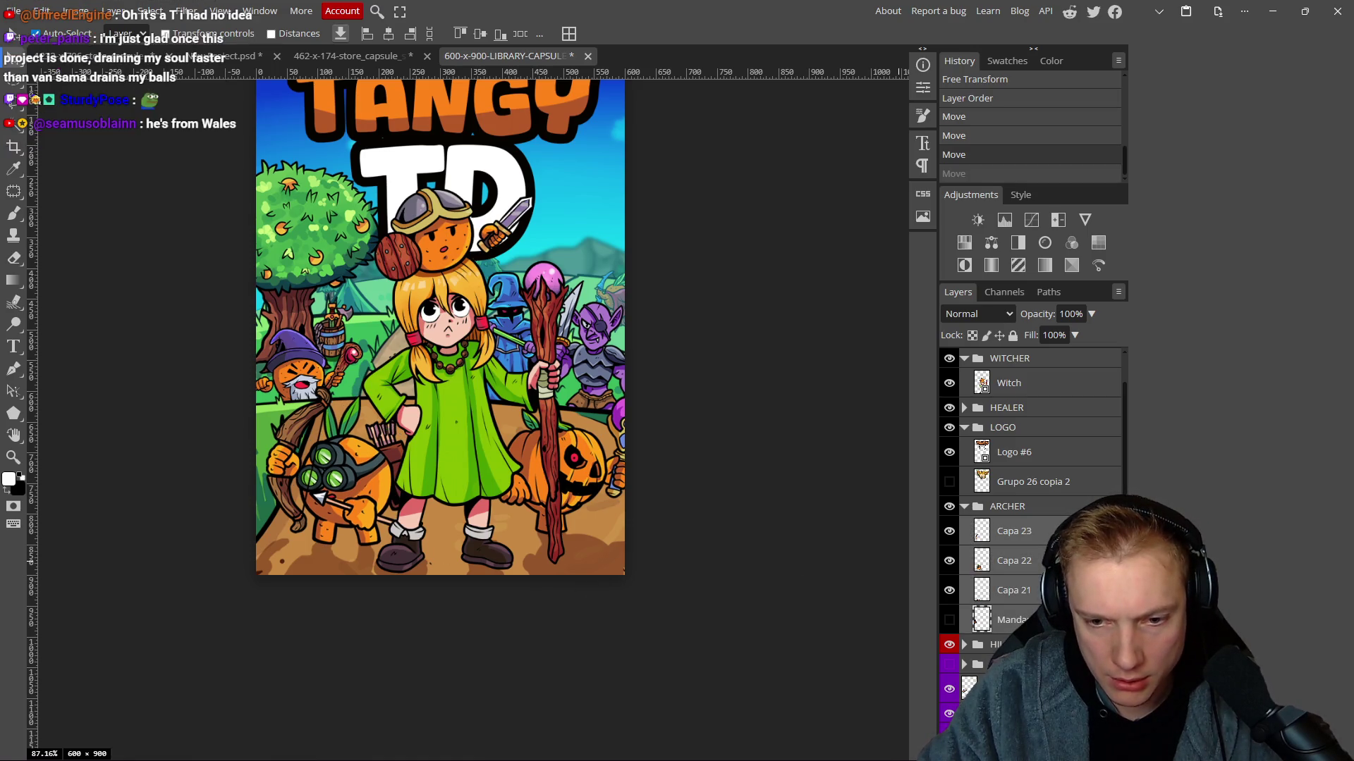
{"action": "left_click", "coordinate": [963, 506]}
{"action": "left_click_drag", "start_coordinate": [322, 493], "coordinate": [334, 489]}
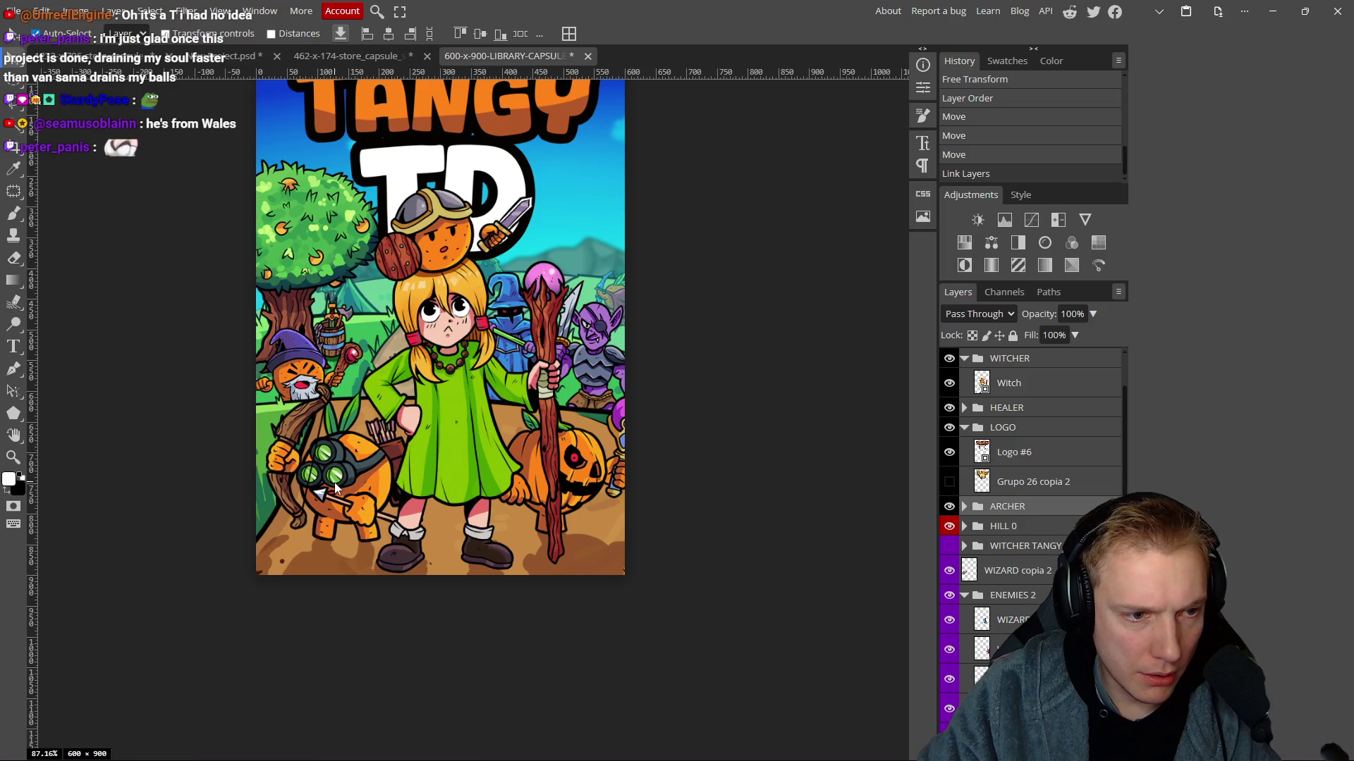
{"action": "left_click", "coordinate": [550, 481]}
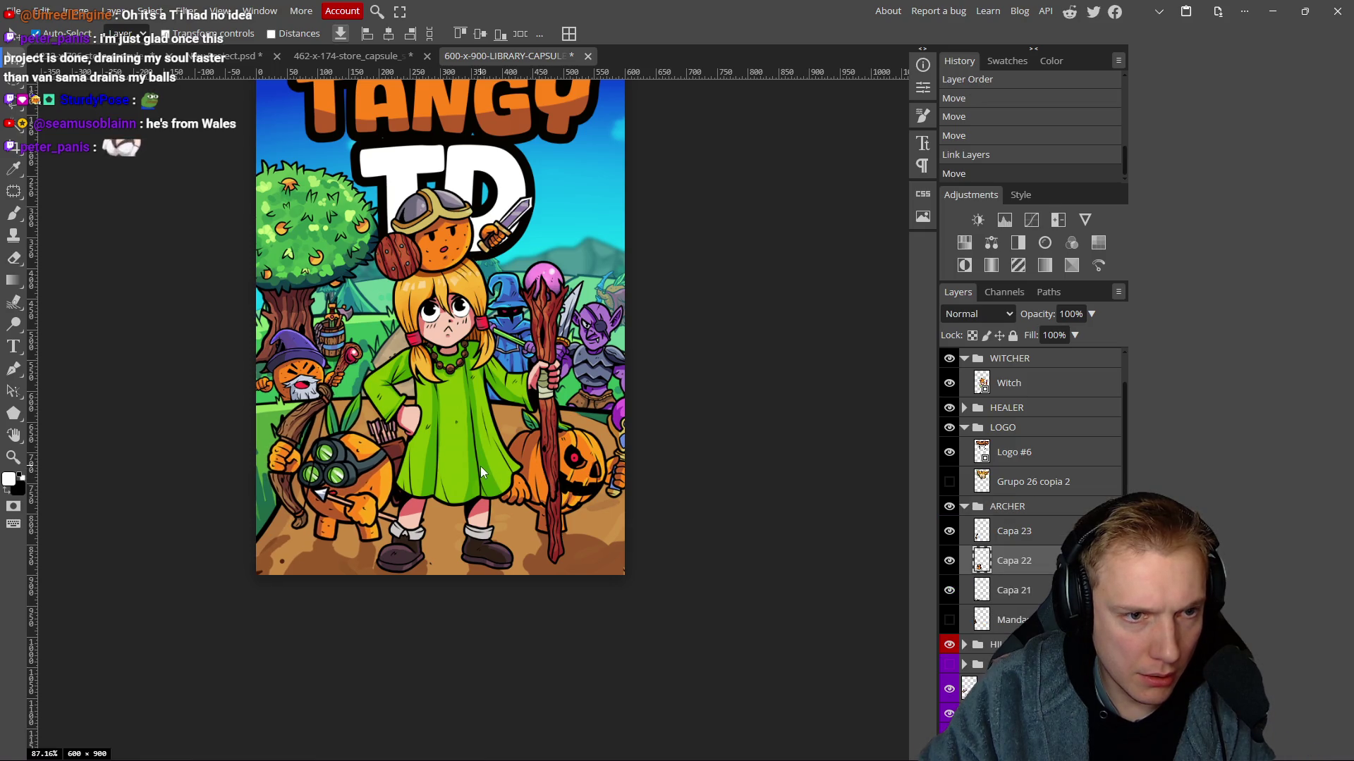
Shift the Witch layer's pumpkin, staff and orb slightly left.
{"action": "scroll", "coordinate": [601, 449], "scroll_direction": "down", "scroll_amount": 3}
{"action": "scroll", "coordinate": [605, 451], "scroll_direction": "down", "scroll_amount": 2}
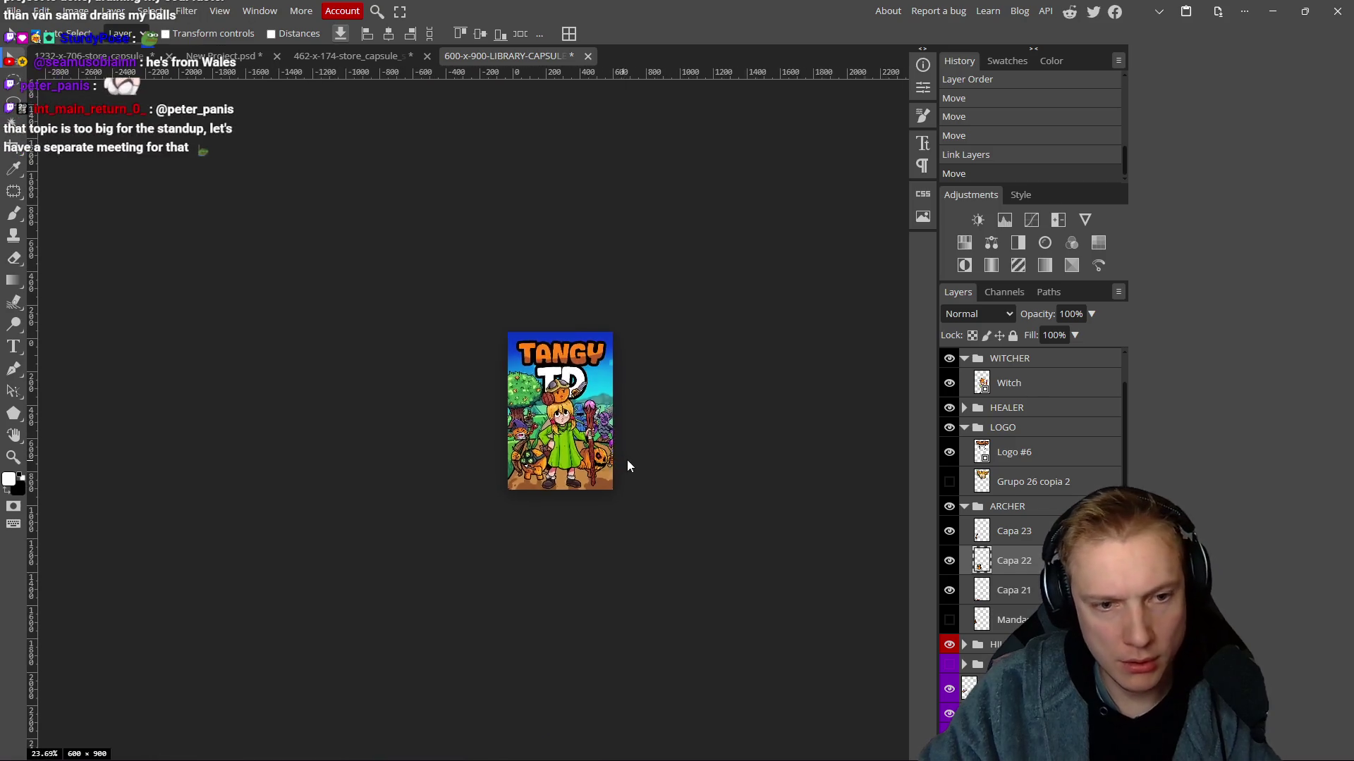
{"action": "scroll", "coordinate": [617, 459], "scroll_direction": "up", "scroll_amount": 4}
{"action": "scroll", "coordinate": [566, 440], "scroll_direction": "up", "scroll_amount": 2}
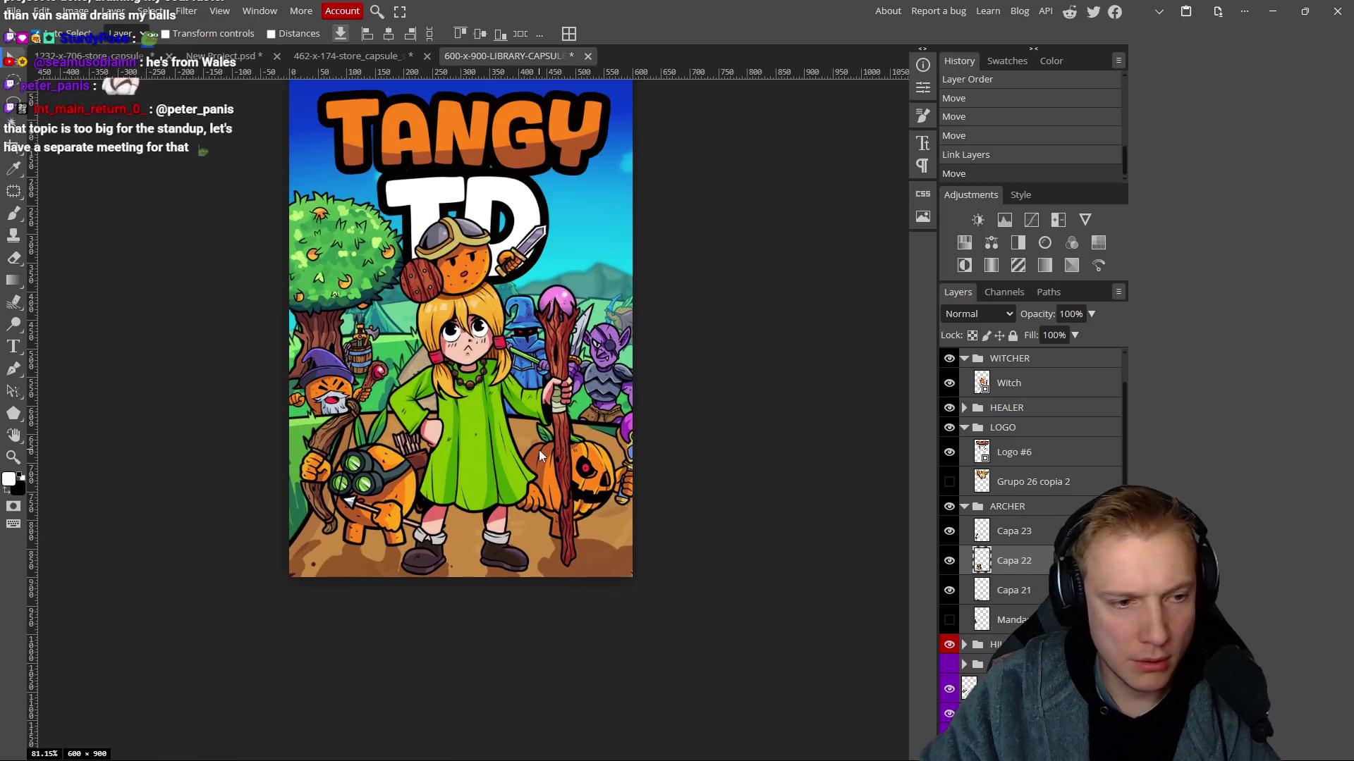
{"action": "left_click", "coordinate": [471, 430]}
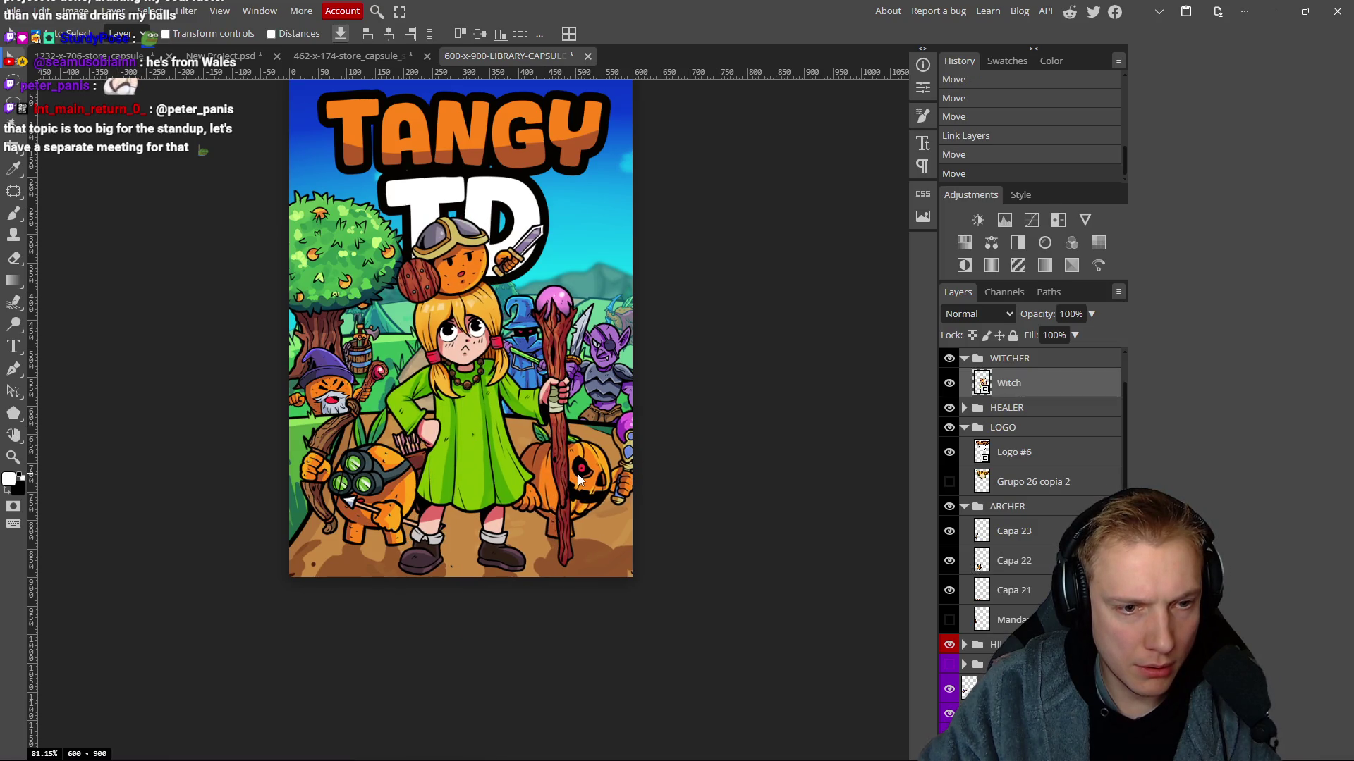
{"action": "left_click_drag", "start_coordinate": [579, 479], "coordinate": [577, 480]}
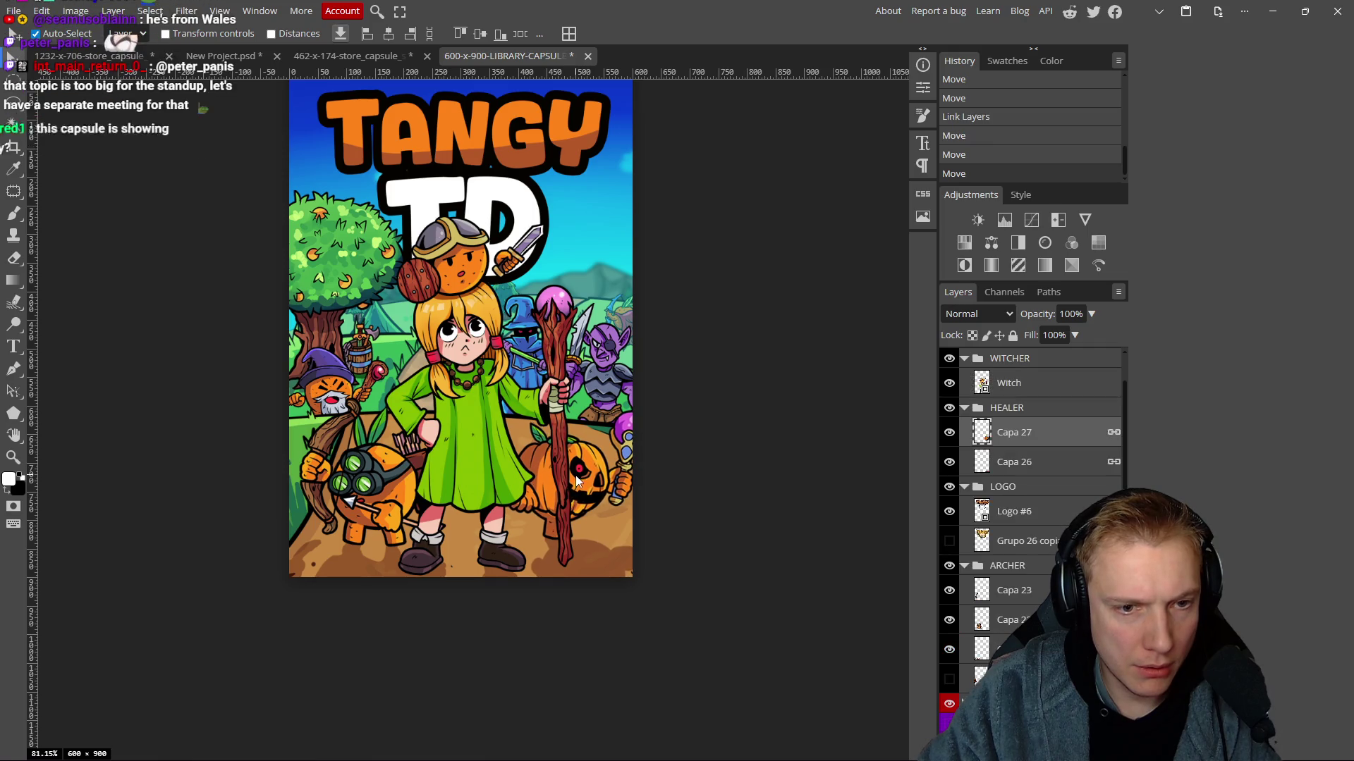
Nudge the goggled archer and purple-hat wizard, and settle the tree slightly higher.
{"action": "scroll", "coordinate": [585, 468], "scroll_direction": "up", "scroll_amount": 2}
{"action": "left_click_drag", "start_coordinate": [361, 490], "coordinate": [356, 490]}
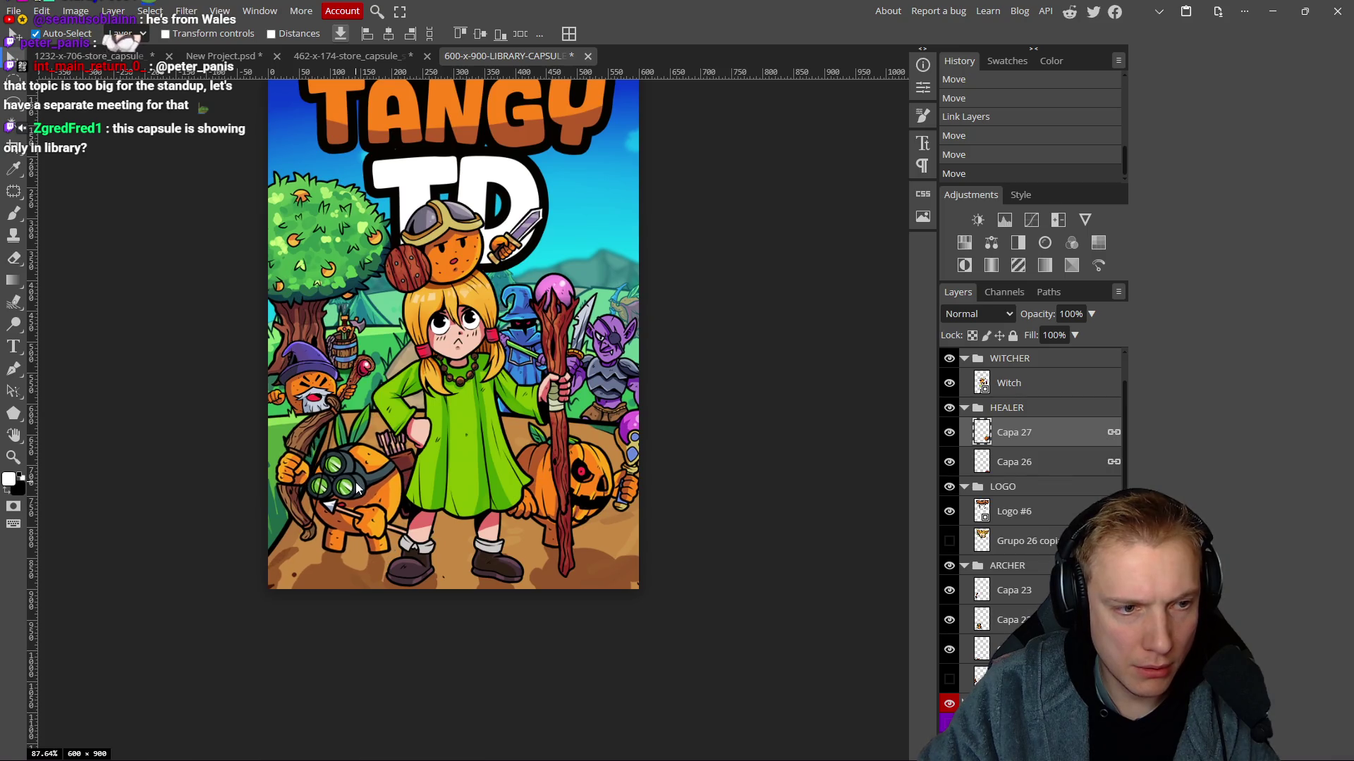
{"action": "left_click_drag", "start_coordinate": [303, 382], "coordinate": [300, 382]}
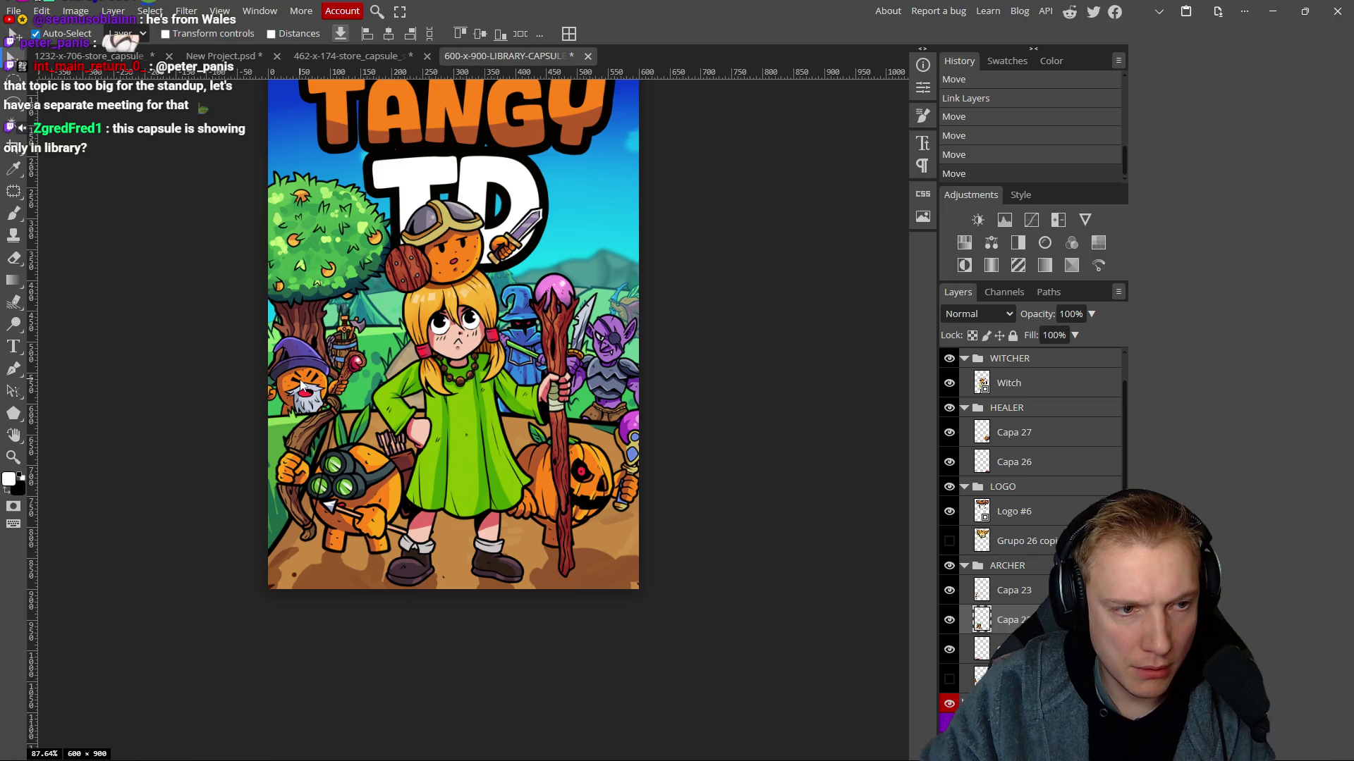
{"action": "left_click_drag", "start_coordinate": [302, 250], "coordinate": [306, 236]}
{"action": "left_click_drag", "start_coordinate": [308, 214], "coordinate": [306, 229]}
{"action": "left_click", "coordinate": [420, 372]}
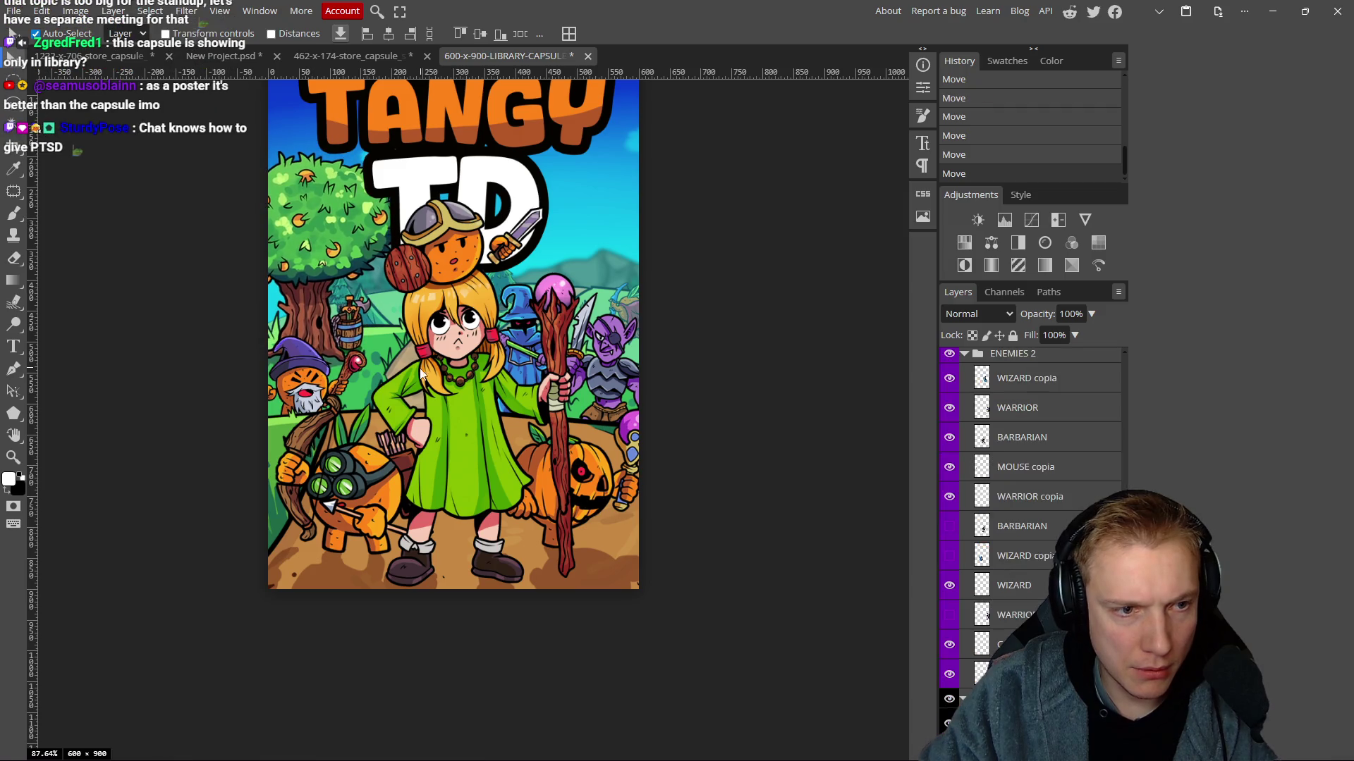
Undo the two ORANGE tree moves, then redo both to restore them.
{"action": "left_click", "coordinate": [375, 341]}
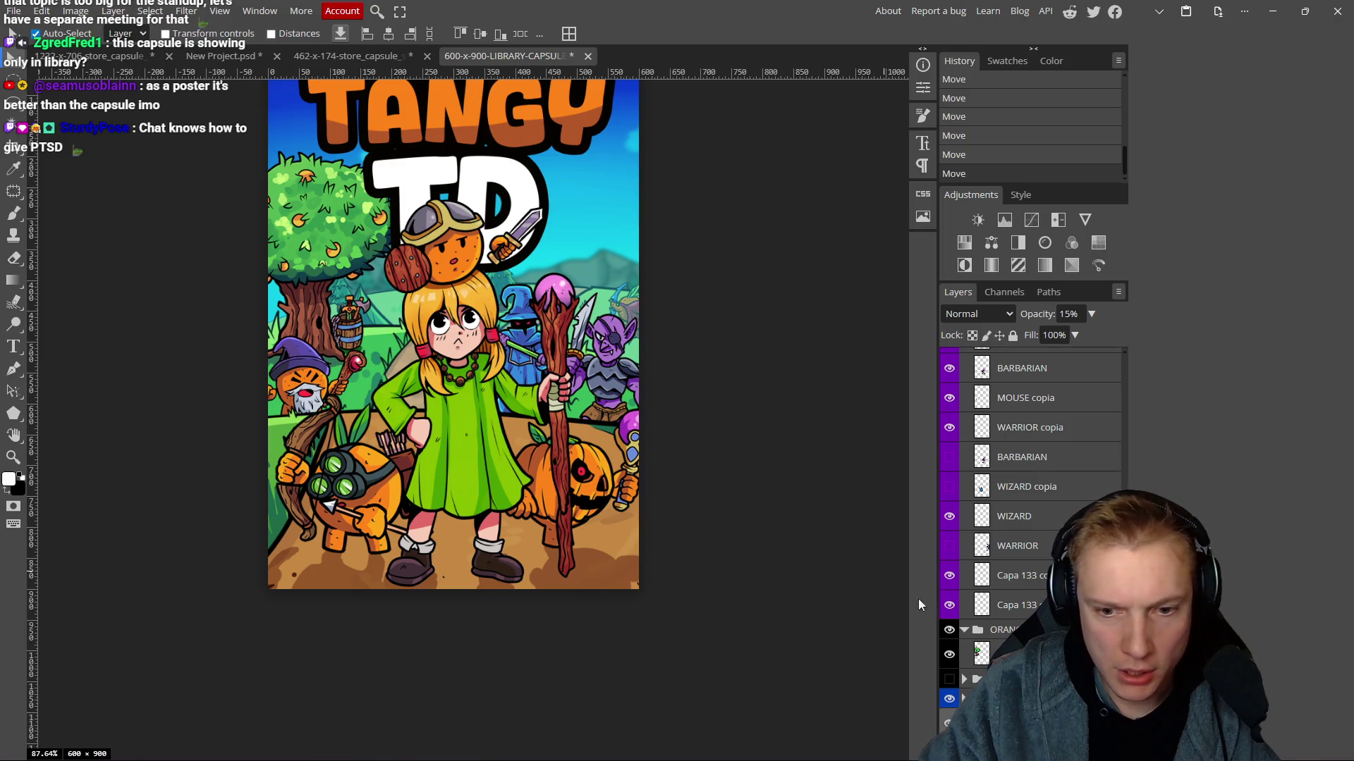
{"action": "key", "text": "ctrl+z"}
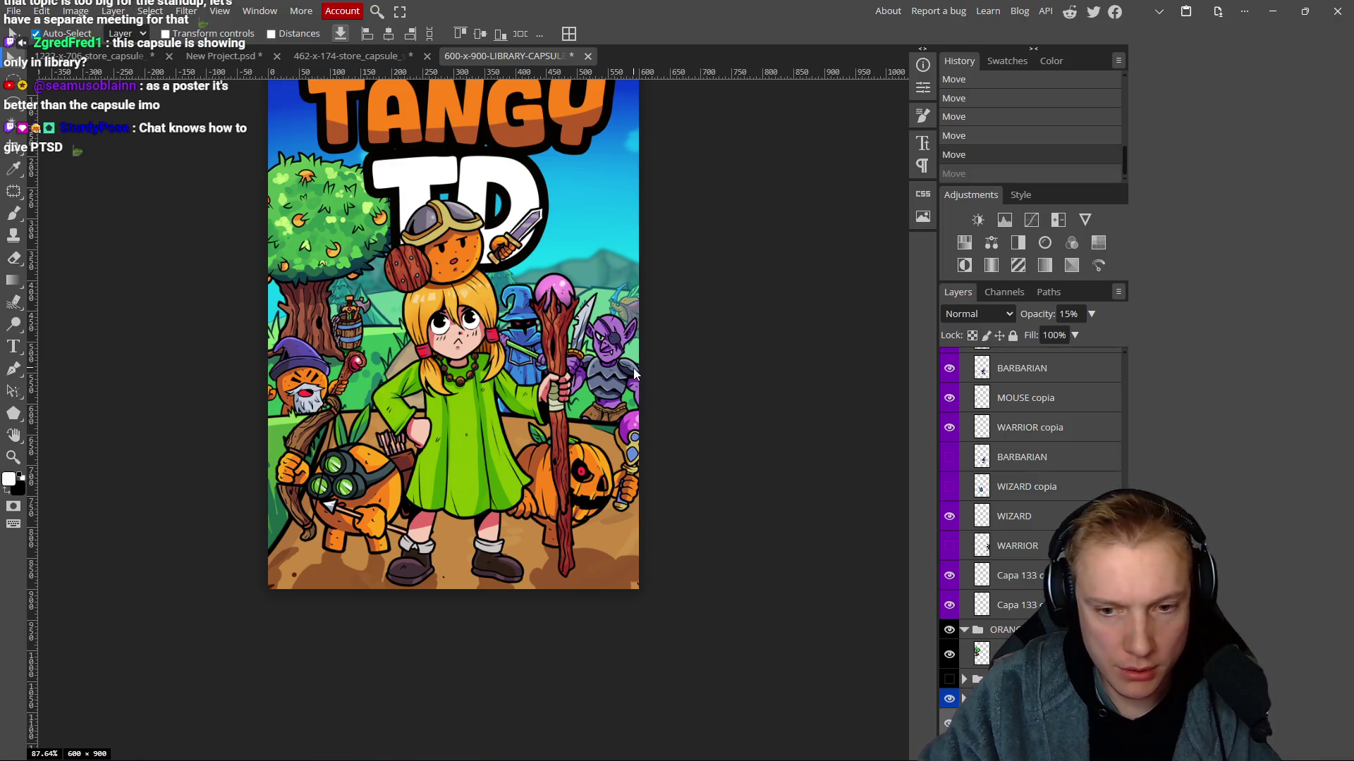
{"action": "key", "text": "ctrl+z"}
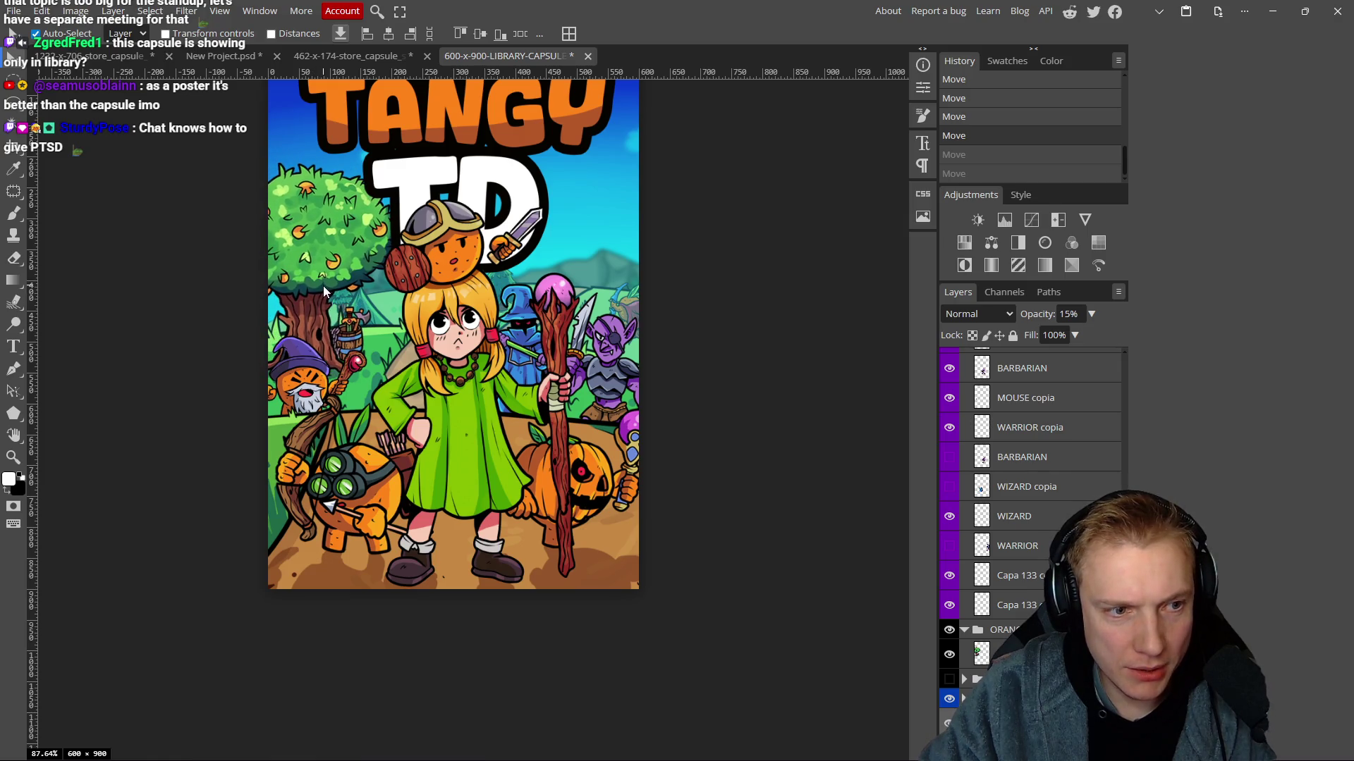
{"action": "key", "text": "ctrl+shift+z"}
{"action": "key", "text": "ctrl+shift+z"}
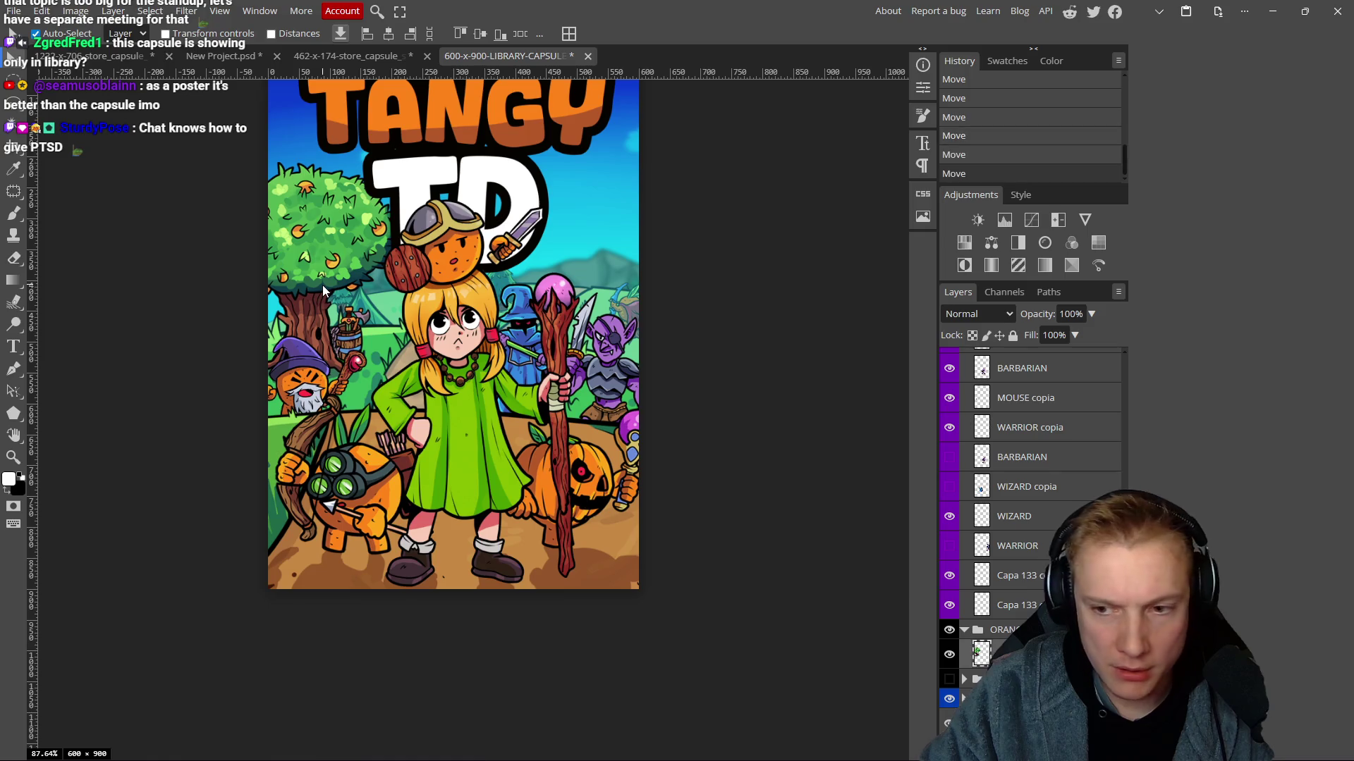
Zoom to 151%, pan the artwork, and drag the WIZARD copia figure about 60 px higher.
{"action": "scroll", "coordinate": [469, 423], "scroll_direction": "down", "scroll_amount": 1}
{"action": "scroll", "coordinate": [496, 419], "scroll_direction": "up", "scroll_amount": 1}
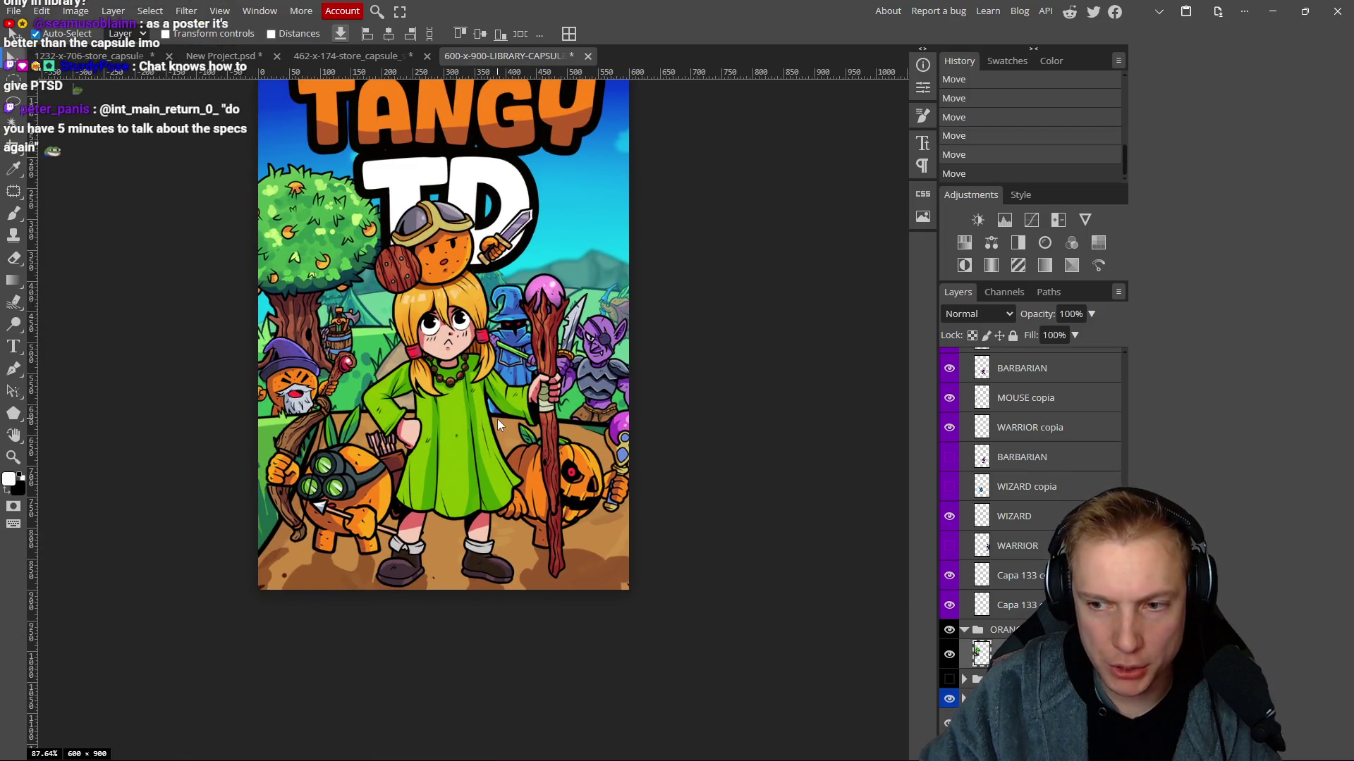
{"action": "scroll", "coordinate": [497, 419], "scroll_direction": "down", "scroll_amount": 7}
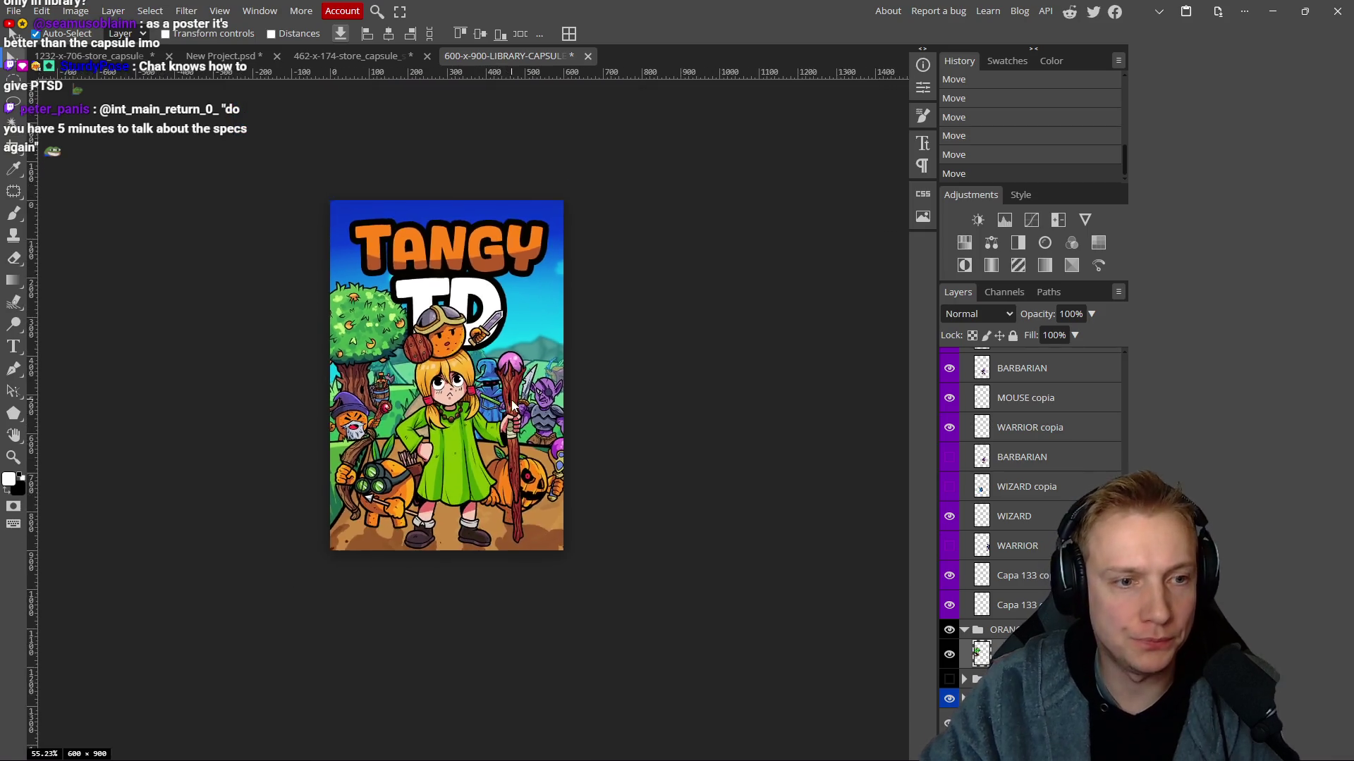
{"action": "scroll", "coordinate": [517, 401], "scroll_direction": "up", "scroll_amount": 10}
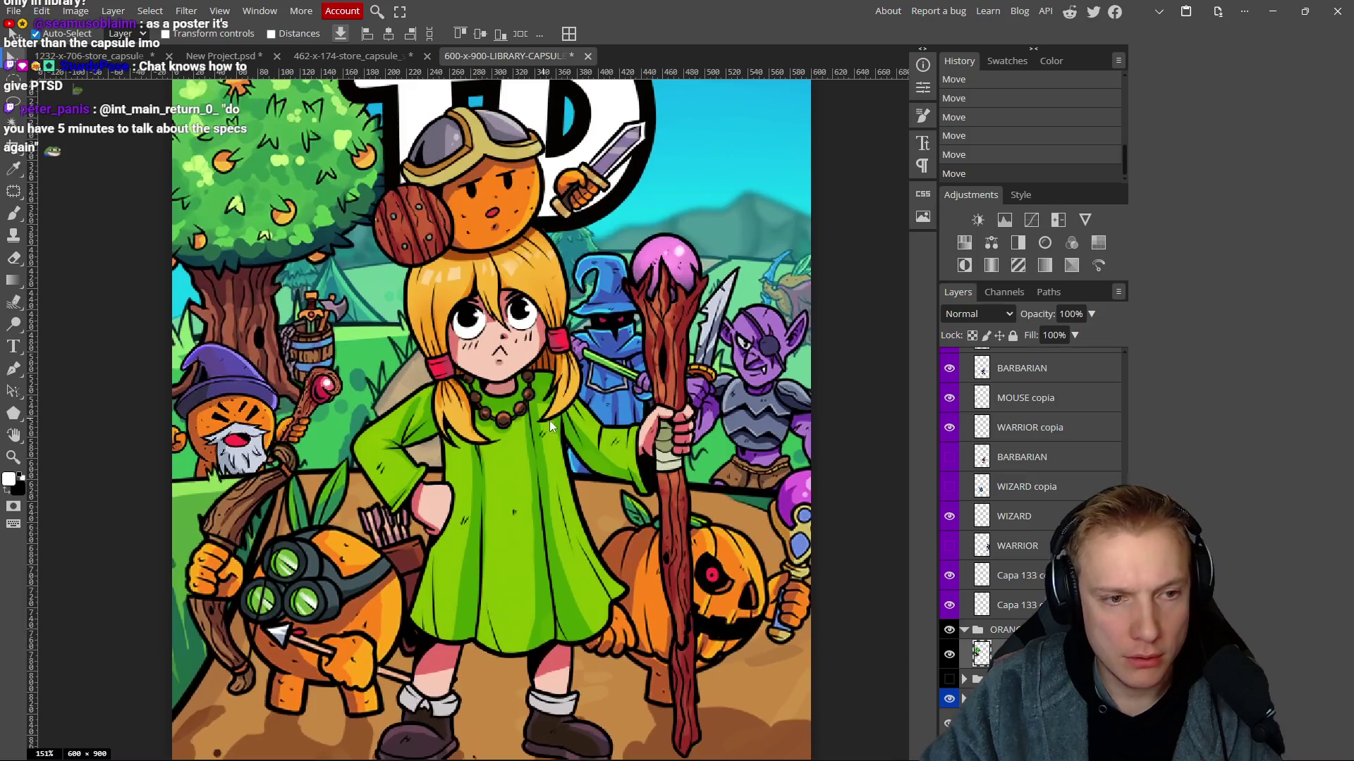
{"action": "left_click_drag", "start_coordinate": [548, 420], "coordinate": [511, 411]}
{"action": "left_click_drag", "start_coordinate": [564, 371], "coordinate": [557, 328]}
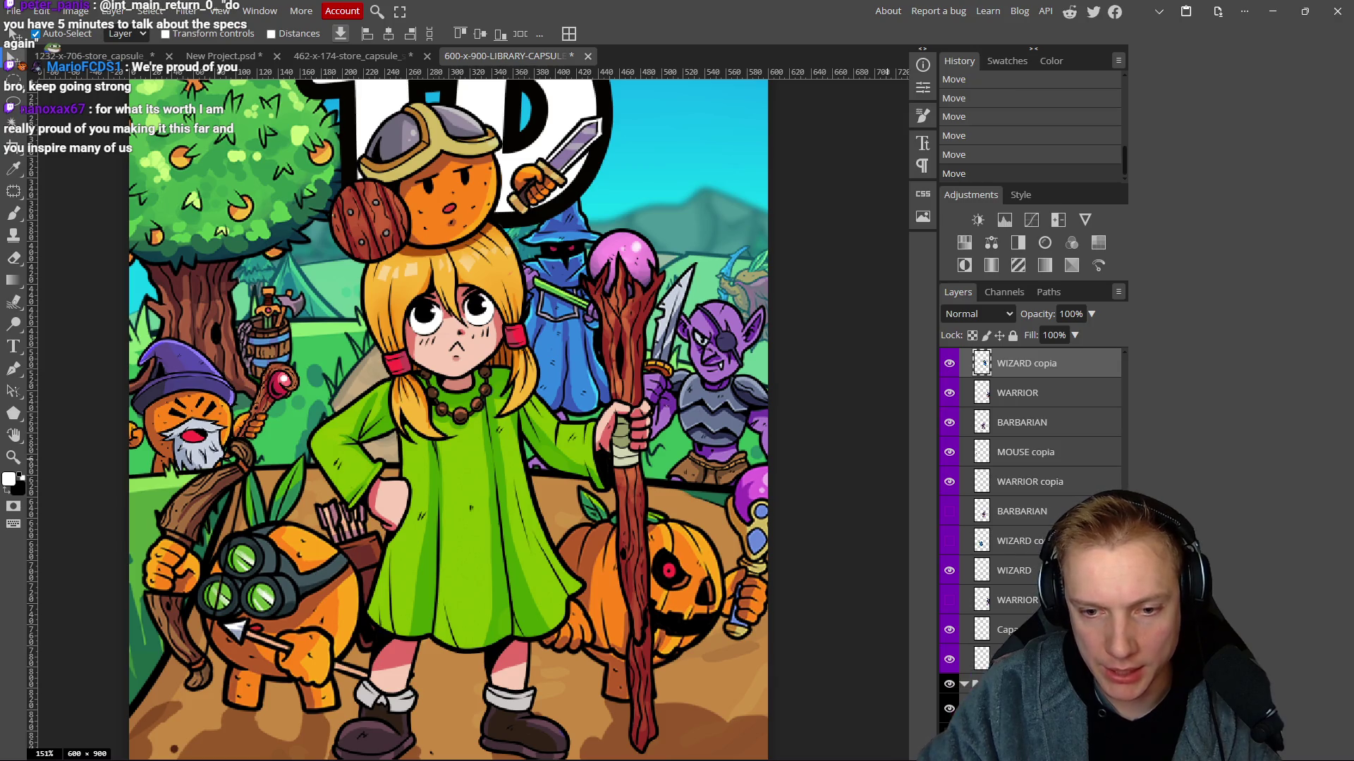
{"action": "left_click_drag", "start_coordinate": [1052, 362], "coordinate": [1051, 366]}
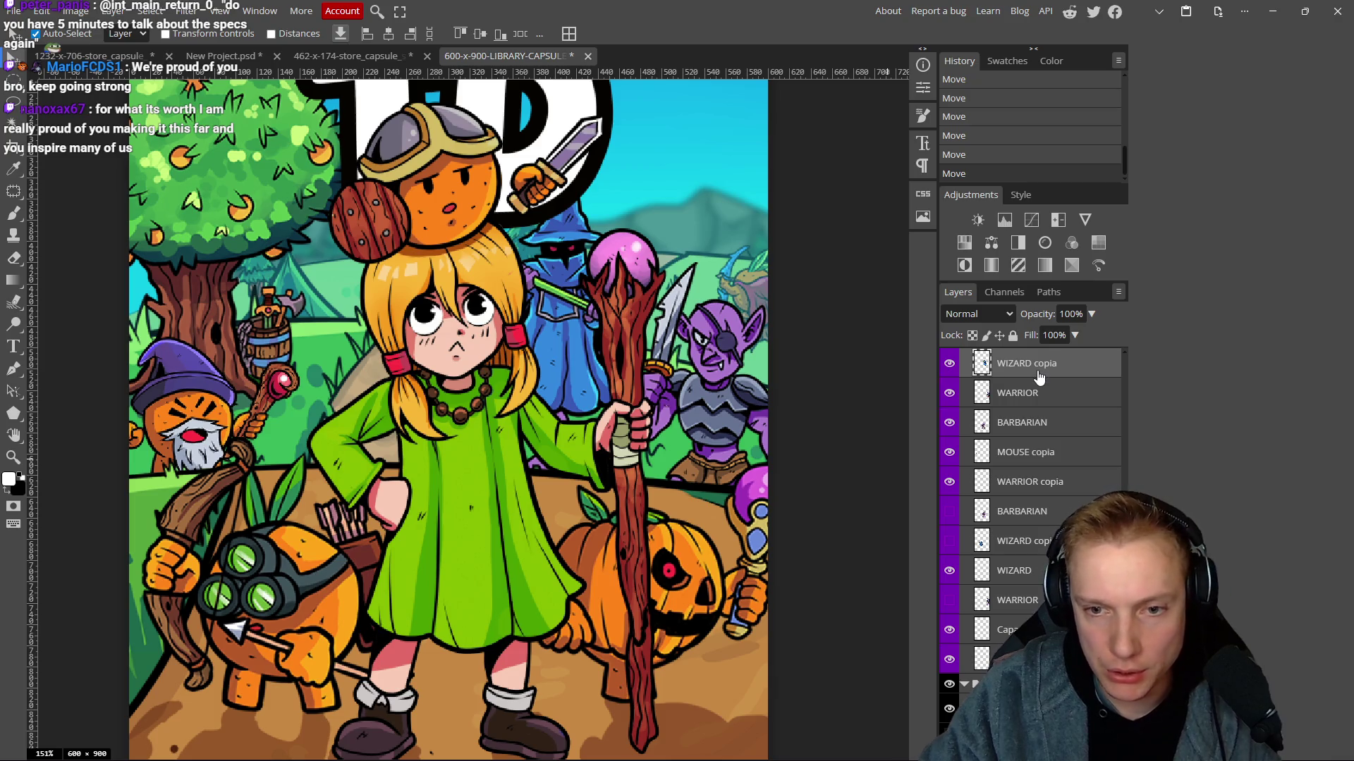
Reorder WIZARD copia below Capa 158 copia so the wizard sits behind the hill.
{"action": "right_click", "coordinate": [1037, 369]}
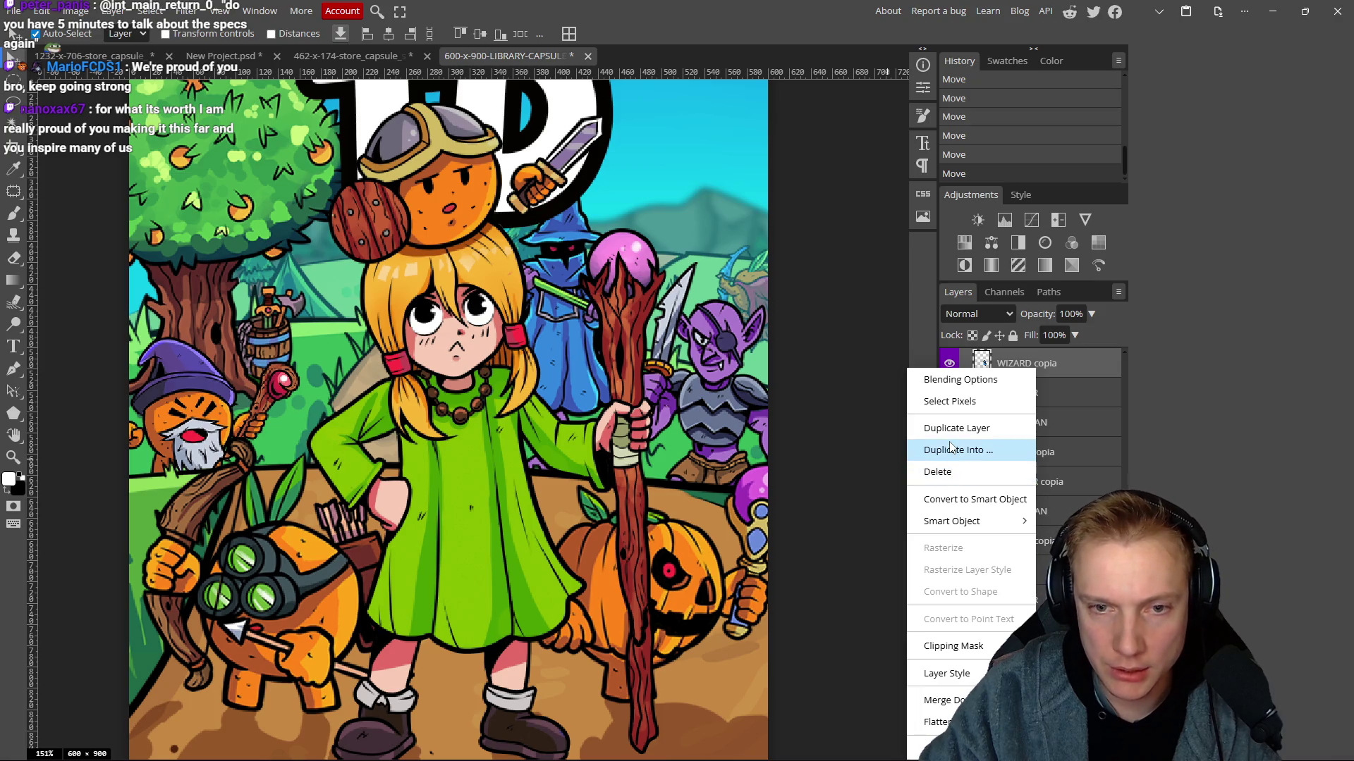
{"action": "left_click", "coordinate": [1216, 422]}
{"action": "mouse_move", "coordinate": [1056, 372]}
{"action": "left_mouse_down"}
{"action": "mouse_move", "coordinate": [916, 662]}
{"action": "mouse_move", "coordinate": [1032, 525]}
{"action": "left_mouse_up"}
{"action": "scroll", "coordinate": [1033, 529], "scroll_direction": "down", "scroll_amount": 1}
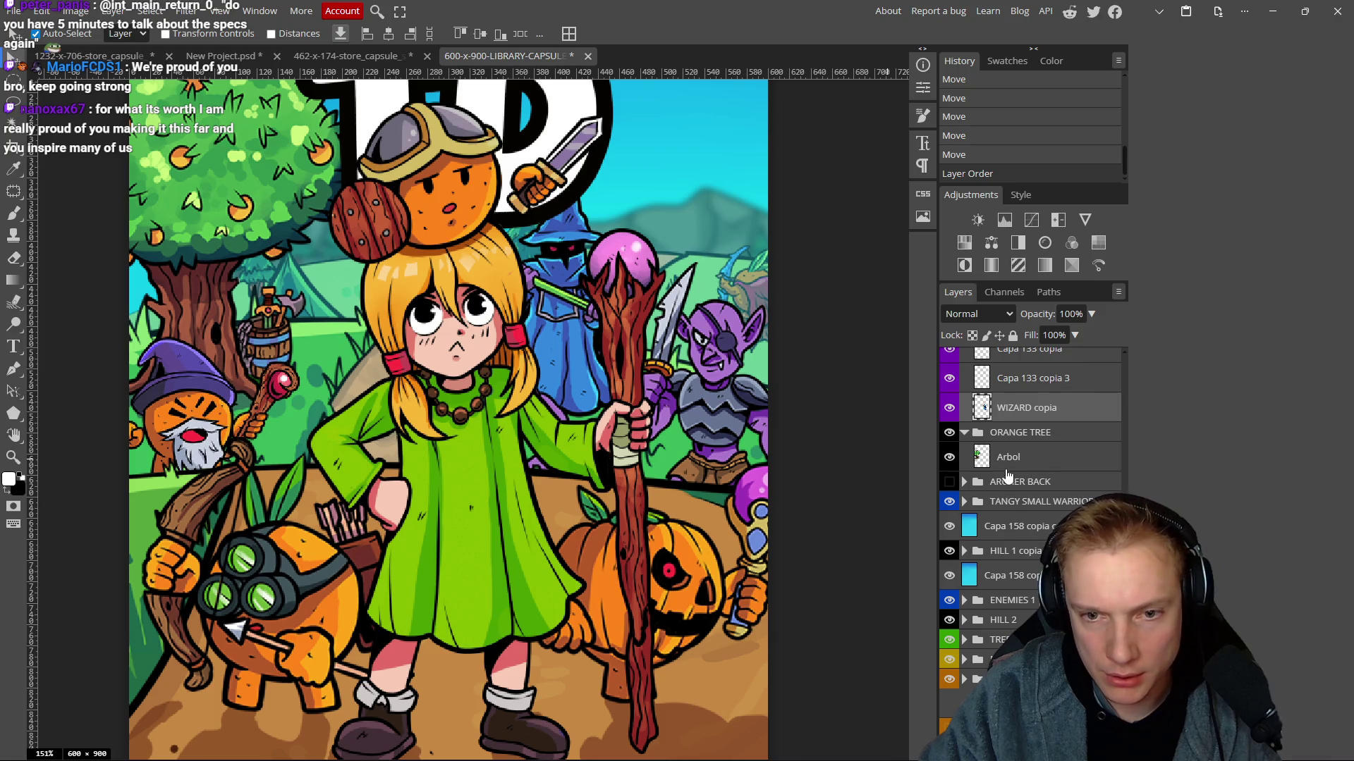
{"action": "left_click_drag", "start_coordinate": [1053, 409], "coordinate": [1033, 588]}
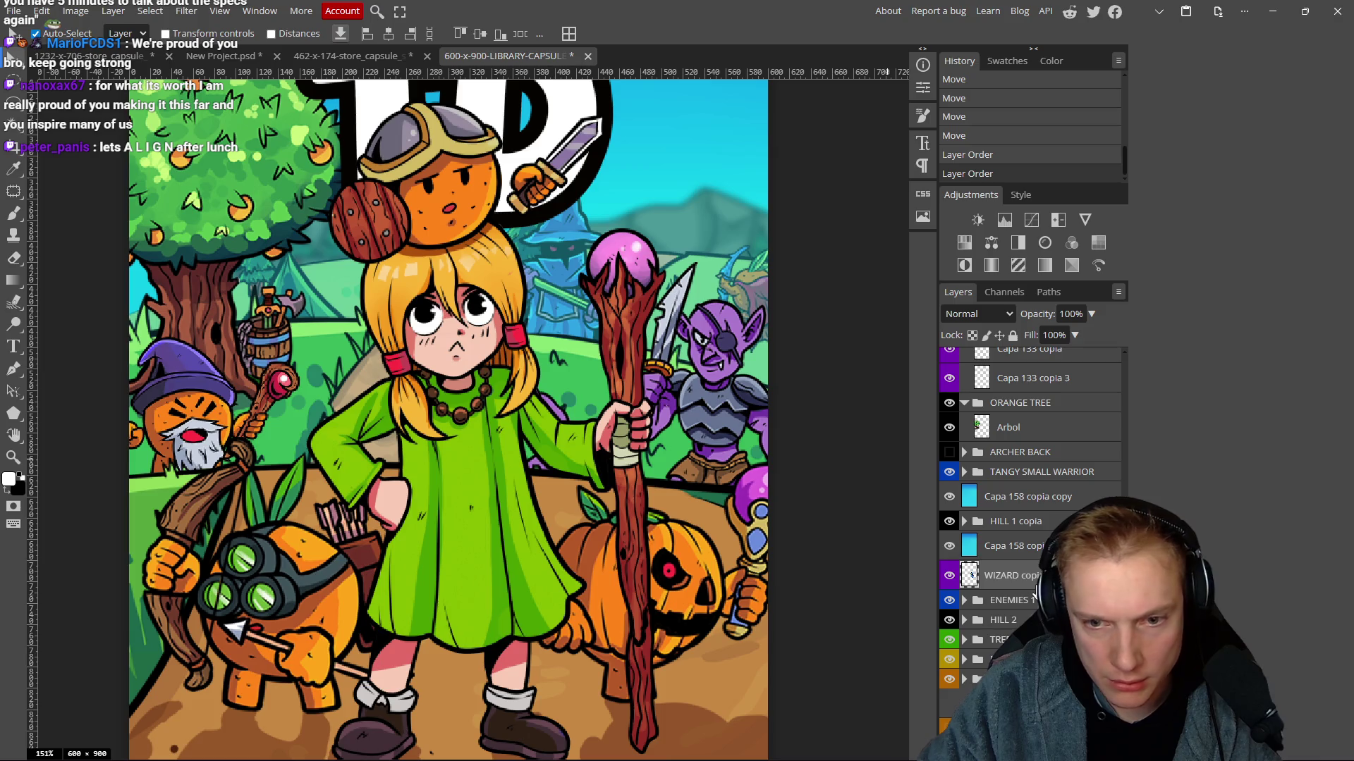
Free-transform the blue wizard to about 56% scale with a 3.5° rotation.
{"action": "key", "text": "ctrl+t"}
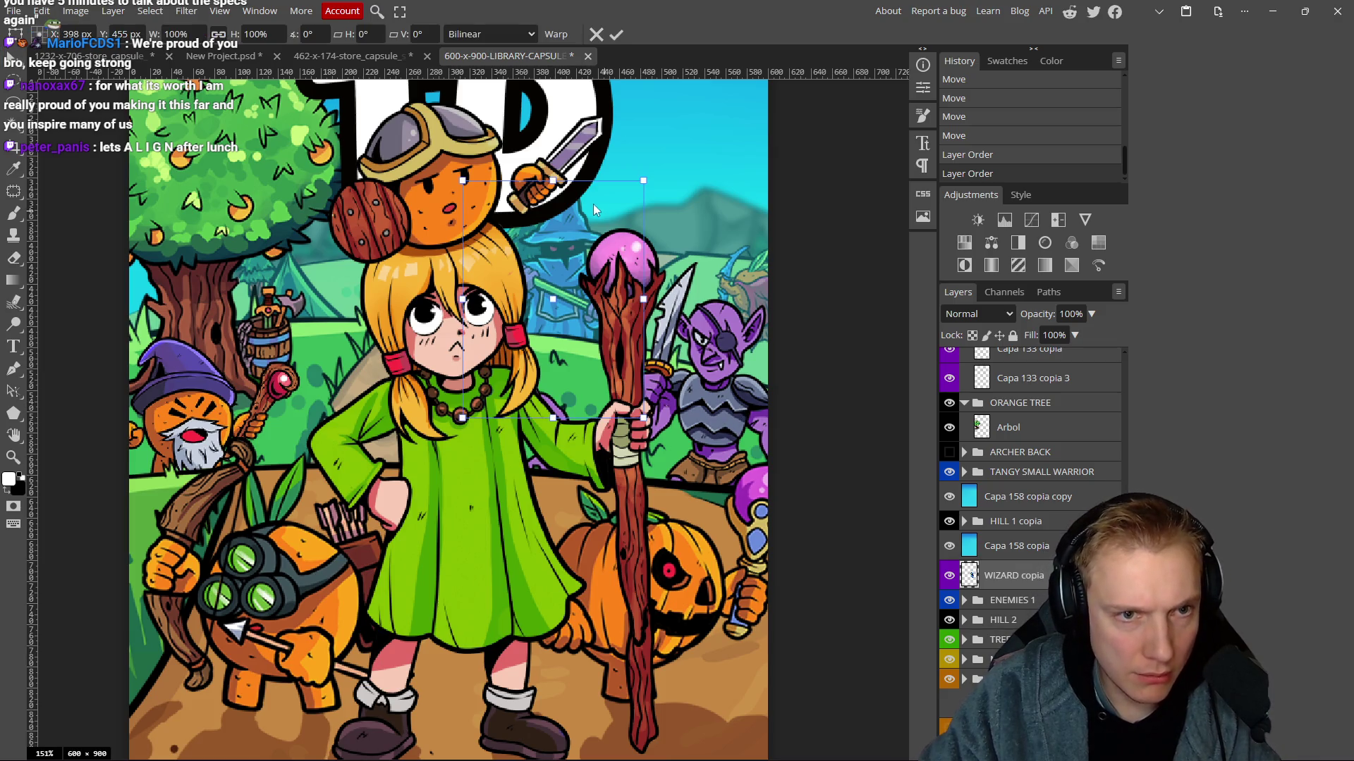
{"action": "mouse_move", "coordinate": [593, 205]}
{"action": "left_mouse_down"}
{"action": "mouse_move", "coordinate": [548, 281]}
{"action": "mouse_move", "coordinate": [574, 328]}
{"action": "mouse_move", "coordinate": [555, 309]}
{"action": "left_mouse_up"}
{"action": "mouse_move", "coordinate": [611, 231]}
{"action": "left_mouse_down"}
{"action": "mouse_move", "coordinate": [594, 270]}
{"action": "mouse_move", "coordinate": [598, 241]}
{"action": "left_mouse_up"}
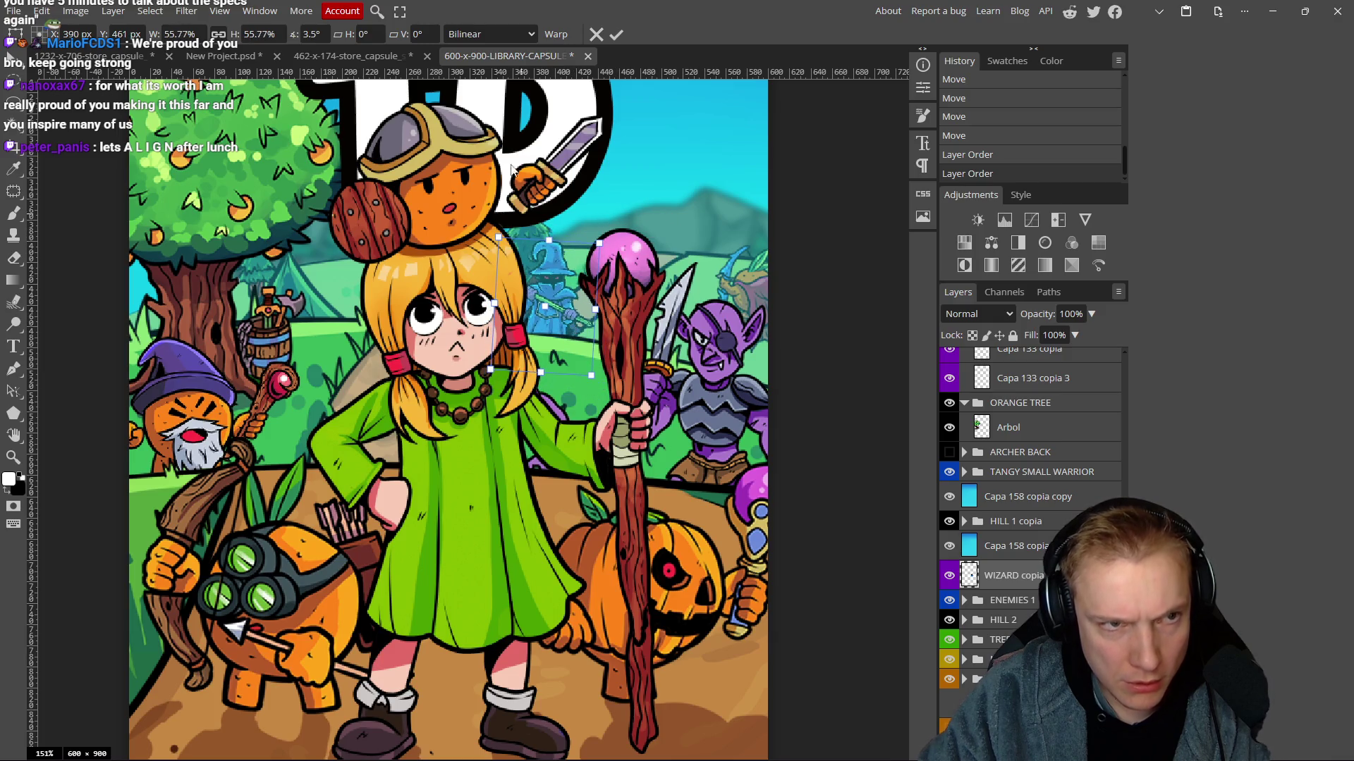
{"action": "left_click", "coordinate": [618, 35]}
{"action": "scroll", "coordinate": [694, 311], "scroll_direction": "down", "scroll_amount": 3}
{"action": "scroll", "coordinate": [709, 362], "scroll_direction": "down", "scroll_amount": 4}
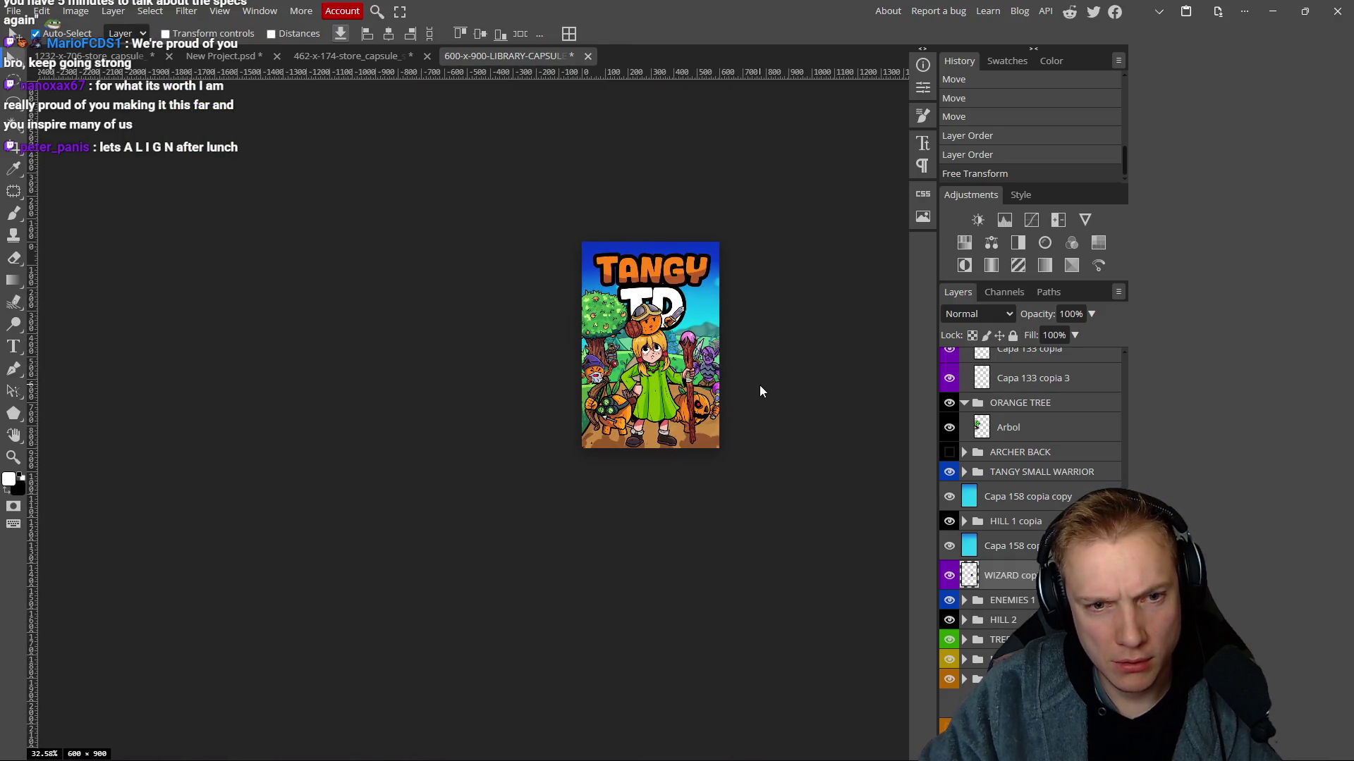
{"action": "scroll", "coordinate": [759, 385], "scroll_direction": "up", "scroll_amount": 4}
{"action": "left_click_drag", "start_coordinate": [697, 357], "coordinate": [695, 362]}
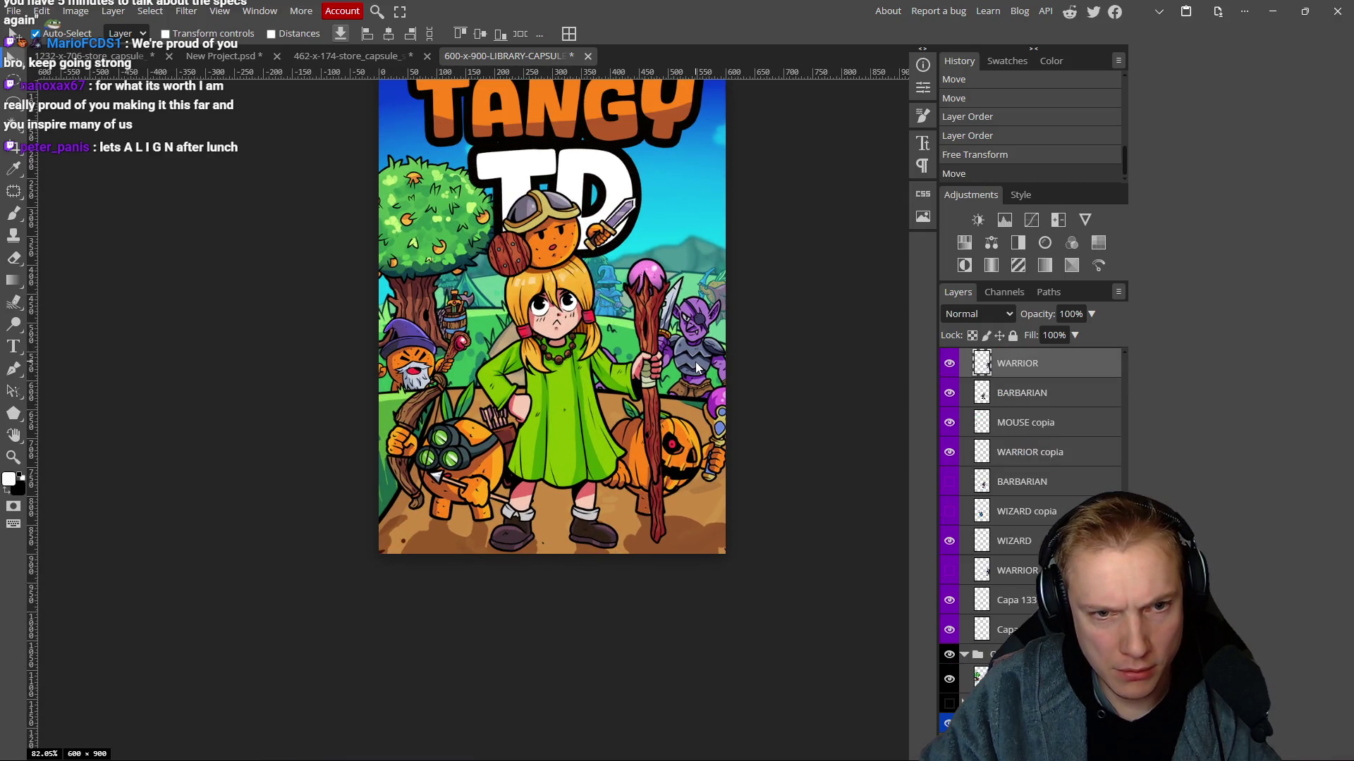
{"action": "scroll", "coordinate": [1004, 414], "scroll_direction": "up", "scroll_amount": 5}
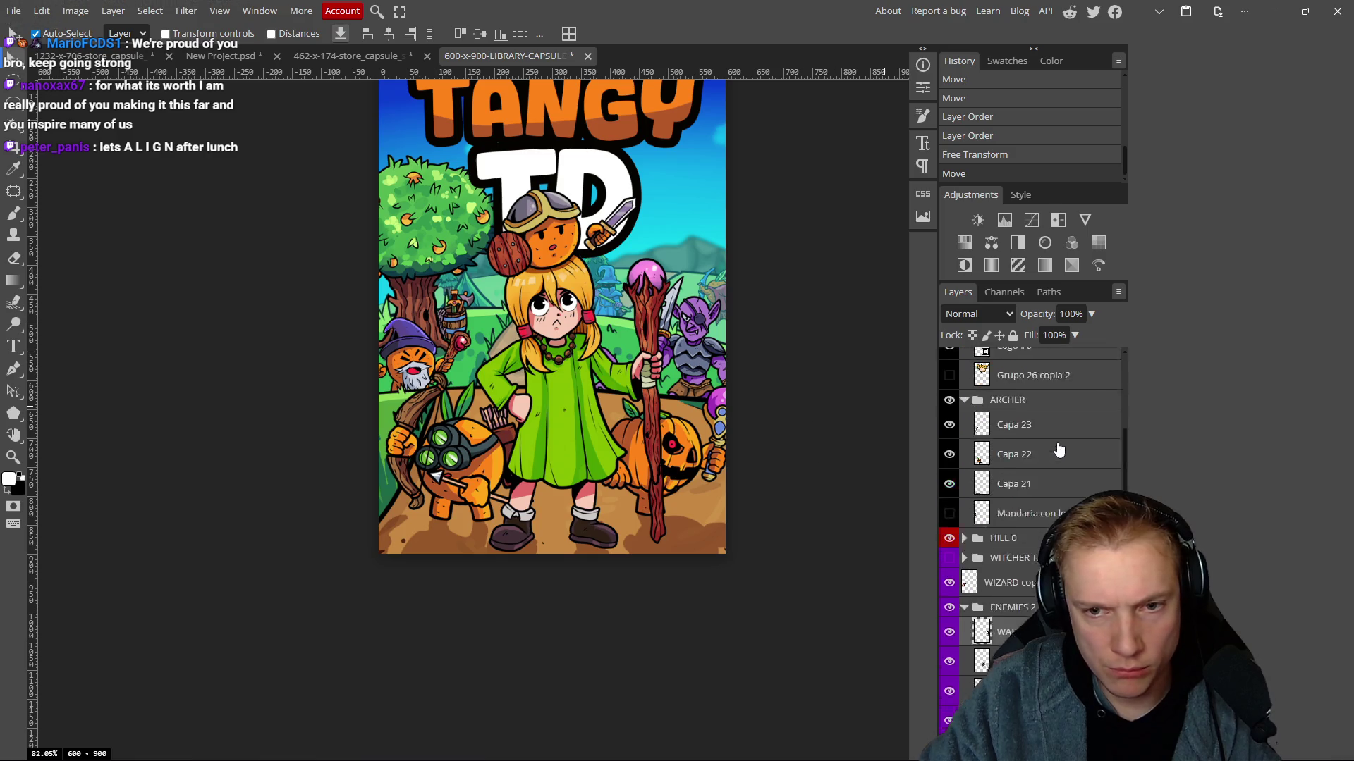
{"action": "left_click", "coordinate": [949, 502]}
{"action": "left_click", "coordinate": [949, 502]}
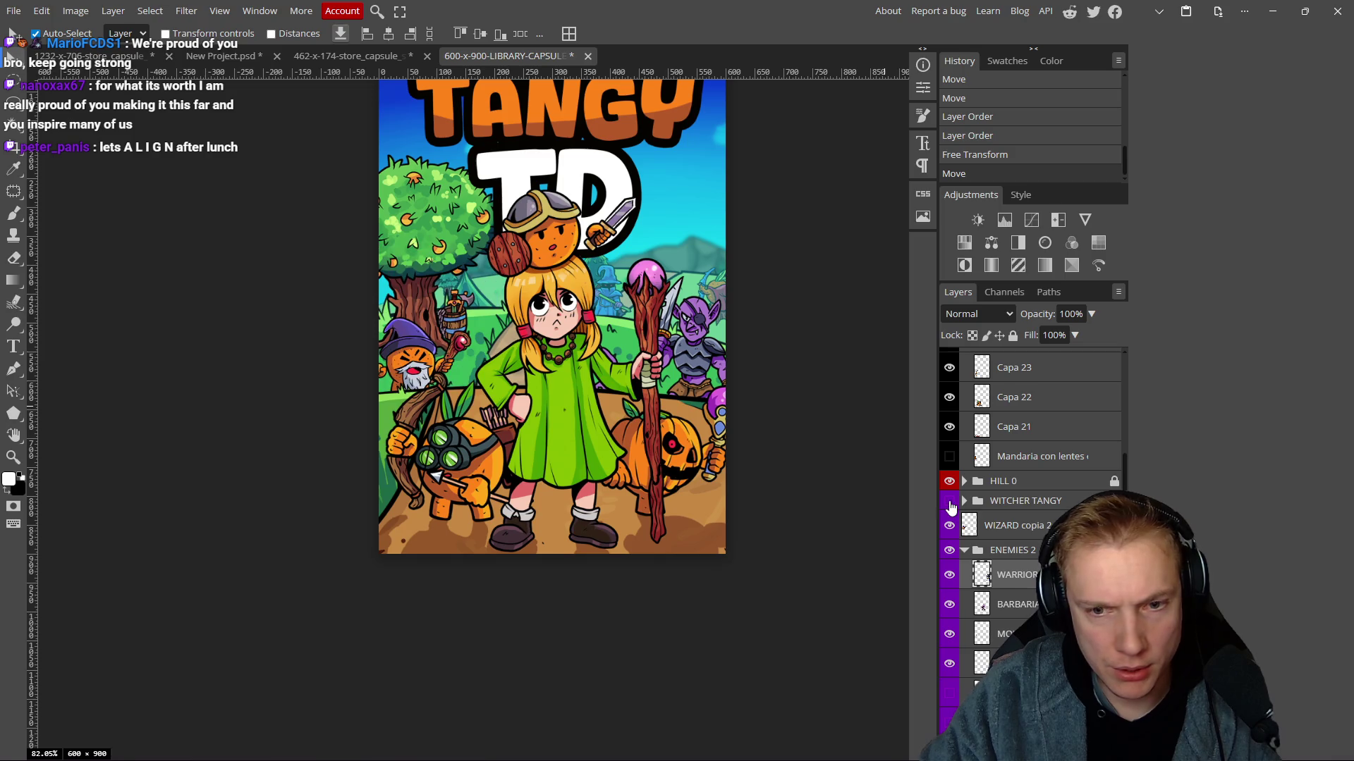
{"action": "left_click", "coordinate": [964, 551]}
{"action": "scroll", "coordinate": [769, 371], "scroll_direction": "down", "scroll_amount": 5}
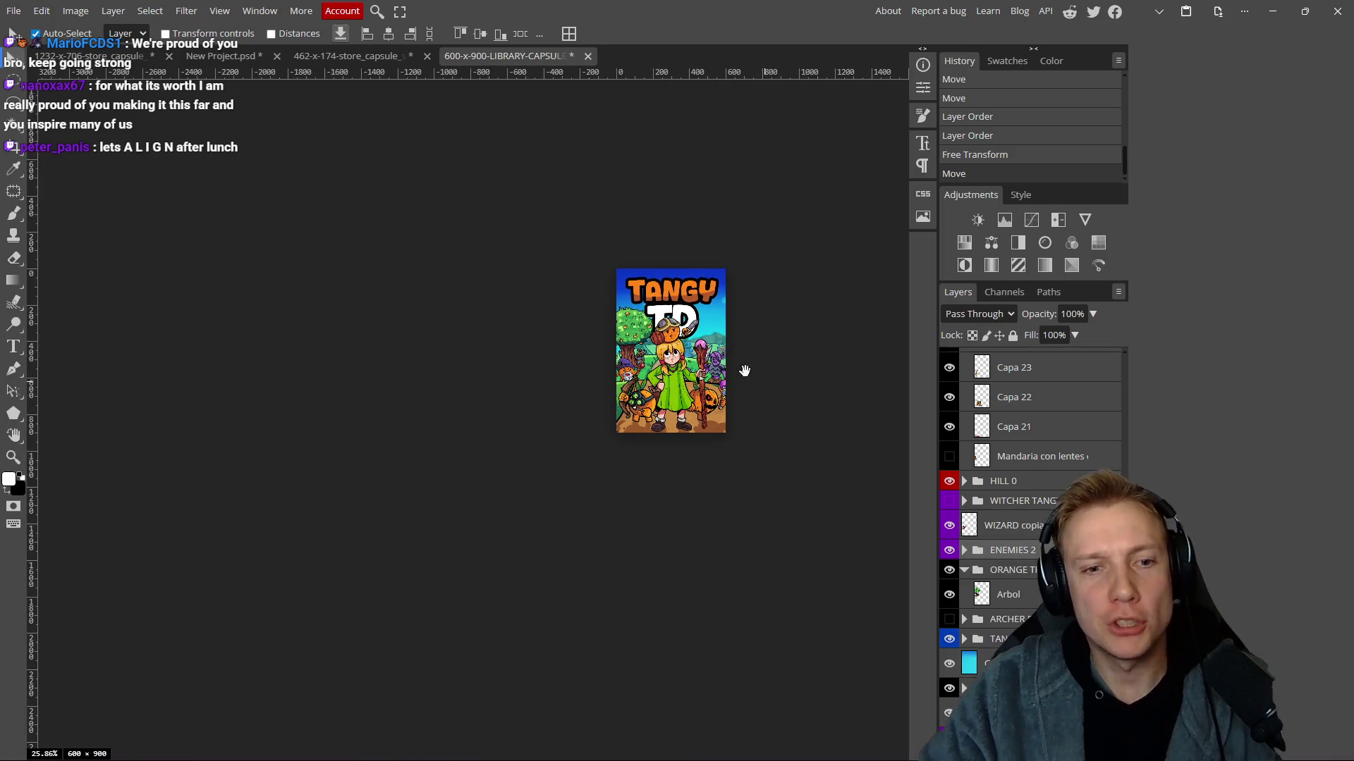
{"action": "scroll", "coordinate": [744, 371], "scroll_direction": "up", "scroll_amount": 3}
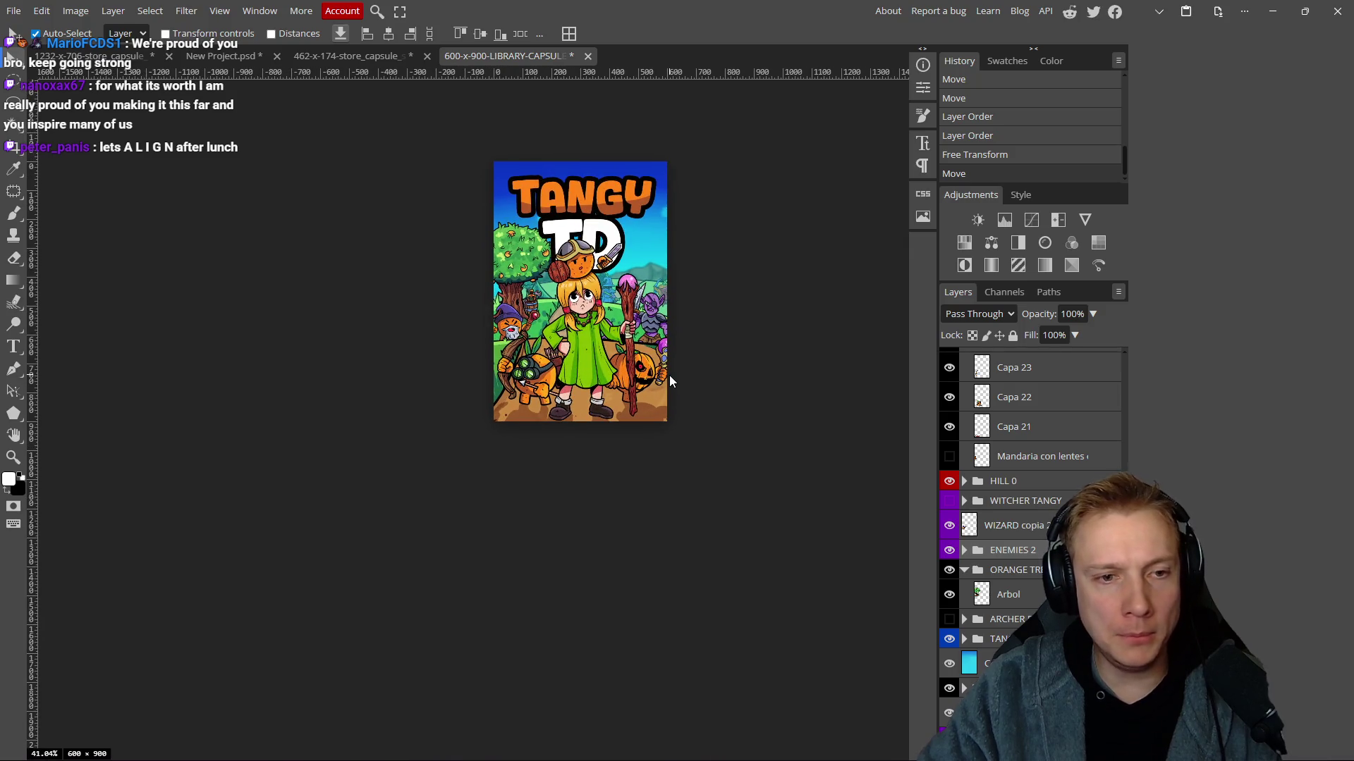
{"action": "scroll", "coordinate": [670, 377], "scroll_direction": "up", "scroll_amount": 2}
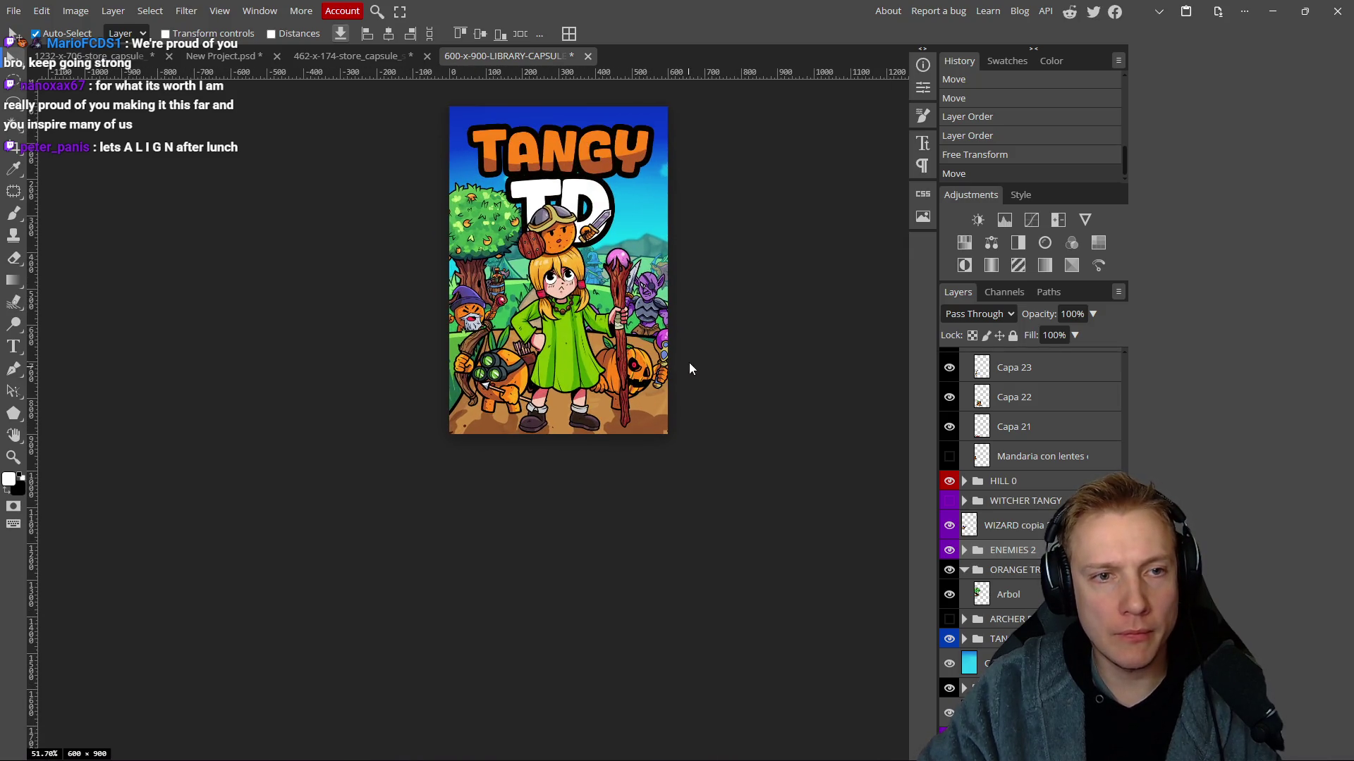
{"action": "mouse_move", "coordinate": [726, 416]}
{"action": "left_mouse_down"}
{"action": "mouse_move", "coordinate": [761, 402]}
{"action": "mouse_move", "coordinate": [748, 440]}
{"action": "left_mouse_up"}
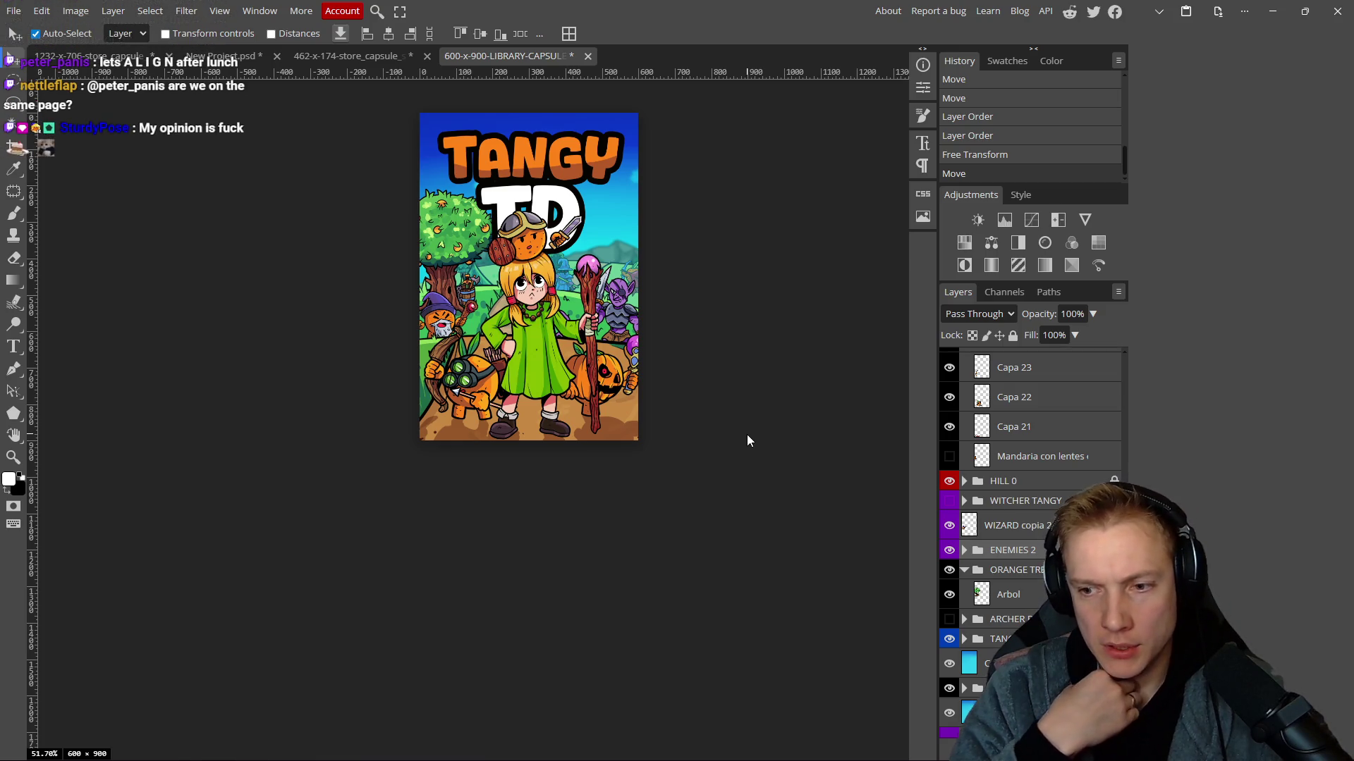
{"action": "key", "text": "ctrl+s"}
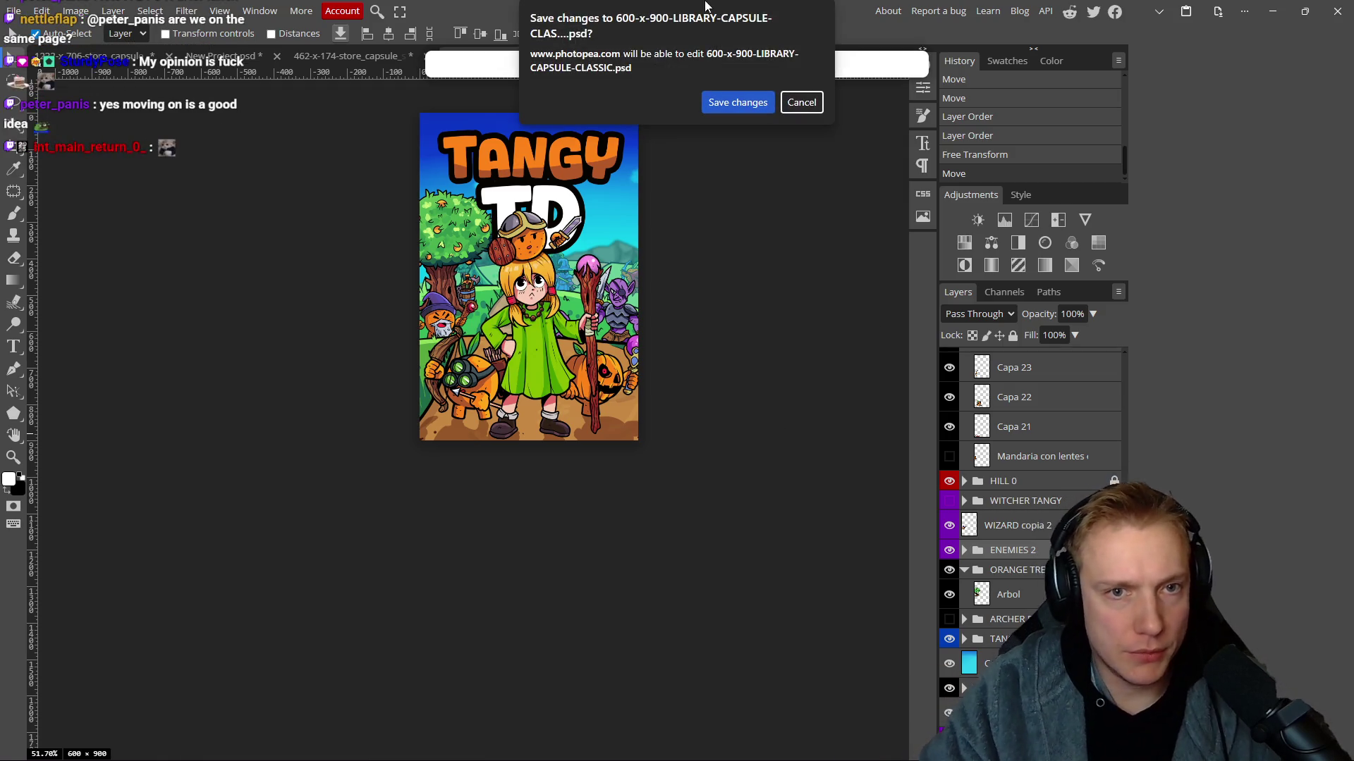
Confirm the PSD save, then Save for Web as PNG named '600-x-900-LIBRARY-CAPSULE-CLASSIC #2.png'.
{"action": "left_click", "coordinate": [746, 104]}
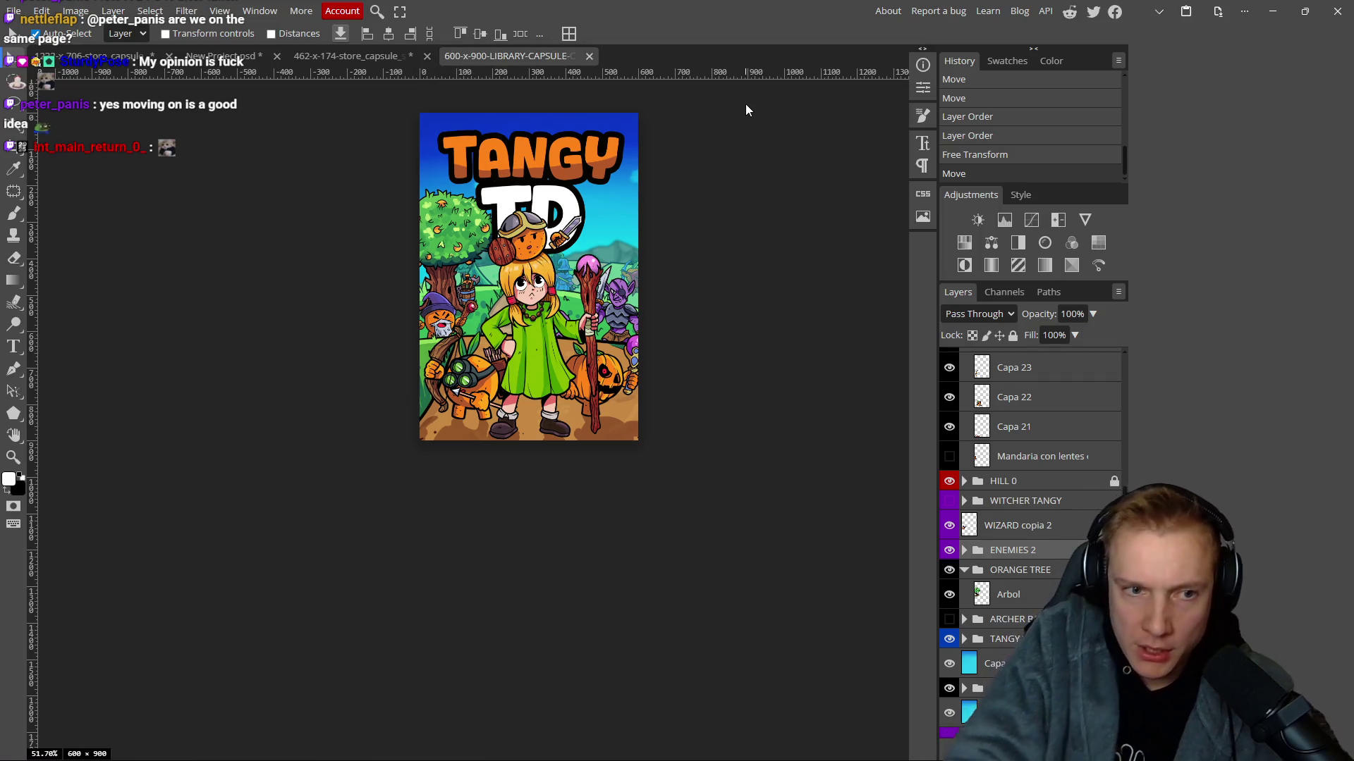
{"action": "left_click_drag", "start_coordinate": [768, 371], "coordinate": [735, 382]}
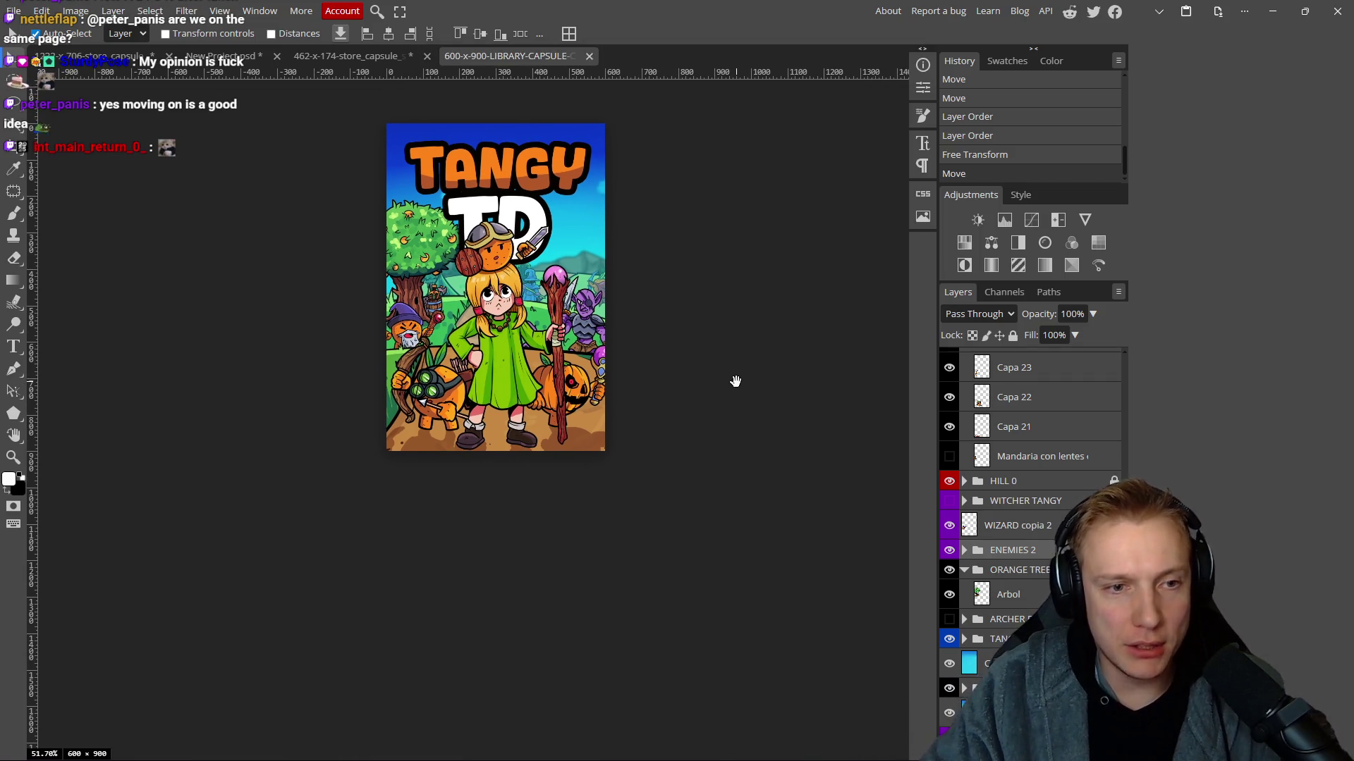
{"action": "key", "text": "ctrl+alt+shift+s"}
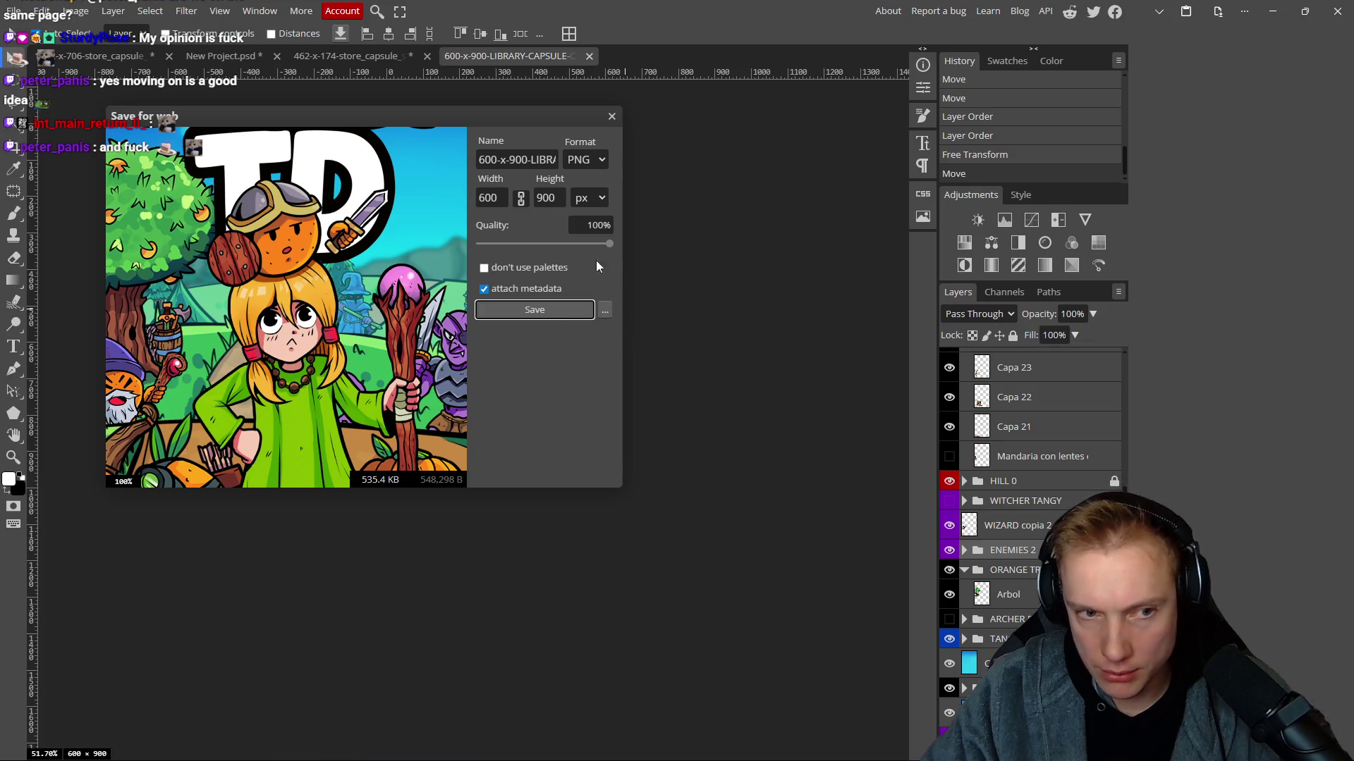
{"action": "left_click", "coordinate": [551, 310]}
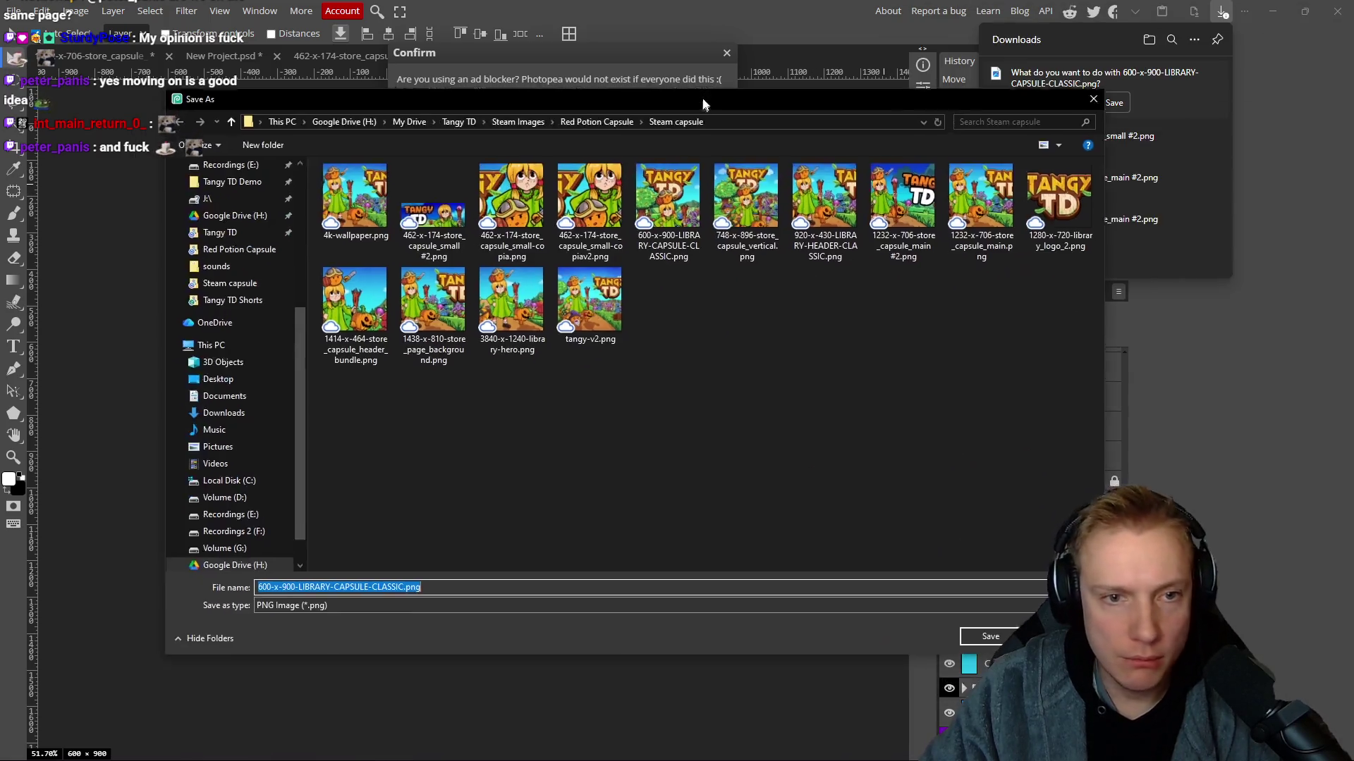
{"action": "left_click", "coordinate": [449, 588]}
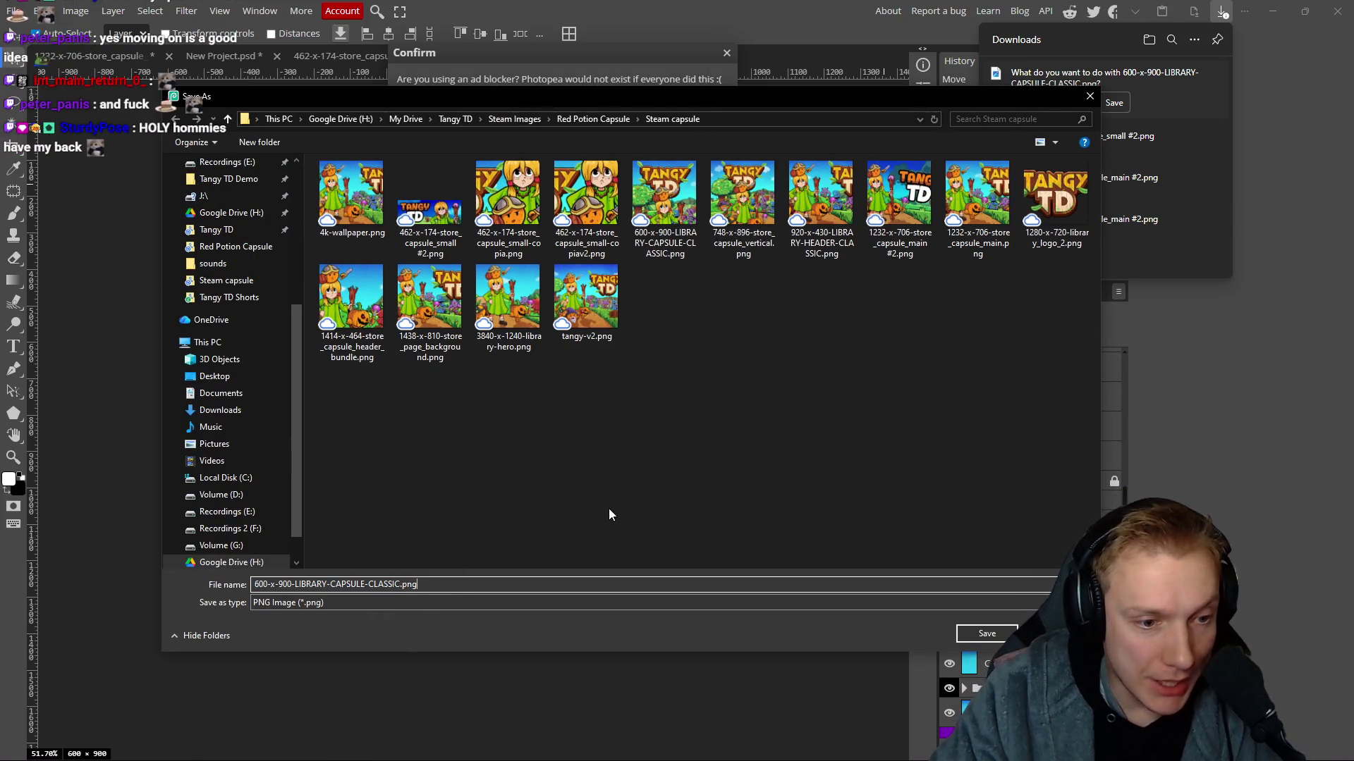
{"action": "type", "text": "#2"}
{"action": "key", "text": "Return"}
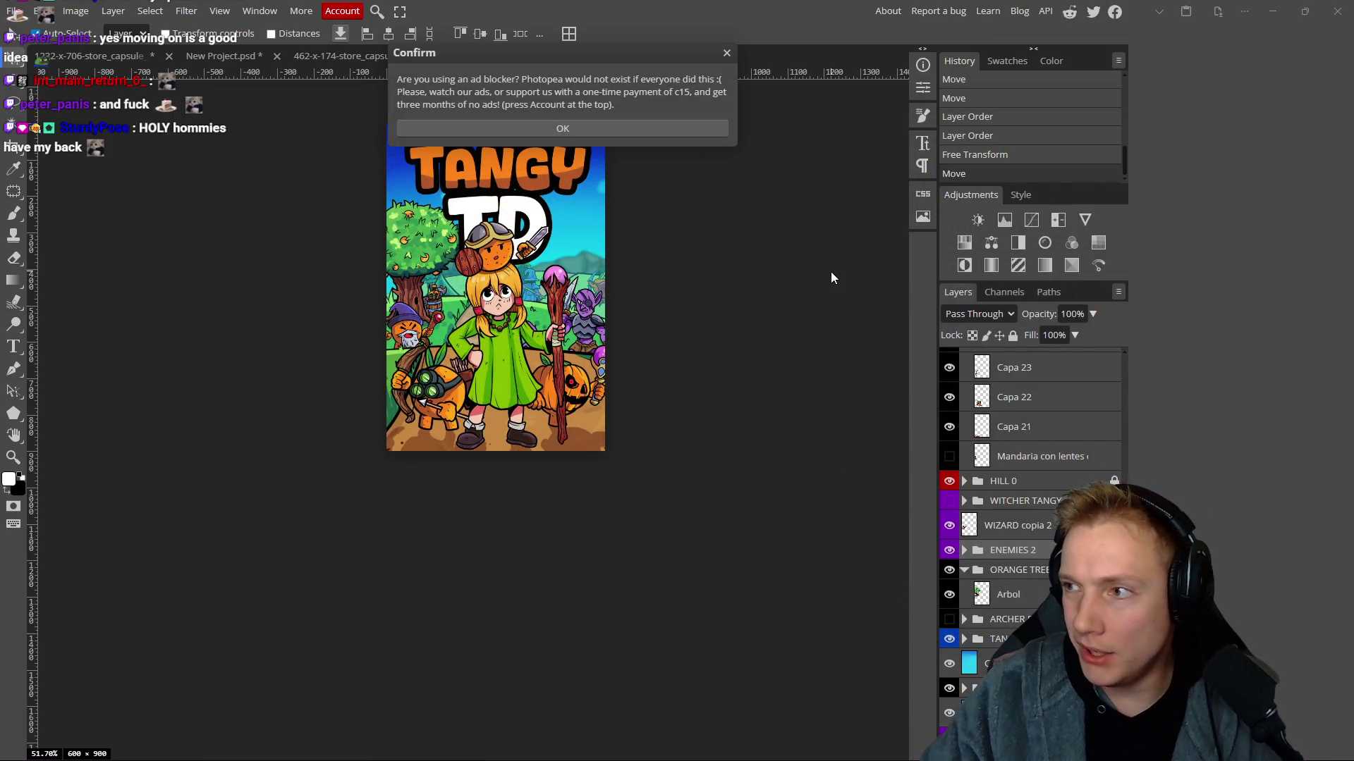
{"action": "key", "text": "alt+Tab"}
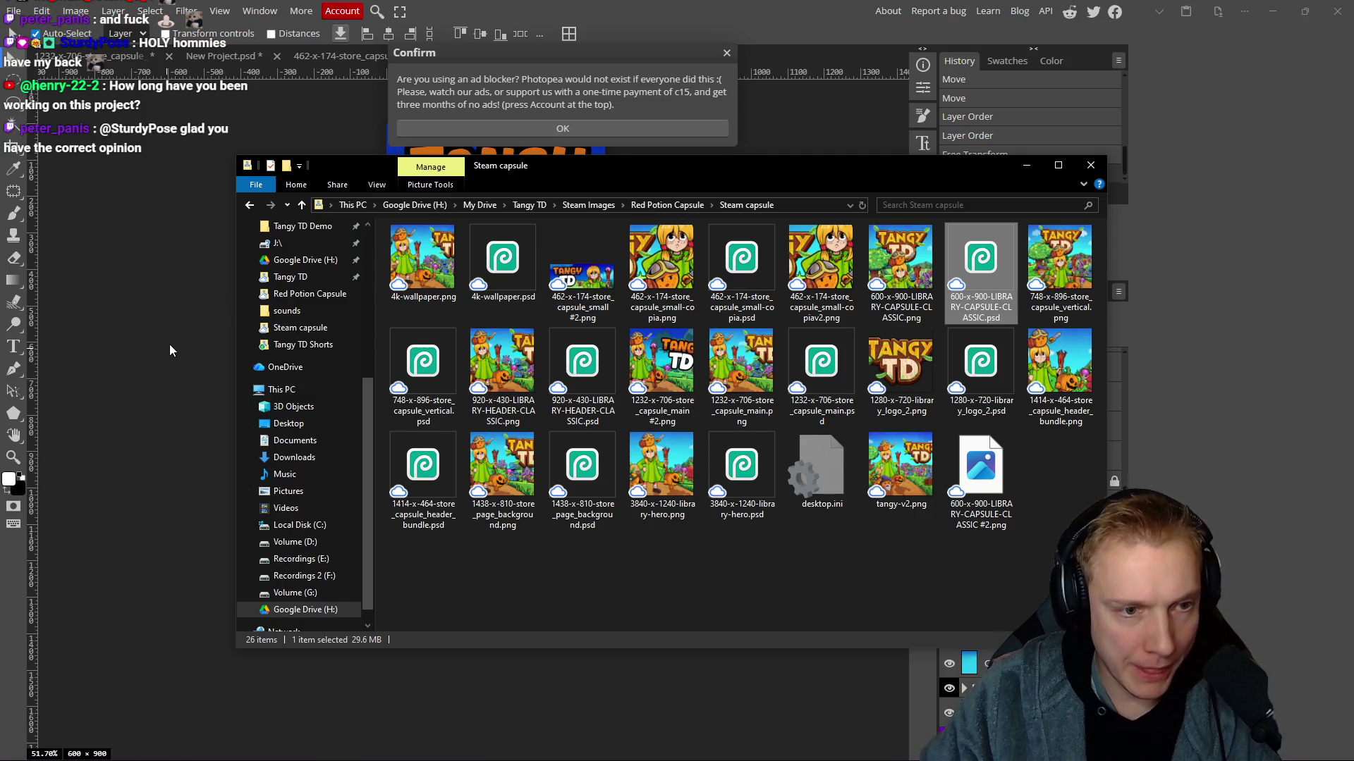
{"action": "left_click", "coordinate": [146, 243]}
Open 748-x-896-store_capsule_vertical.psd from any folder, dismiss the ad notice, and return to the 600-x-900 document.
{"action": "left_click", "coordinate": [13, 11]}
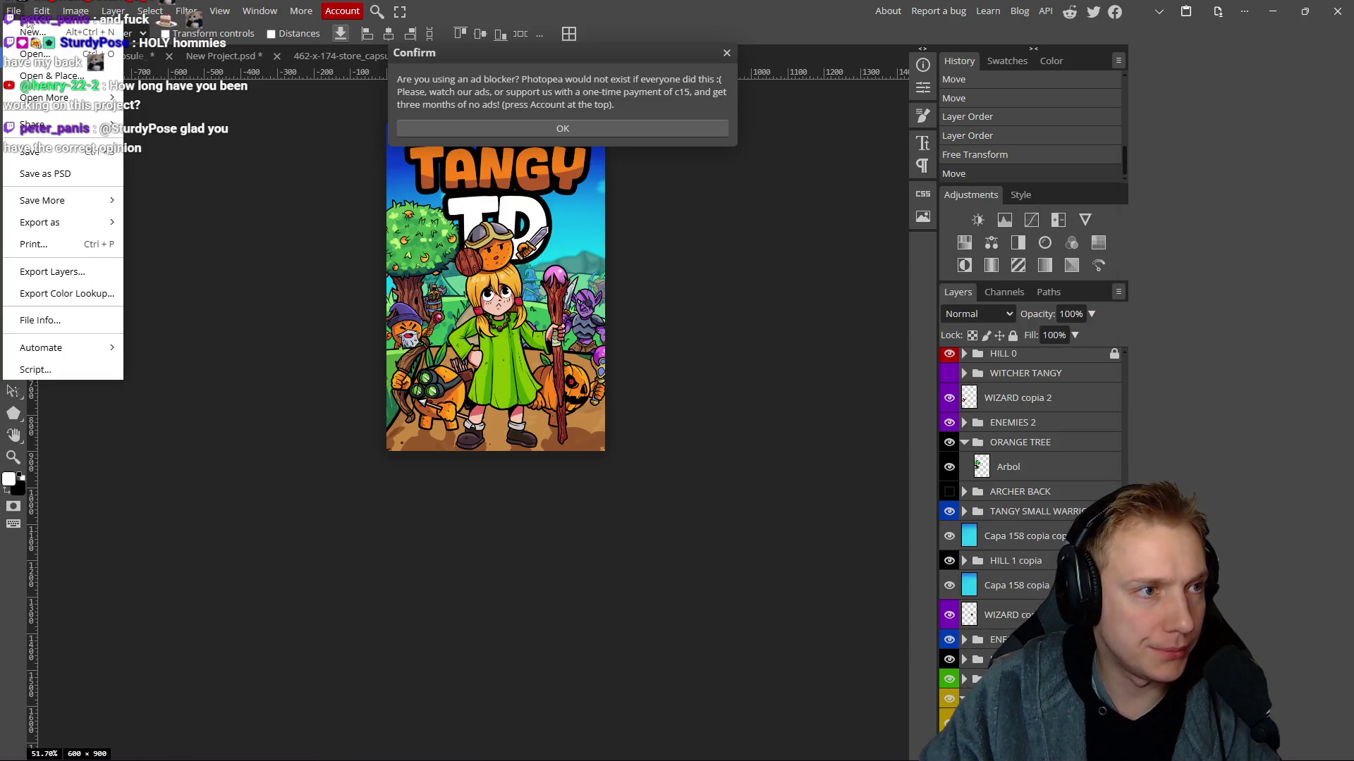
{"action": "mouse_move", "coordinate": [83, 109]}
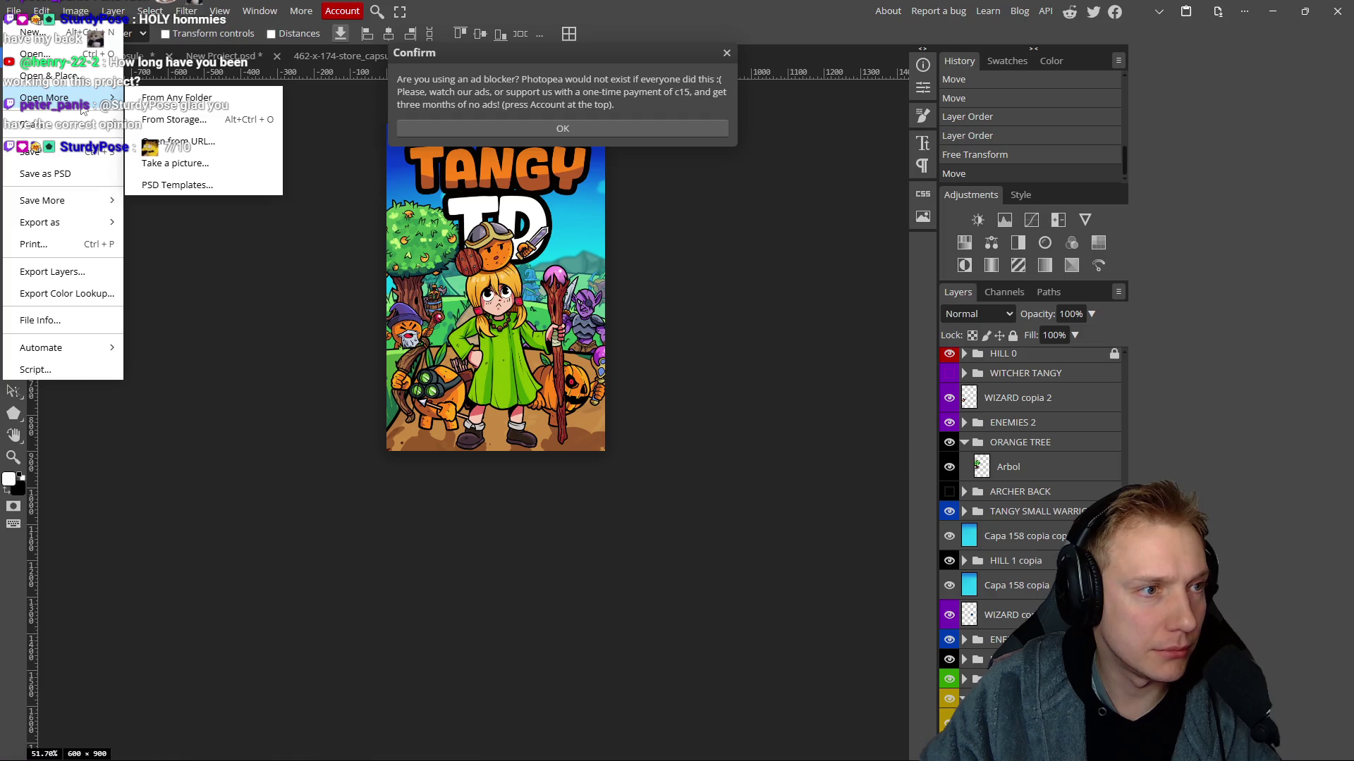
{"action": "left_click", "coordinate": [39, 54]}
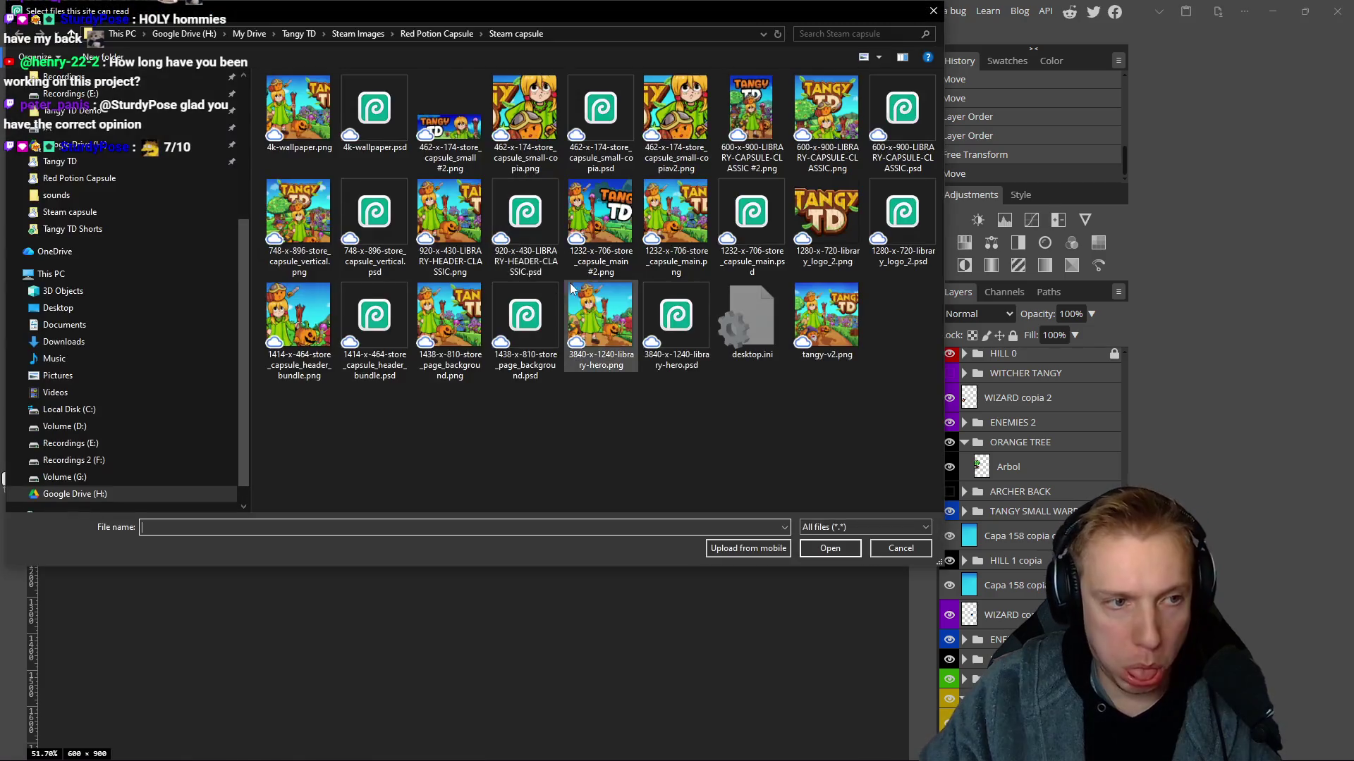
{"action": "double_click", "coordinate": [378, 211]}
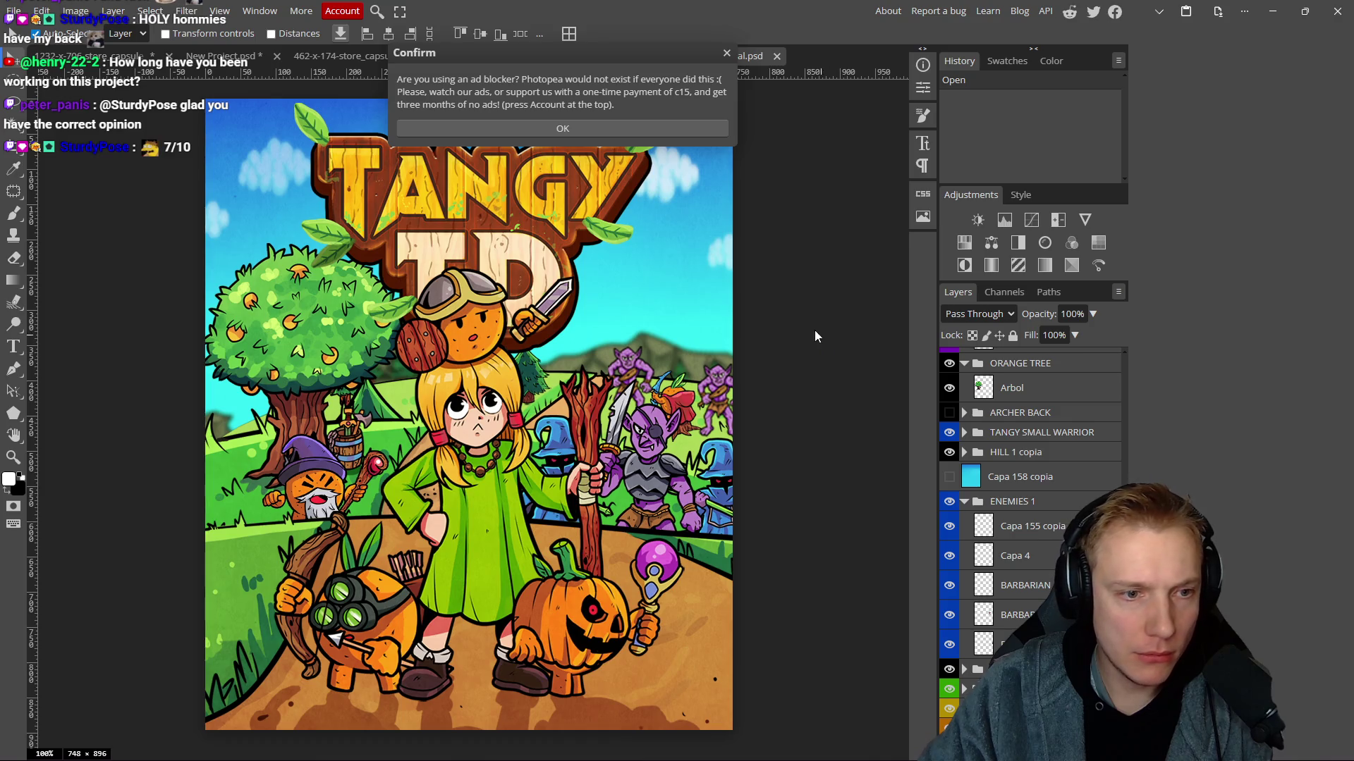
{"action": "left_click", "coordinate": [726, 55]}
{"action": "scroll", "coordinate": [790, 303], "scroll_direction": "down", "scroll_amount": 1}
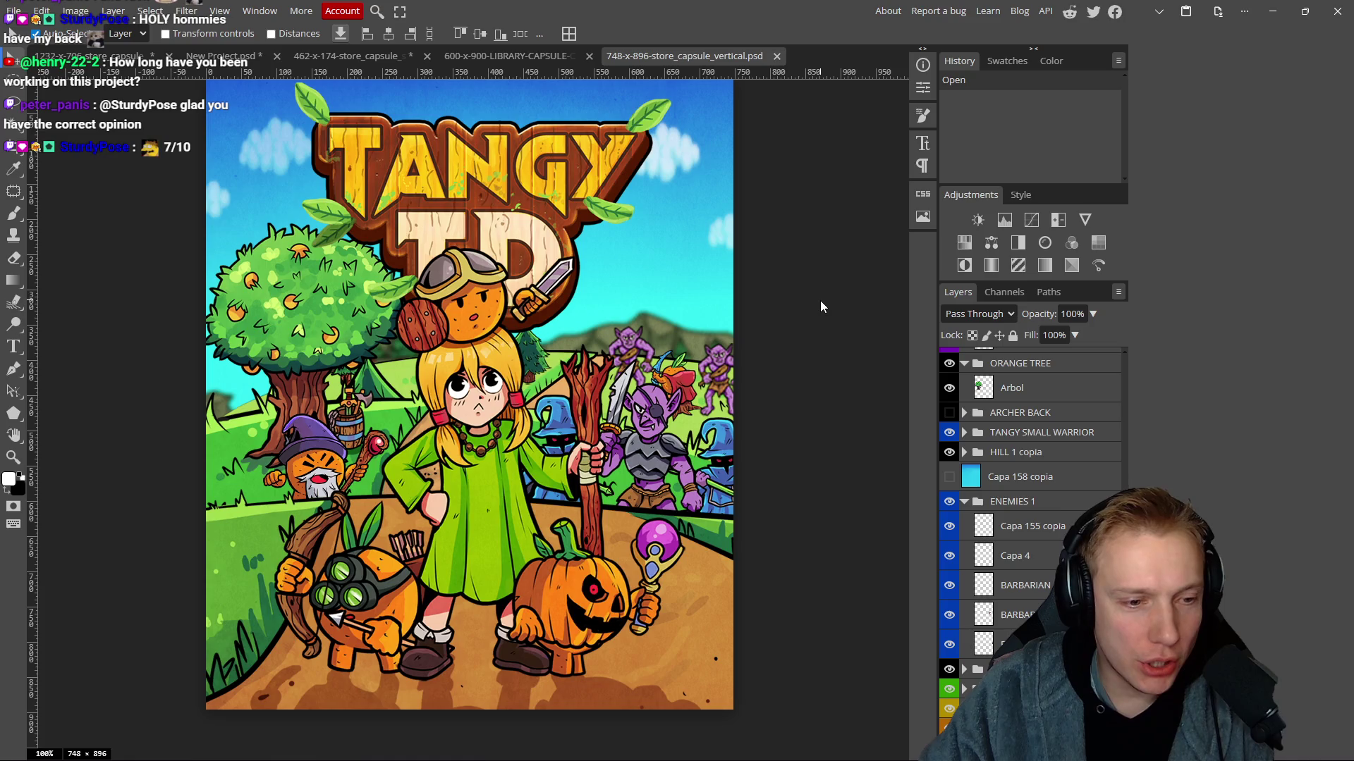
{"action": "left_click", "coordinate": [468, 57]}
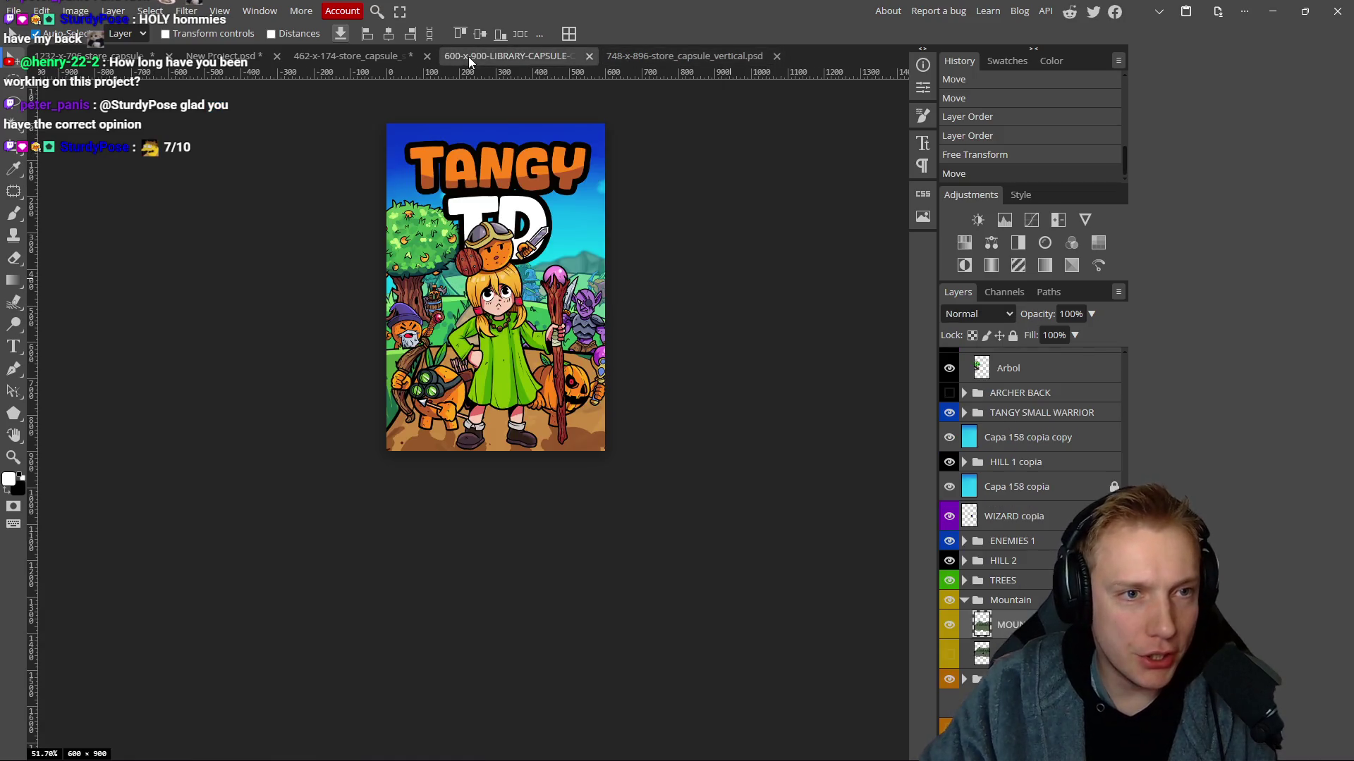
Crop the canvas wider on the right to 735×900, then compare it with the 748-x-896 capsule.
{"action": "key", "text": "c"}
{"action": "left_click_drag", "start_coordinate": [590, 330], "coordinate": [634, 332]}
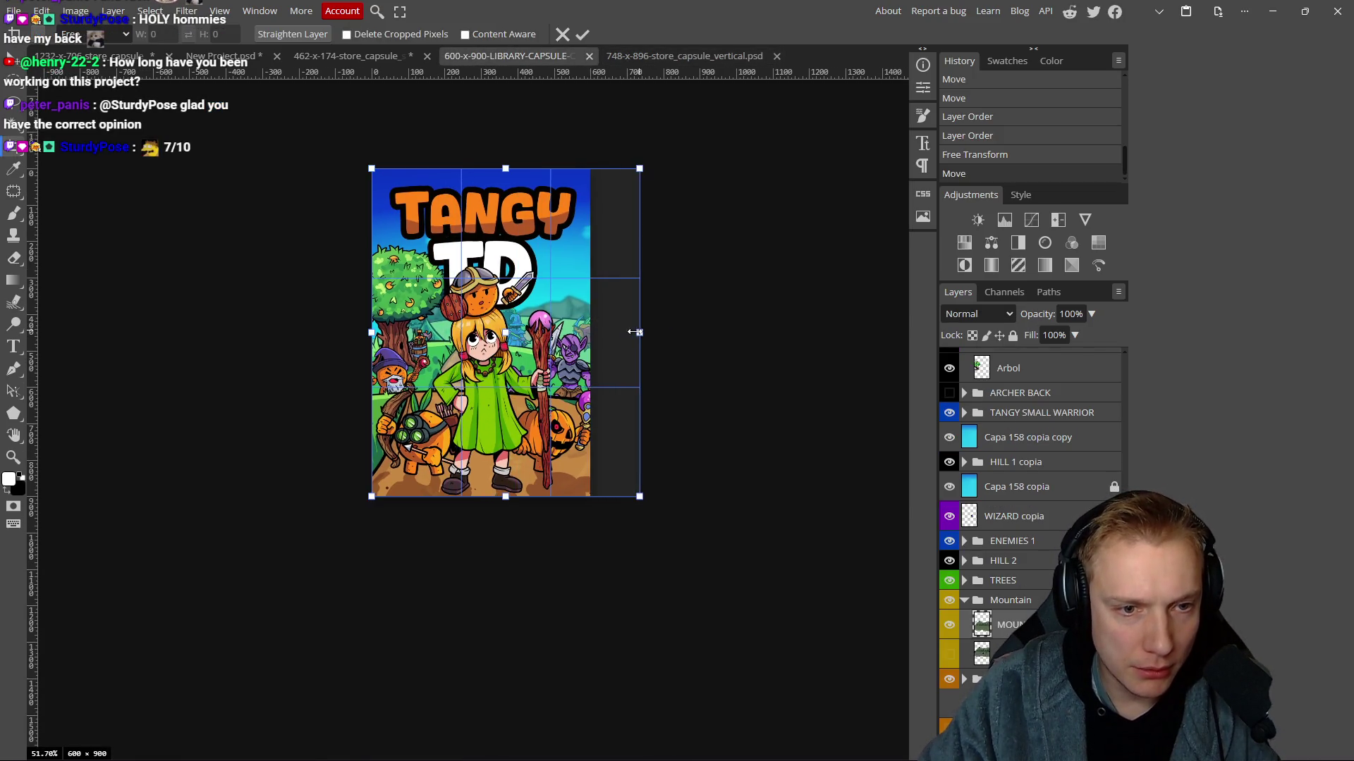
{"action": "left_click", "coordinate": [583, 35]}
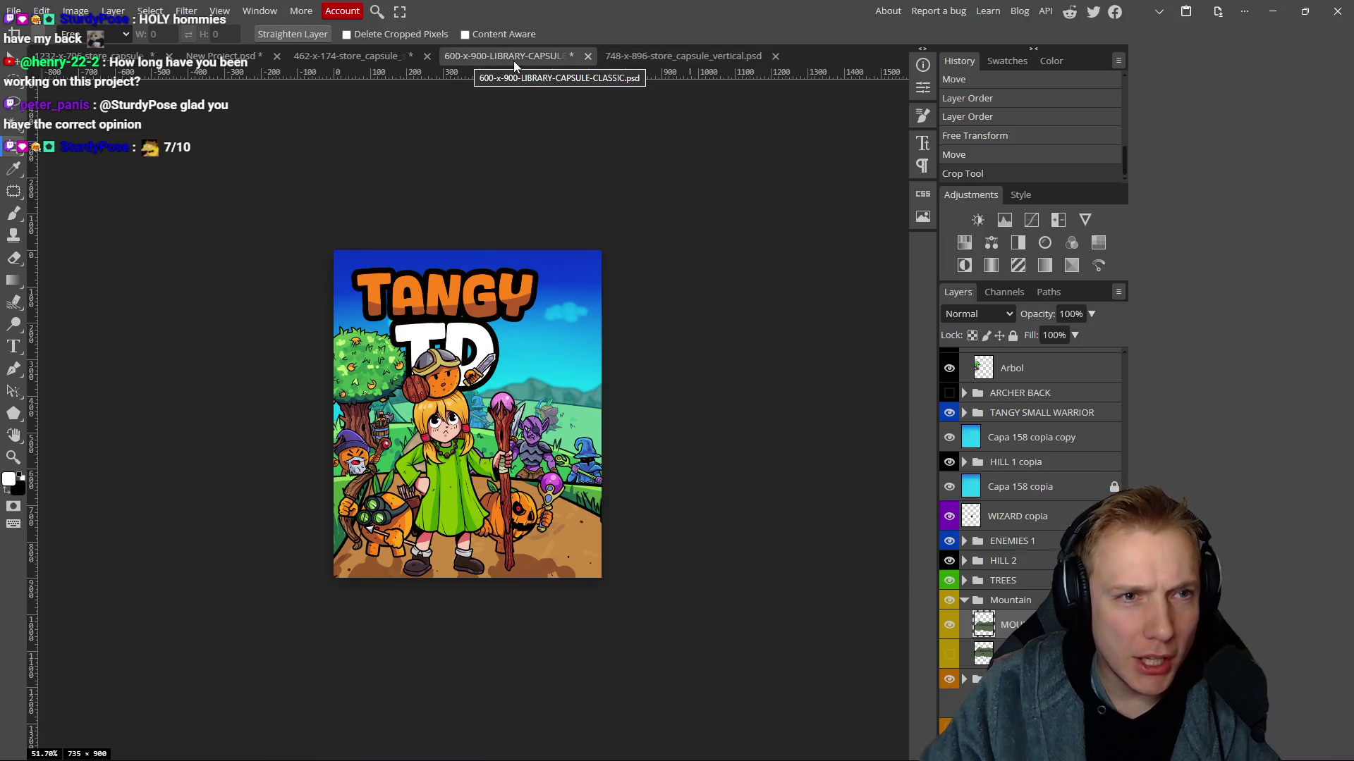
{"action": "left_click", "coordinate": [634, 57]}
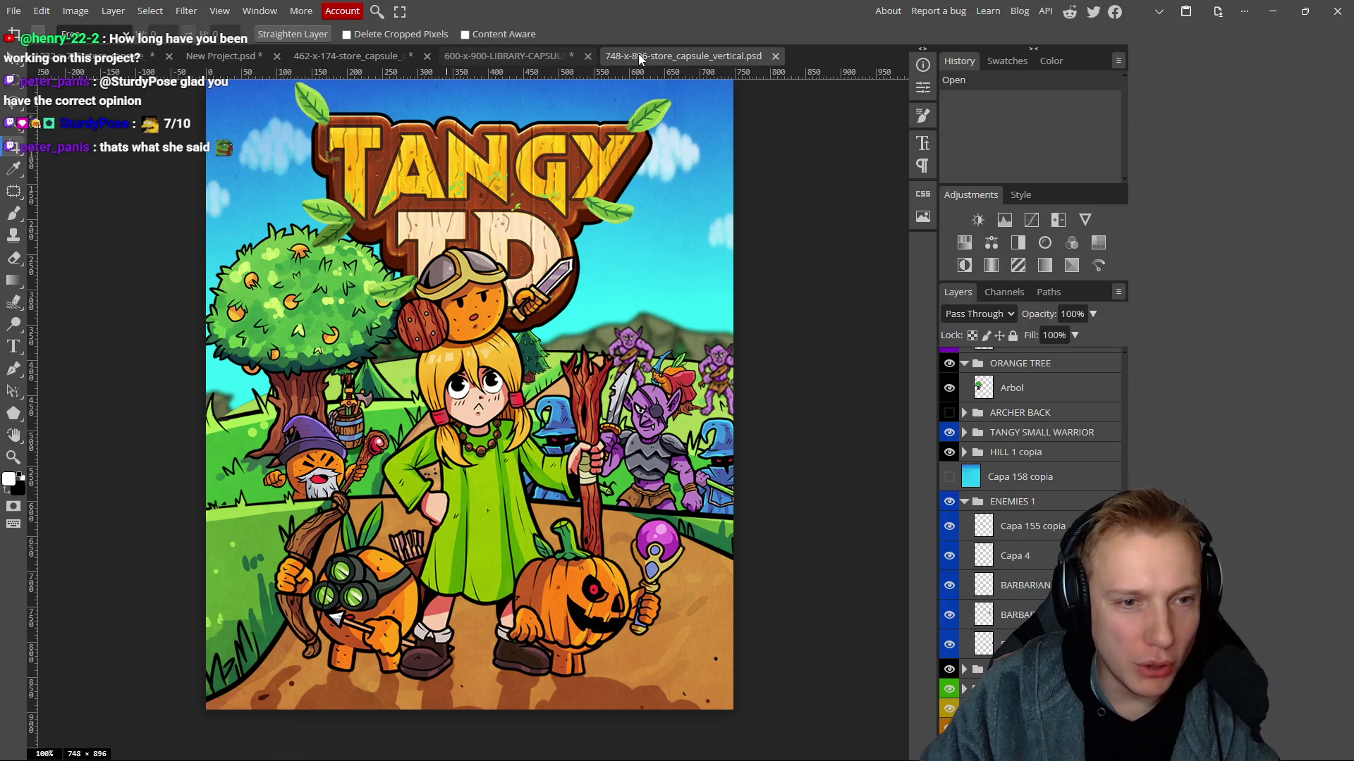
{"action": "left_click", "coordinate": [510, 55]}
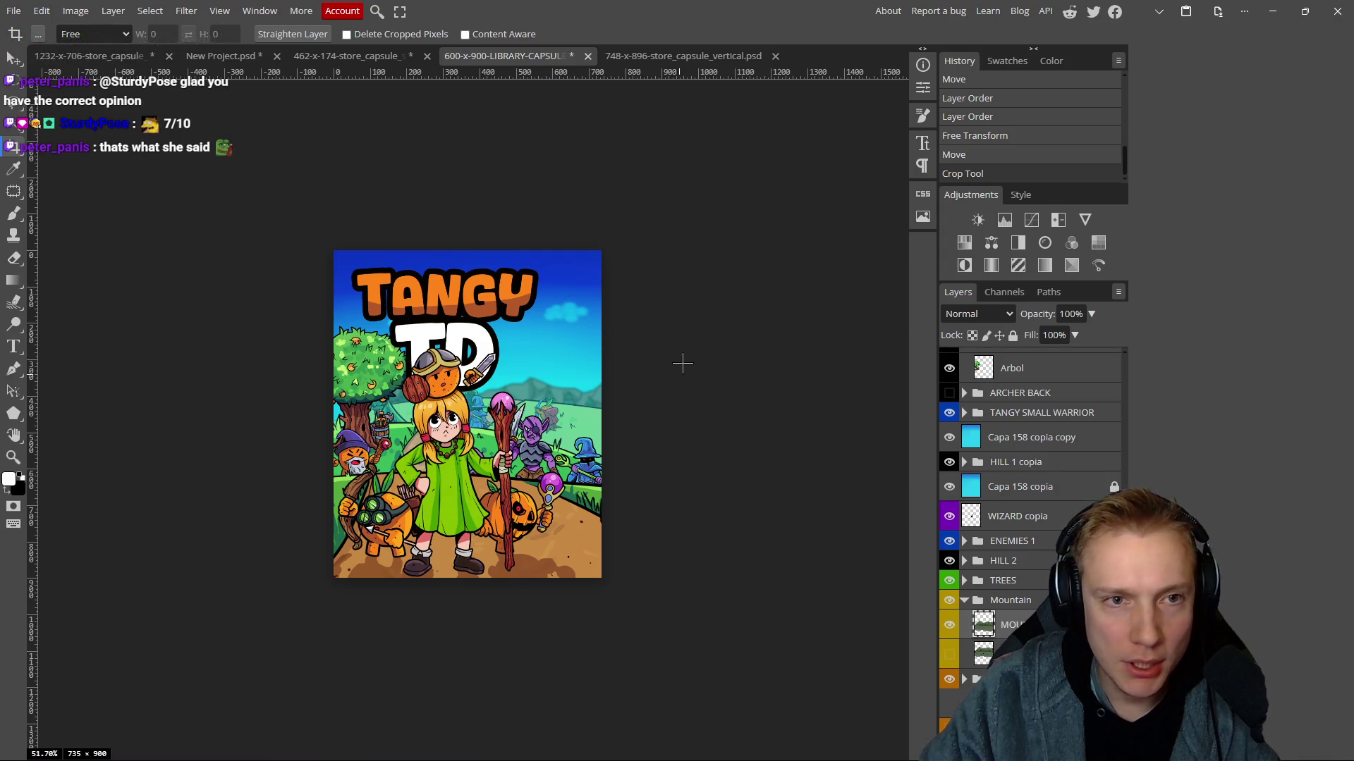
Undo the first widening and crop out both left and right edges to exactly 748×900.
{"action": "key", "text": "ctrl+z"}
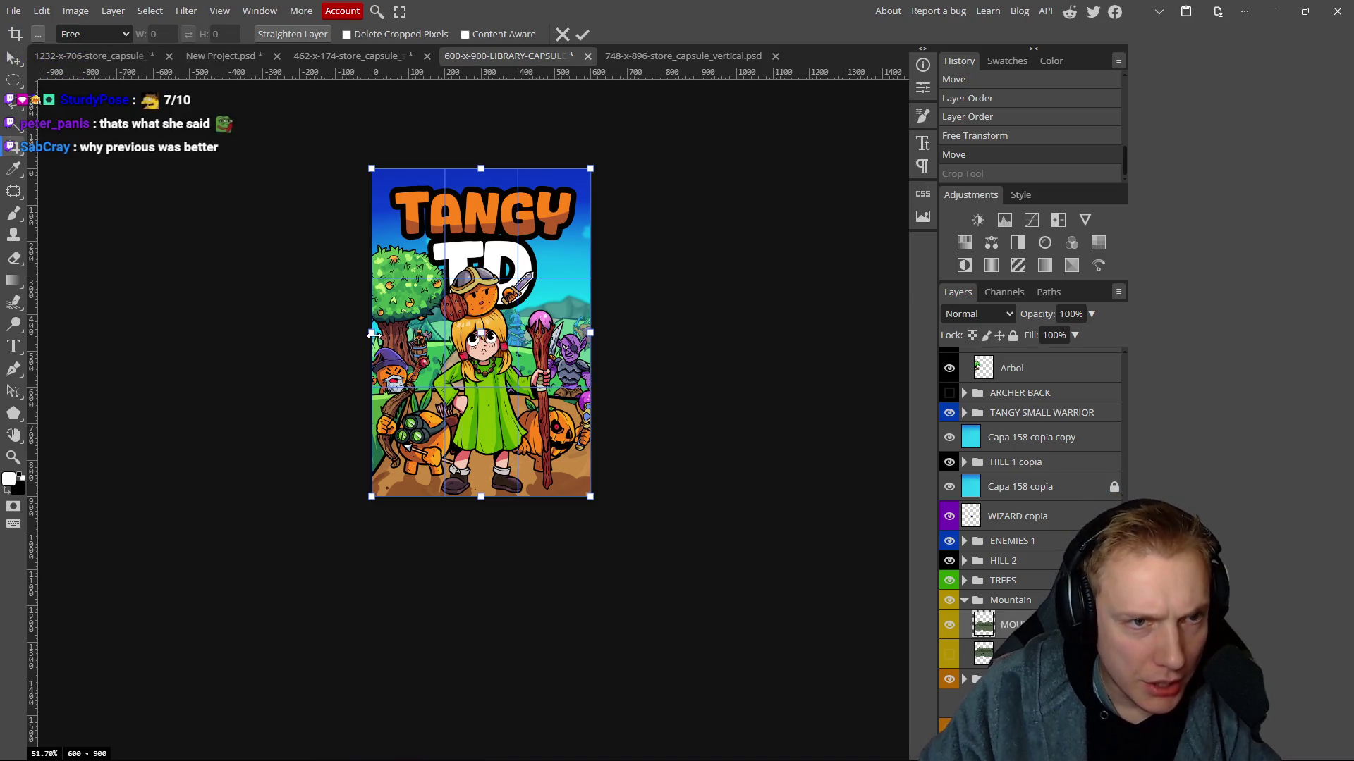
{"action": "left_click_drag", "start_coordinate": [372, 334], "coordinate": [342, 333]}
{"action": "left_click_drag", "start_coordinate": [589, 330], "coordinate": [594, 331]}
{"action": "left_click_drag", "start_coordinate": [604, 331], "coordinate": [615, 329]}
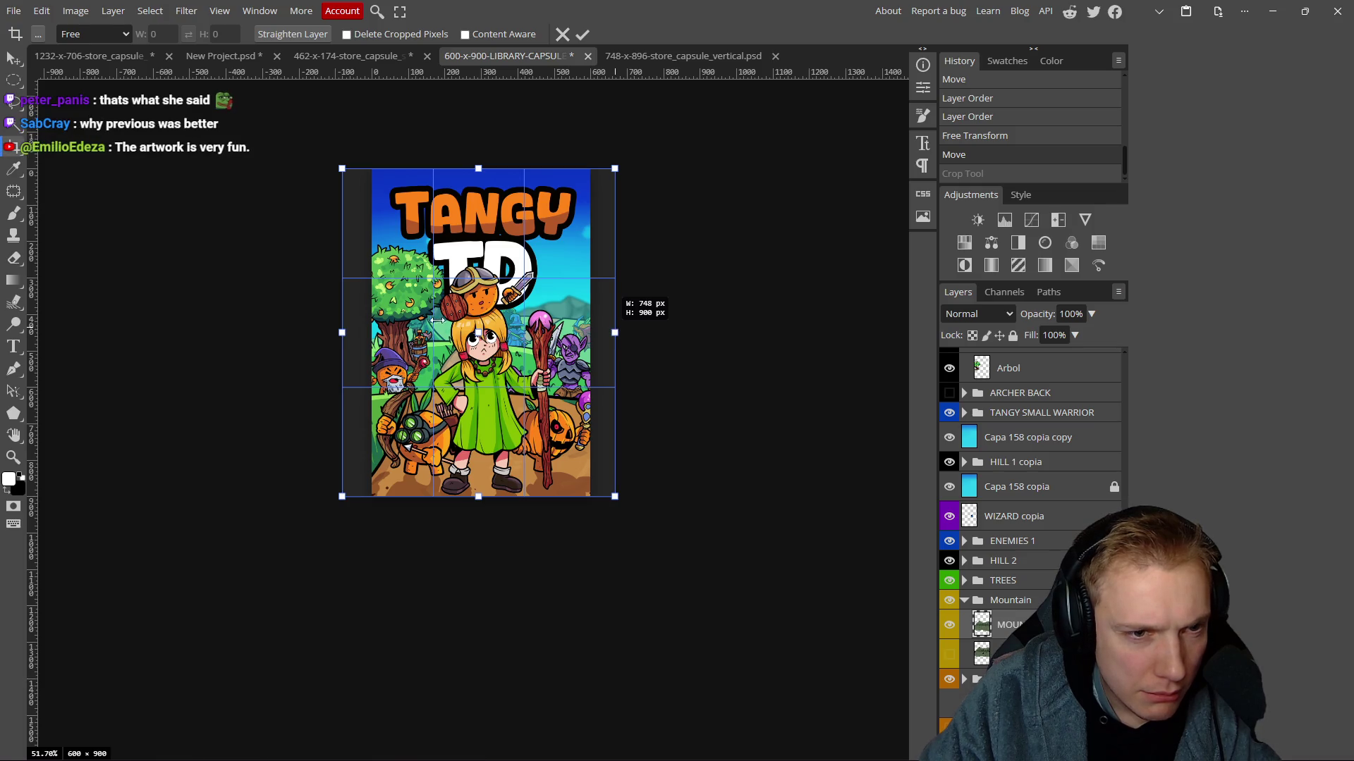
{"action": "scroll", "coordinate": [413, 356], "scroll_direction": "up", "scroll_amount": 3}
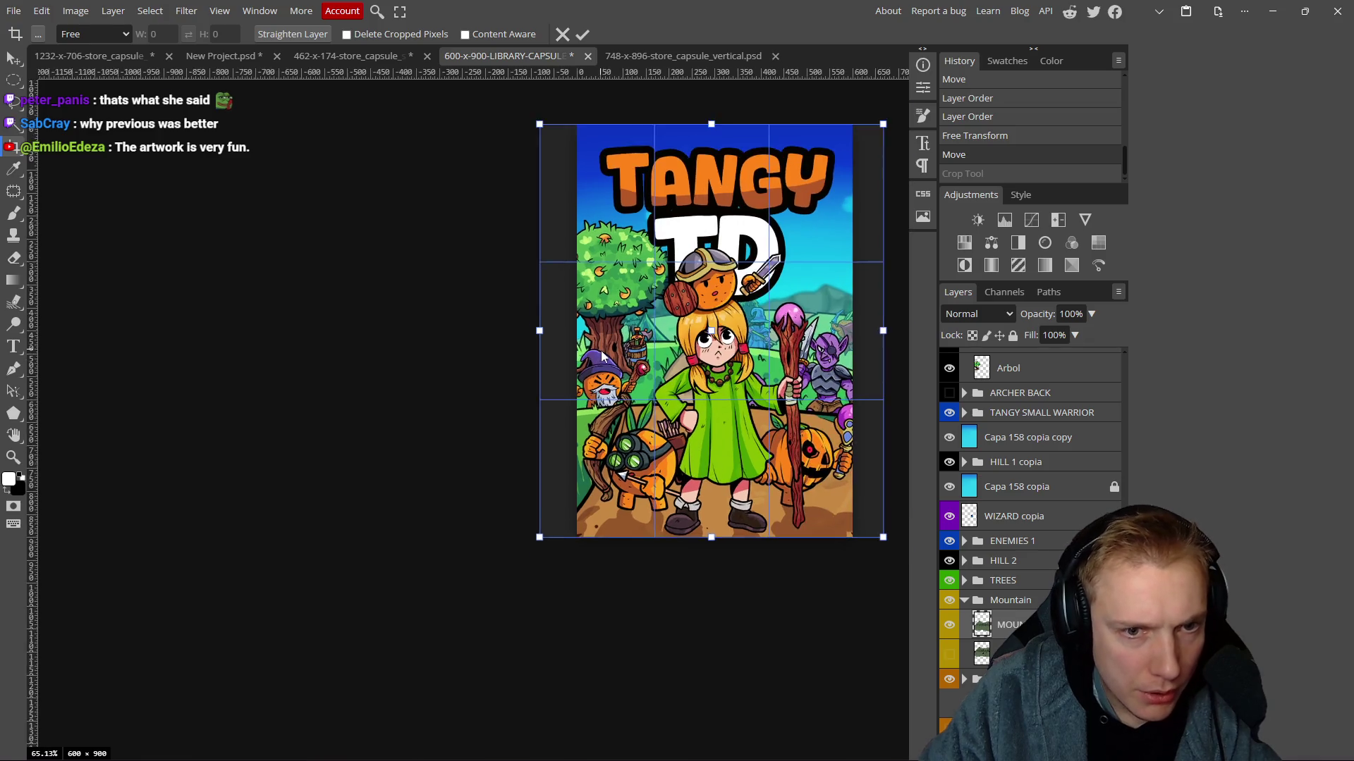
{"action": "scroll", "coordinate": [493, 353], "scroll_direction": "up", "scroll_amount": 2}
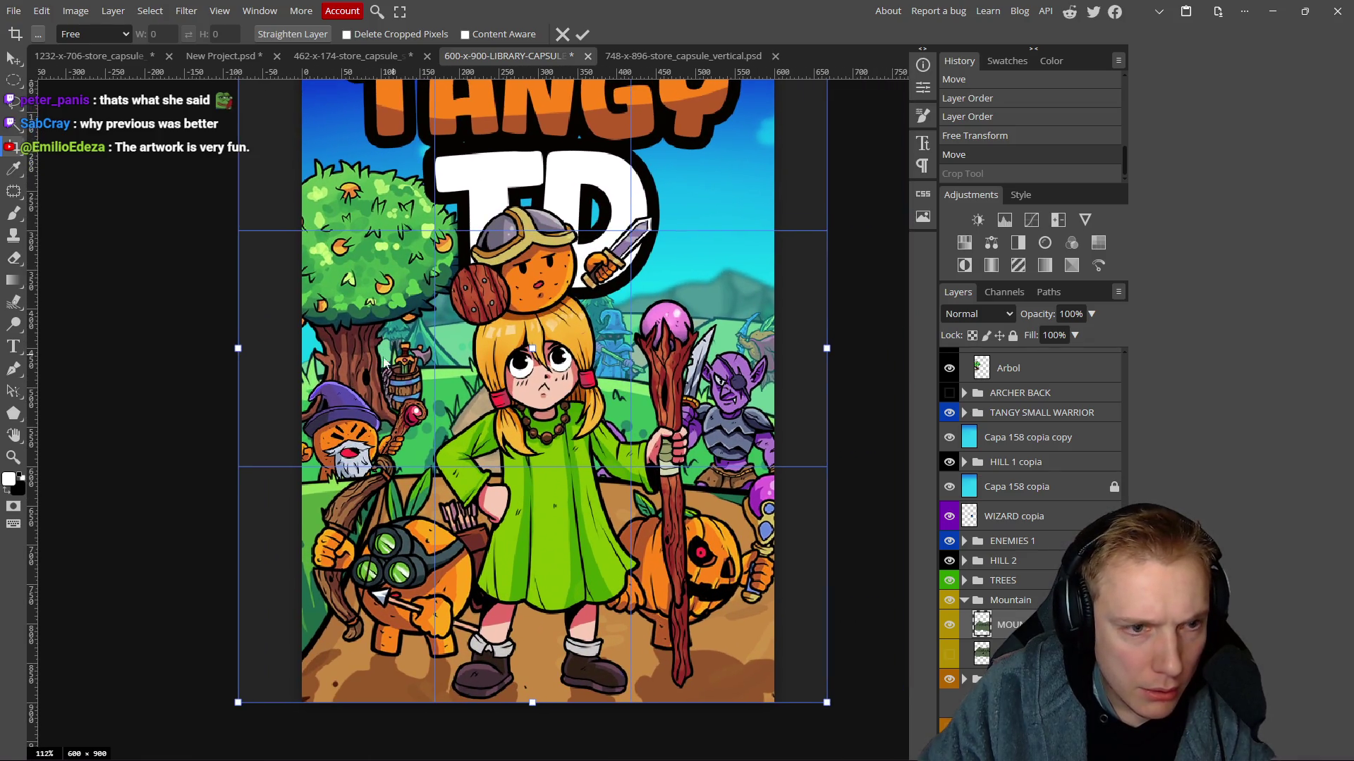
{"action": "left_click_drag", "start_coordinate": [237, 349], "coordinate": [241, 349]}
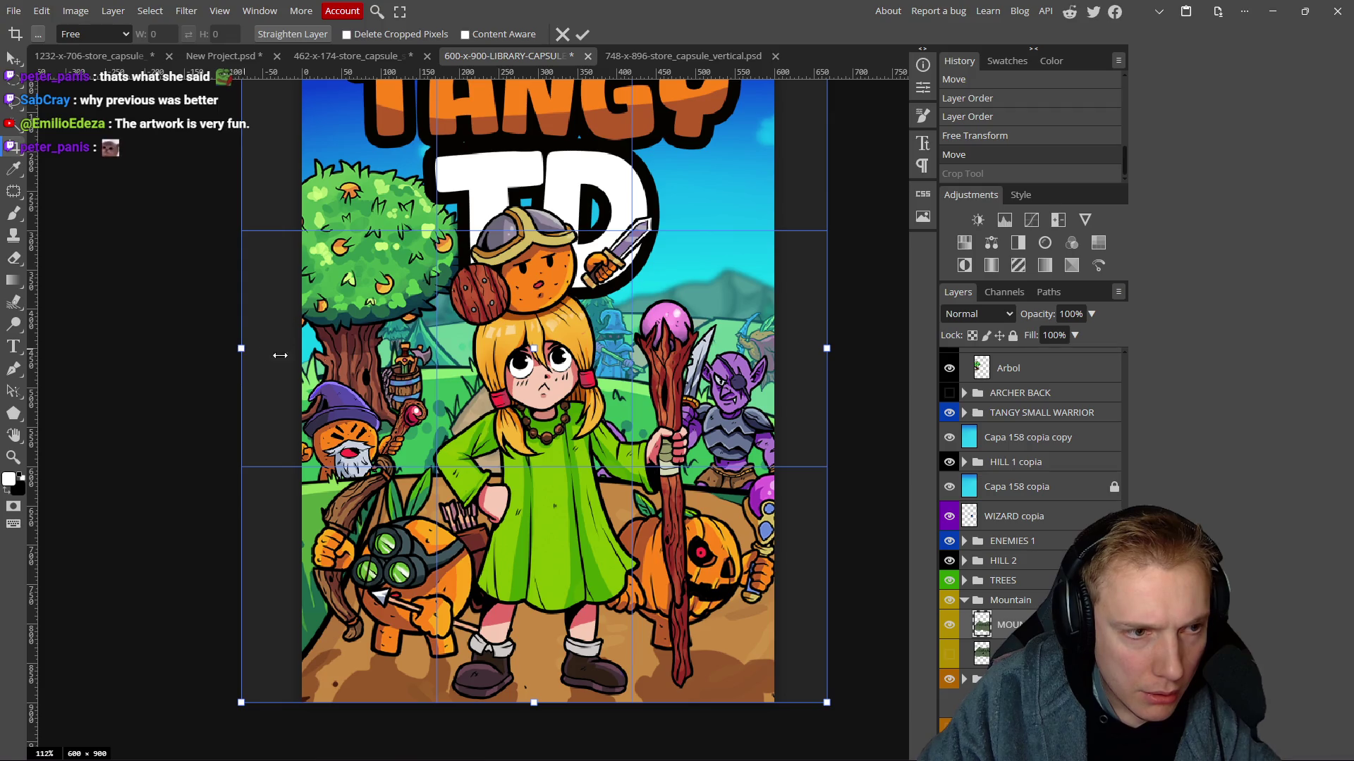
{"action": "left_click_drag", "start_coordinate": [827, 348], "coordinate": [830, 348]}
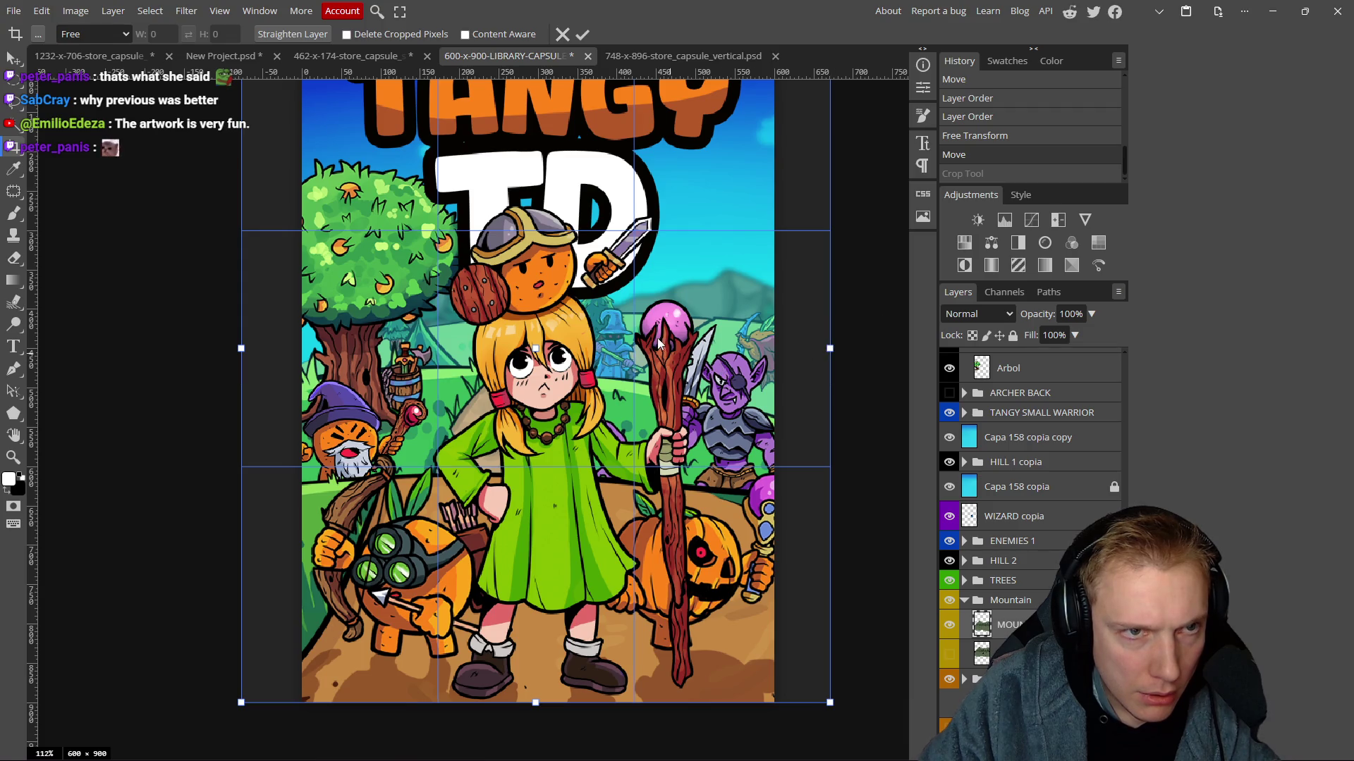
{"action": "left_click", "coordinate": [582, 34]}
{"action": "scroll", "coordinate": [494, 324], "scroll_direction": "down", "scroll_amount": 2}
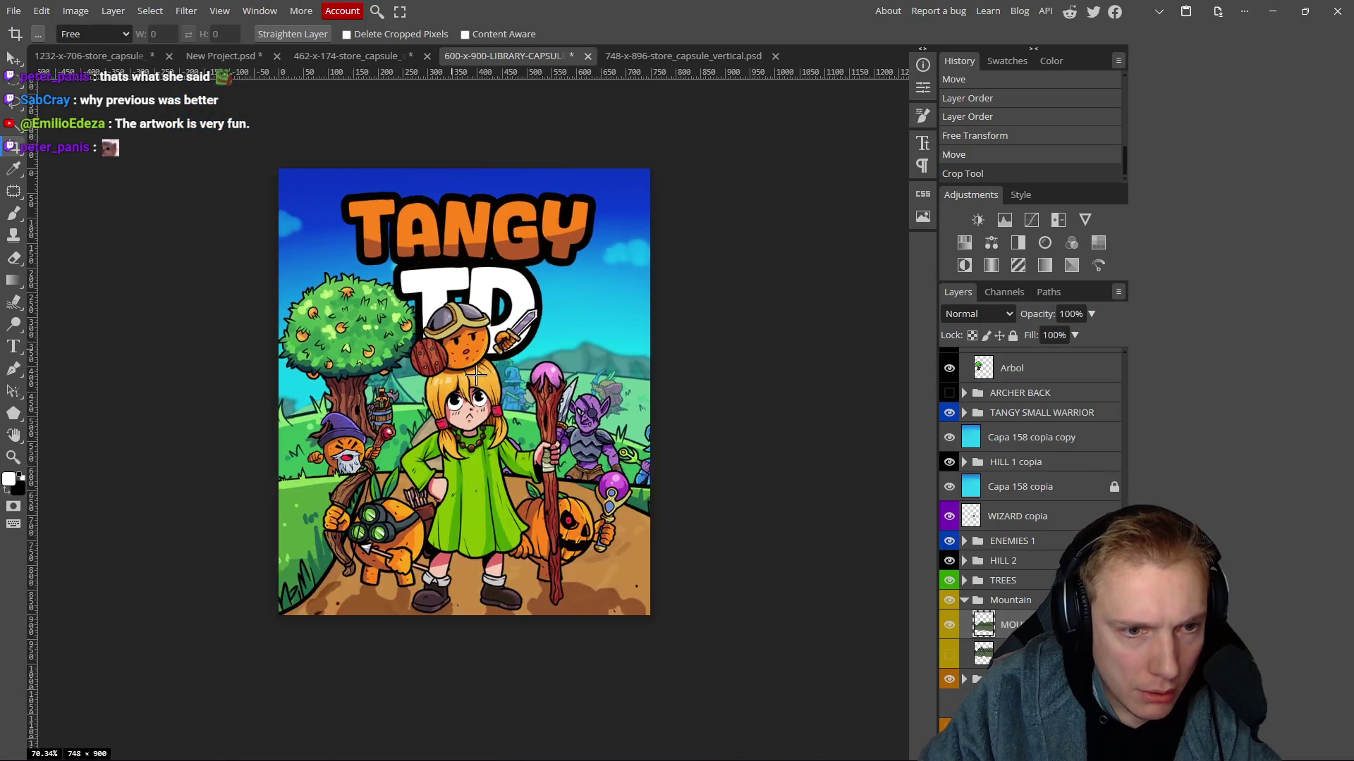